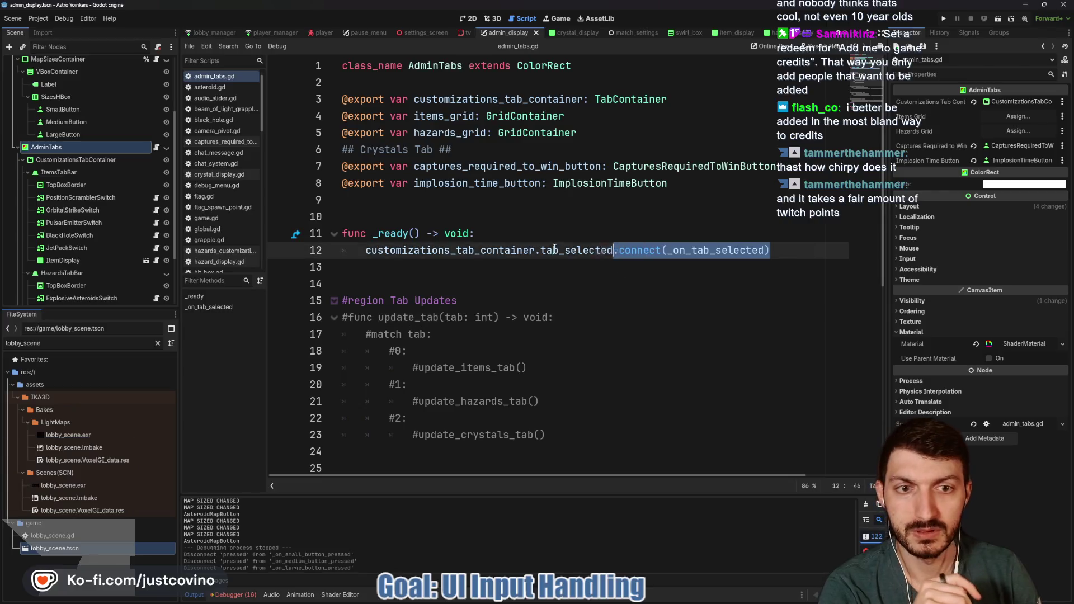
# Comment out the _ready lines 11–12 in admin_tabs.gd, then open ExplosiveAsteroidsSwitch's hazards_customization_switch.gd.
pyautogui.hotkey('ctrl', 'k')
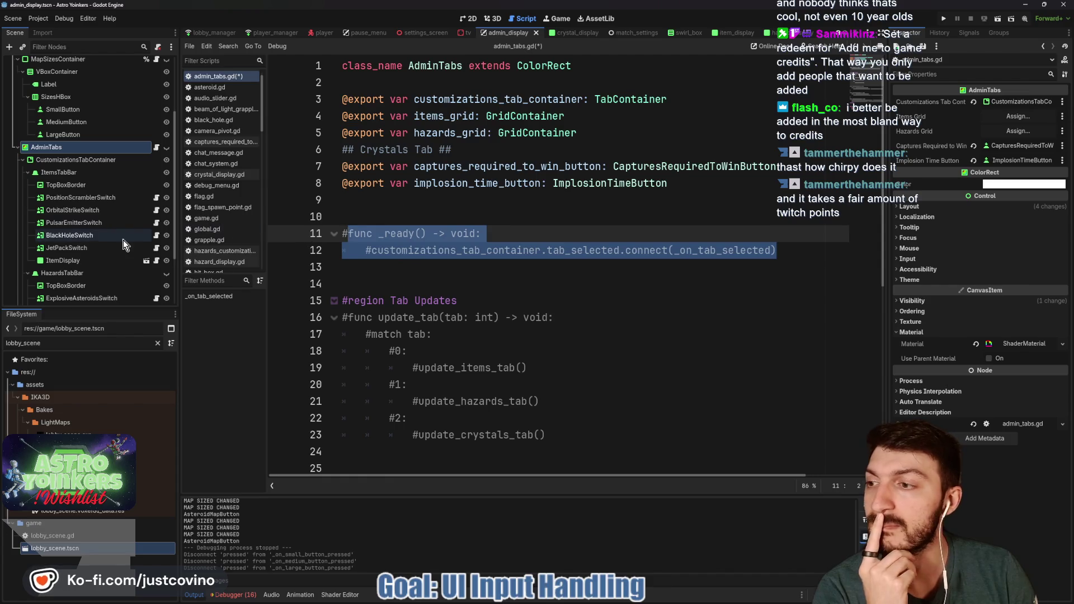
pyautogui.scroll(-3, 117, 246)
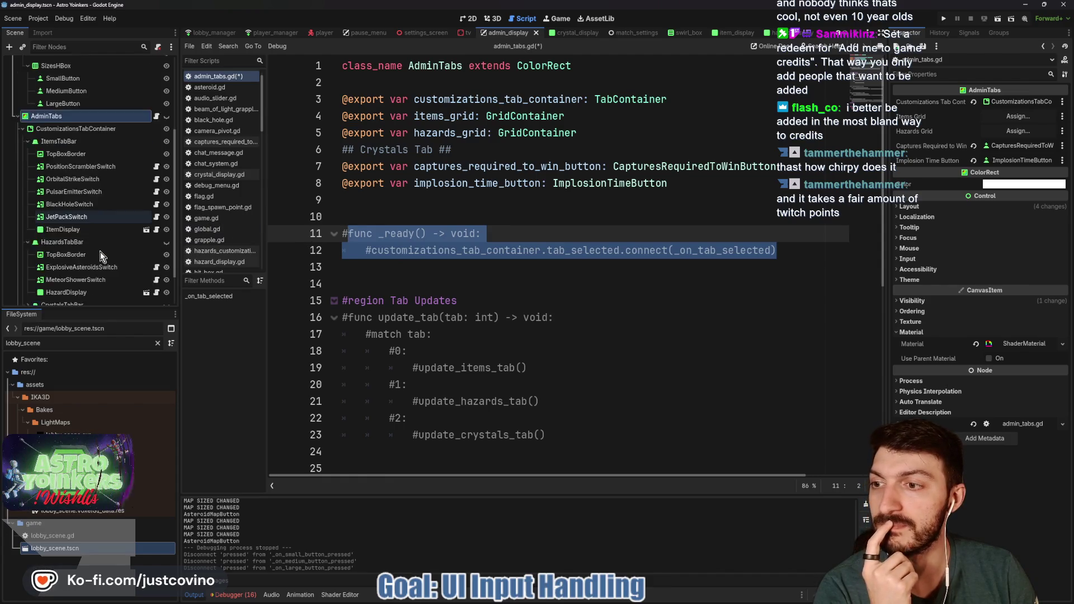
pyautogui.click(155, 239)
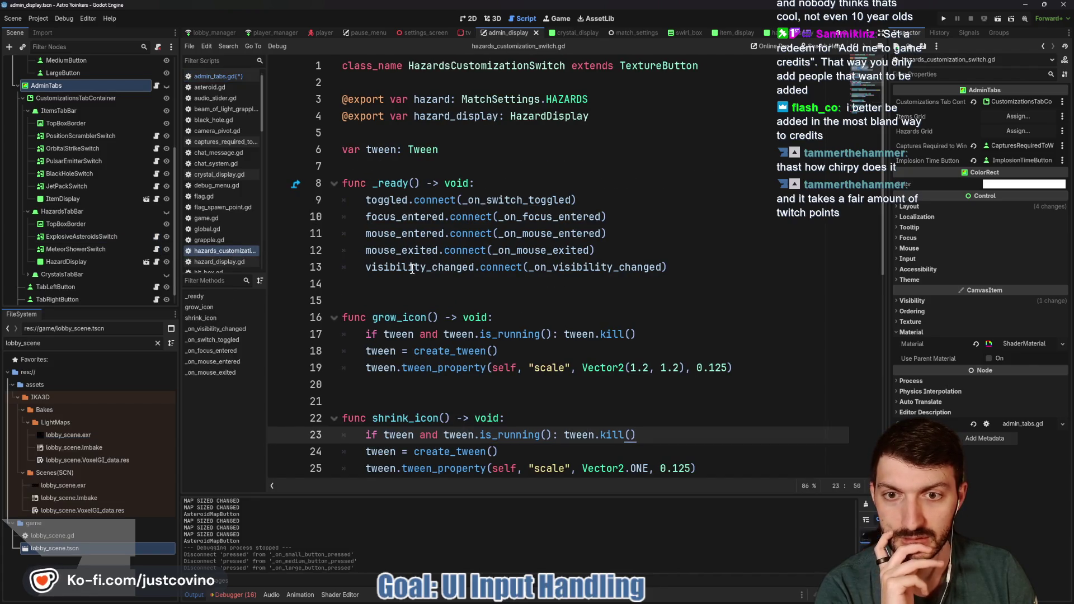
# Inspect how _on_visibility_changed uses 'toggled' on line 29, then expand CrystalsTabBar's child nodes.
pyautogui.doubleClick(419, 267)
pyautogui.scroll(-5, 582, 310)
pyautogui.scroll(-3, 580, 311)
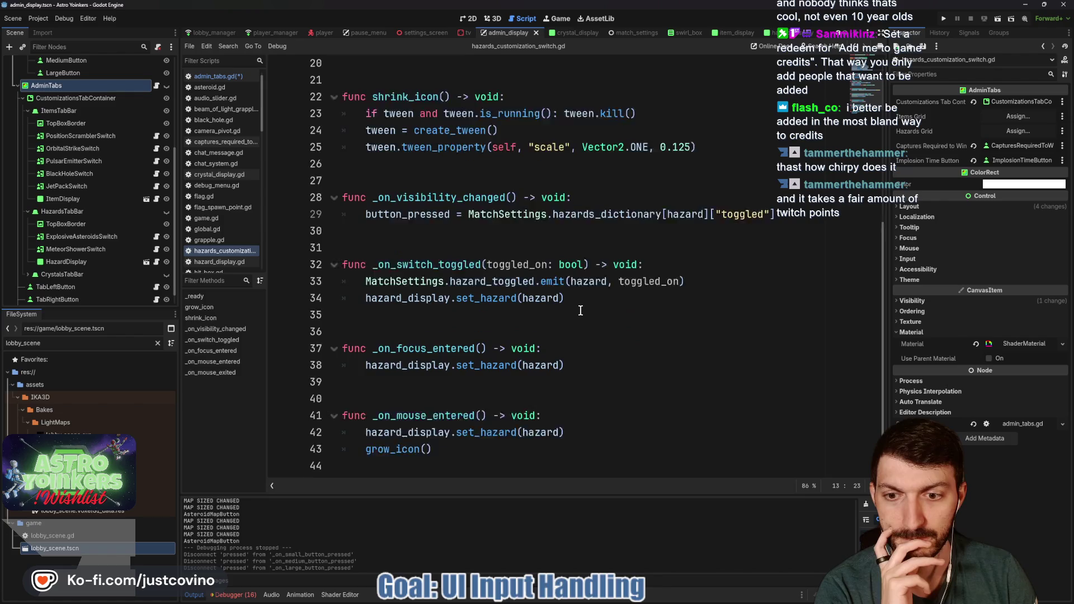
pyautogui.scroll(2, 581, 311)
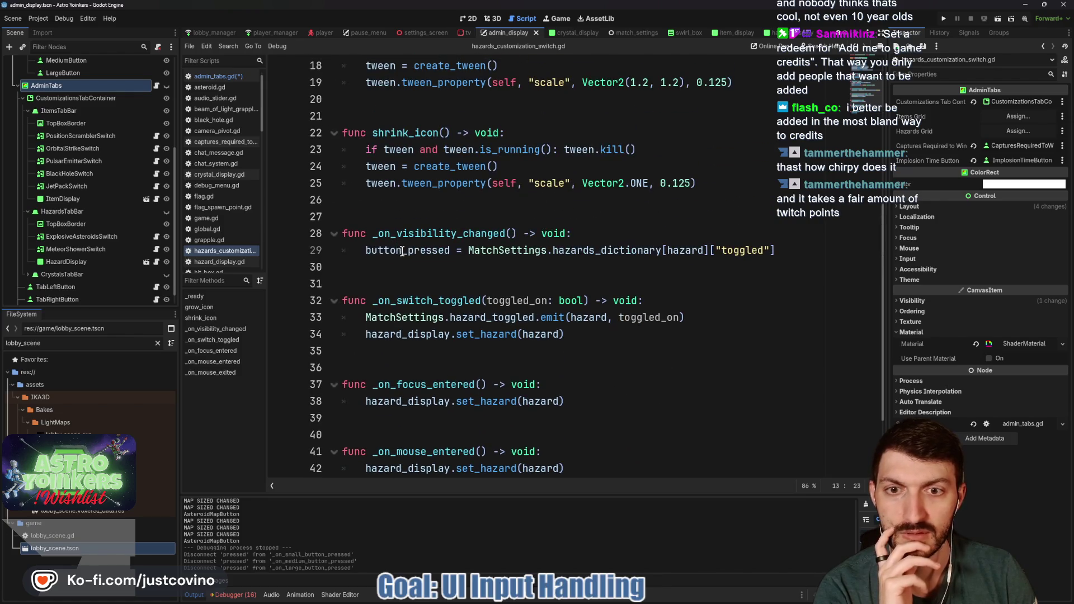
pyautogui.click(402, 252)
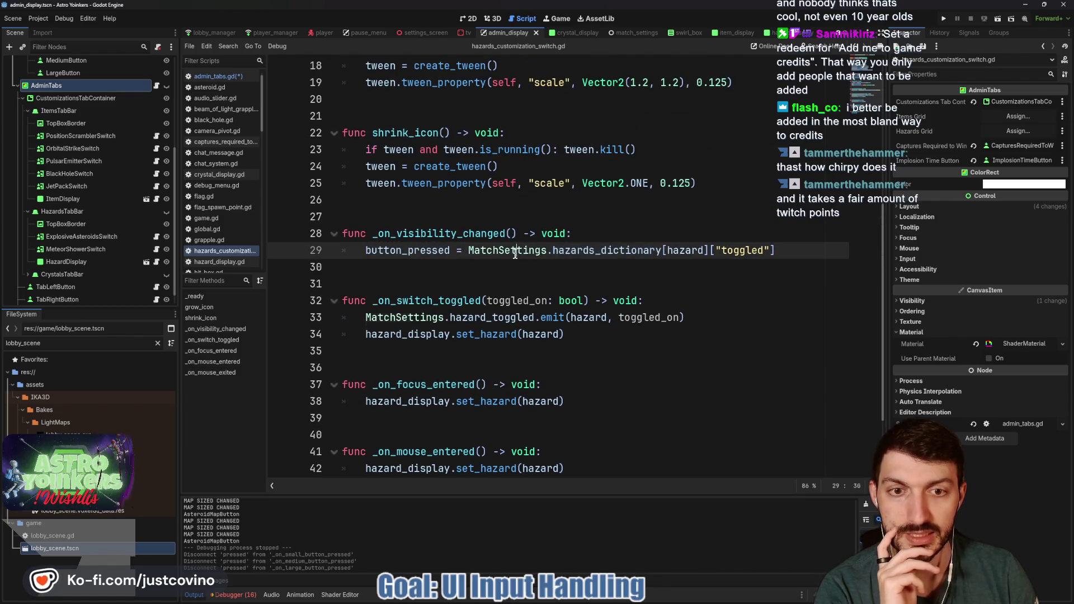
pyautogui.click(685, 250)
pyautogui.doubleClick(740, 250)
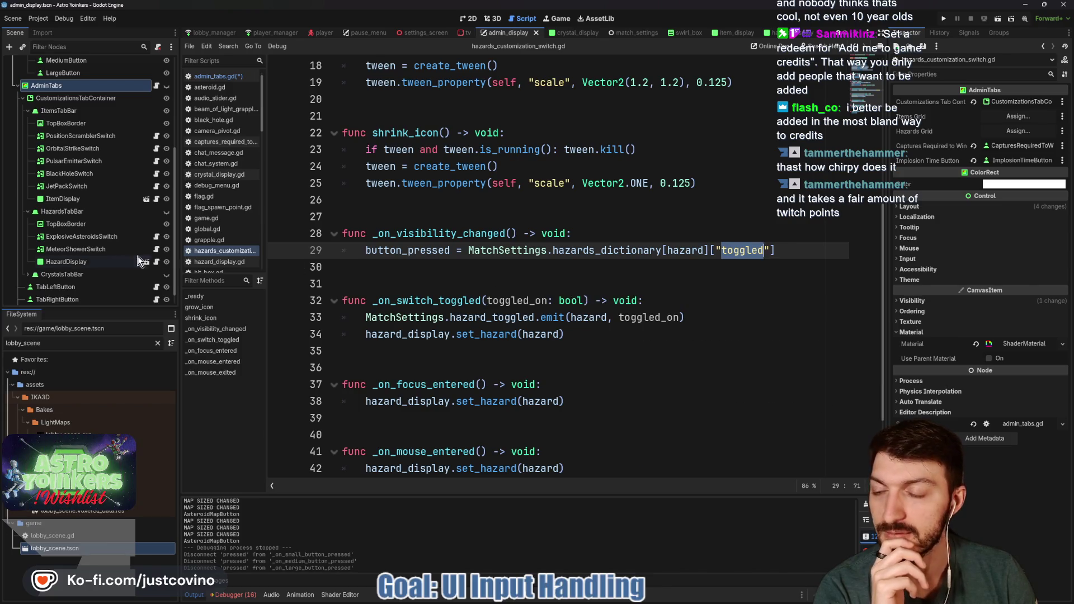
pyautogui.click(29, 274)
pyautogui.scroll(-3, 106, 258)
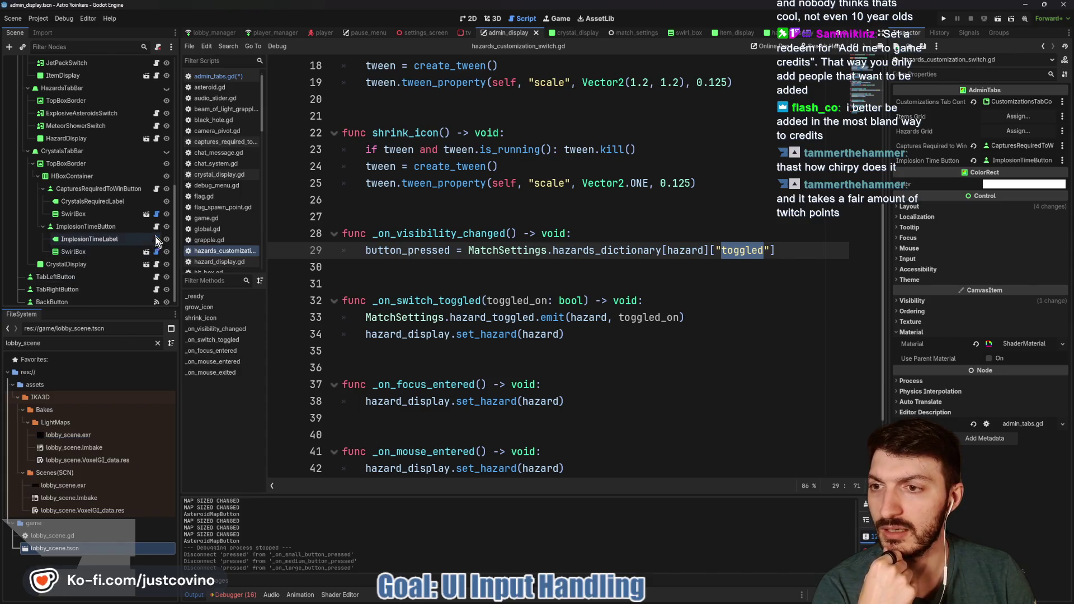
# Open implosion_time_button.gd, then switch to captures_required_to_win_button.gd from the Scene tree.
pyautogui.click(156, 226)
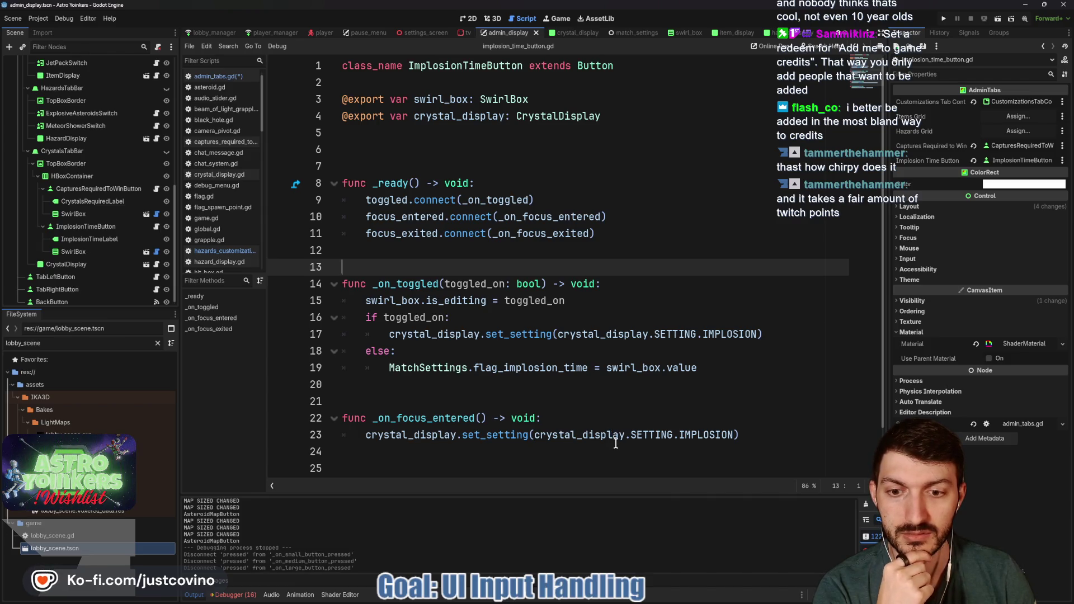
pyautogui.moveTo(487, 442)
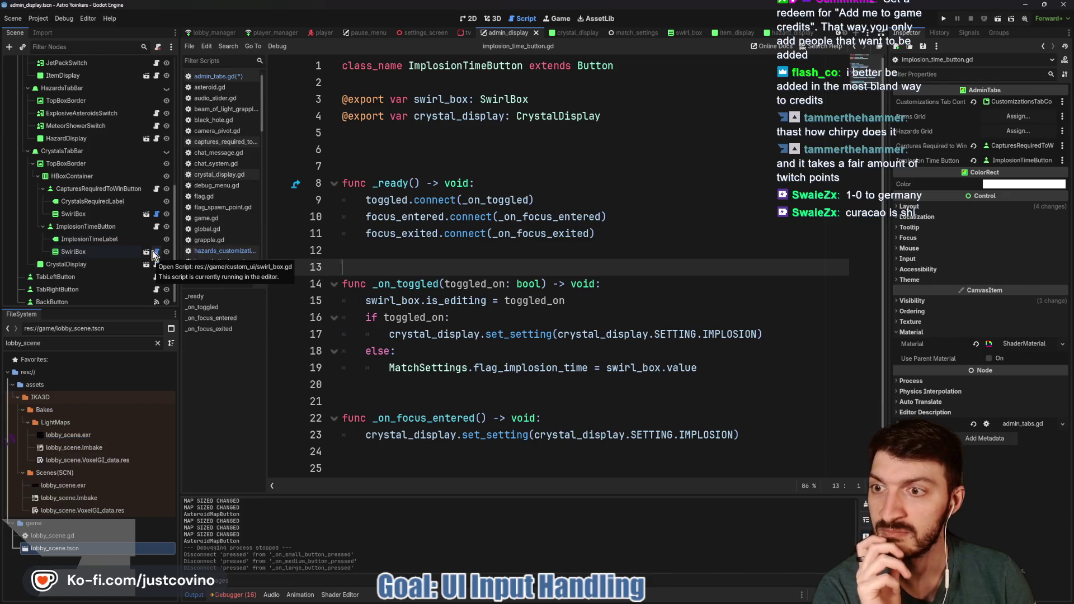
pyautogui.click(157, 188)
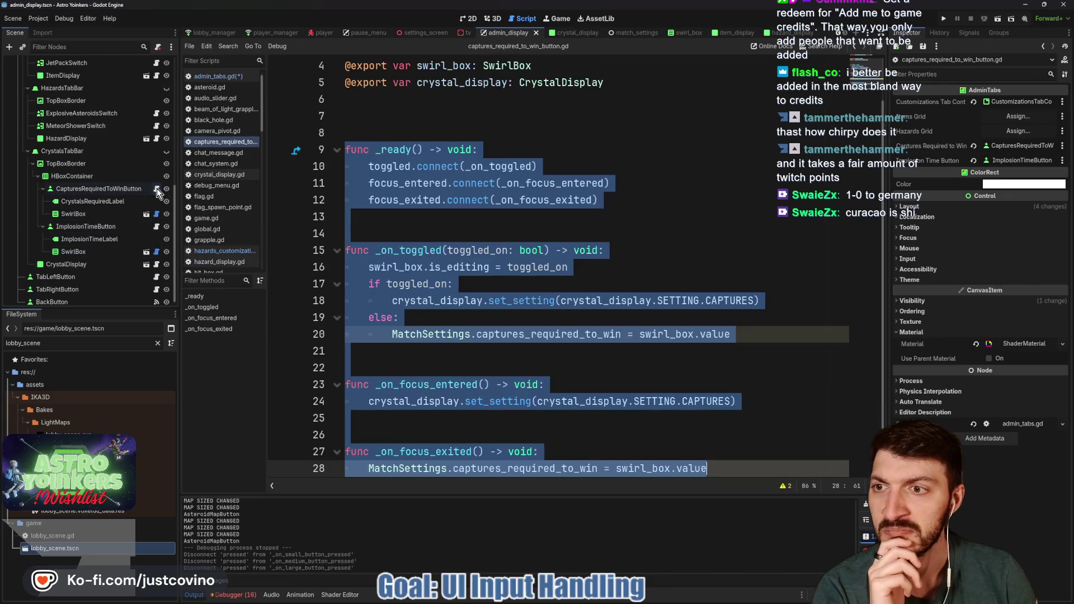
pyautogui.click(433, 233)
pyautogui.scroll(-1, 434, 233)
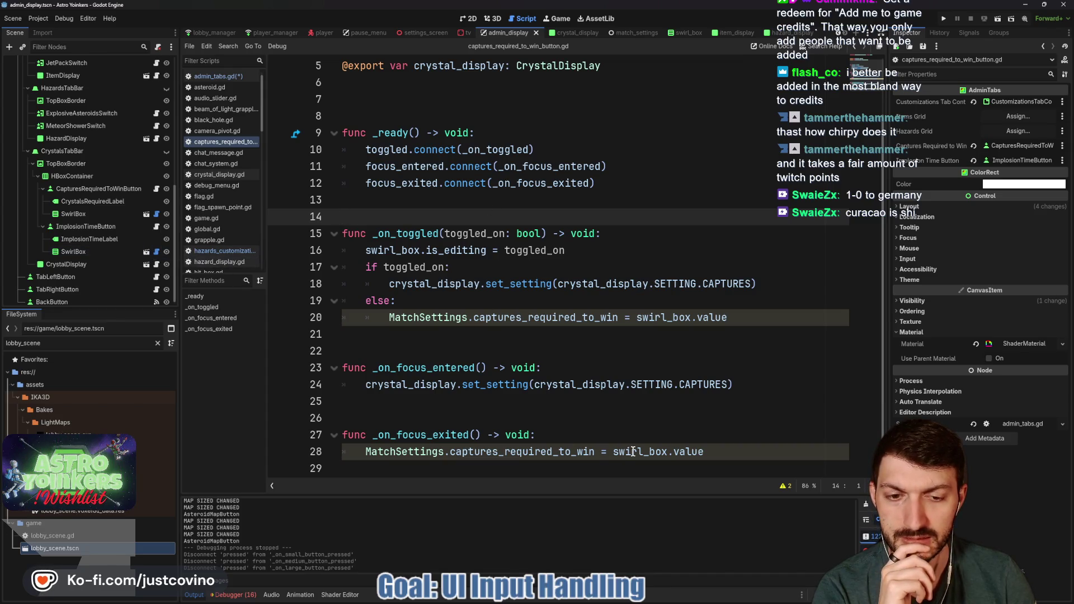
pyautogui.click(419, 435)
pyautogui.click(703, 451)
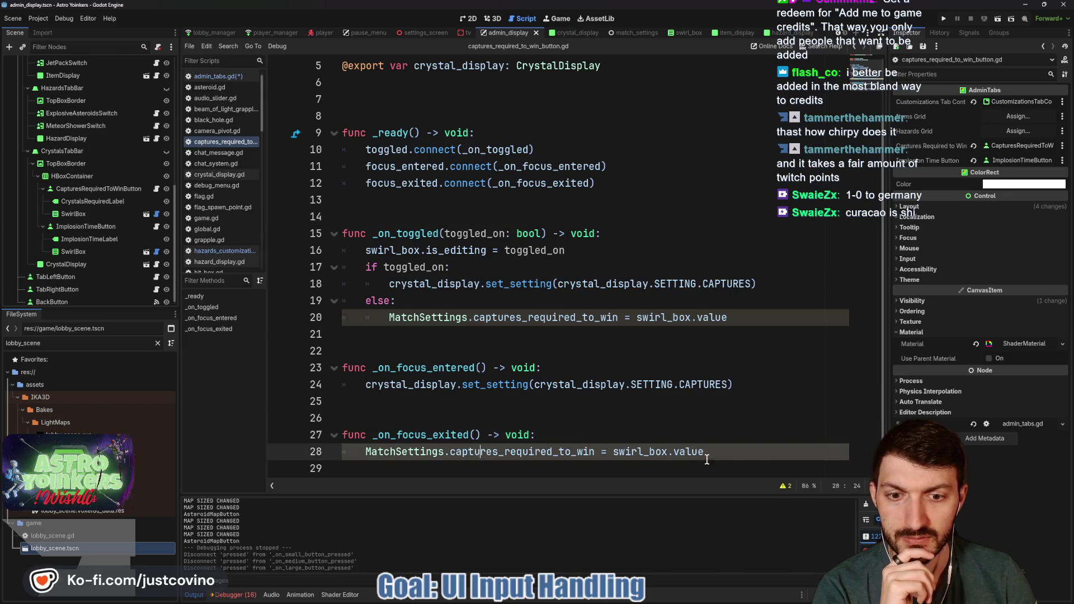
pyautogui.moveTo(704, 451); pyautogui.dragTo(343, 451)
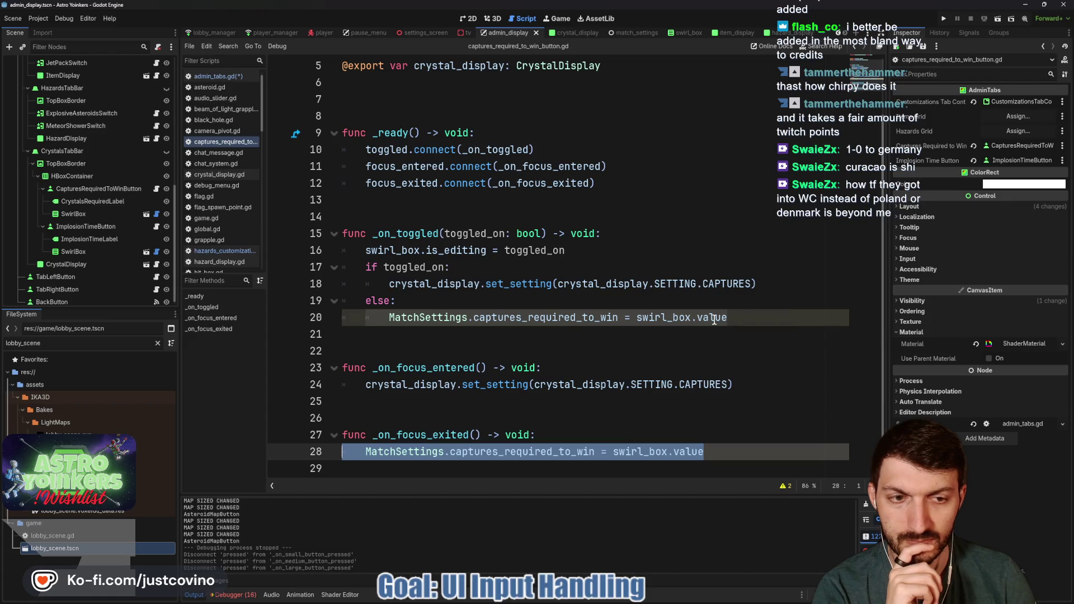
pyautogui.click(739, 316)
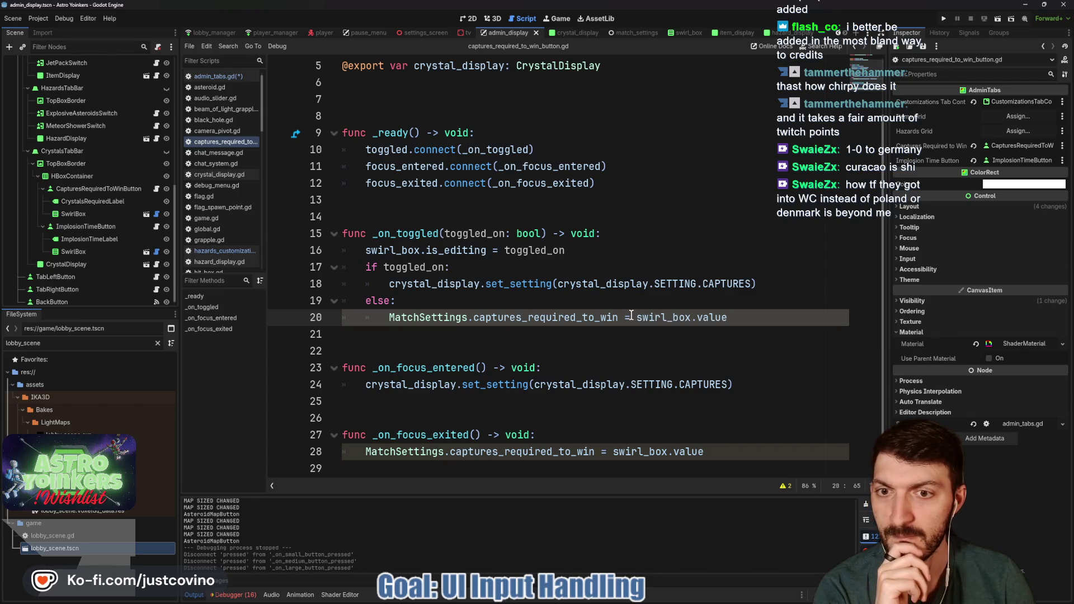
pyautogui.scroll(2, 494, 288)
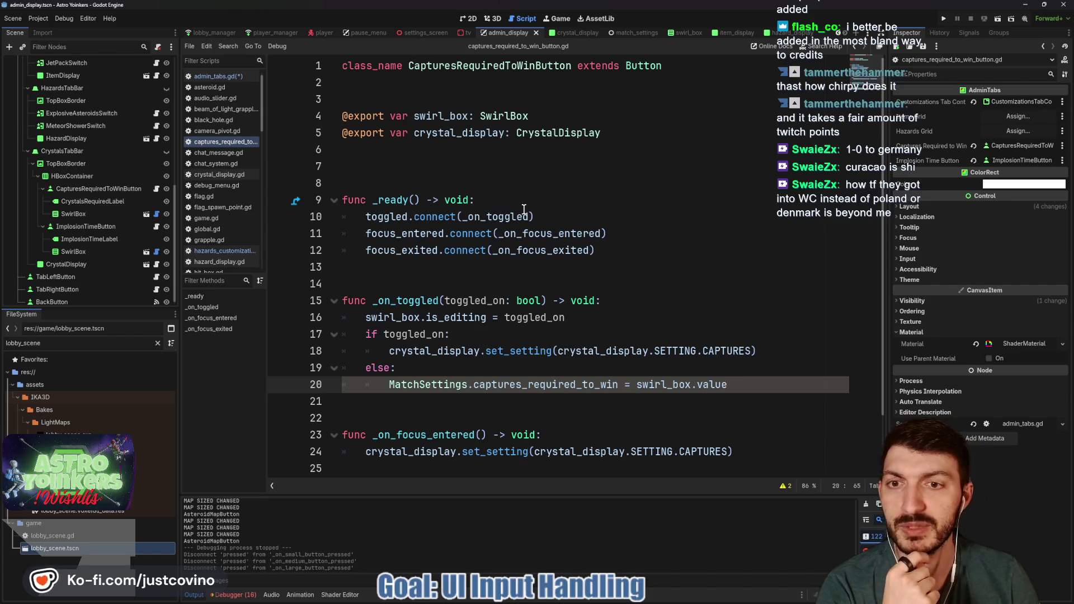
pyautogui.scroll(-2, 558, 278)
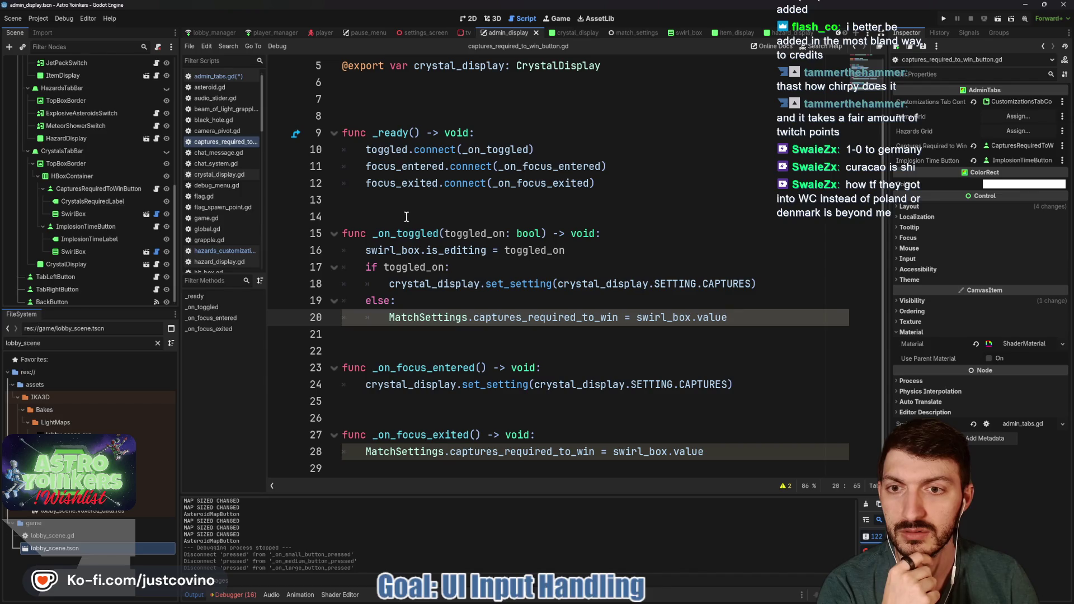
# Add func _on_visibility_changed() setting swirl_box.value = MatchSettings.captures_required_to_win.
pyautogui.click(435, 220)
pyautogui.press('Return')
pyautogui.press('Return')
pyautogui.press('Up')
pyautogui.press('Up')
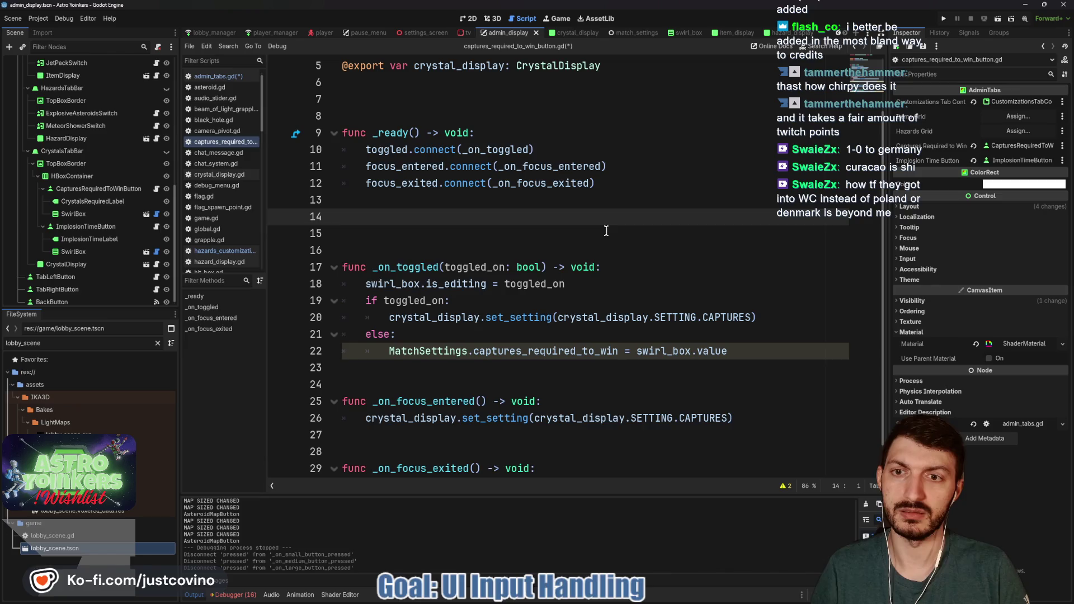
pyautogui.press('Return')
pyautogui.write('func _')
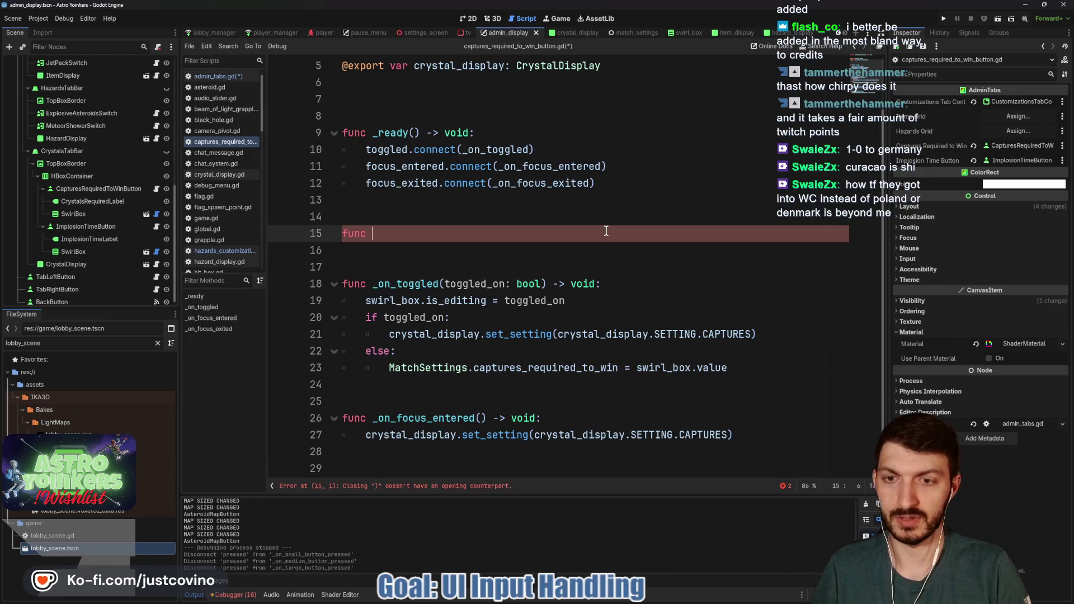
pyautogui.write('on_visibility_changed()')
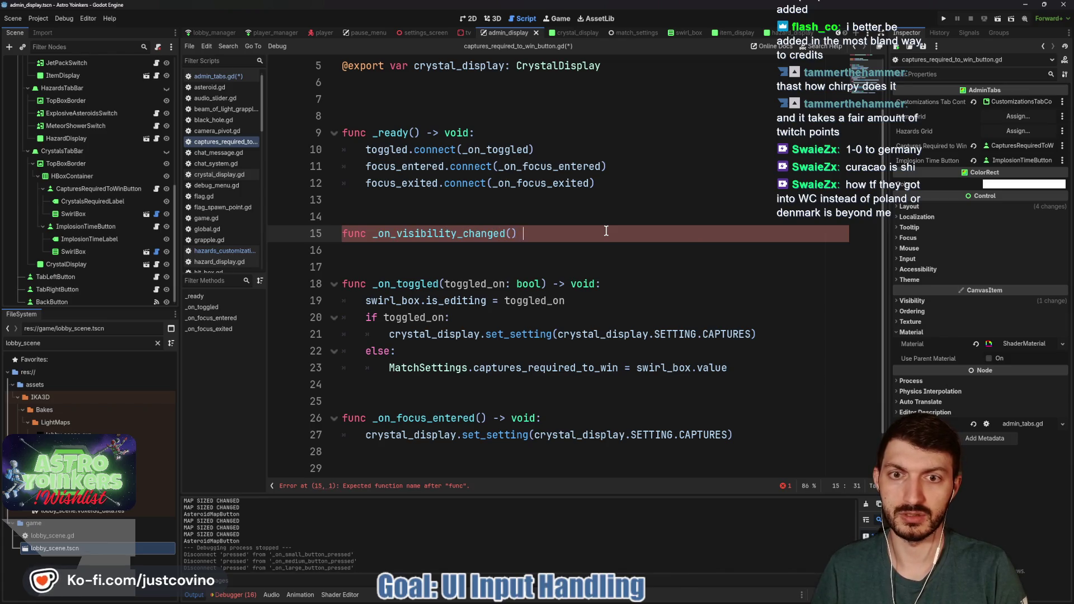
pyautogui.write(' -> void:')
pyautogui.press('Return')
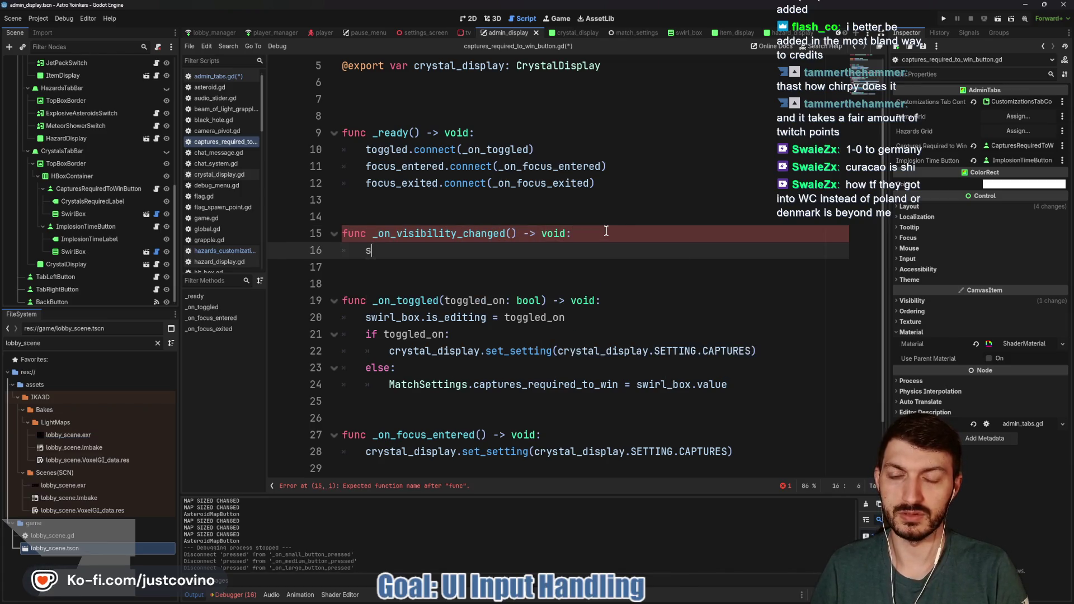
pyautogui.write('swirl')
pyautogui.press('Return')
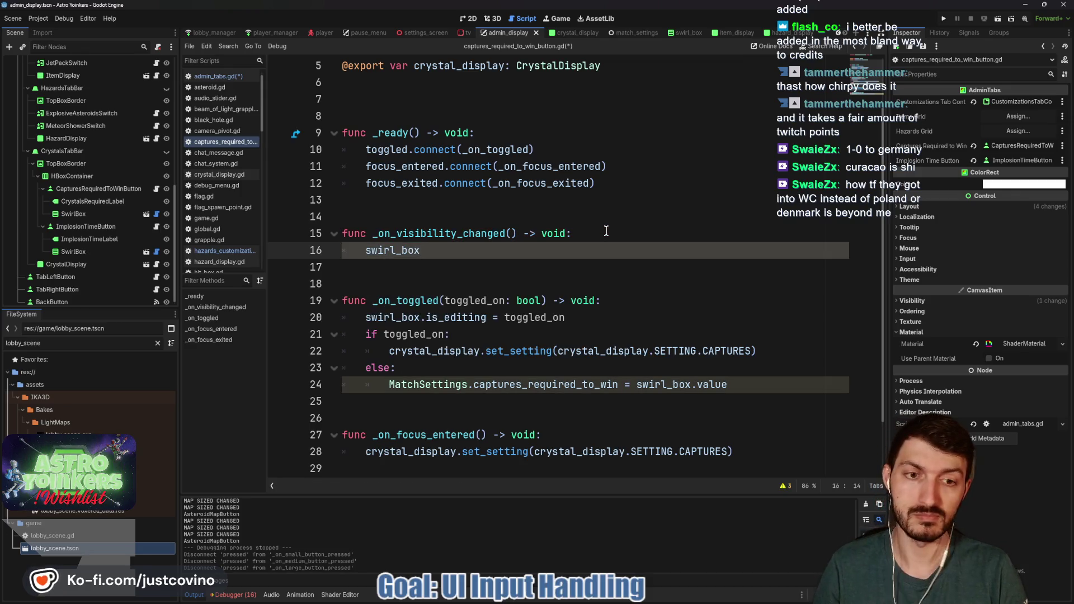
pyautogui.write('.')
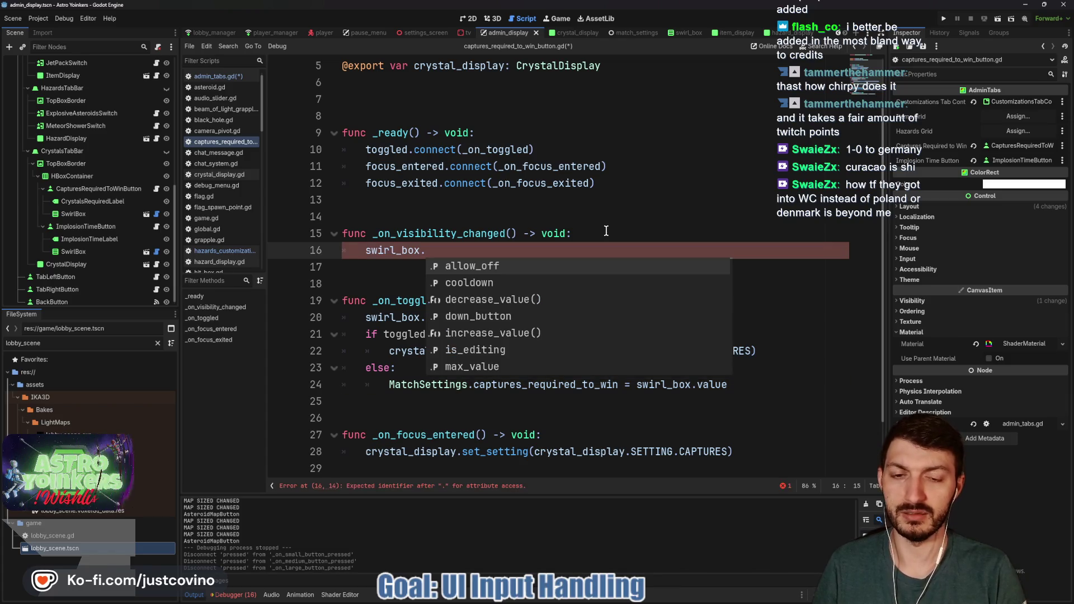
pyautogui.write('val')
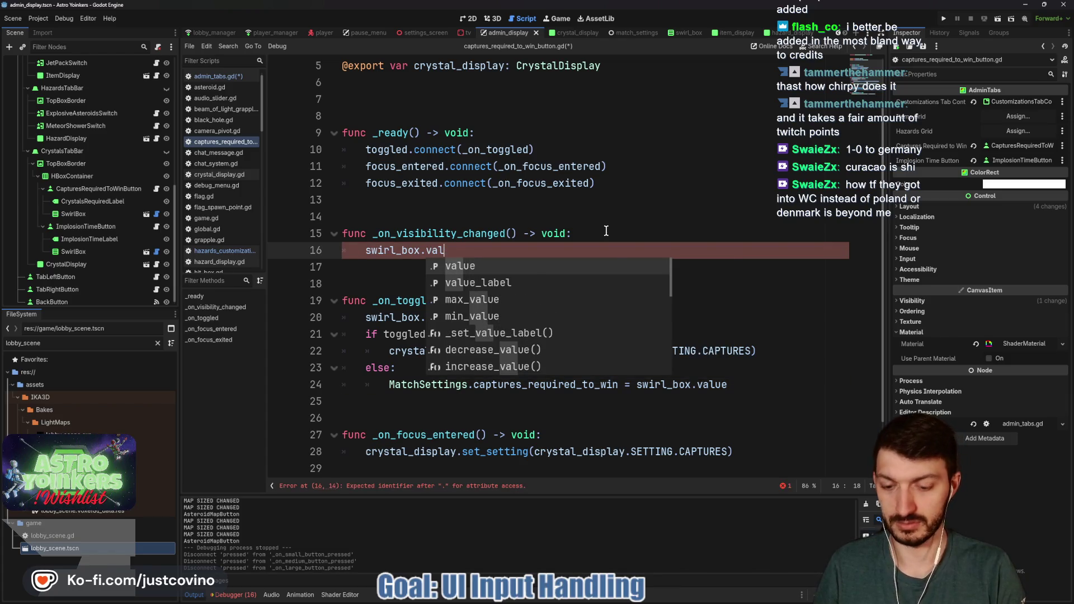
pyautogui.press('Return')
pyautogui.write('= ')
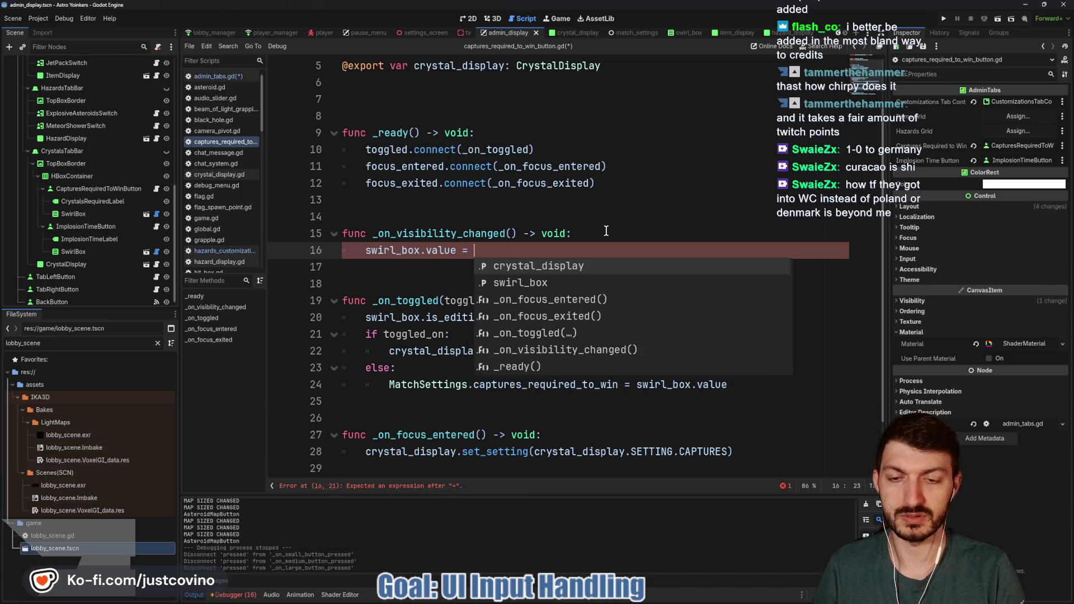
pyautogui.write('Matc')
pyautogui.press('Return')
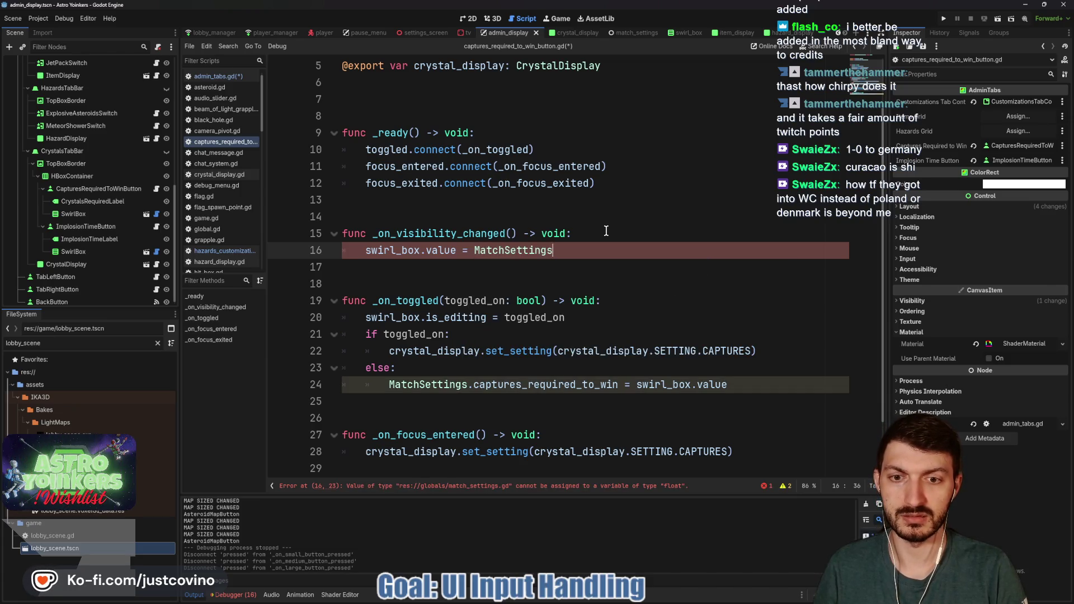
pyautogui.write('captures')
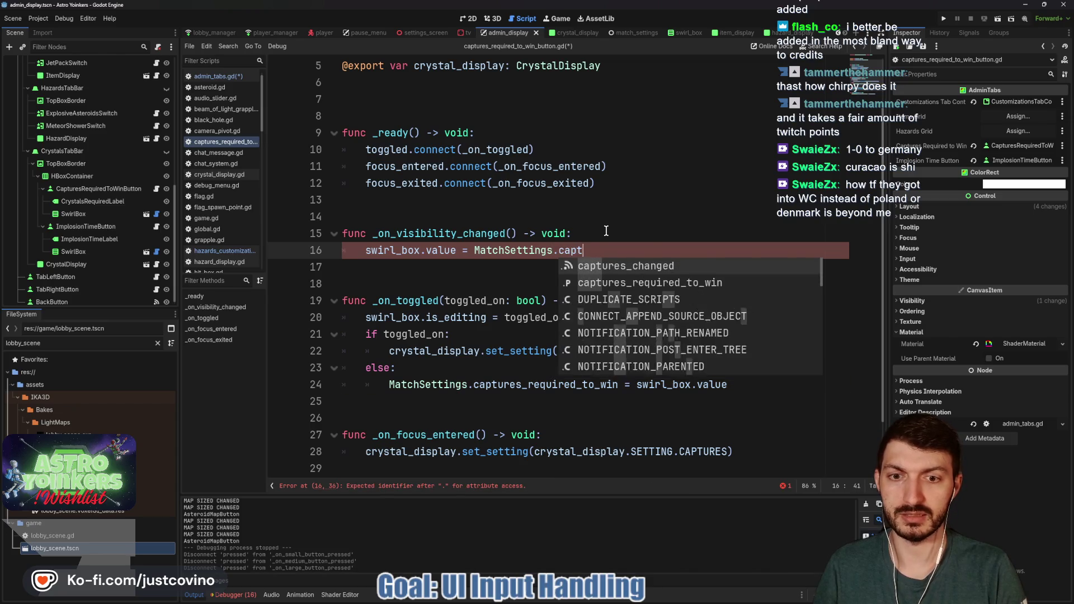
pyautogui.press('Down')
pyautogui.press('Return')
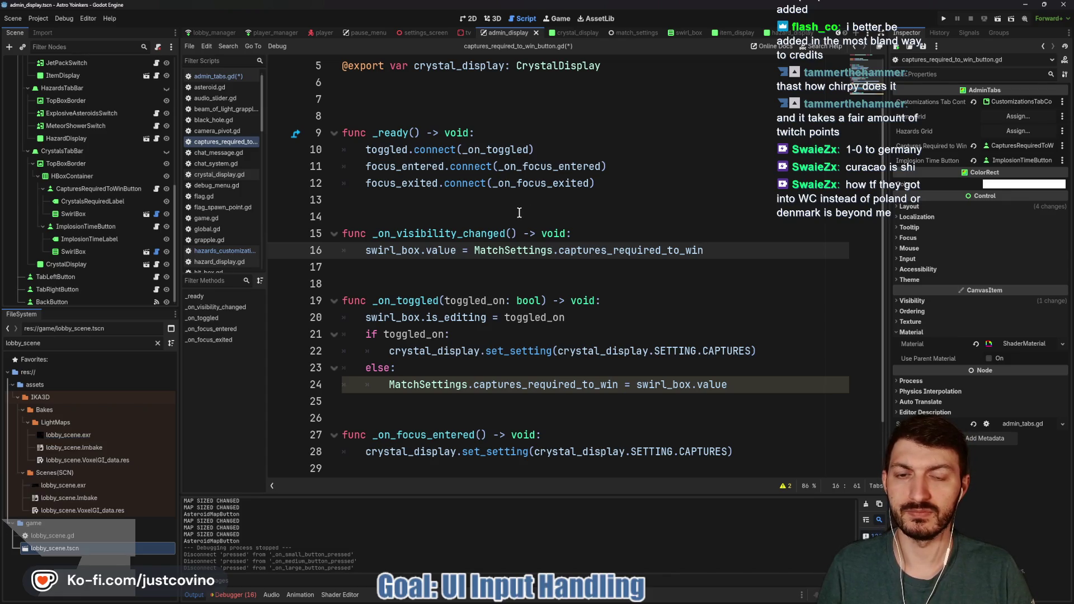
# Add visibility_changed.connect(_on_visibility_changed) as line 13 of _ready, after the focus_exited connection.
pyautogui.moveTo(445, 255)
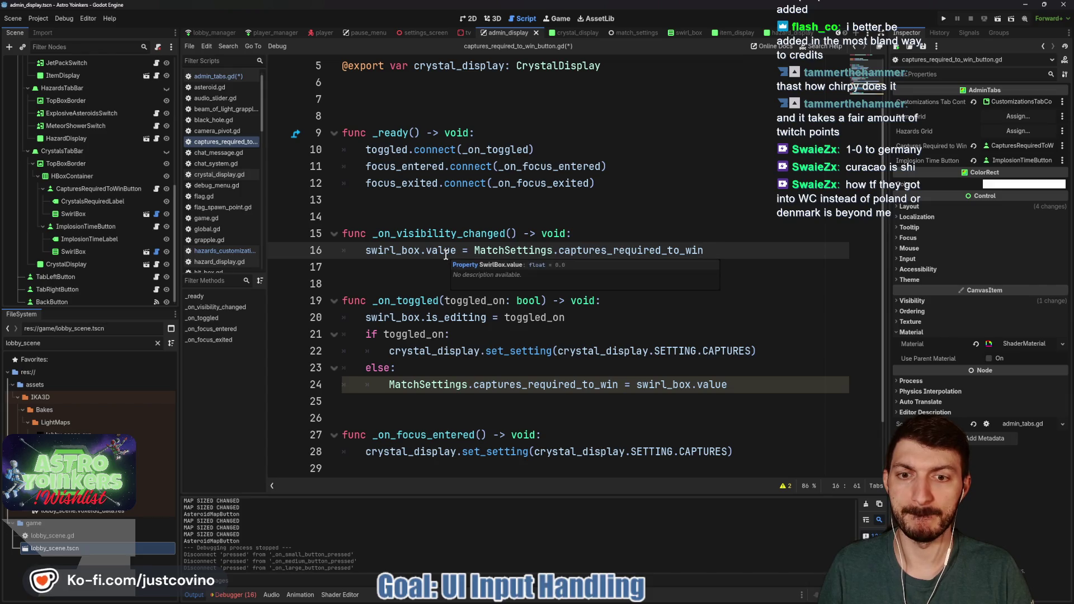
pyautogui.click(621, 182)
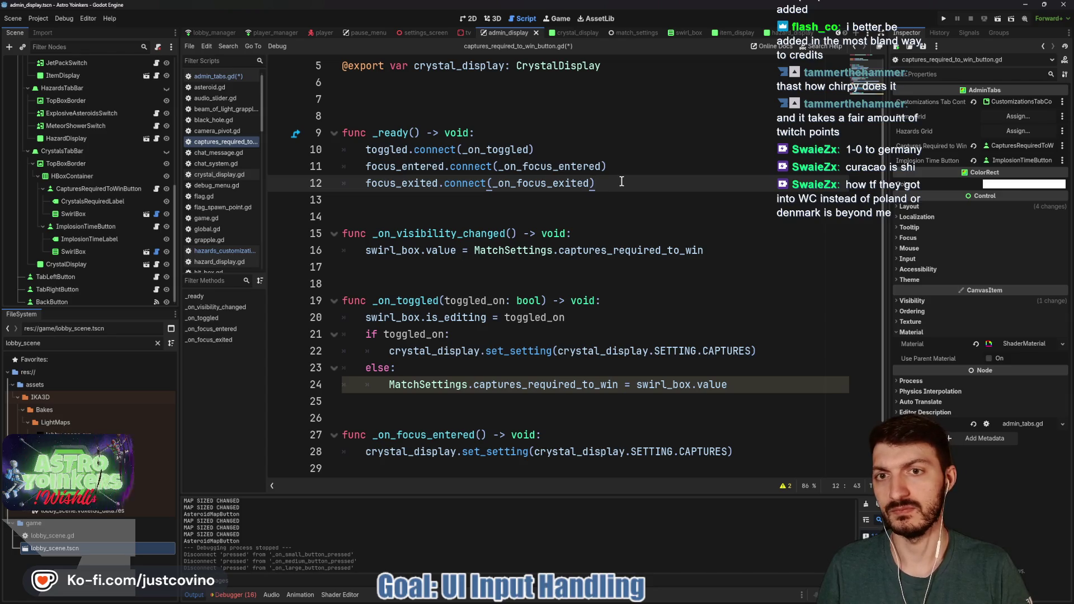
pyautogui.press('Return')
pyautogui.write('visi')
pyautogui.press('Return')
pyautogui.write('.')
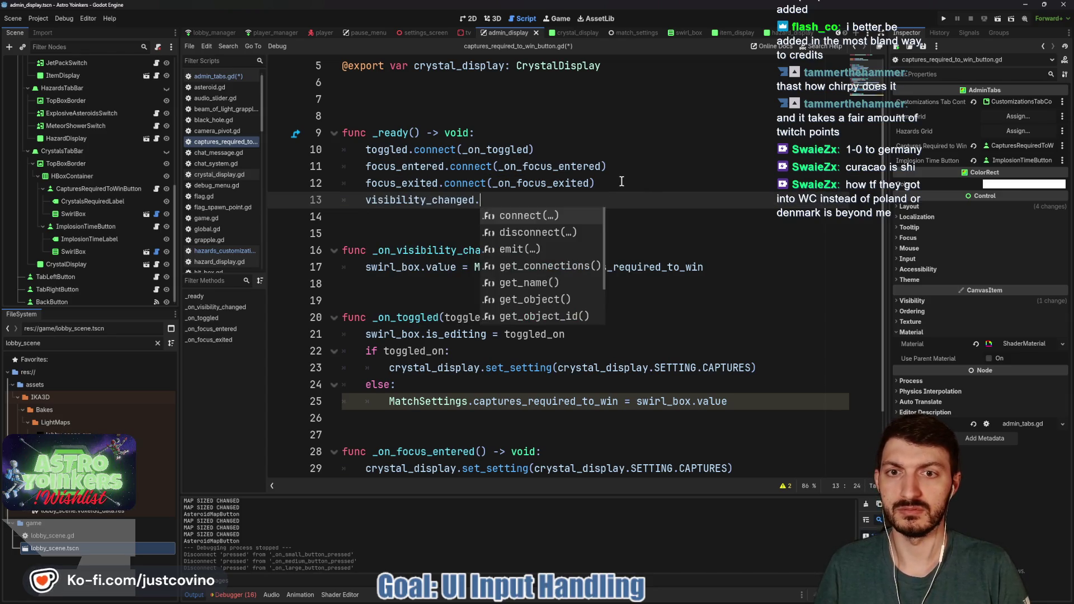
pyautogui.press('Return')
pyautogui.write('nnect(_oon')
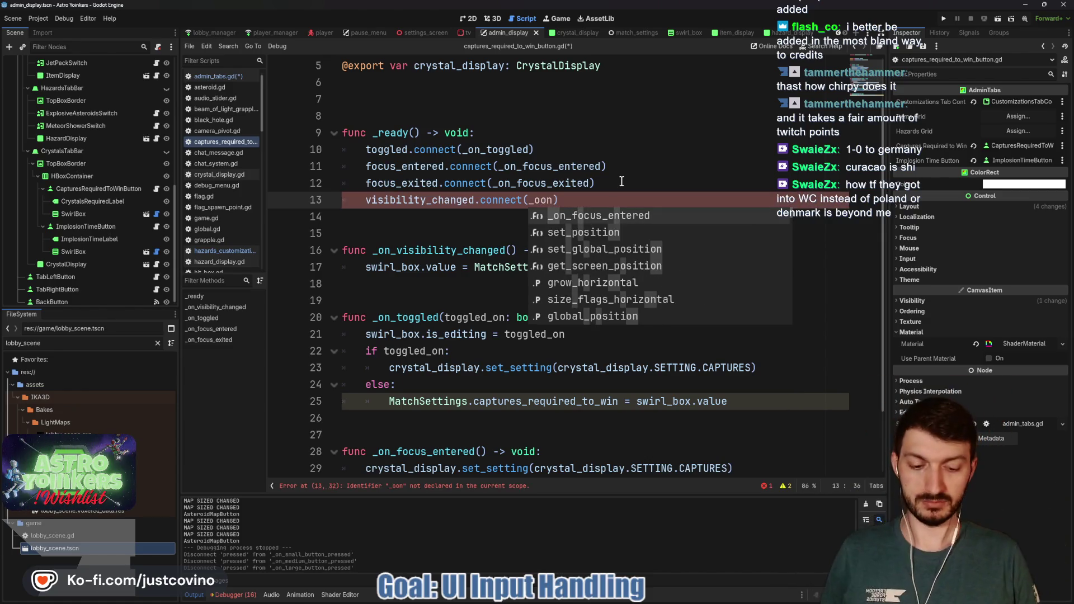
pyautogui.press('BackSpace')
pyautogui.press('BackSpace')
pyautogui.write('n_vis')
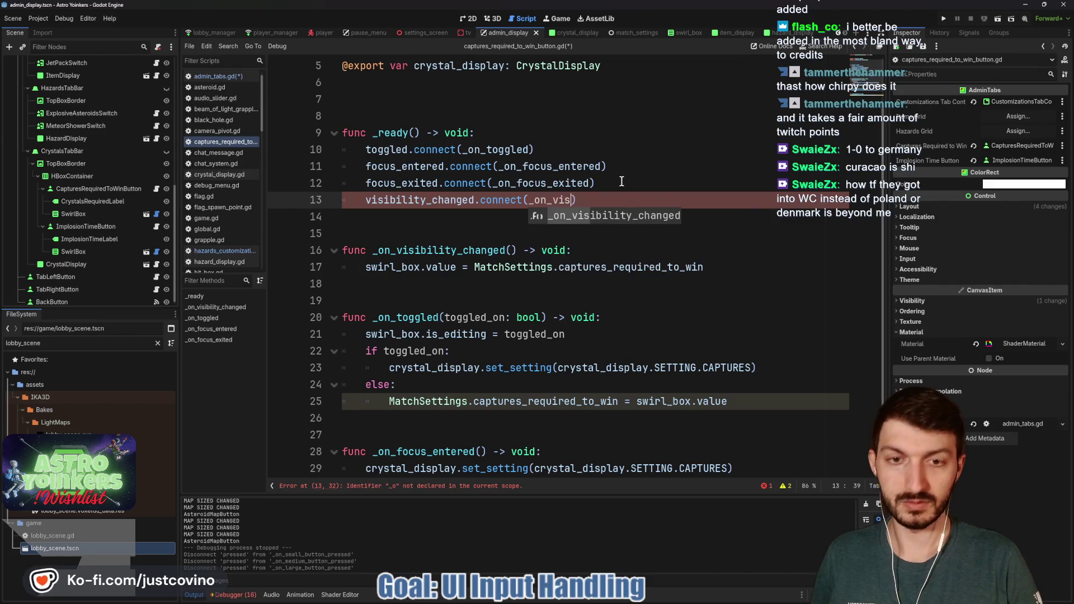
pyautogui.press('Return')
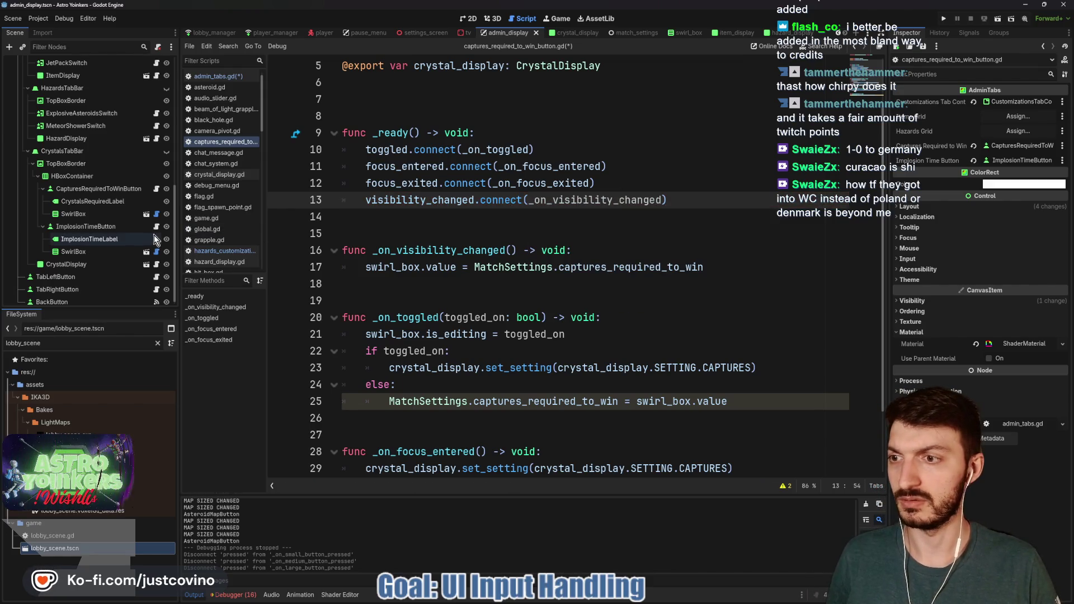
pyautogui.scroll(2, 437, 233)
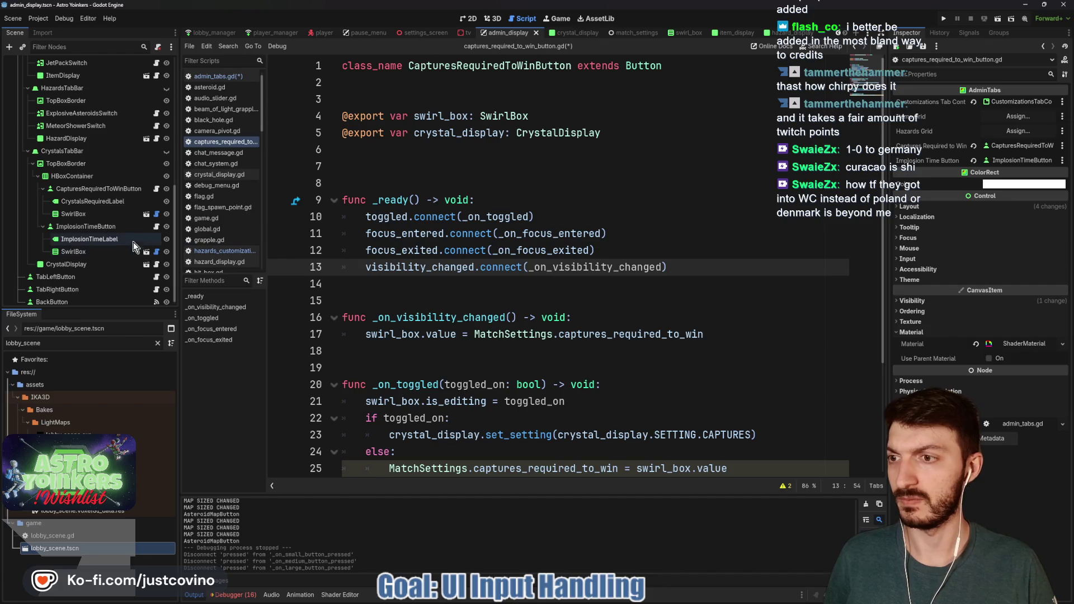
# In implosion_time_button.gd, add _on_visibility_changed() setting swirl_box.value = MatchSettings.flag_implosion_time.
pyautogui.click(156, 226)
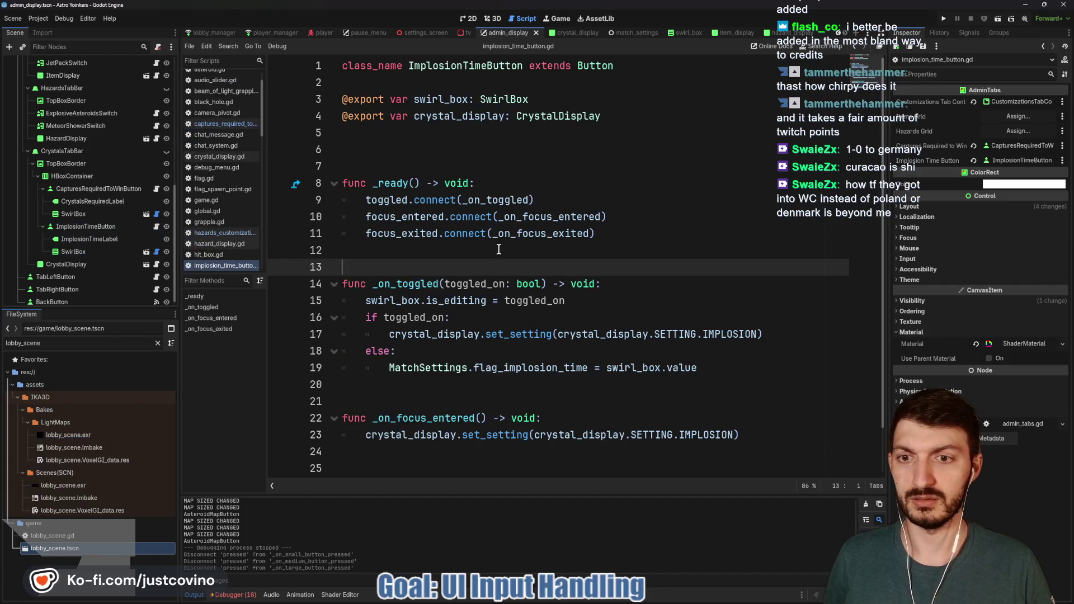
pyautogui.press('Return')
pyautogui.press('Return')
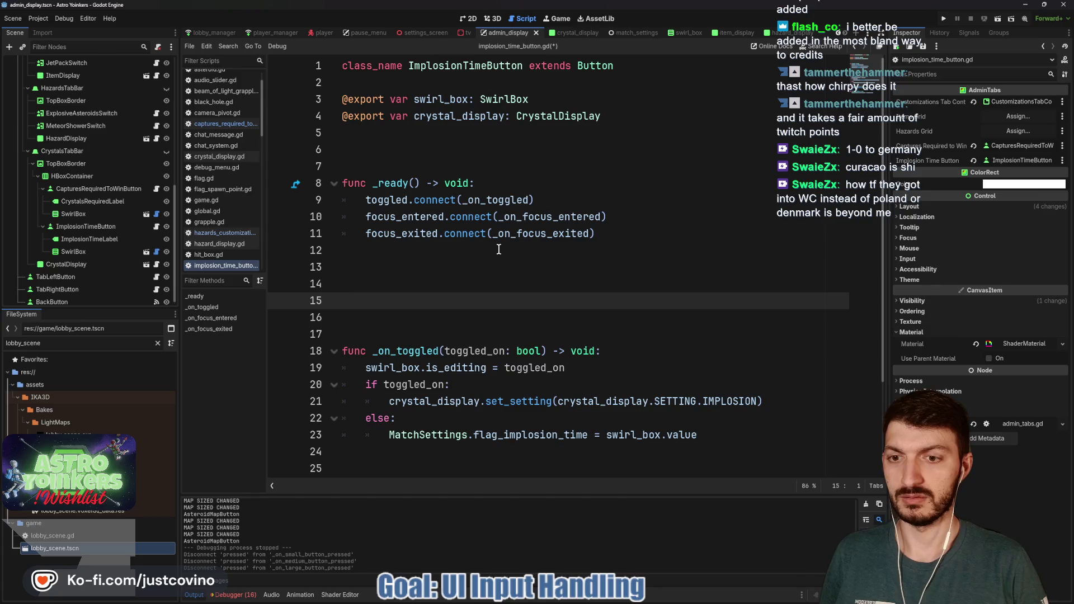
pyautogui.write('_on_visi')
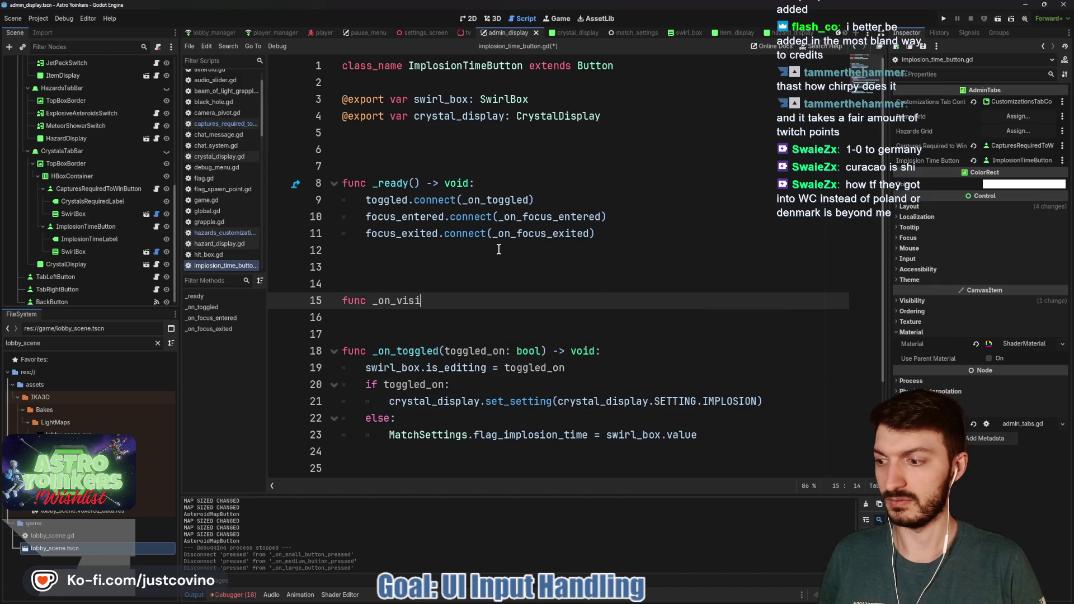
pyautogui.write('bility_changed() -> v')
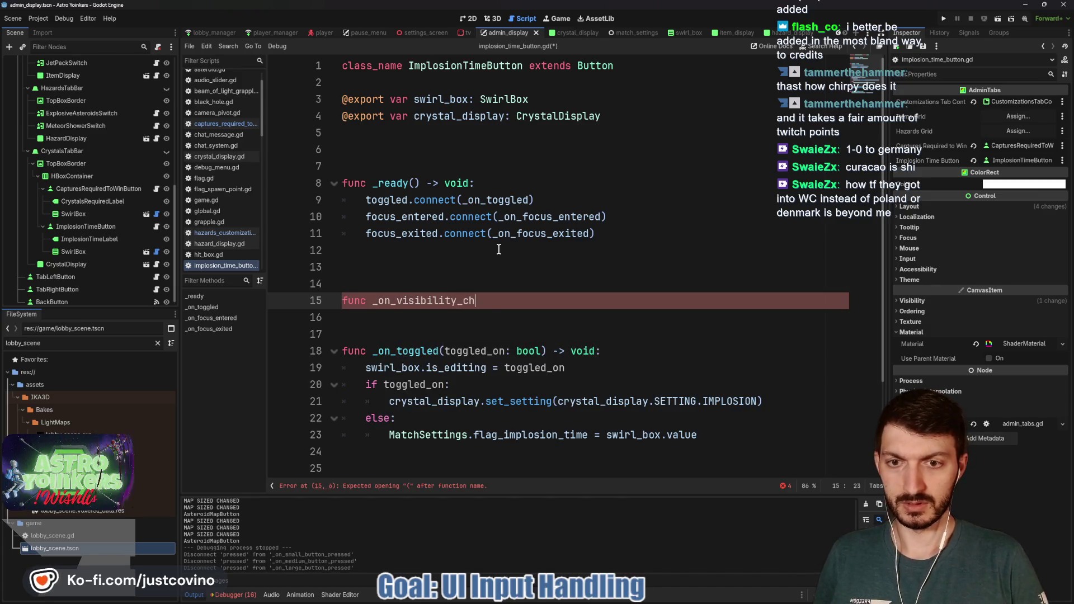
pyautogui.write('oid:')
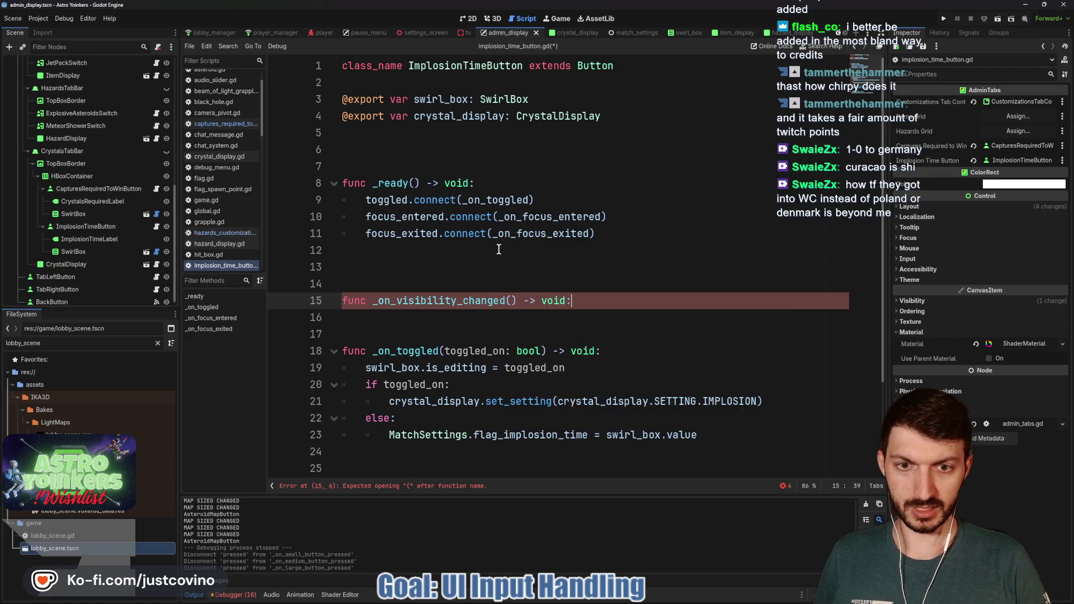
pyautogui.press('Return')
pyautogui.write('swirl_box.value')
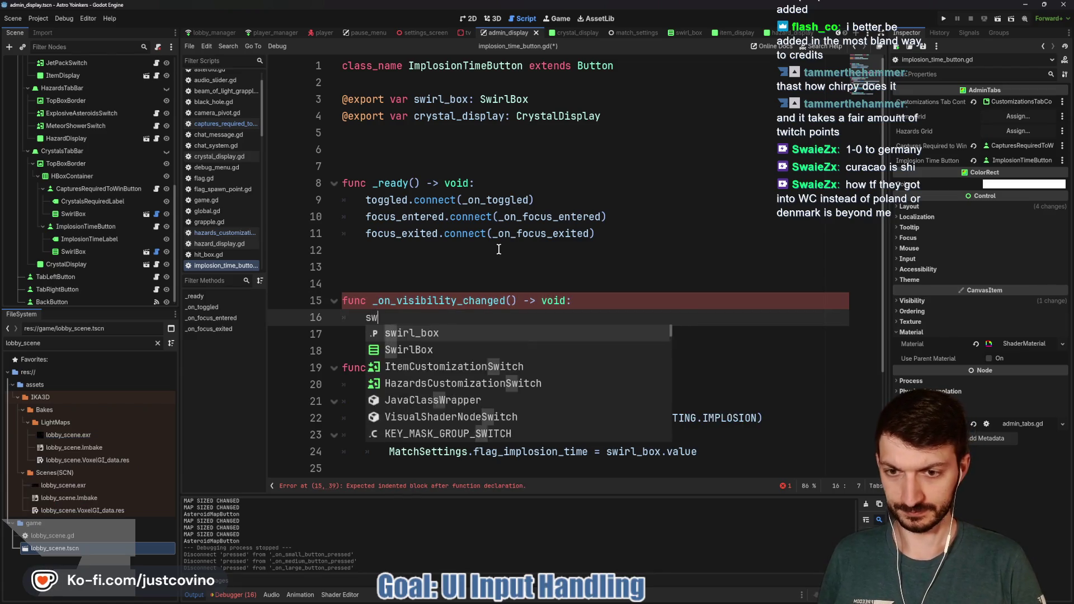
pyautogui.write(' = MatchSettings')
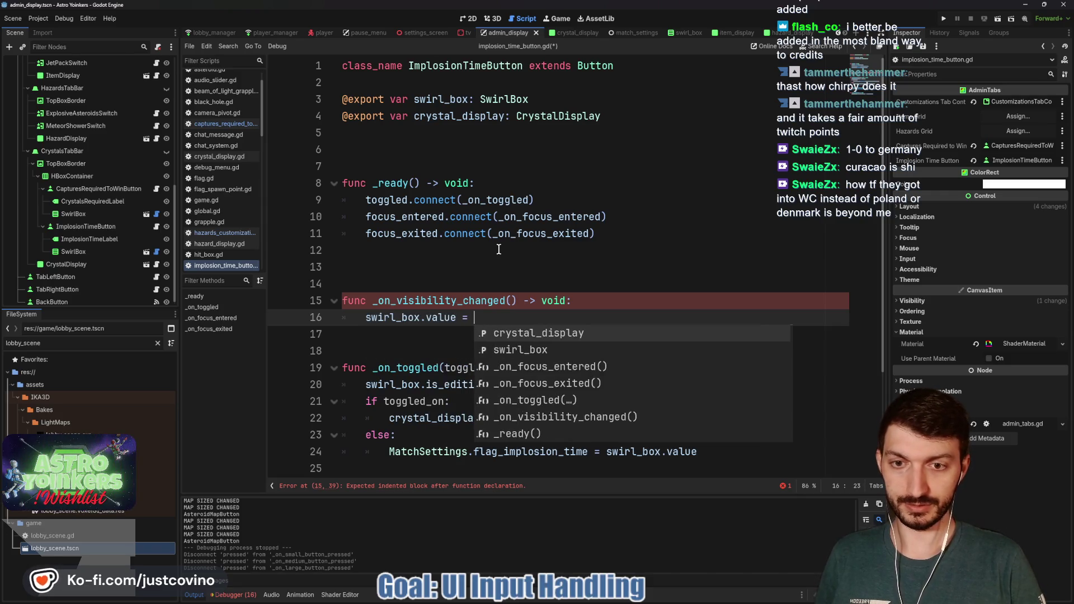
pyautogui.write('.')
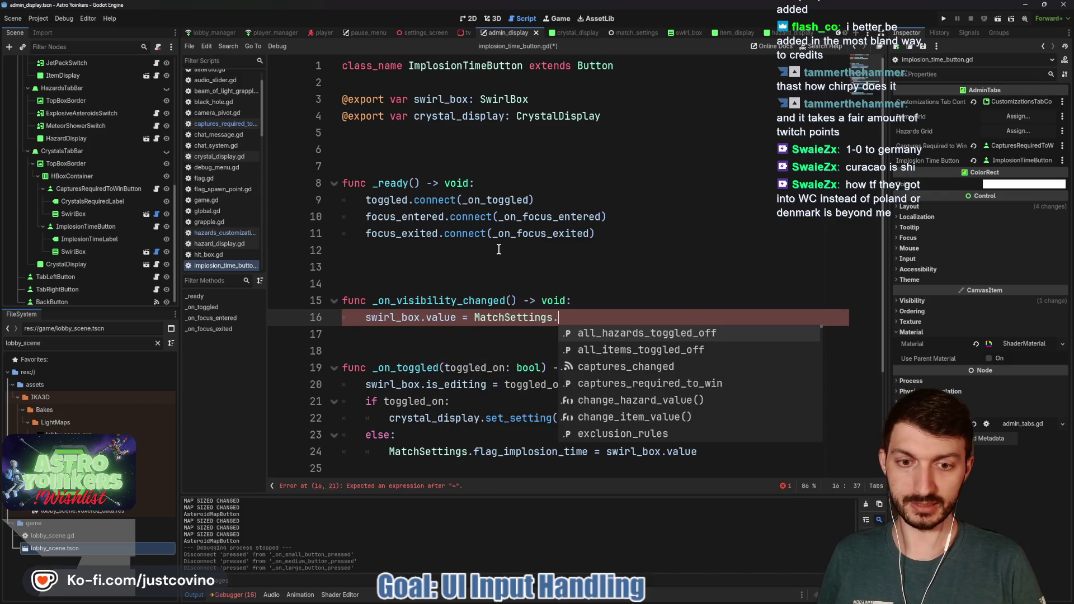
pyautogui.write('flag_')
pyautogui.press('Return')
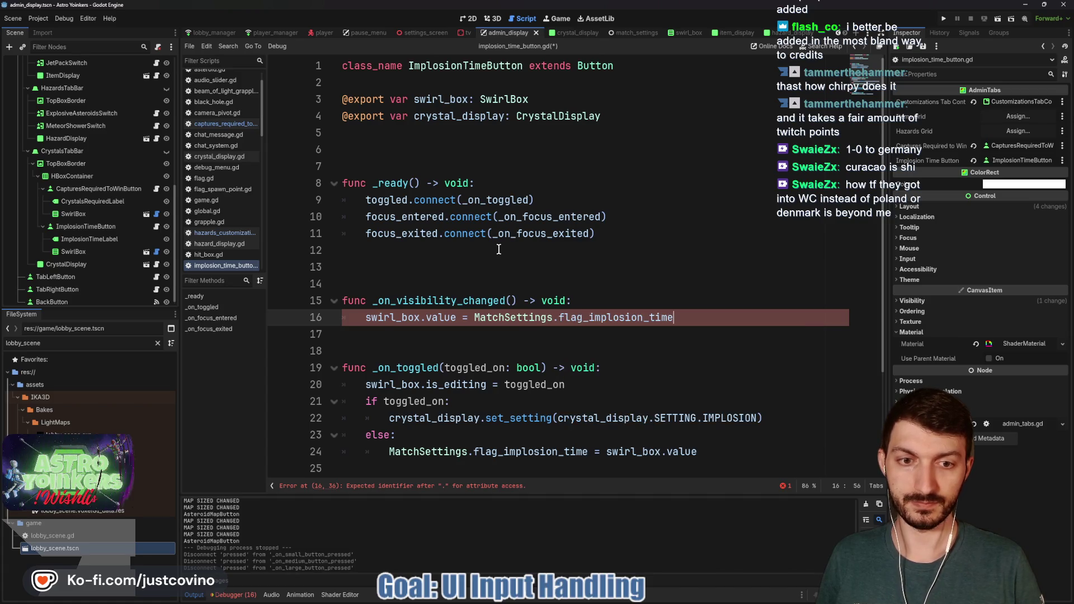
# Add visibility_changed.connect(_on_visibility_changed) at the top of _ready.
pyautogui.click(551, 249)
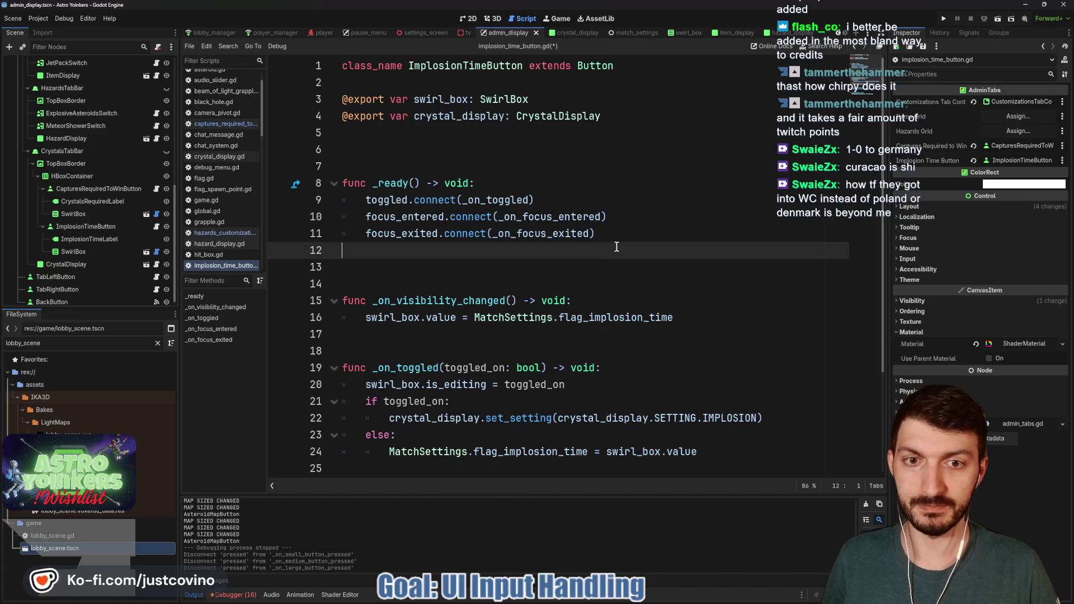
pyautogui.click(510, 186)
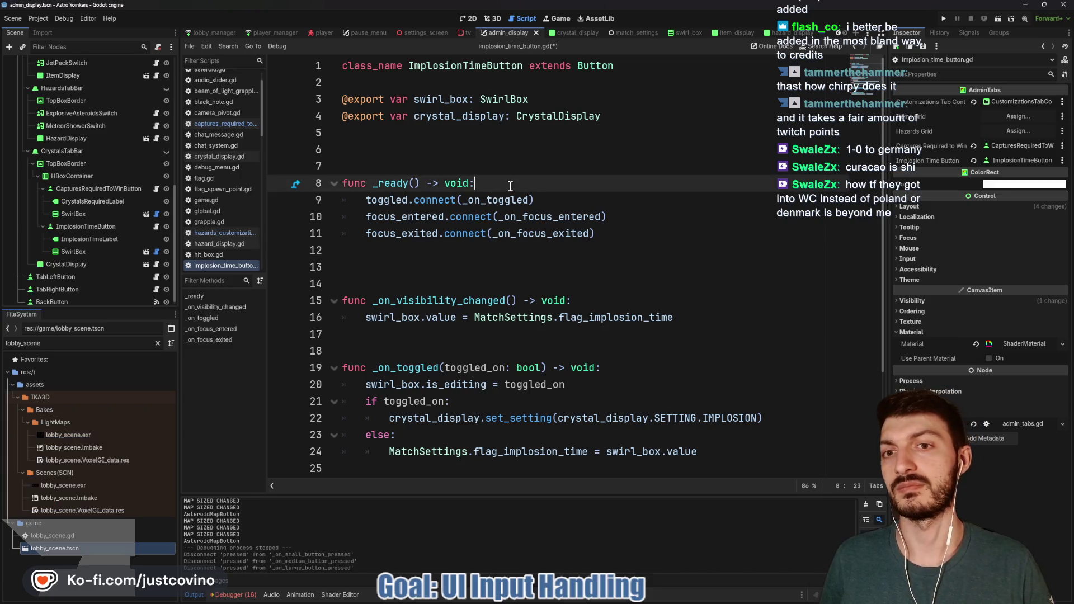
pyautogui.press('Return')
pyautogui.write('vis')
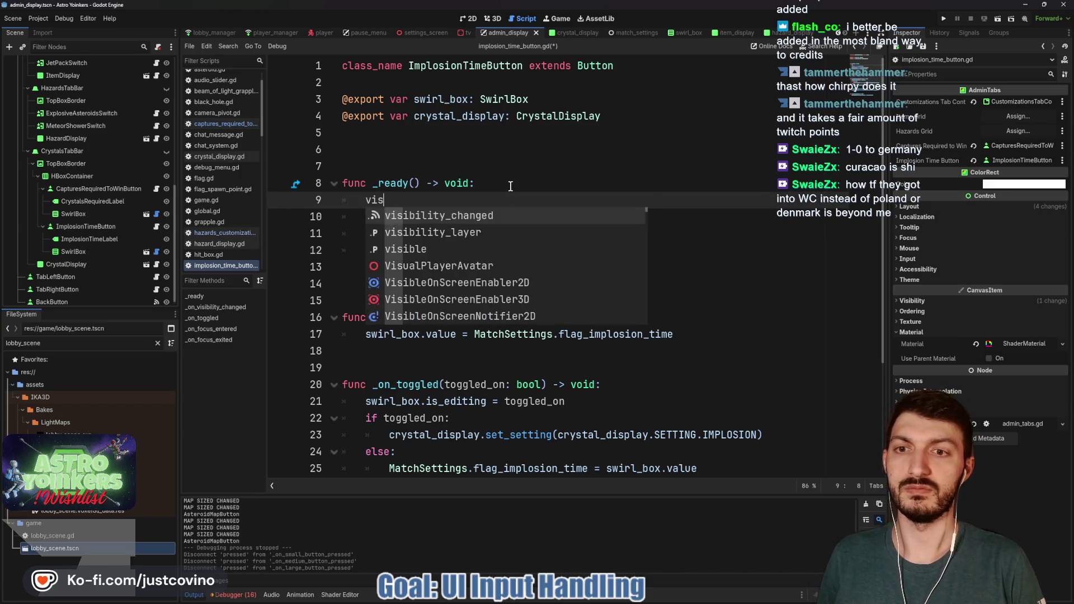
pyautogui.press('Return')
pyautogui.write('.co')
pyautogui.press('Return')
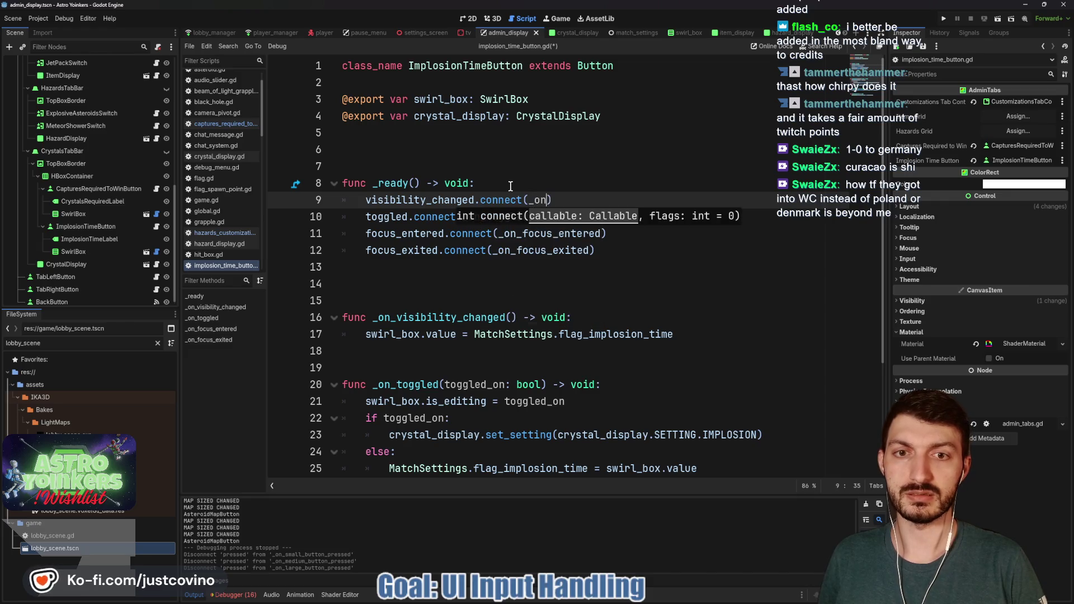
pyautogui.write('_vi')
pyautogui.press('Return')
# Remove the extra blank lines after _ready and below the exports, and save the script.
pyautogui.click(472, 282)
pyautogui.hotkey('ctrl', 's')
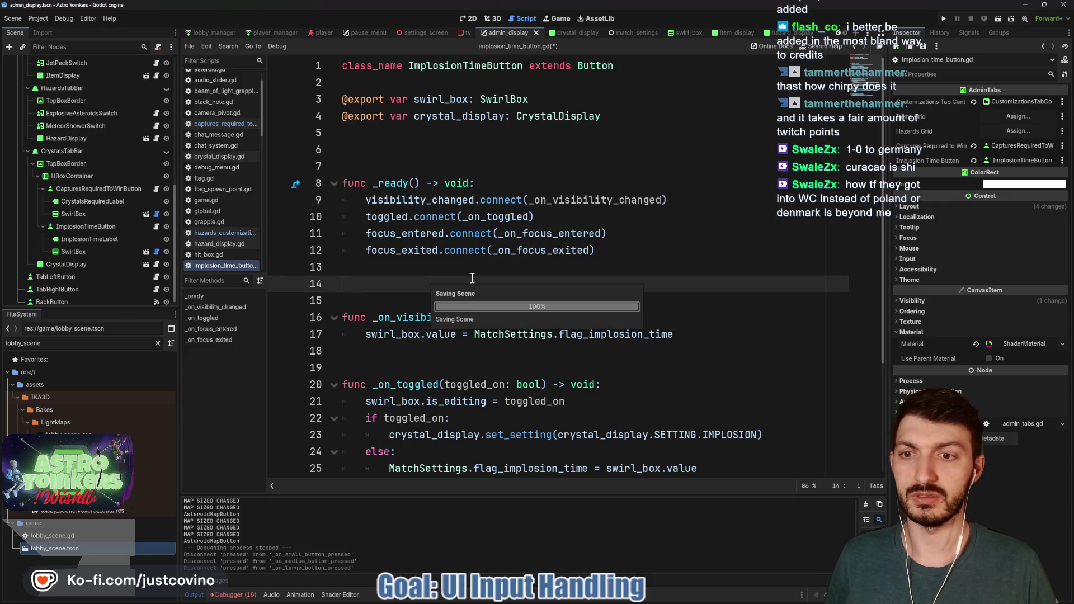
pyautogui.press('BackSpace')
pyautogui.hotkey('ctrl', 's')
pyautogui.click(385, 148)
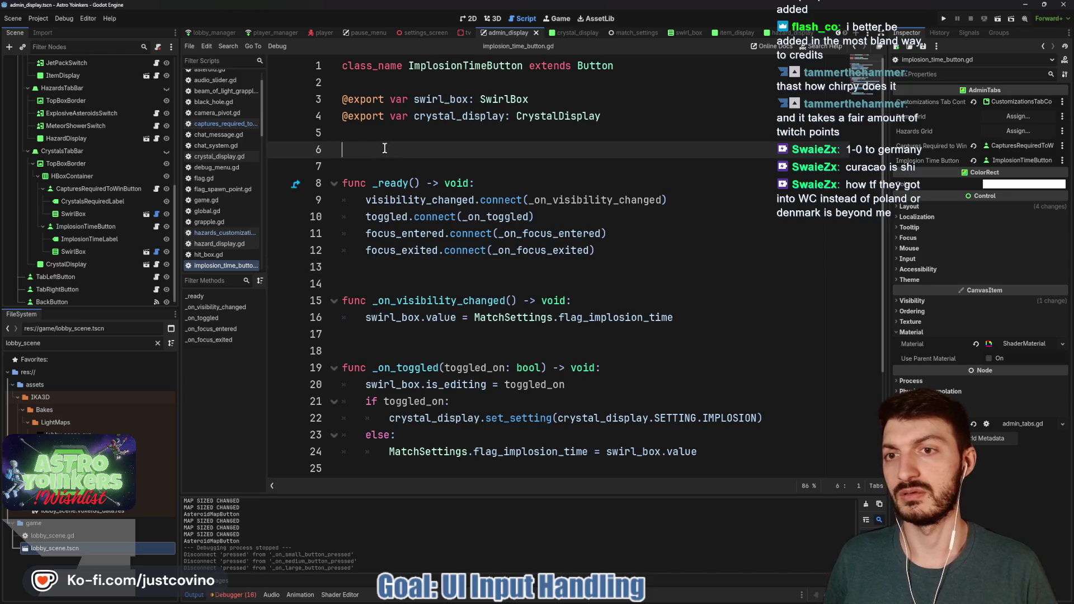
pyautogui.press('BackSpace')
pyautogui.hotkey('ctrl', 's')
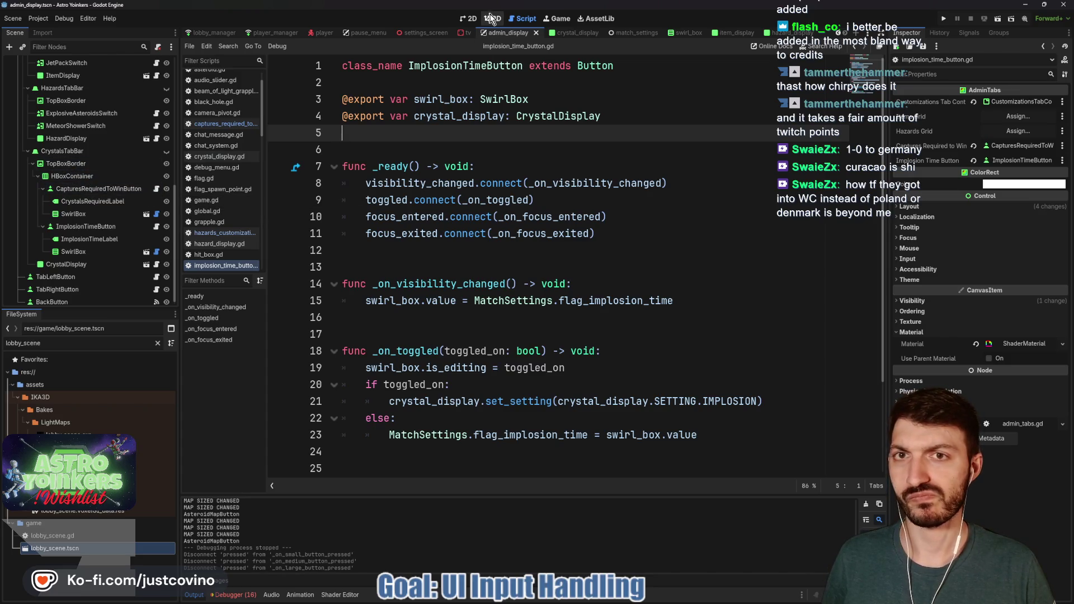
# In the 2D view, make the AdminTabs panel visible and show the Crystals tab contents.
pyautogui.click(469, 19)
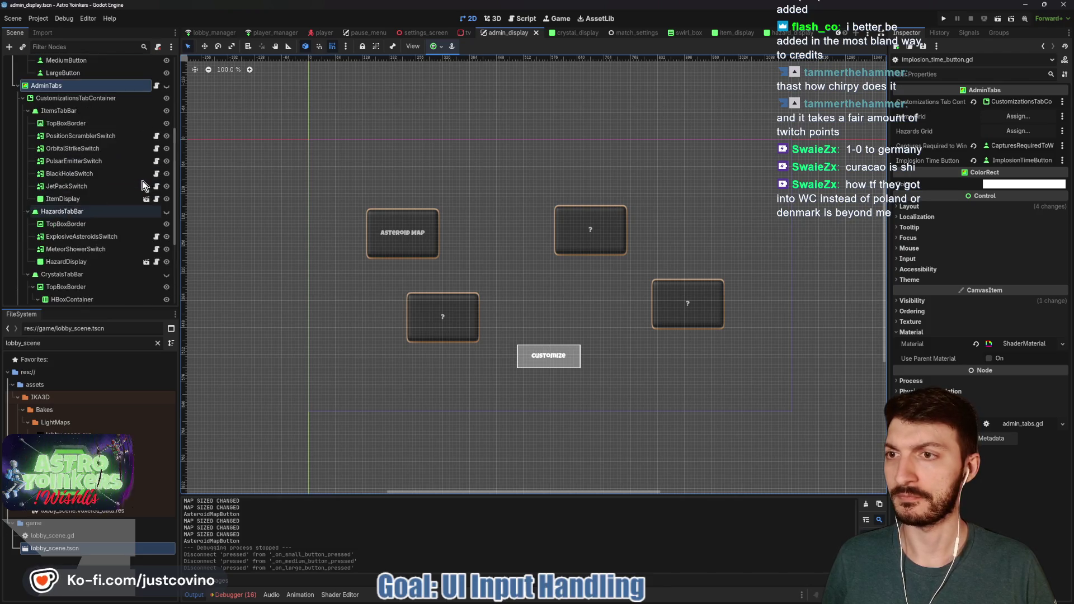
pyautogui.click(166, 85)
pyautogui.scroll(-2, 125, 244)
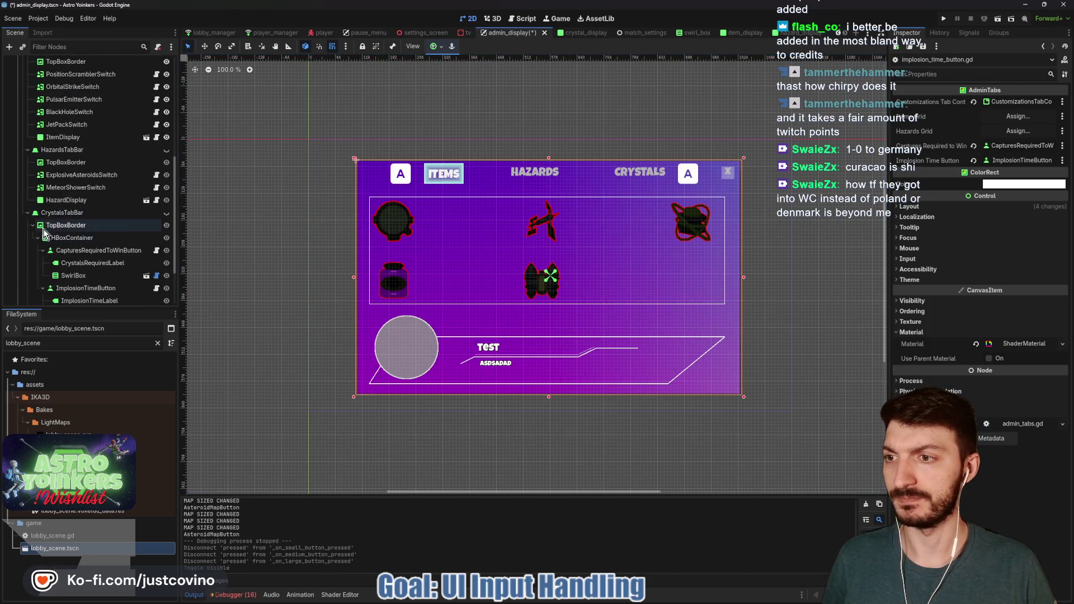
pyautogui.click(167, 213)
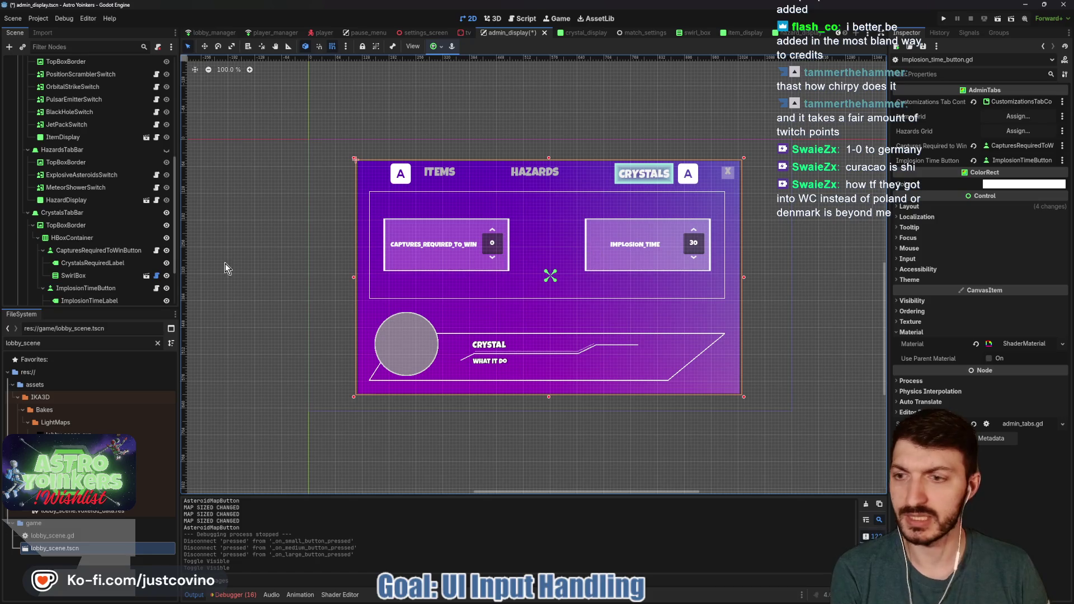
pyautogui.hotkey('ctrl', 'v')
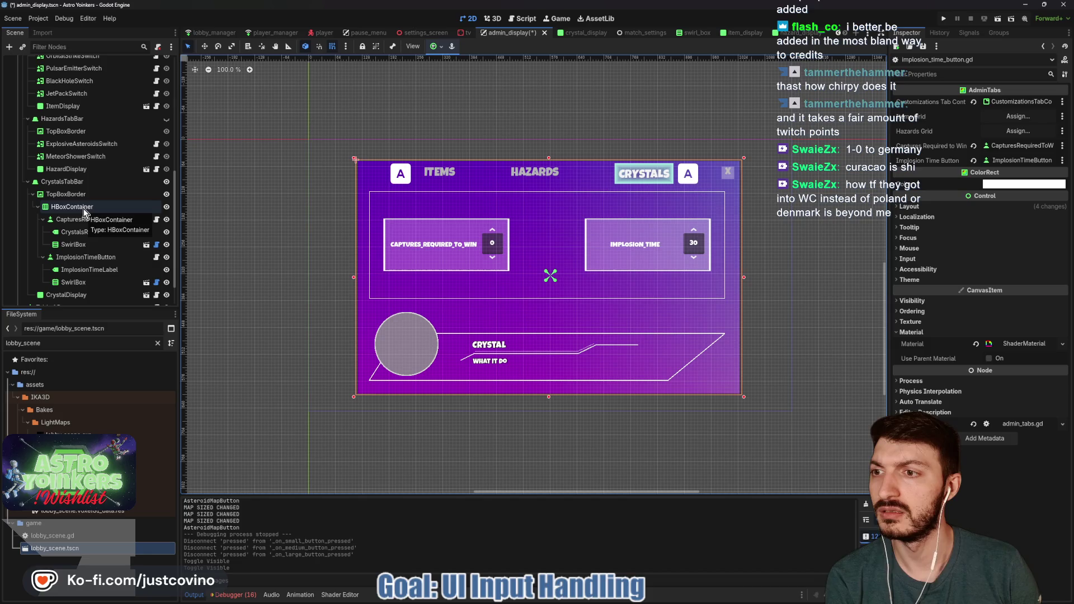
# Move CapturesRequiredToWinButton and ImplosionTimeButton out of HBoxContainer directly under TopBoxBorder.
pyautogui.click(85, 206)
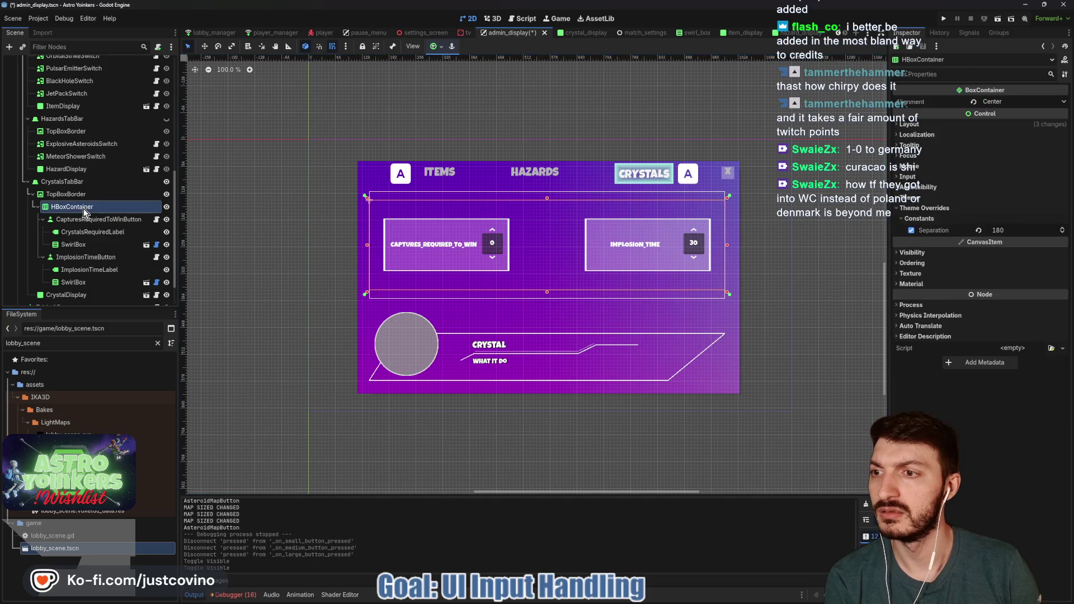
pyautogui.click(41, 220)
pyautogui.click(43, 231)
pyautogui.click(82, 244)
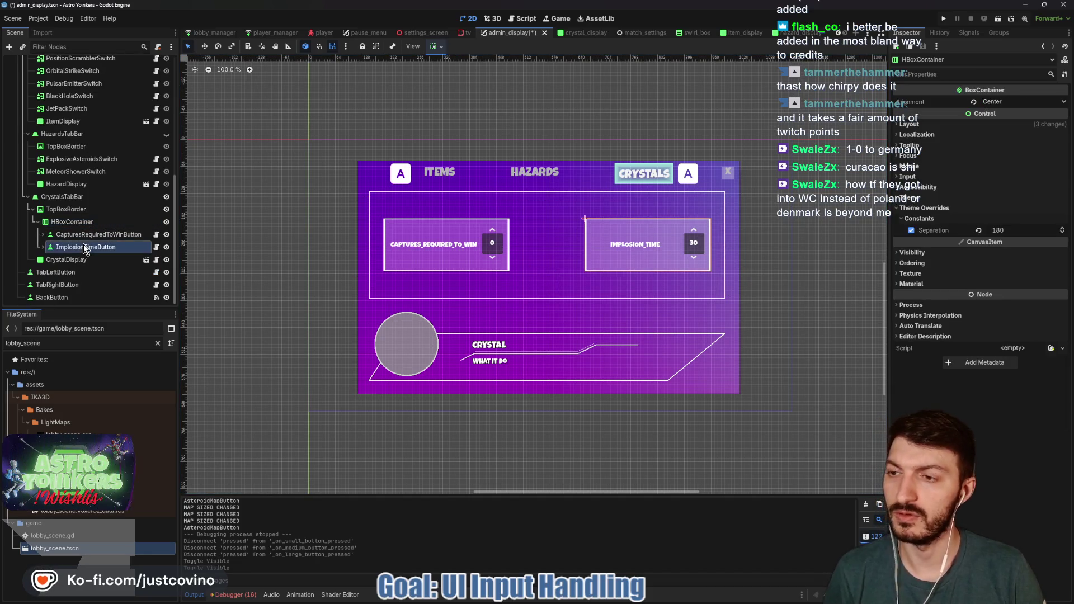
pyautogui.keyDown('ctrl'); pyautogui.click(73, 233); pyautogui.keyUp('ctrl')
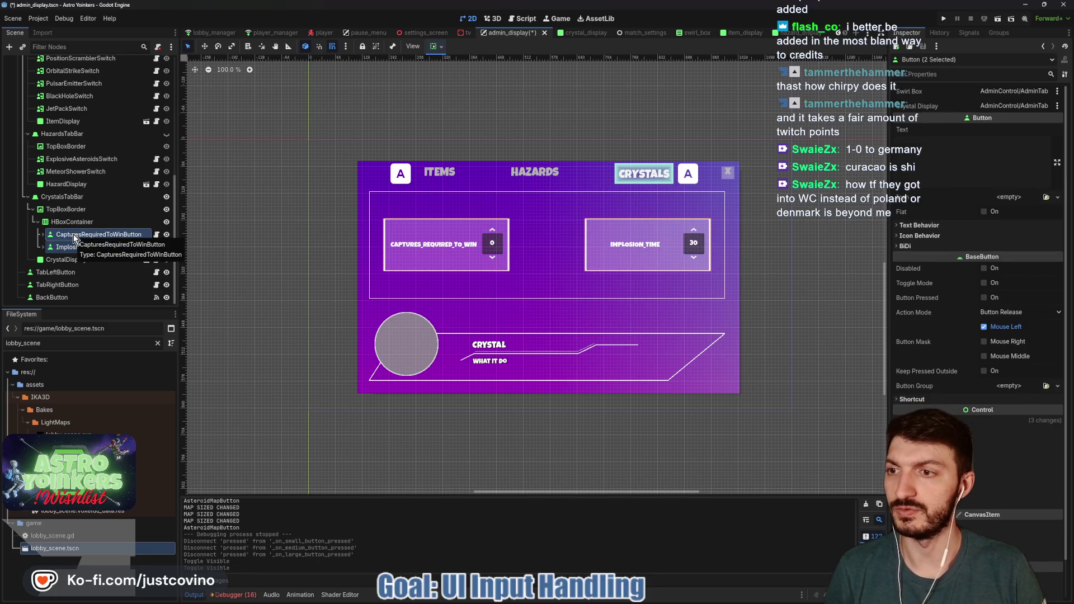
pyautogui.moveTo(72, 233); pyautogui.dragTo(62, 217)
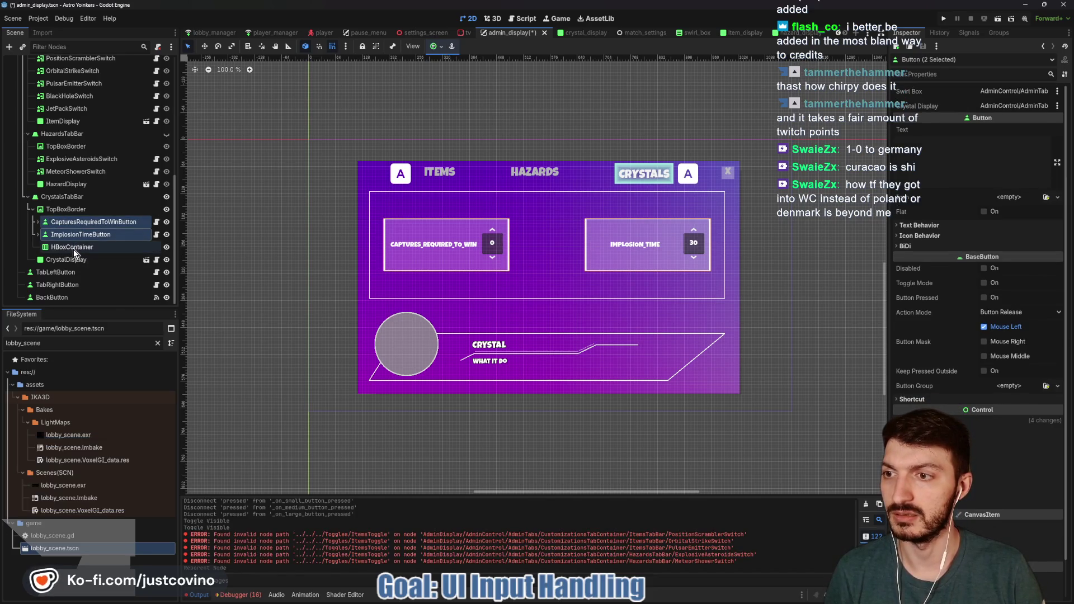
# Delete the now-empty HBoxContainer node and select CapturesRequiredToWinButton.
pyautogui.click(72, 250)
pyautogui.press('Delete')
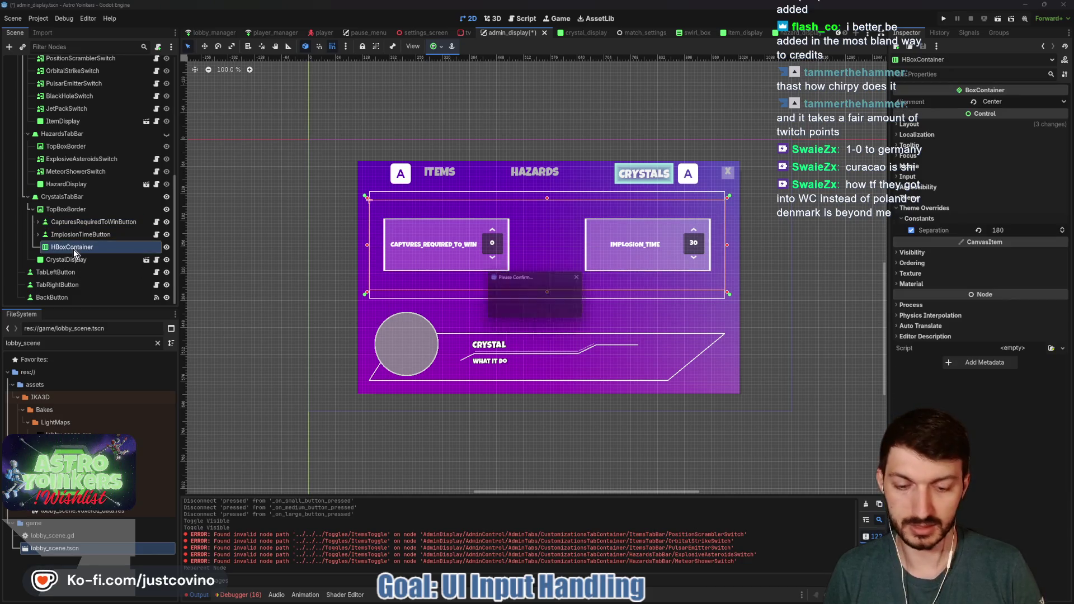
pyautogui.click(505, 310)
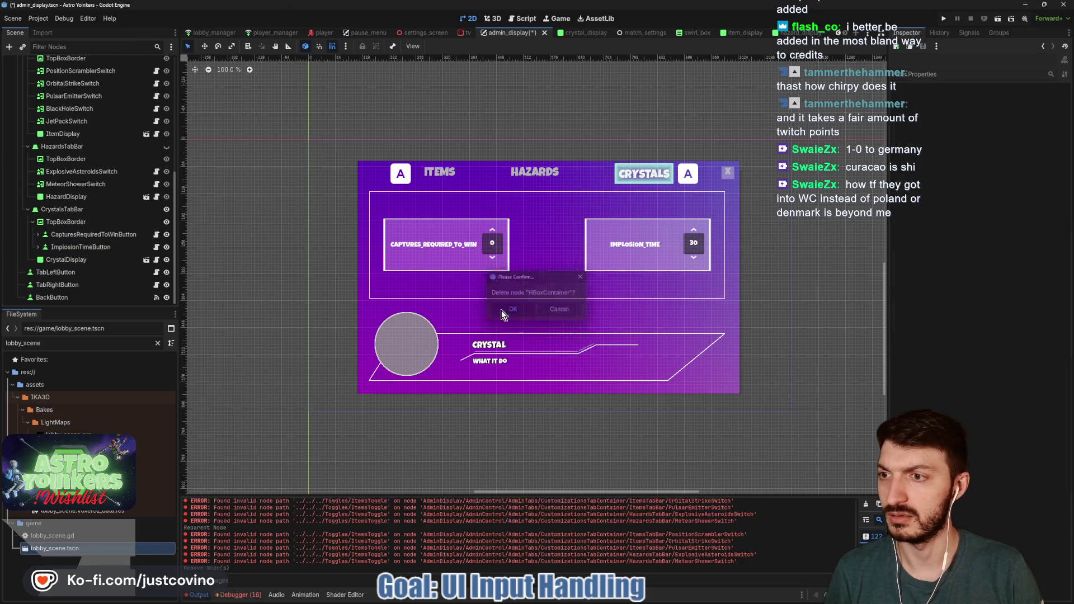
pyautogui.click(92, 234)
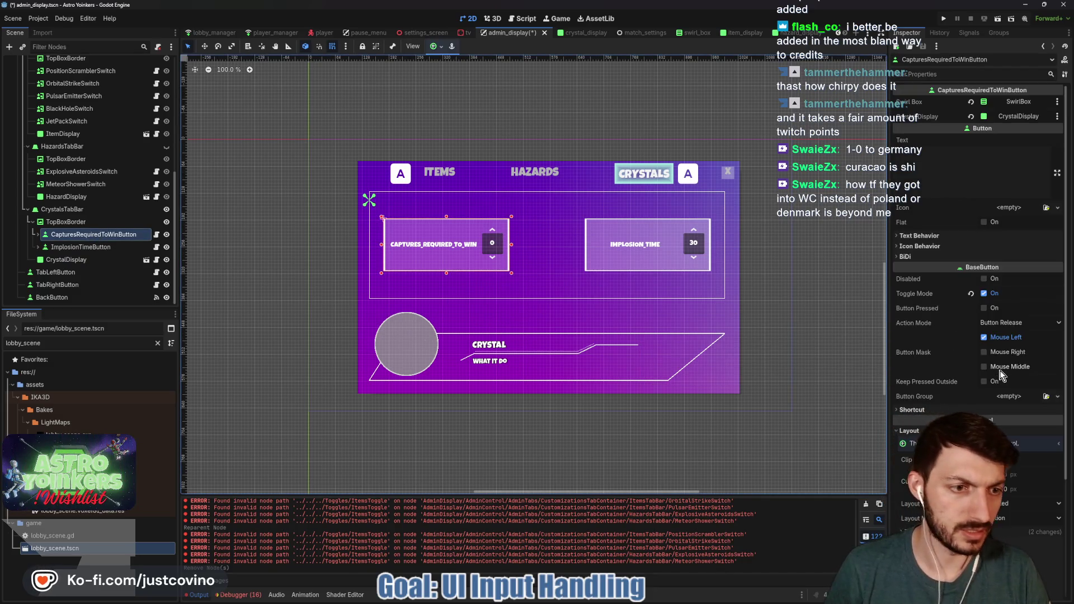
# Set CapturesRequiredToWinButton's pivot offset to x 150, y 125/2.
pyautogui.scroll(-3, 935, 386)
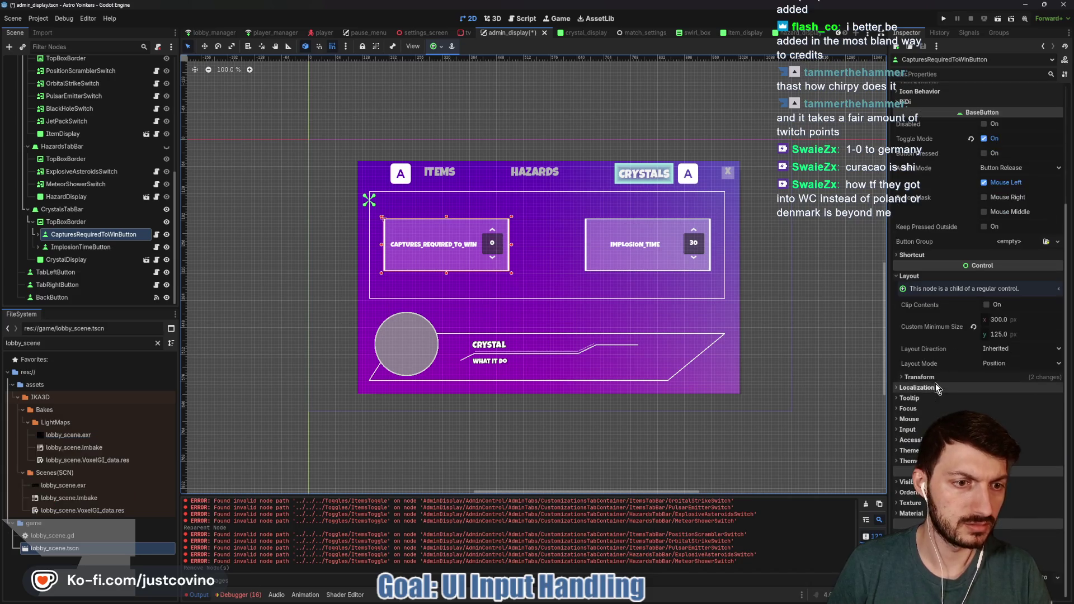
pyautogui.click(935, 380)
pyautogui.scroll(-3, 1008, 491)
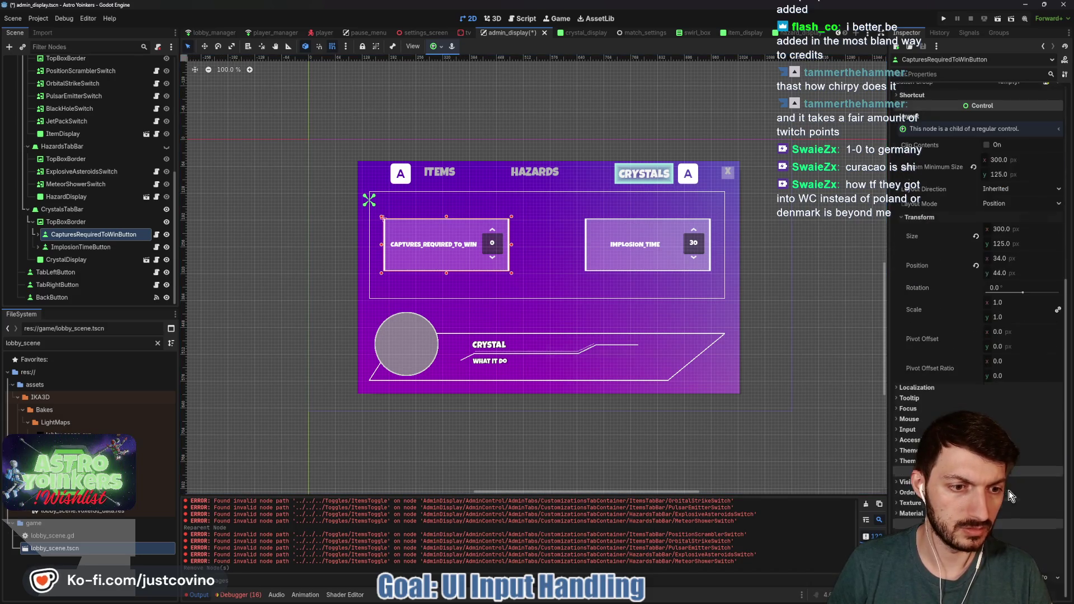
pyautogui.click(1007, 332)
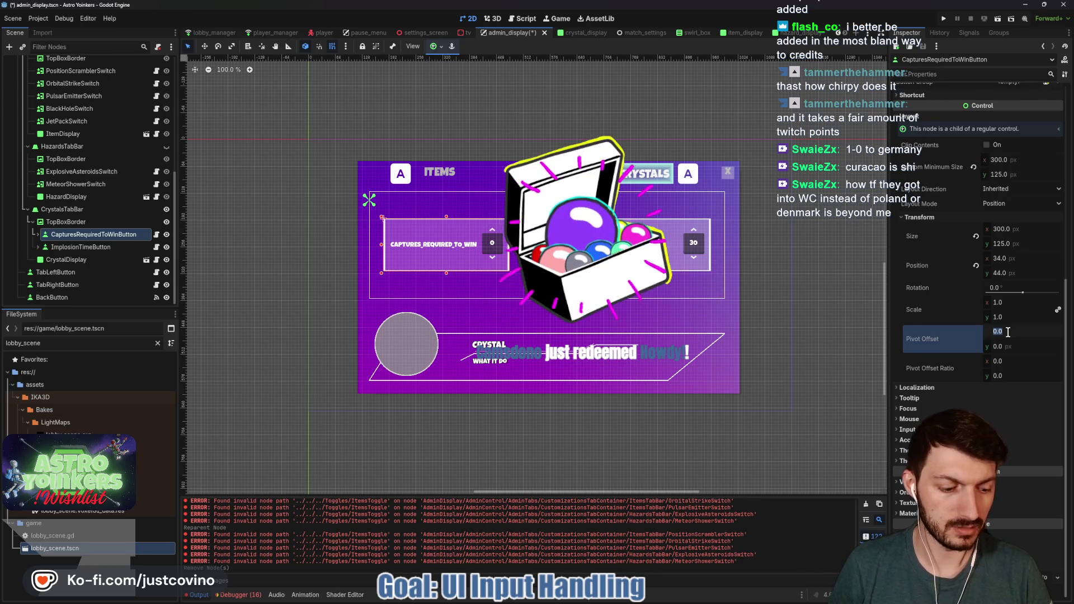
pyautogui.write('105')
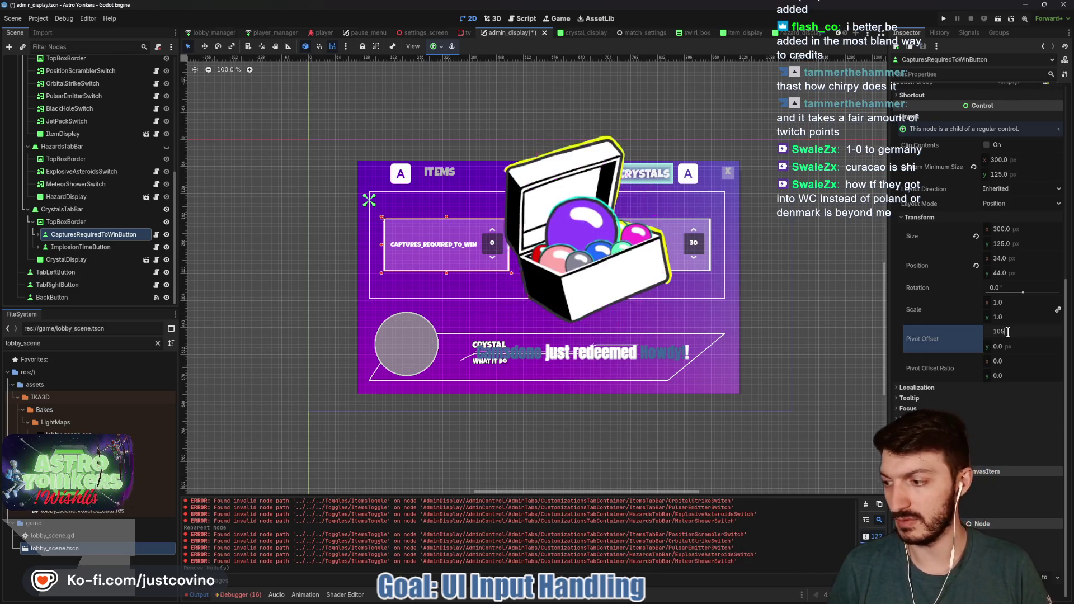
pyautogui.press('BackSpace')
pyautogui.press('BackSpace')
pyautogui.write('50')
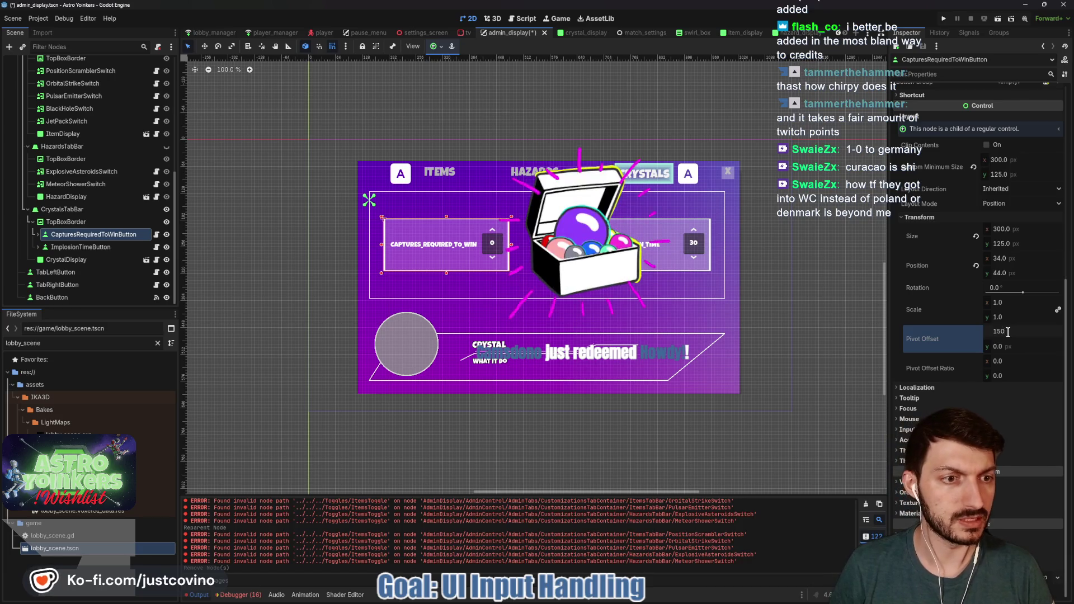
pyautogui.press('Tab')
pyautogui.write('125')
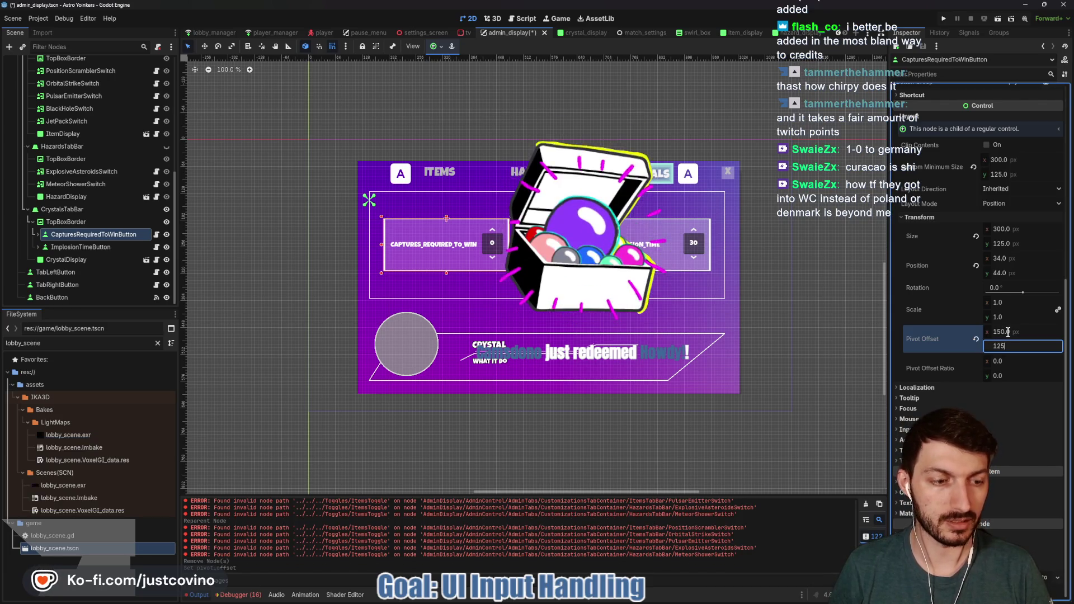
pyautogui.write('/2')
pyautogui.press('Return')
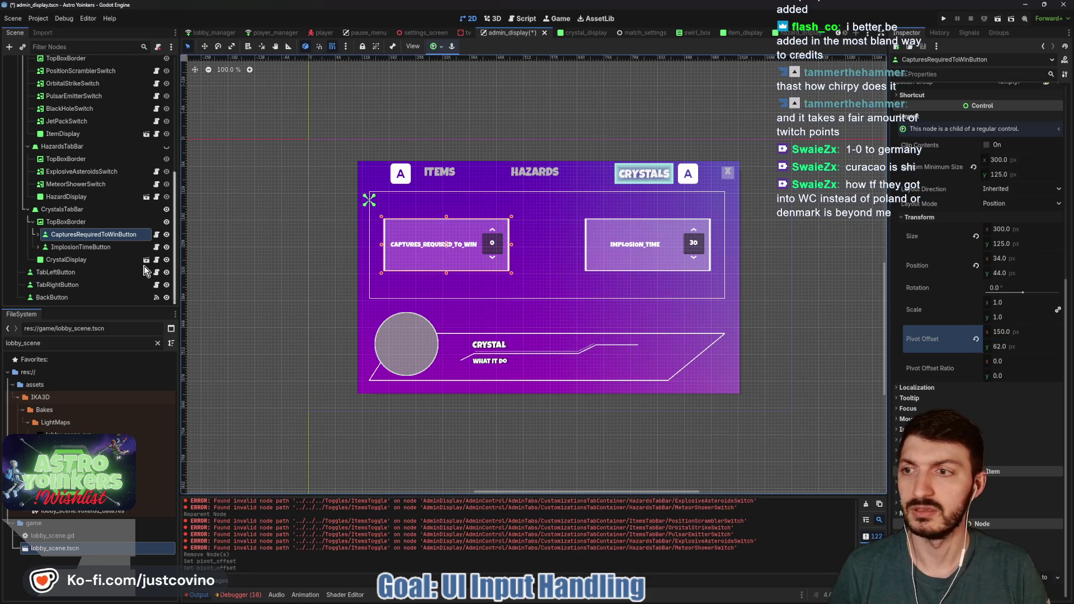
# Set ImplosionTimeButton's pivot offset to 150 × 62 and save the scene.
pyautogui.click(88, 250)
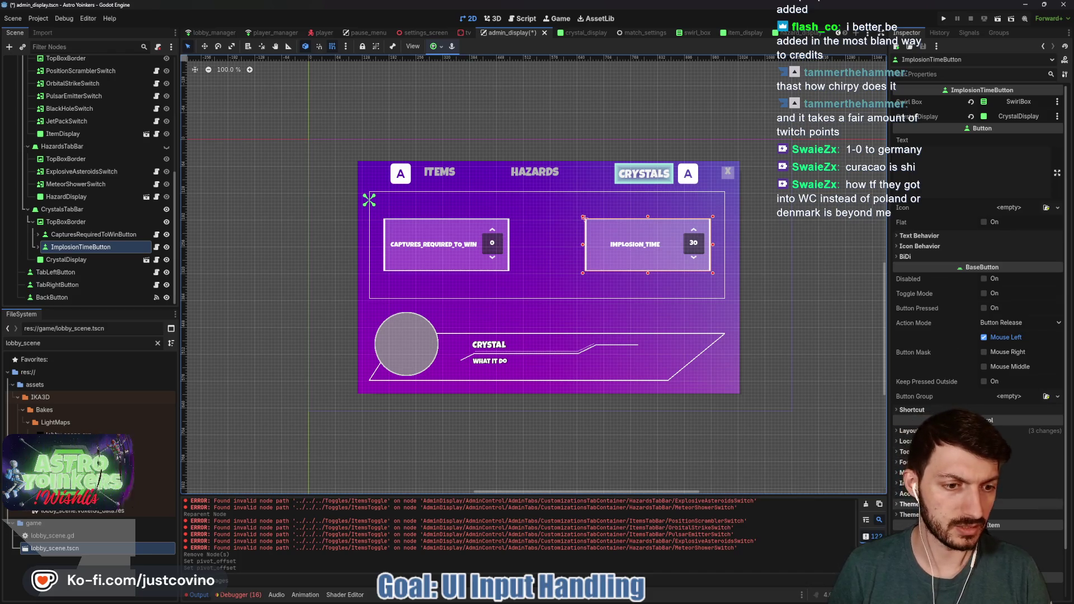
pyautogui.scroll(-3, 978, 279)
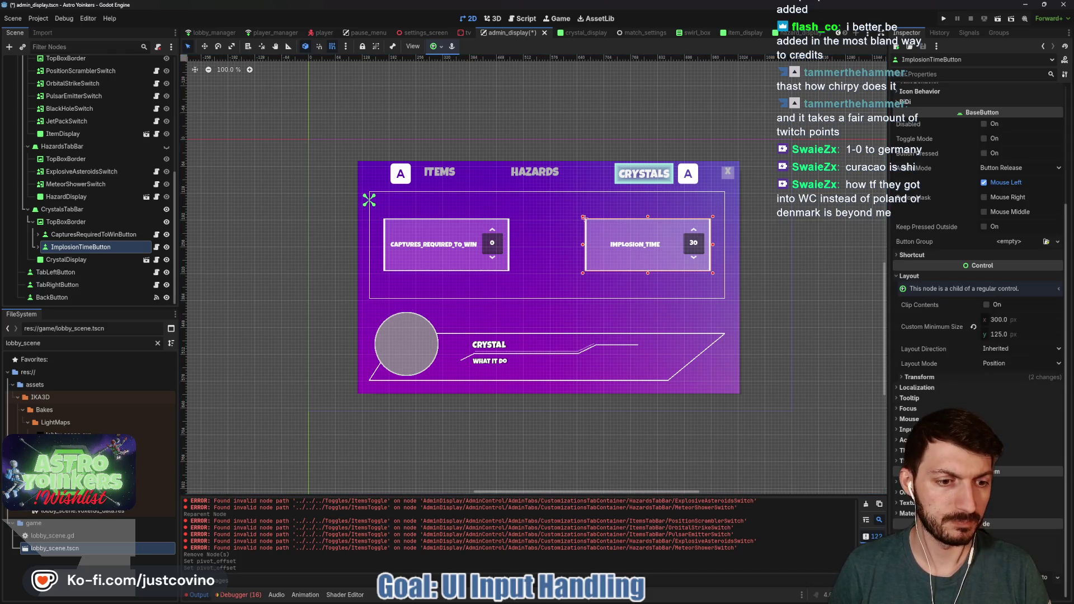
pyautogui.click(918, 376)
pyautogui.scroll(-3, 1015, 418)
pyautogui.click(1010, 367)
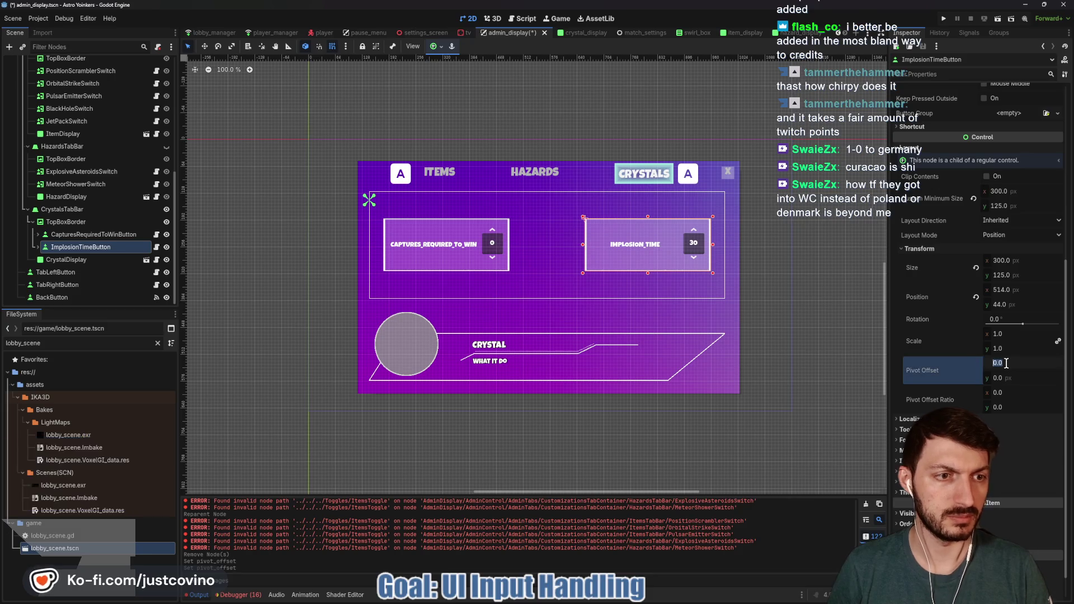
pyautogui.write('150')
pyautogui.press('Tab')
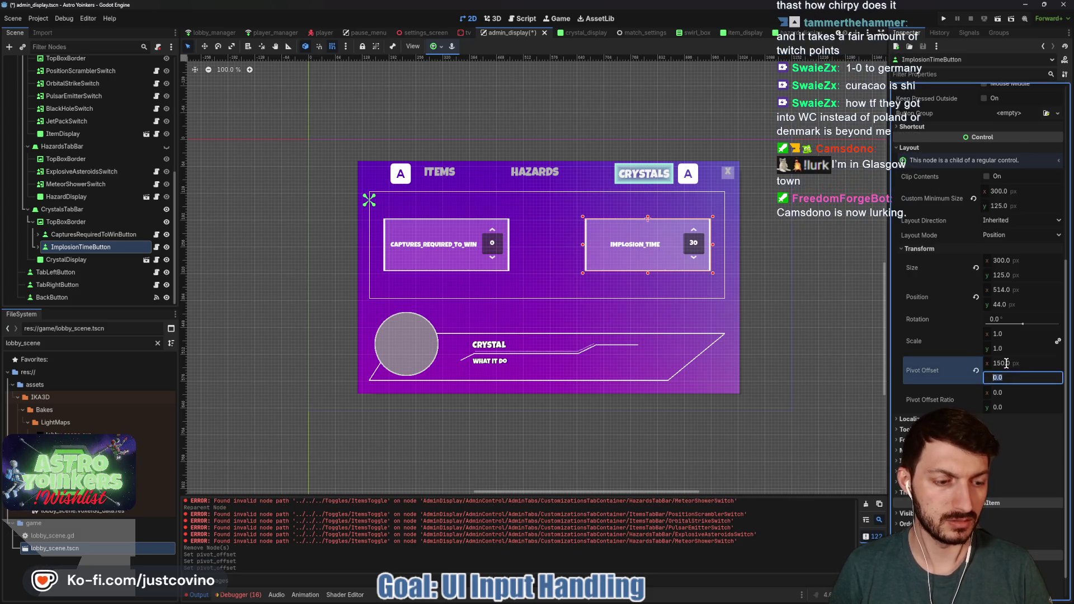
pyautogui.press('Return')
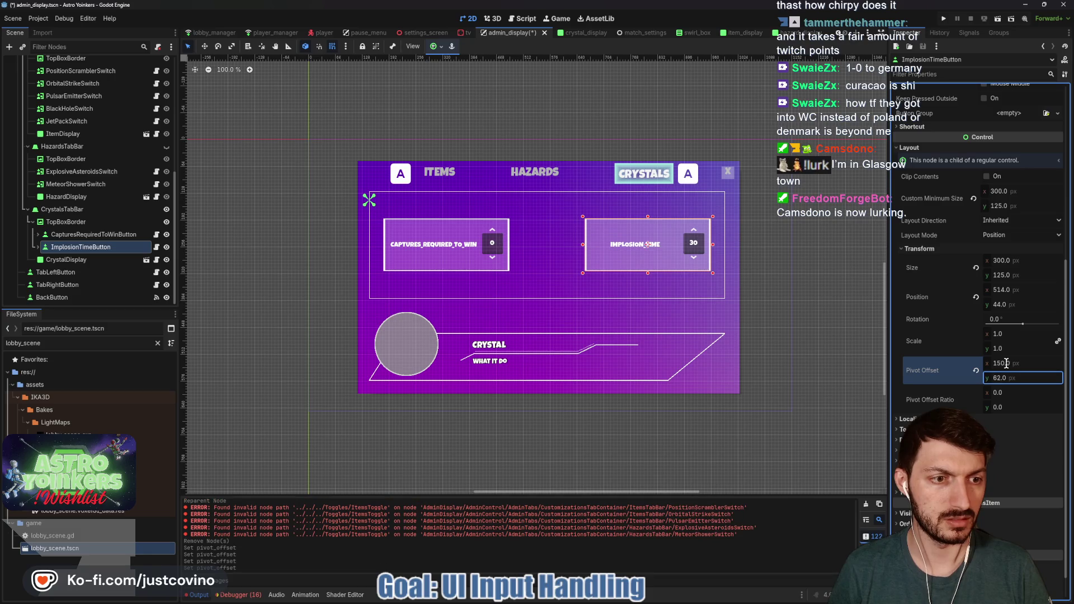
pyautogui.hotkey('ctrl', 's')
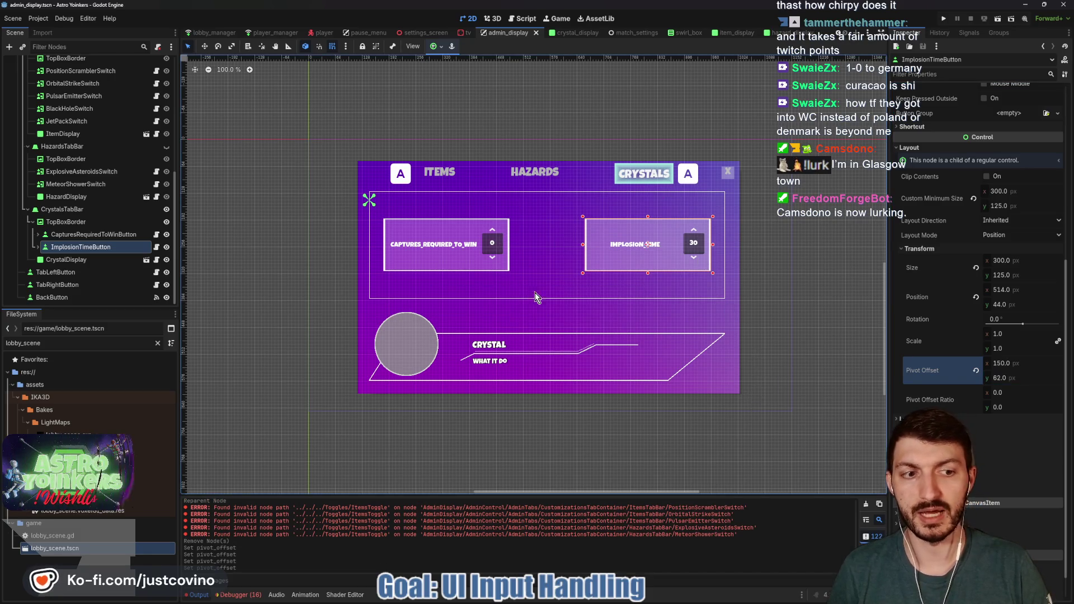
# In captures_required_to_win_button.gd, add _on_mouse_entered() that calls grow_icon().
pyautogui.click(156, 235)
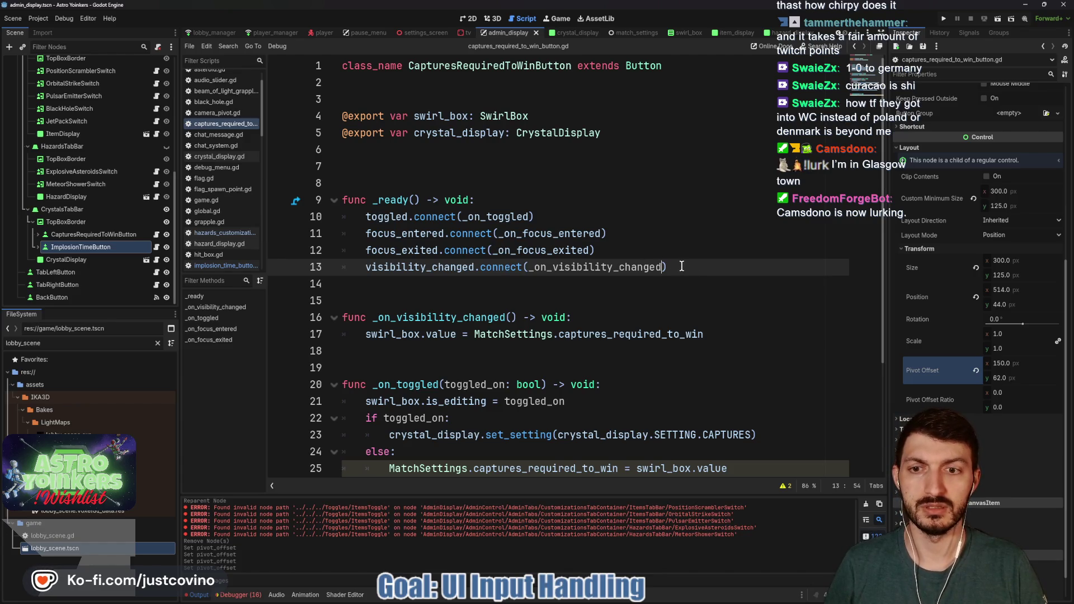
pyautogui.scroll(-3, 681, 267)
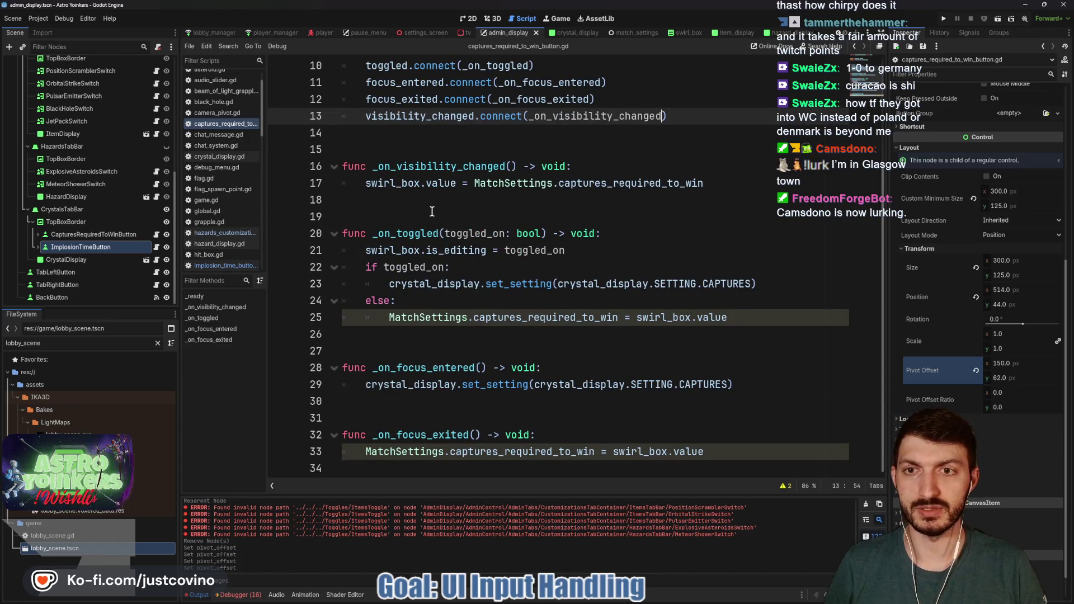
pyautogui.scroll(1, 403, 190)
pyautogui.click(403, 190)
pyautogui.press('Return')
pyautogui.press('Return')
pyautogui.press('Return')
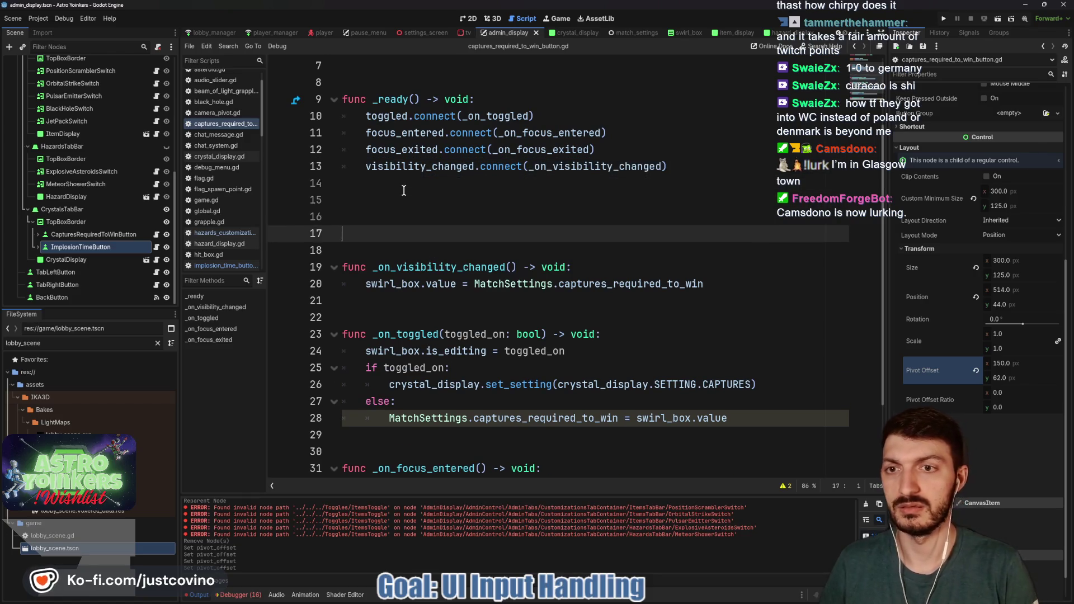
pyautogui.write('func _on_mouse_en')
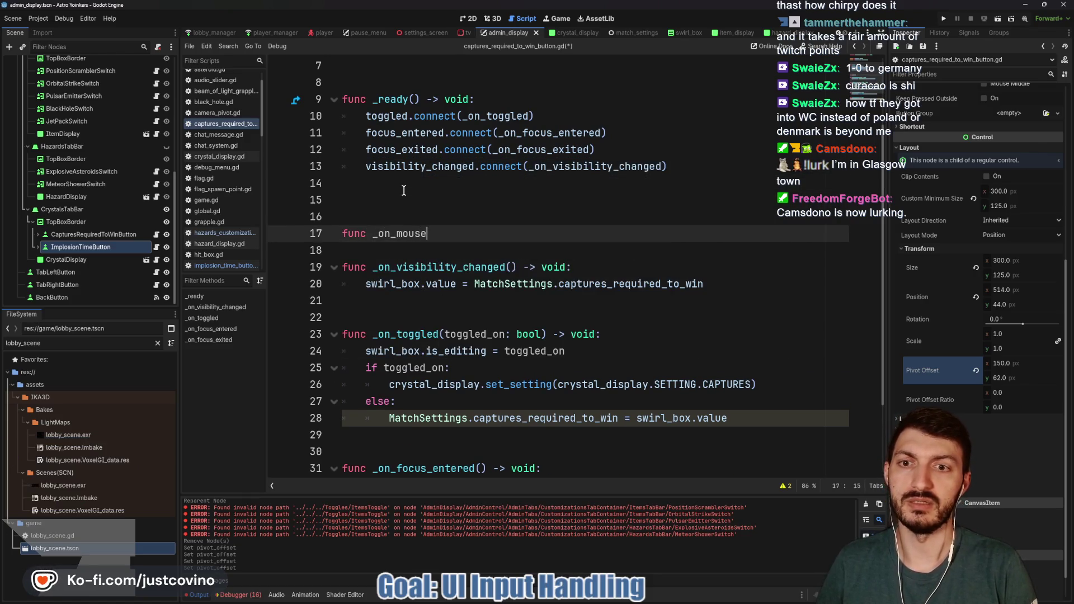
pyautogui.write('tered() ->')
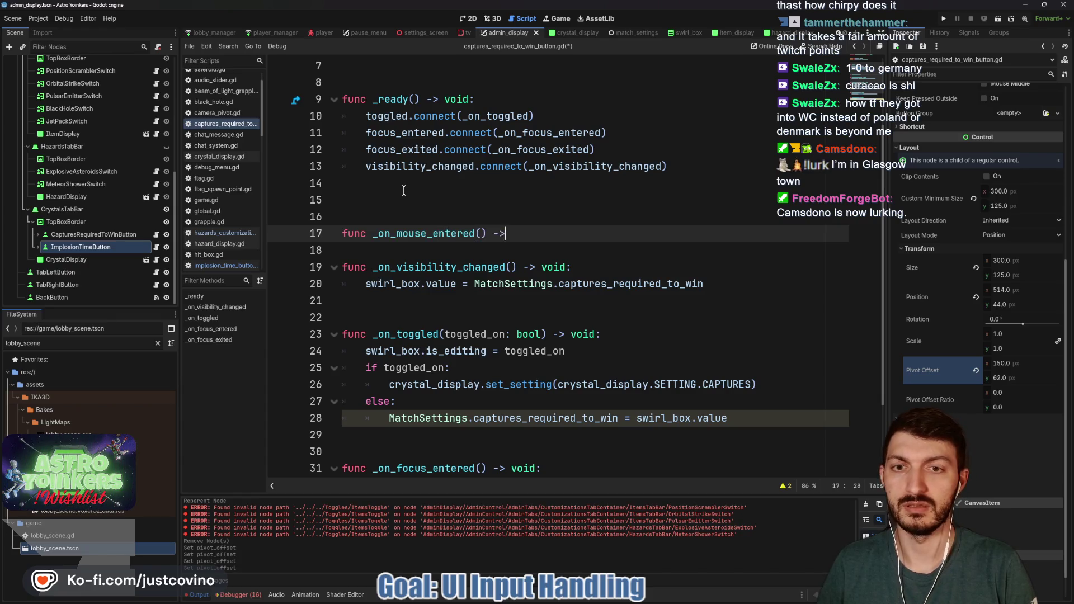
pyautogui.write(' void:')
pyautogui.press('Return')
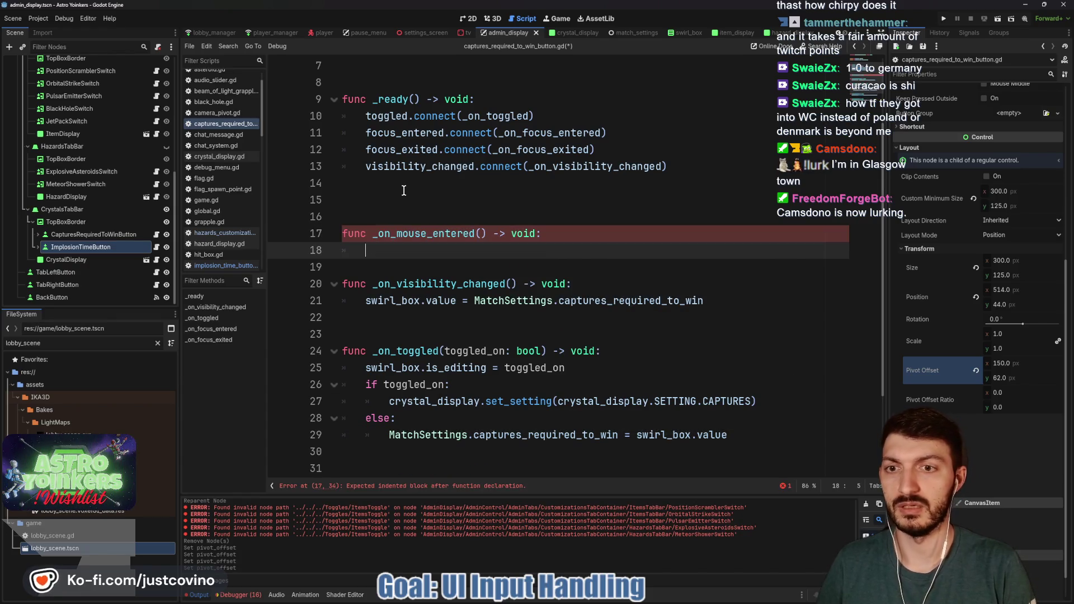
pyautogui.write('grow_icon()')
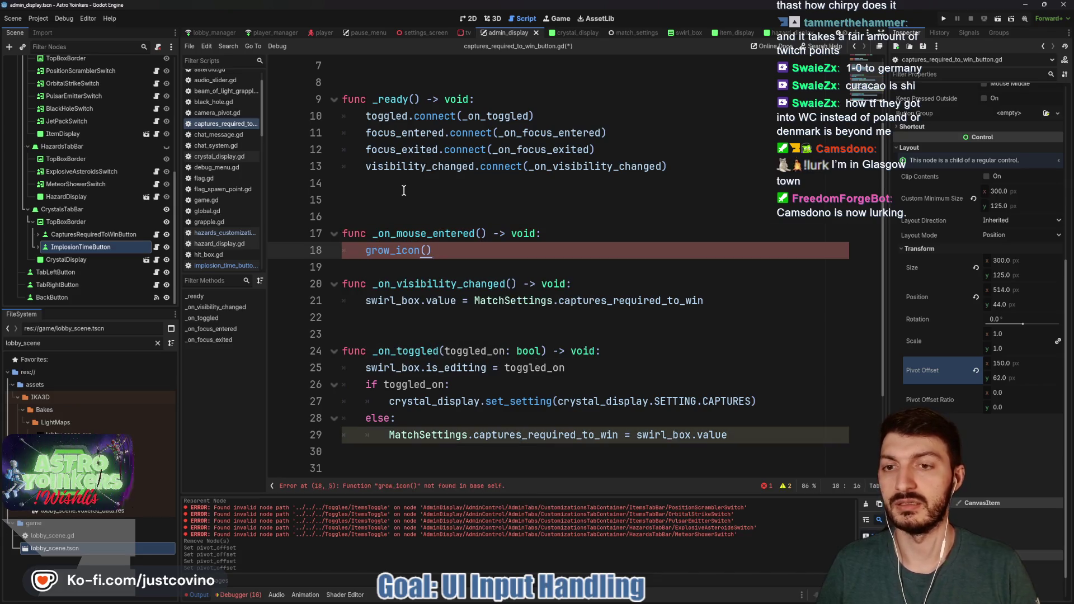
# Add _on_mouse_exited() that calls shrink_icon.
pyautogui.press('Return')
pyautogui.press('Return')
pyautogui.press('Return')
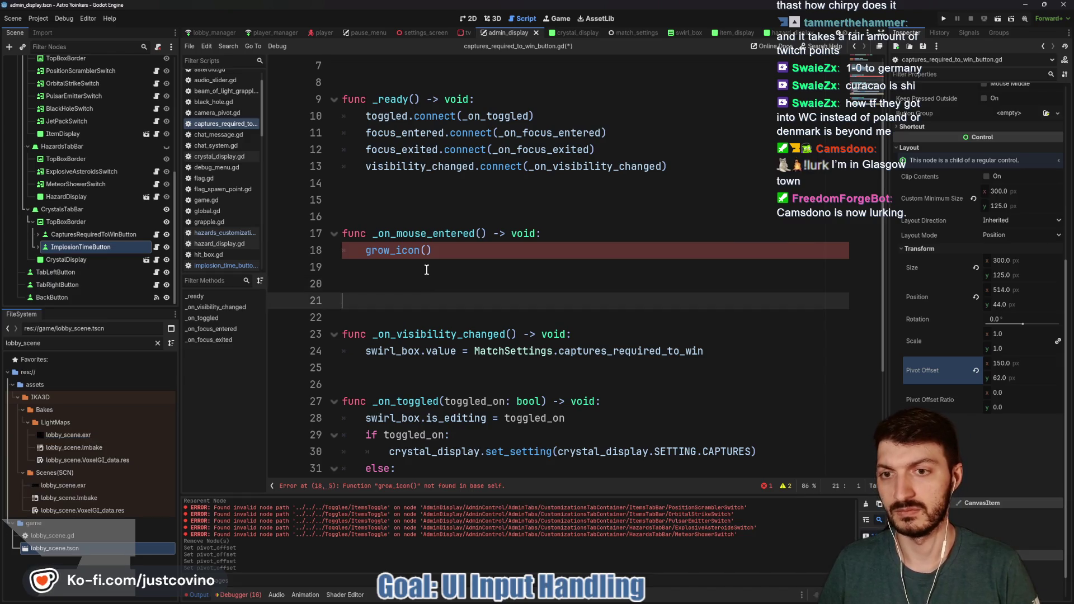
pyautogui.write('func _on_mouse_exited() ->')
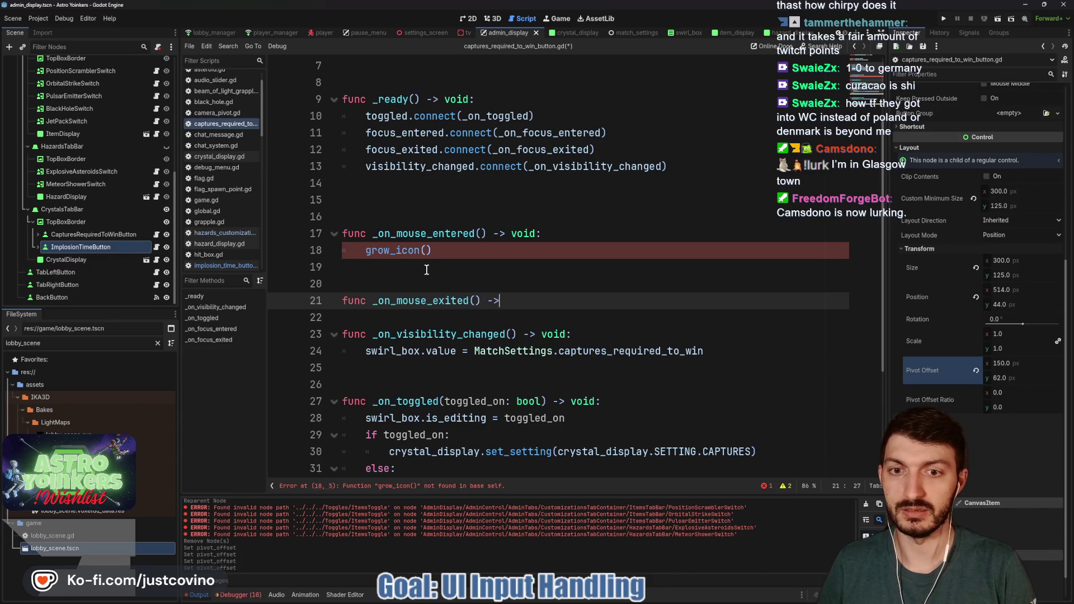
pyautogui.write(' void:')
pyautogui.press('Return')
pyautogui.write('shrink')
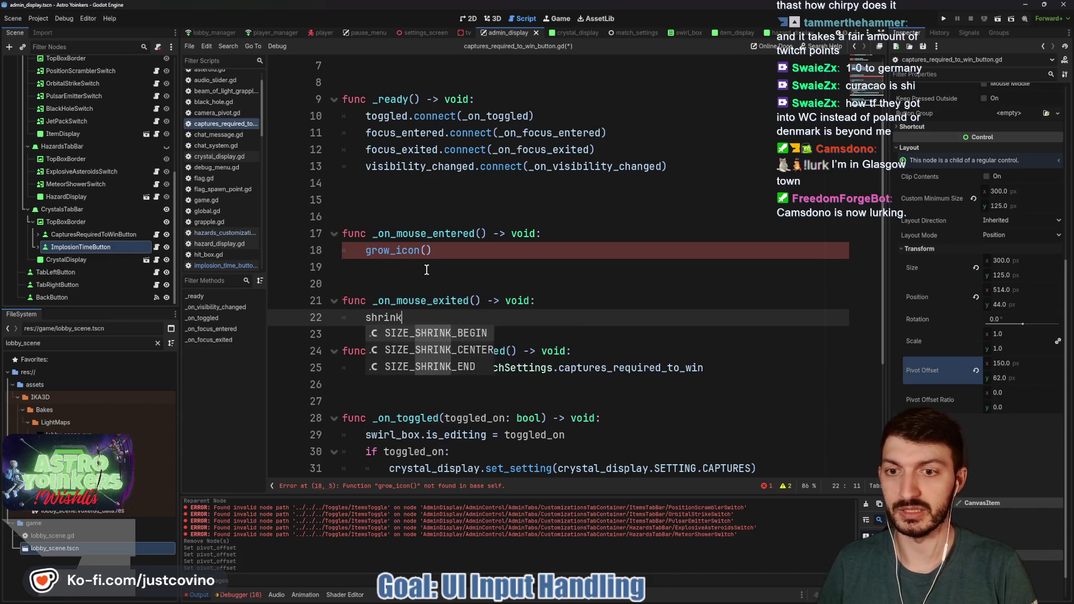
pyautogui.write('_icon(')
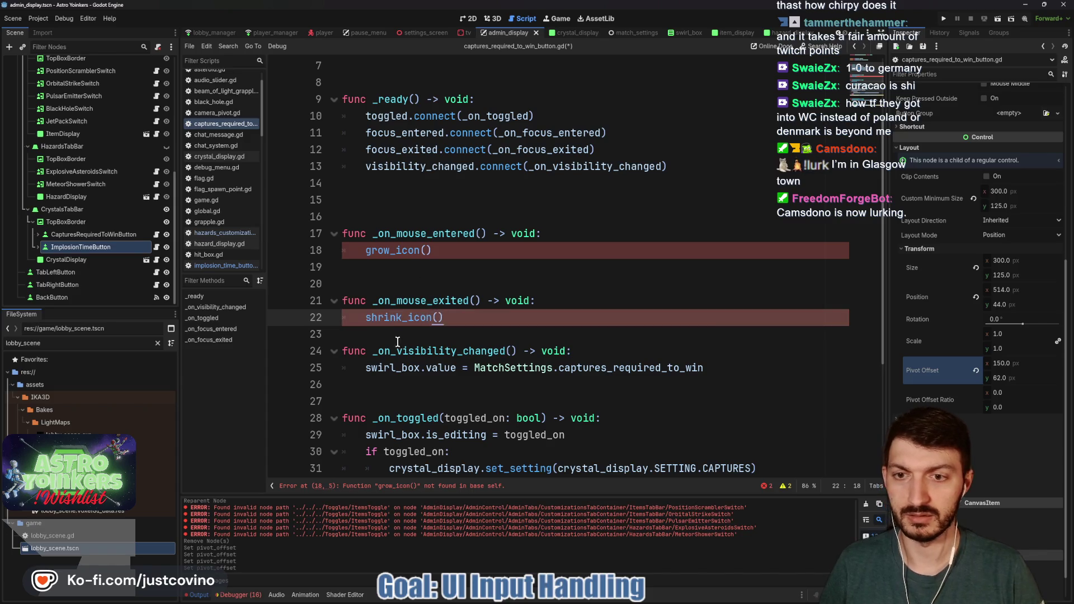
pyautogui.click(392, 349)
pyautogui.click(388, 341)
pyautogui.press('Return')
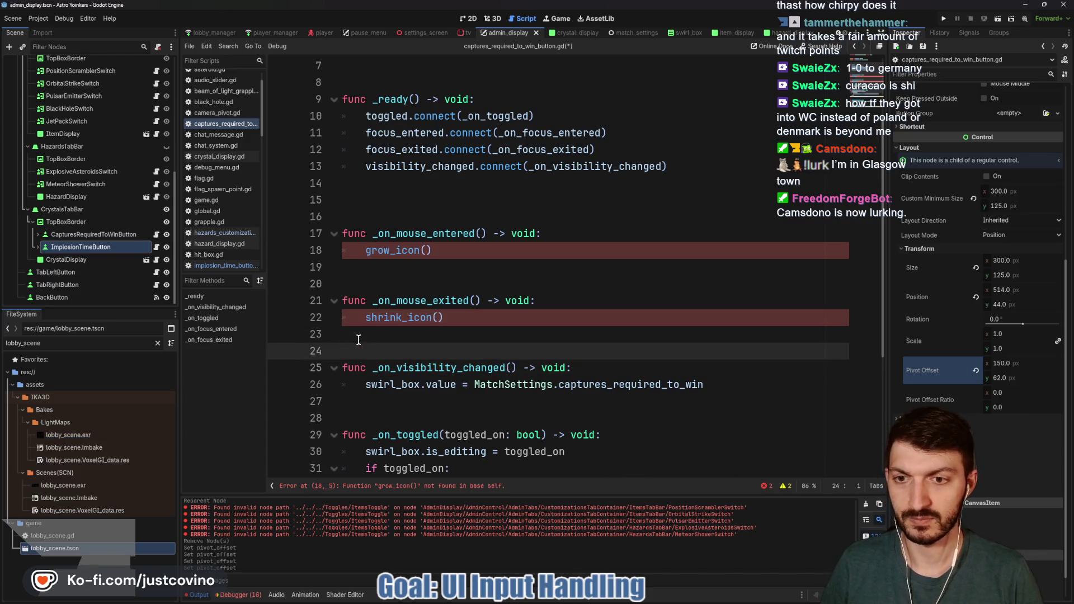
# Add a placeholder func grow_icon() -> void: with a pass body above the handlers.
pyautogui.click(363, 207)
pyautogui.write('func grow_icon() -')
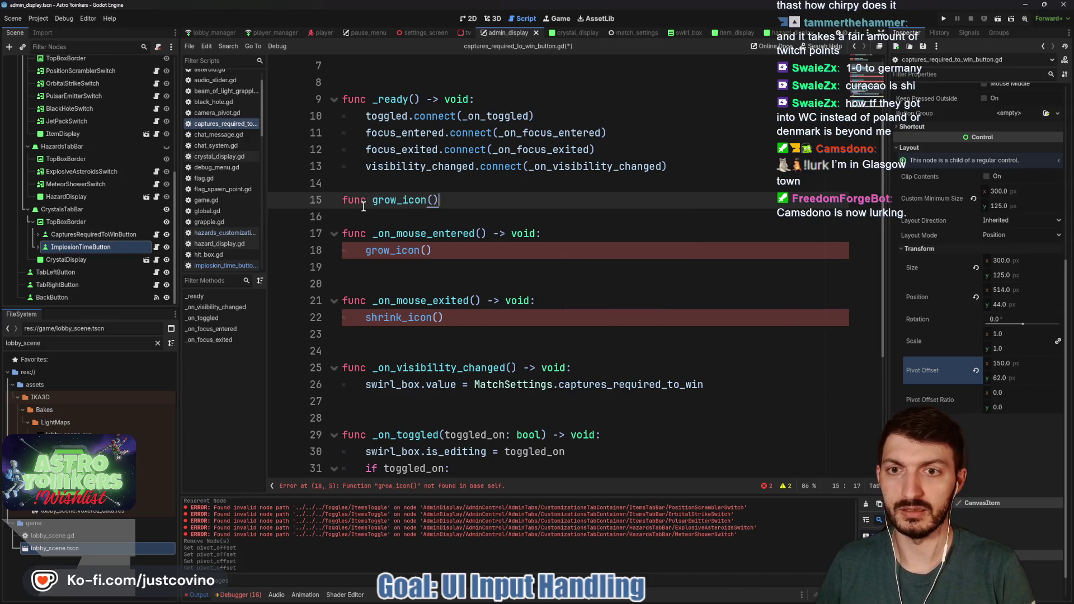
pyautogui.write('> void:')
pyautogui.press('Return')
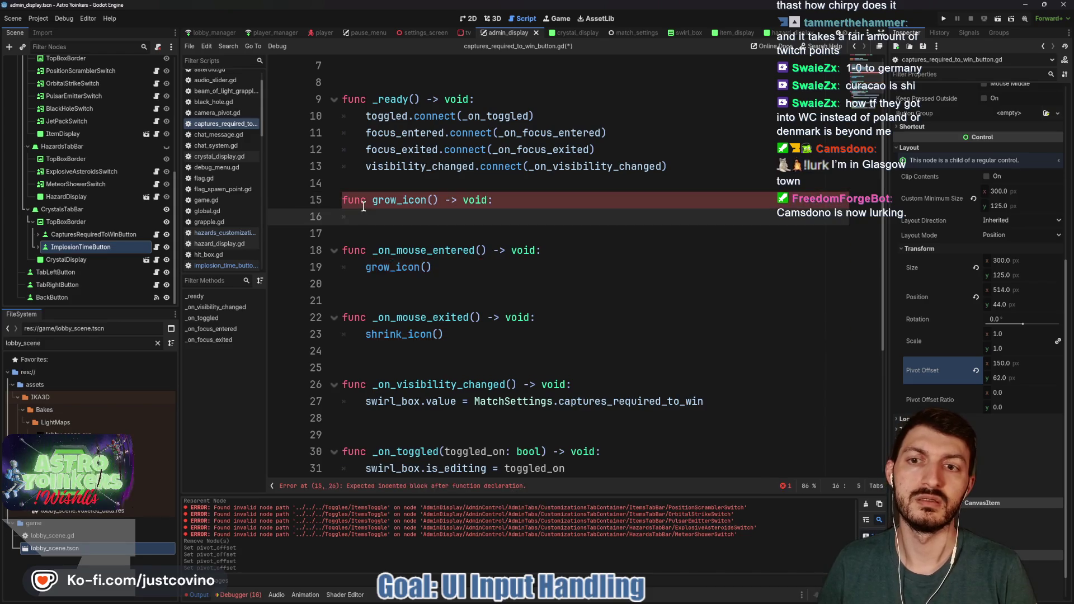
pyautogui.write('pass')
pyautogui.press('Escape')
pyautogui.press('Return')
pyautogui.press('Return')
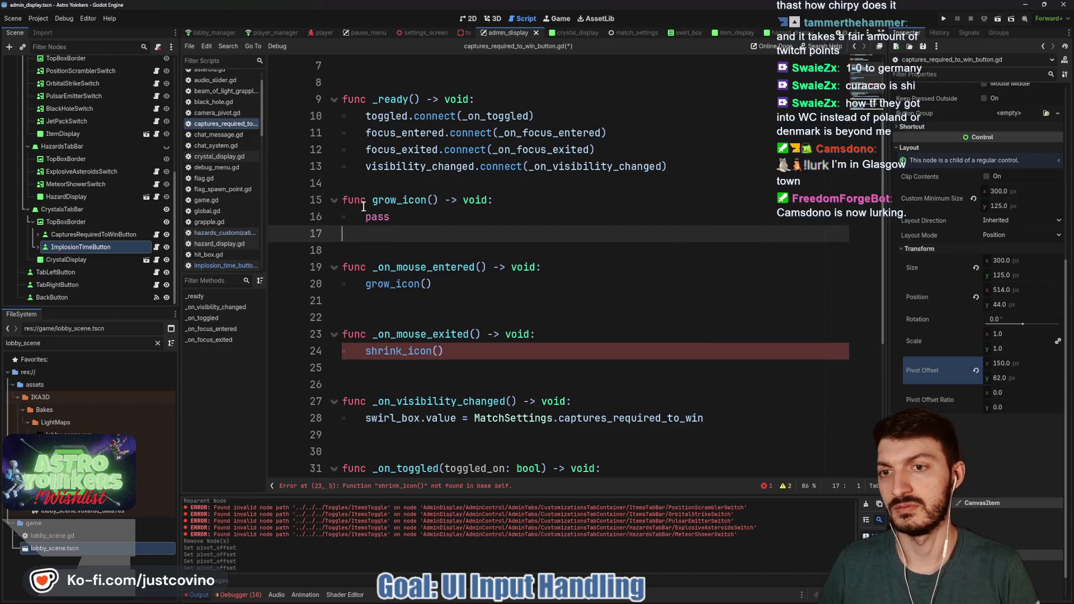
# Add a placeholder func shrink_icon() -> void: with a pass body and a blank line after.
pyautogui.press('Return')
pyautogui.write('func ')
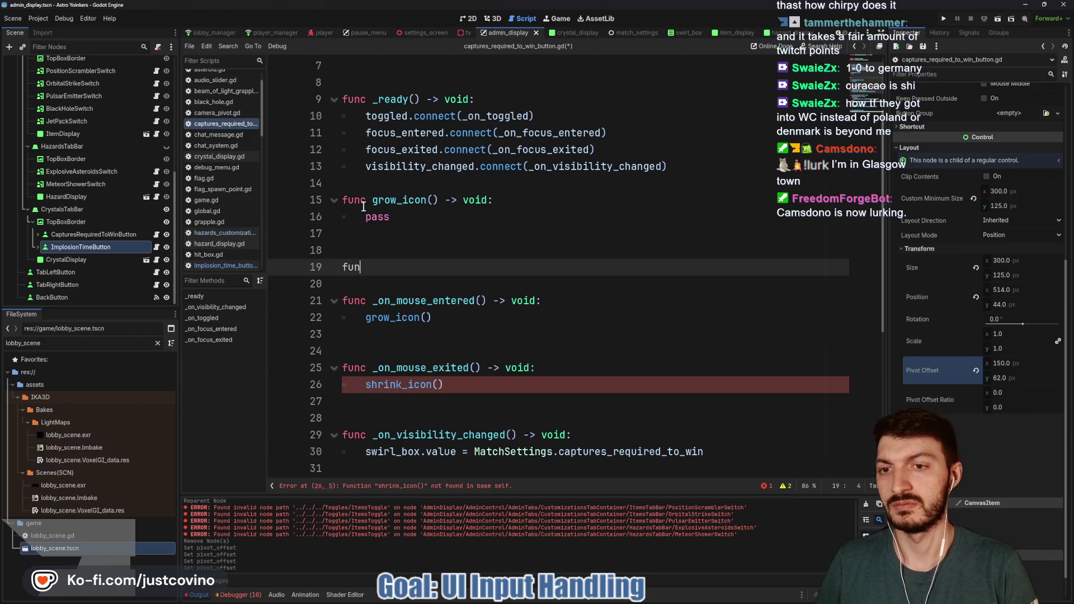
pyautogui.write('shrink_icon() -> ')
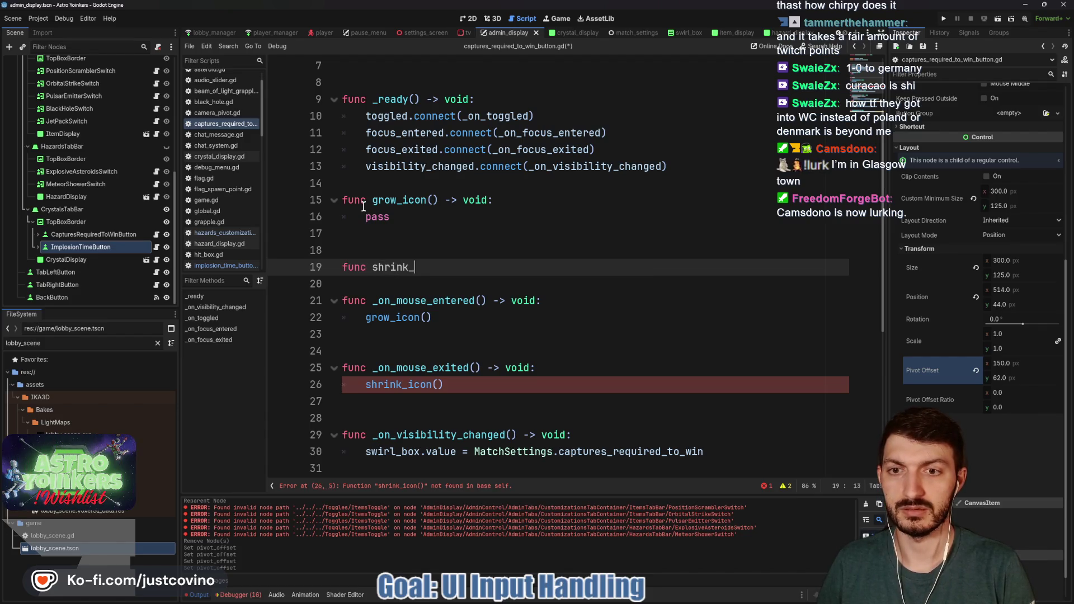
pyautogui.write('void:')
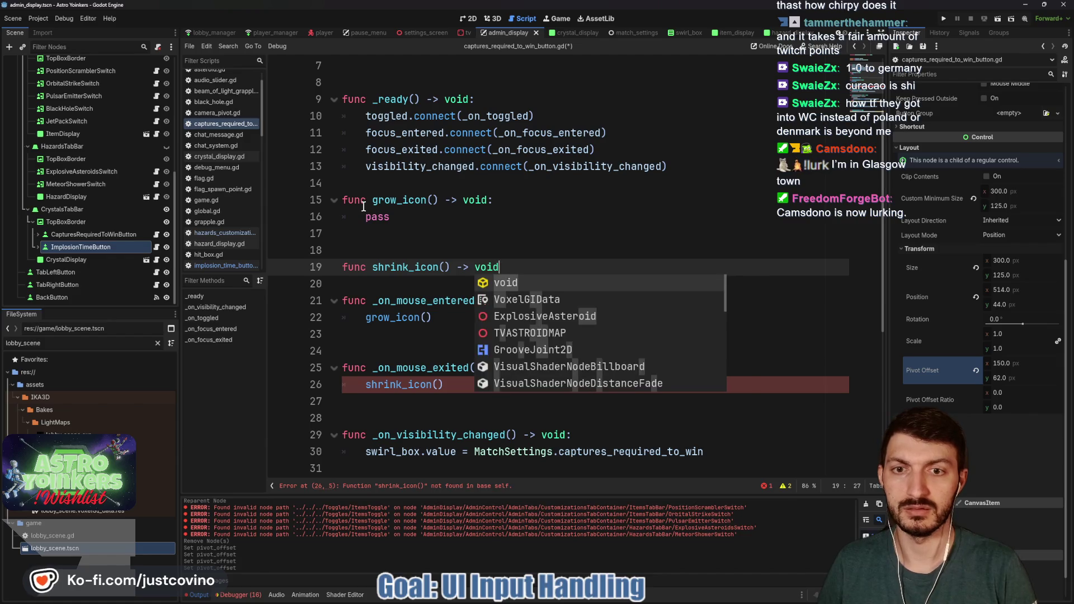
pyautogui.press('Return')
pyautogui.write('pass')
pyautogui.click(376, 300)
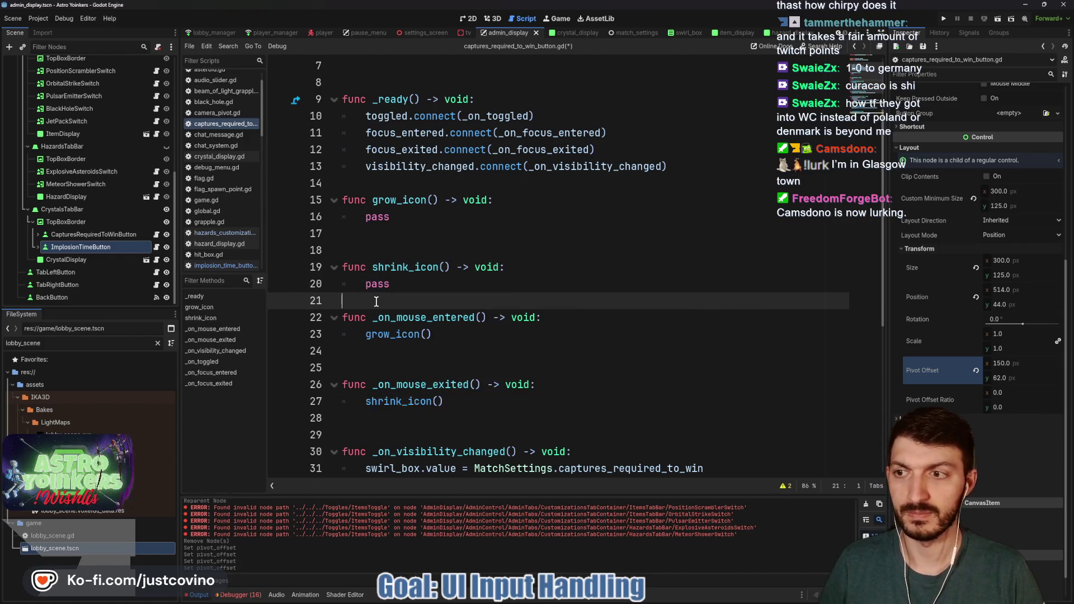
pyautogui.press('Return')
pyautogui.scroll(-1, 424, 304)
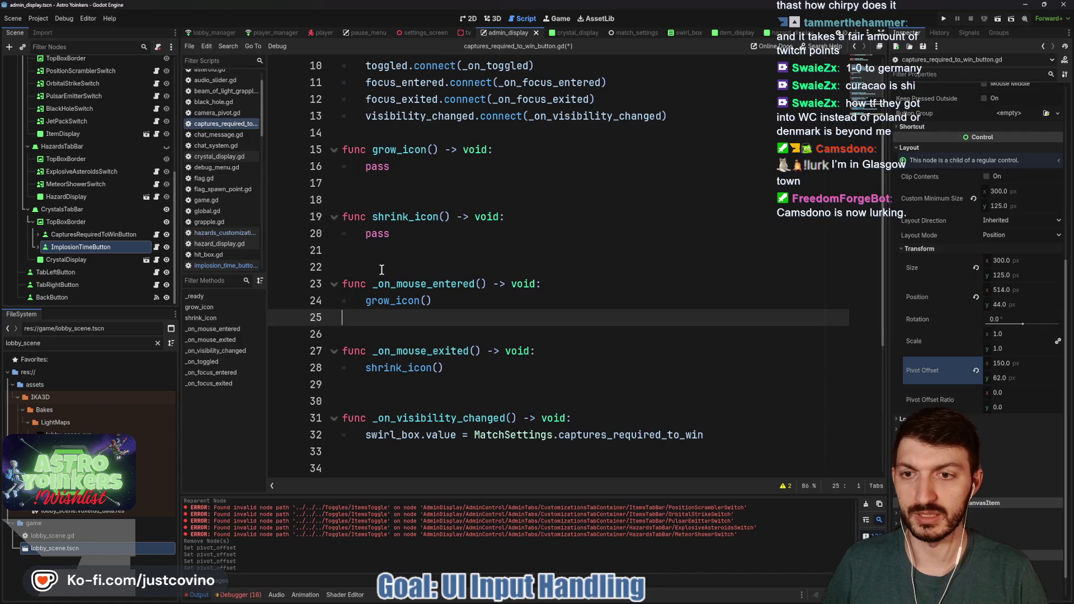
pyautogui.scroll(2, 568, 233)
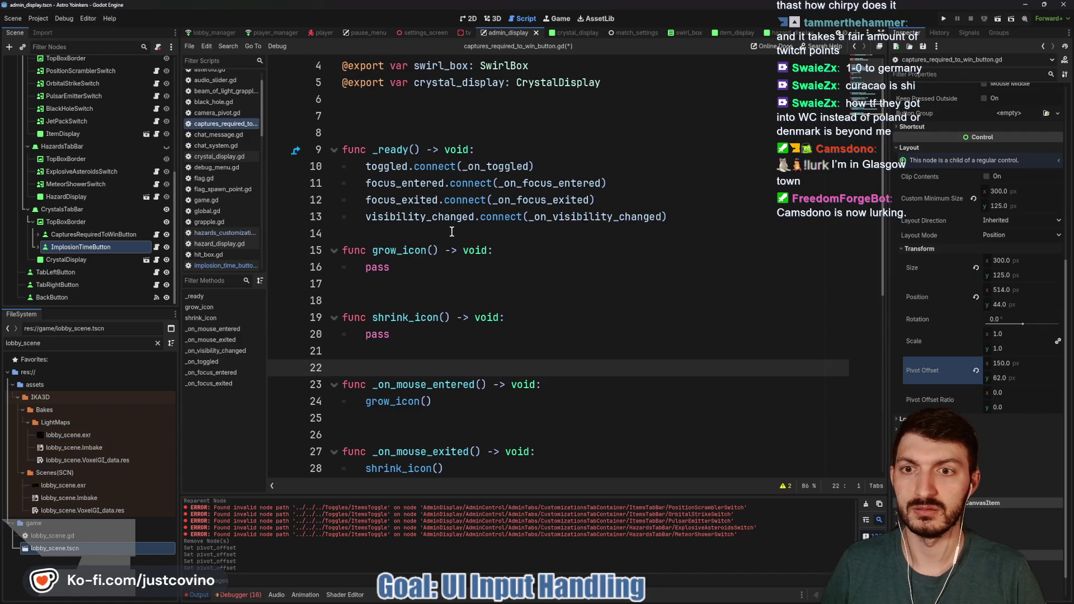
# Add mouse_entered.connect(_on_mouse_entered) to _ready.
pyautogui.click(691, 216)
pyautogui.press('Return')
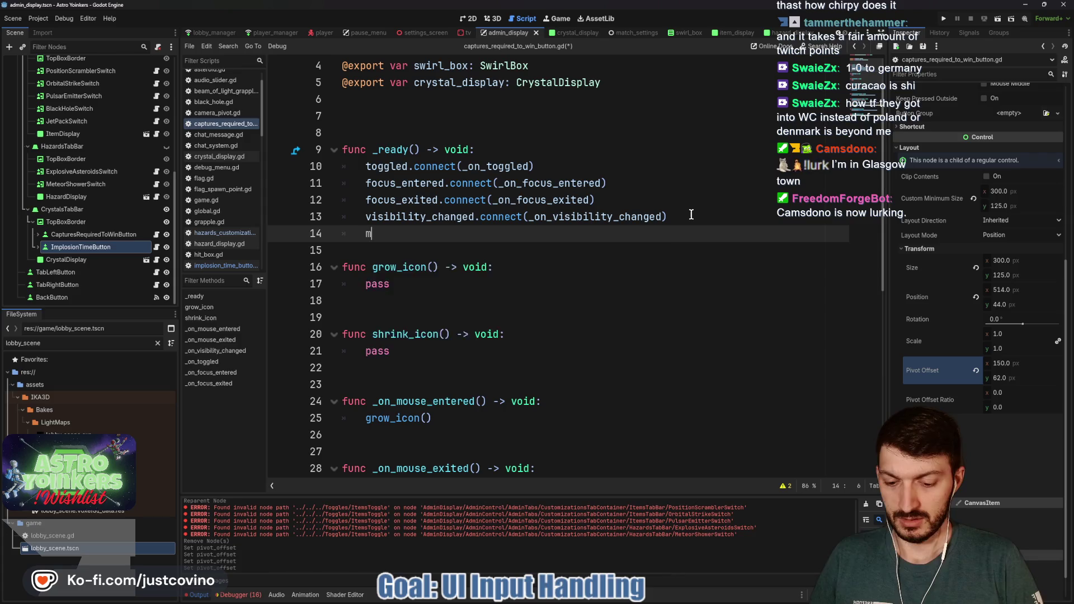
pyautogui.write('ouse')
pyautogui.press('Return')
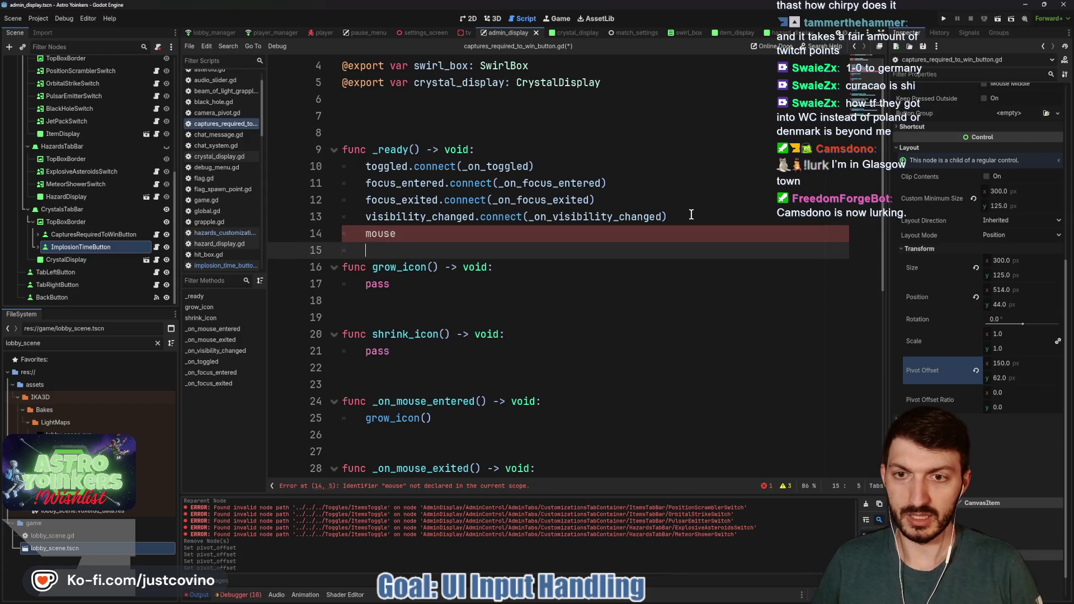
pyautogui.click(439, 233)
pyautogui.write('_enter')
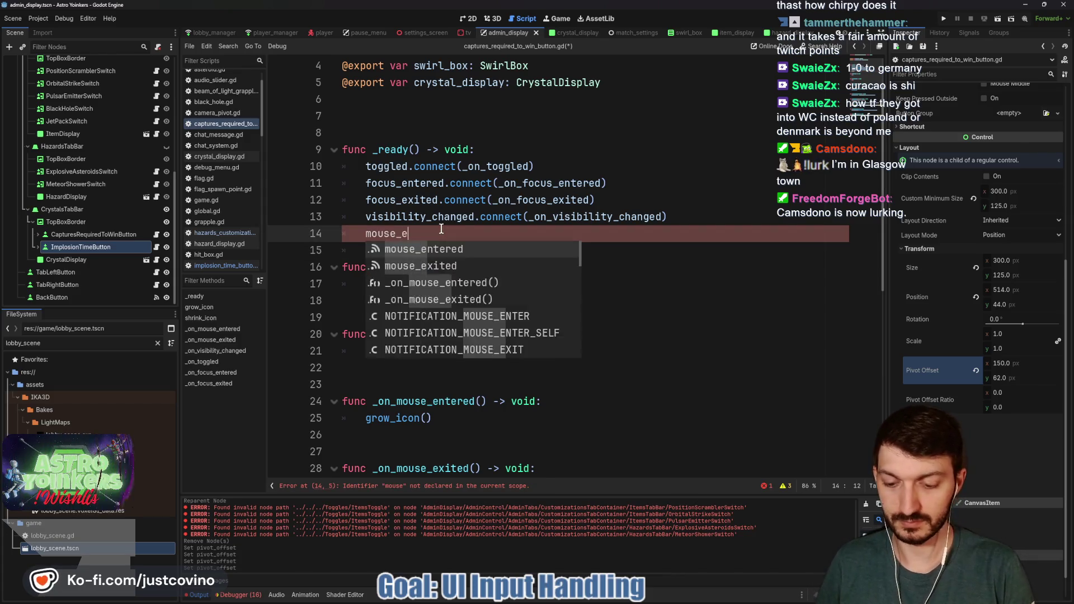
pyautogui.write('ed.connect(_on_mou')
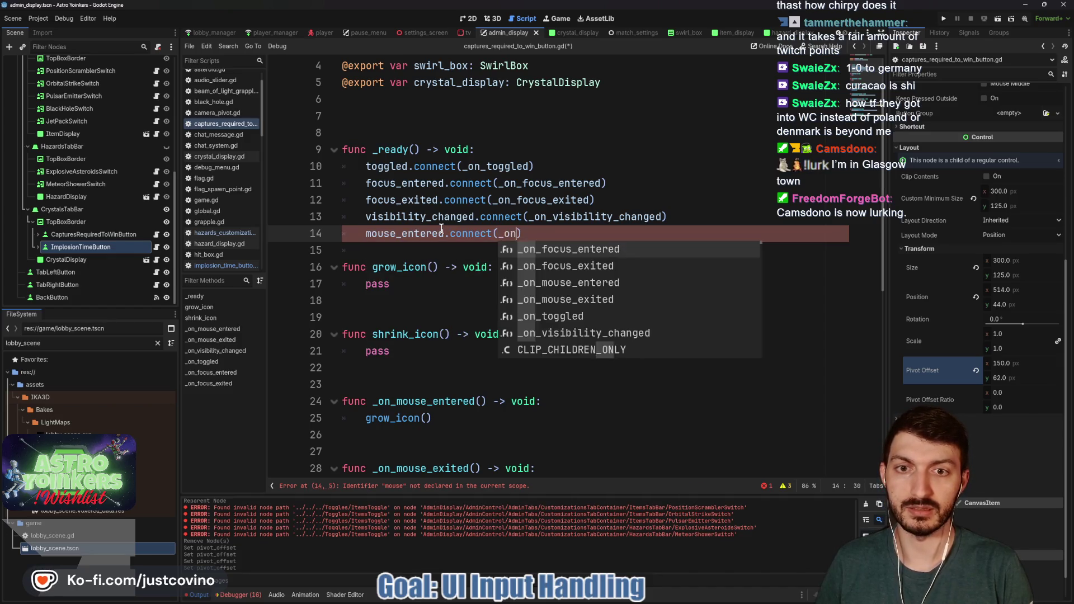
pyautogui.press('Return')
pyautogui.press('Return')
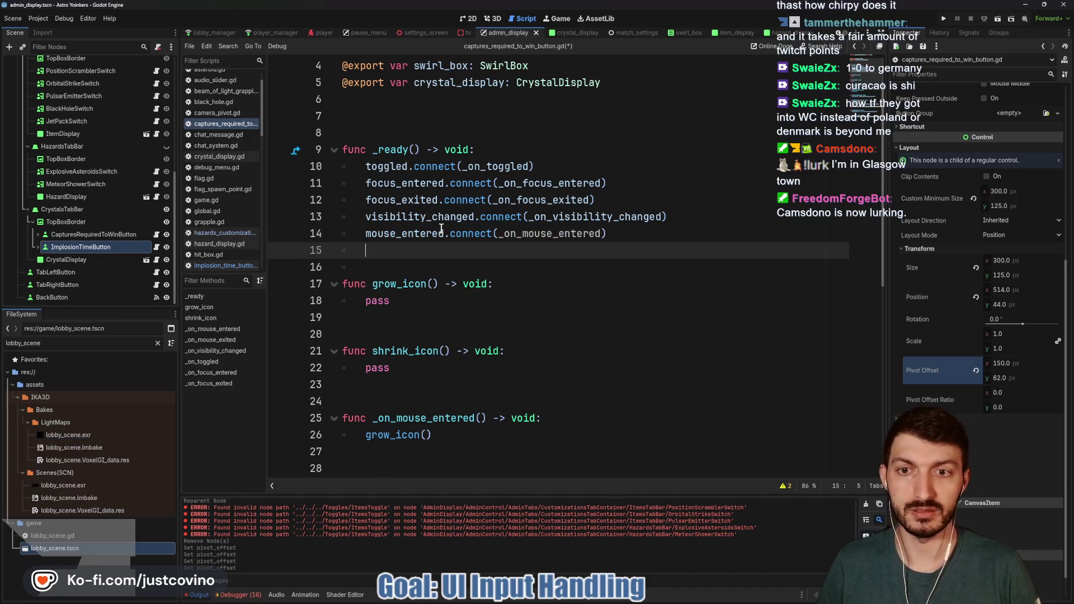
# Add mouse_exited.connect(_on_mouse_exited) and a blank line before grow_icon.
pyautogui.write('mouse_exited.connect(_')
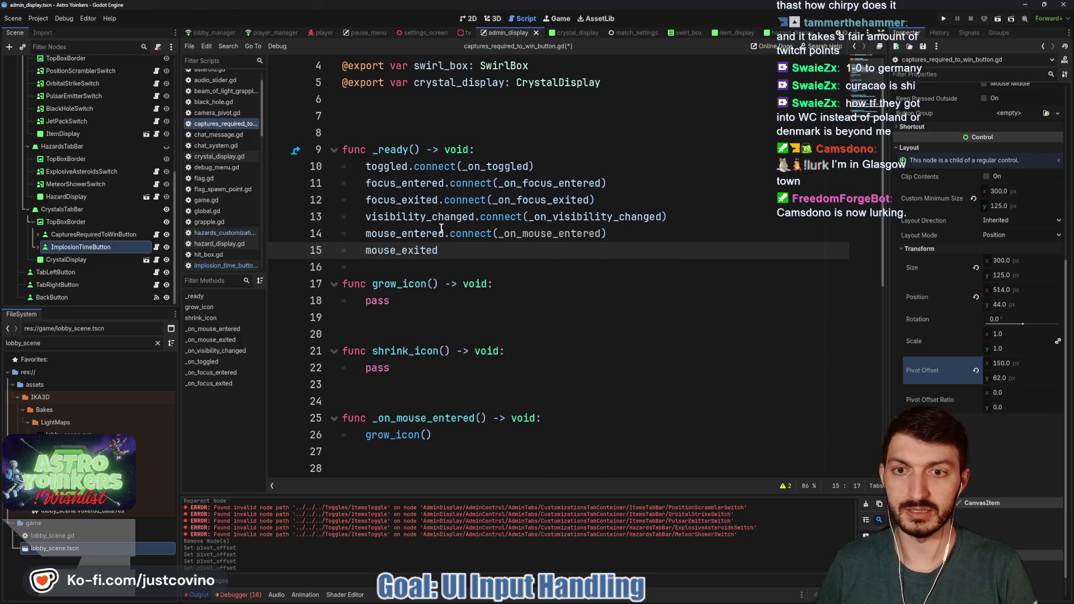
pyautogui.write('on_mouse')
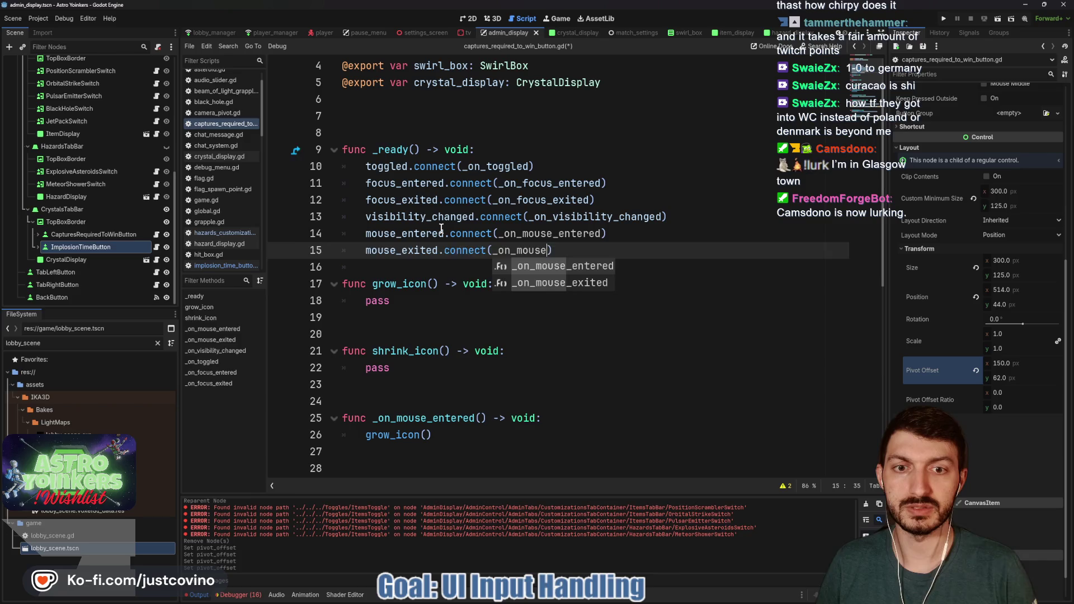
pyautogui.press('Down')
pyautogui.press('Return')
pyautogui.click(416, 267)
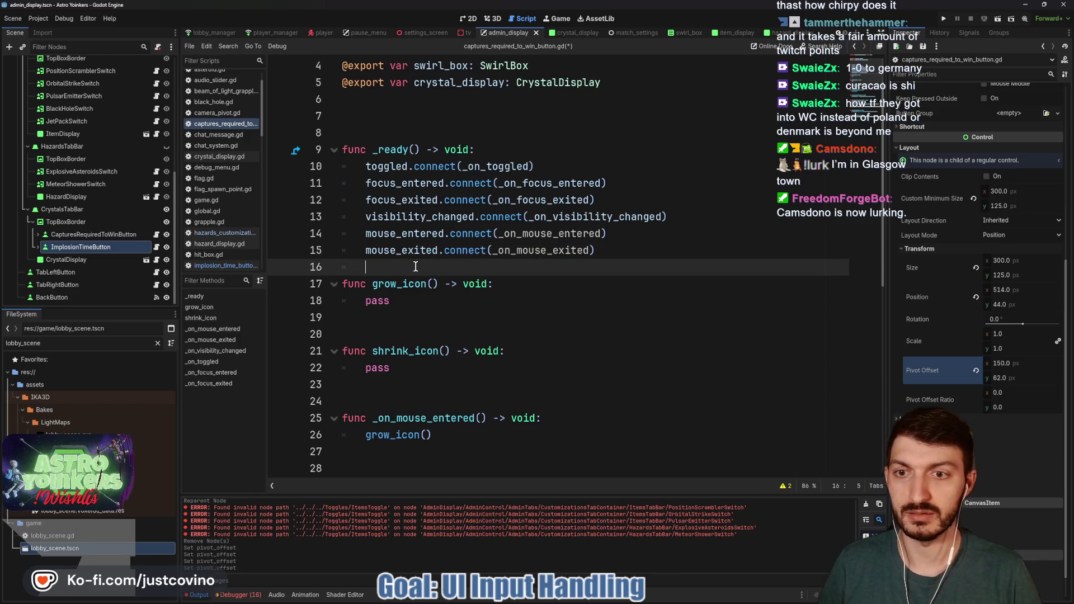
pyautogui.press('Return')
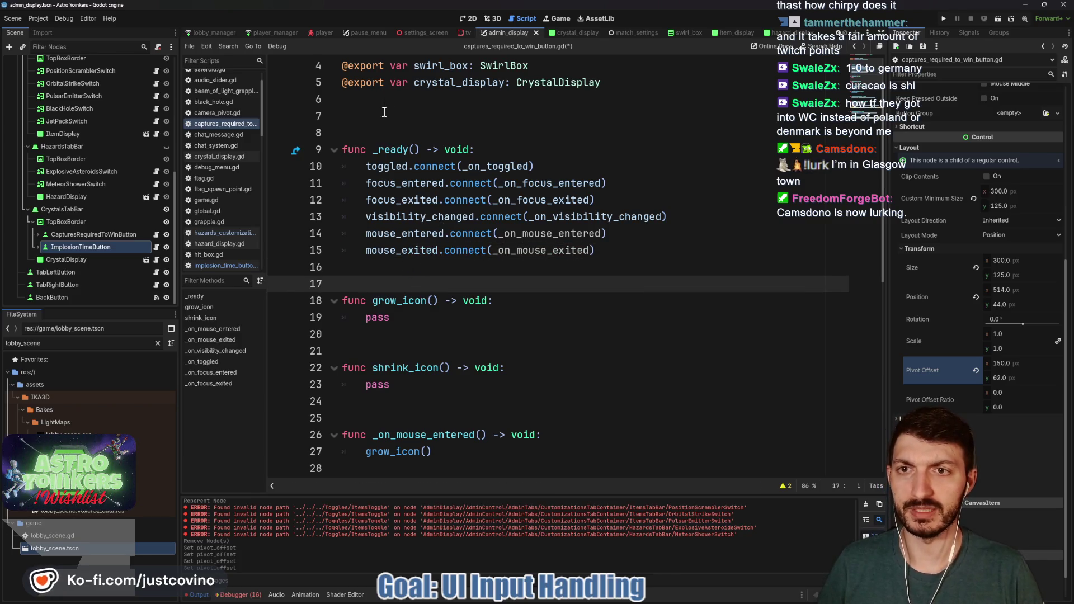
# Declare the tween variable as a Tween and make grow_icon kill any running tween.
pyautogui.click(384, 113)
pyautogui.write('en: T')
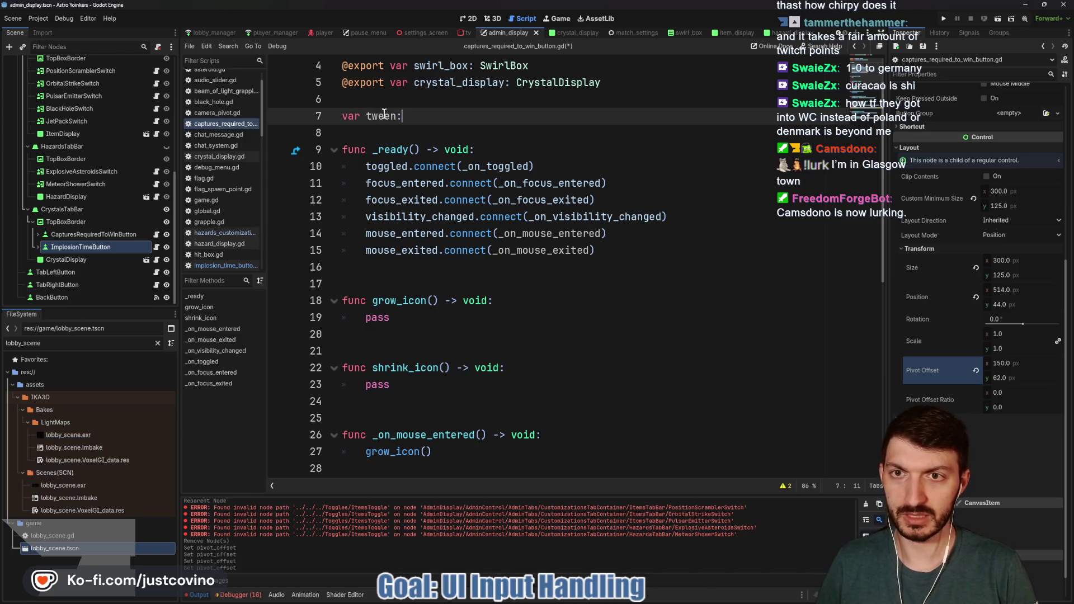
pyautogui.write('wee')
pyautogui.press('Return')
pyautogui.click(427, 319)
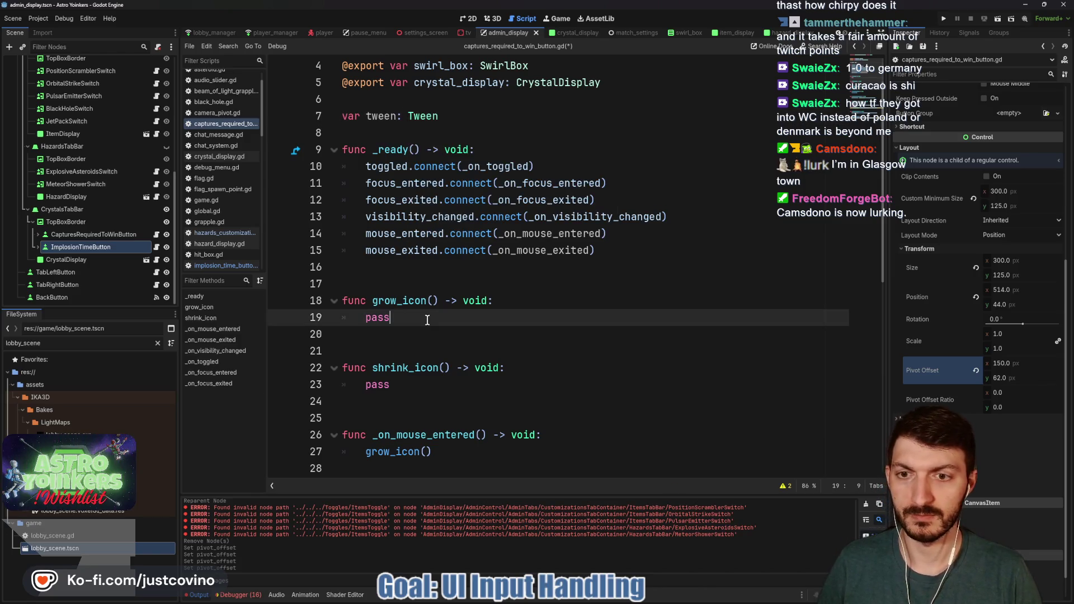
pyautogui.write('tween and ')
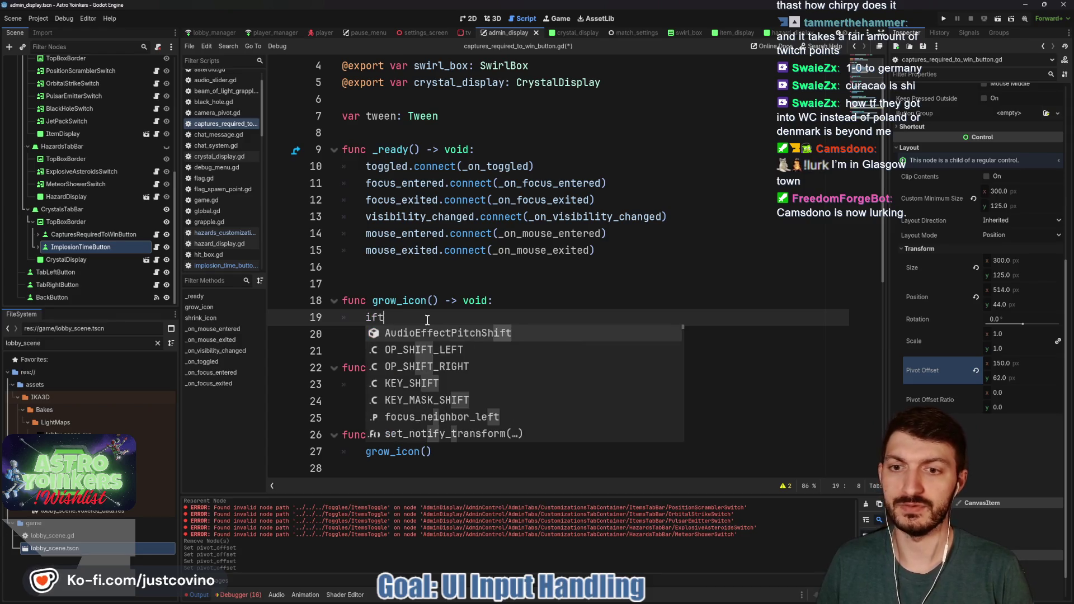
pyautogui.write('tween.is')
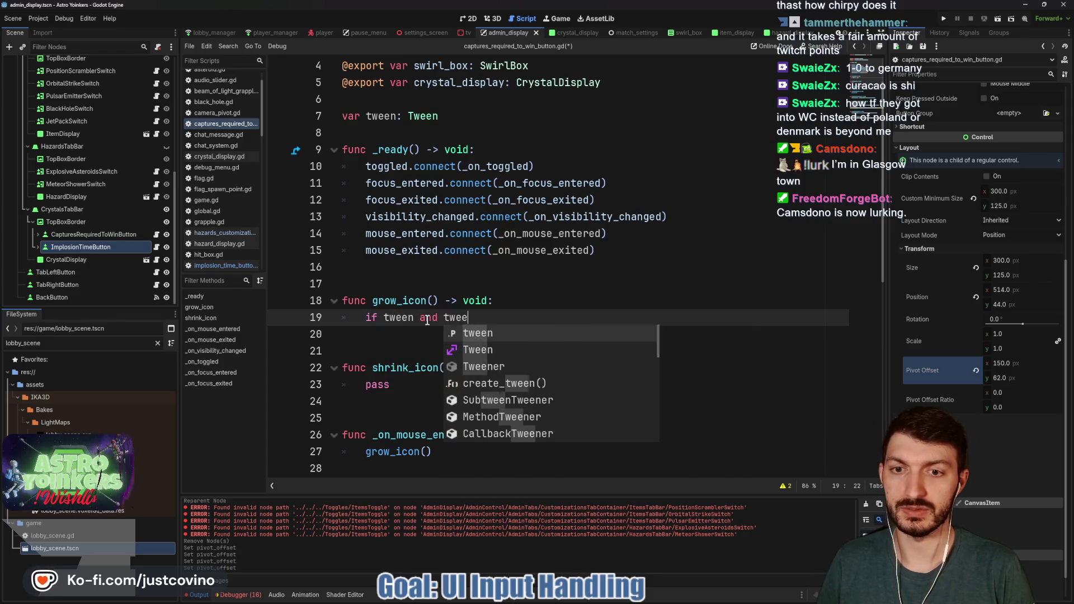
pyautogui.press('Return')
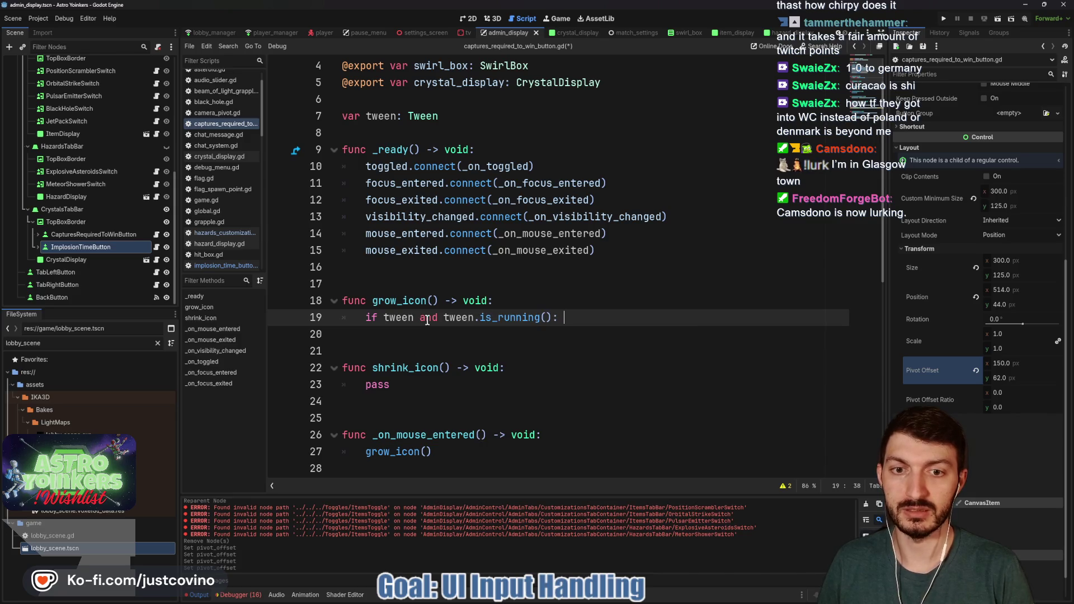
pyautogui.write('tween.ki')
pyautogui.press('Return')
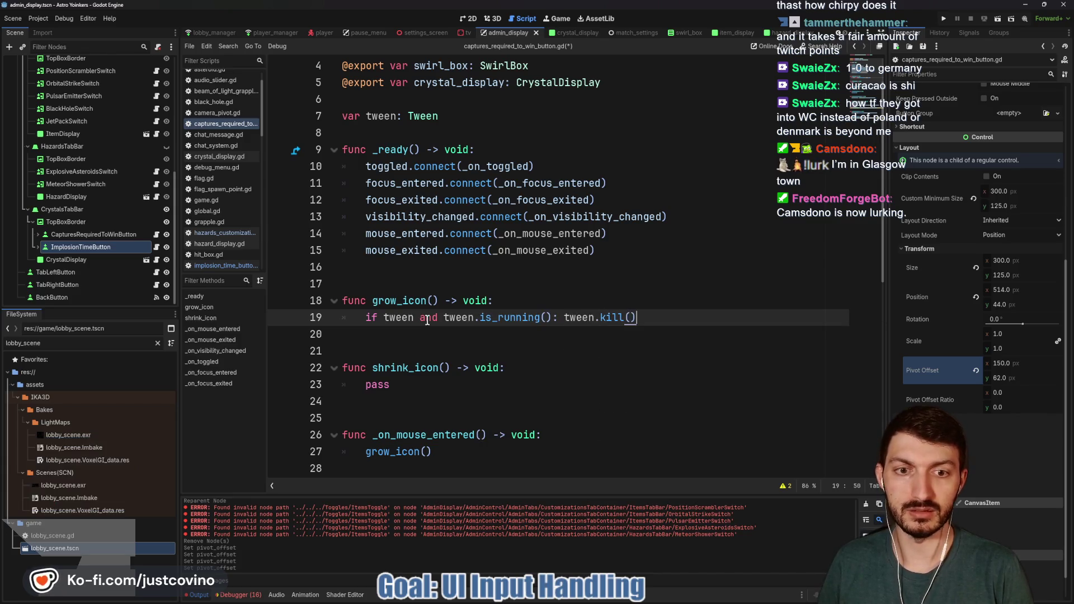
# Create a tween in grow_icon that scales the button to Vector2(1.2, 1.2) over 0.15 seconds.
pyautogui.press('Return')
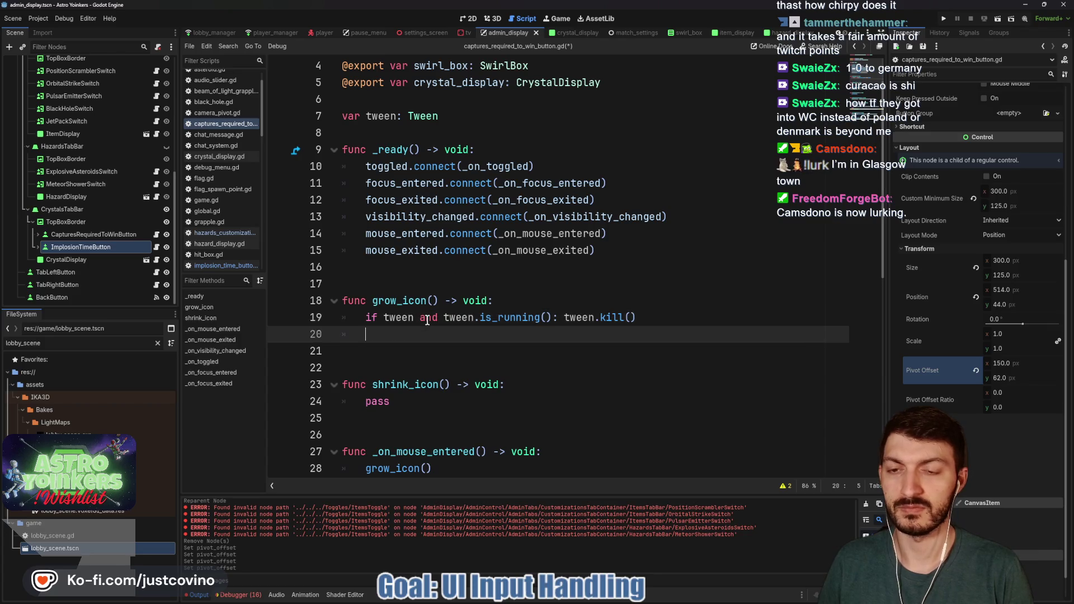
pyautogui.write('ween = create')
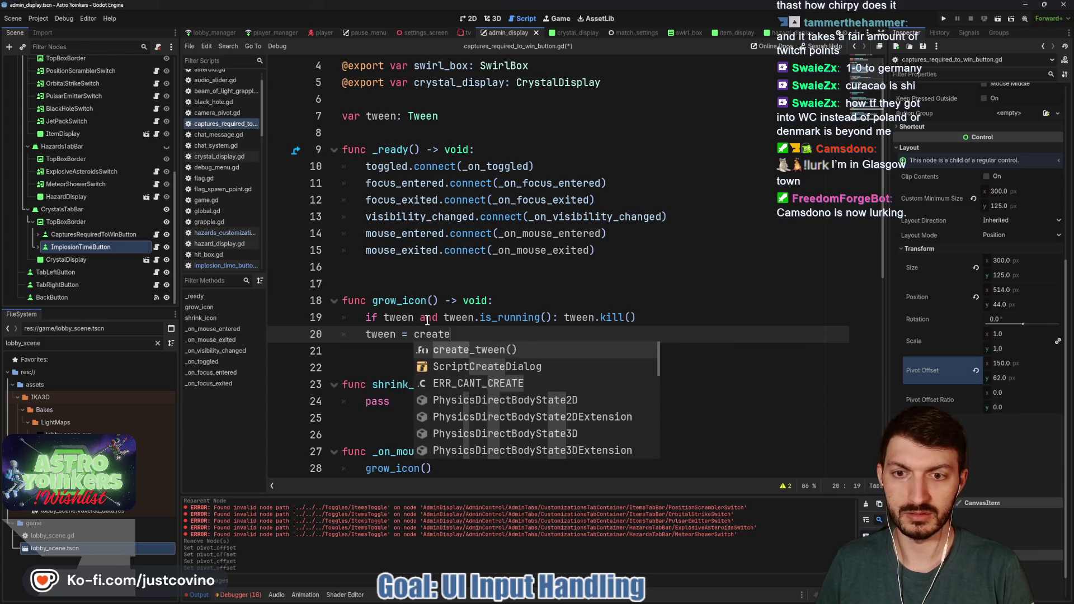
pyautogui.press('Return')
pyautogui.press('Return')
pyautogui.write('tween.tween_')
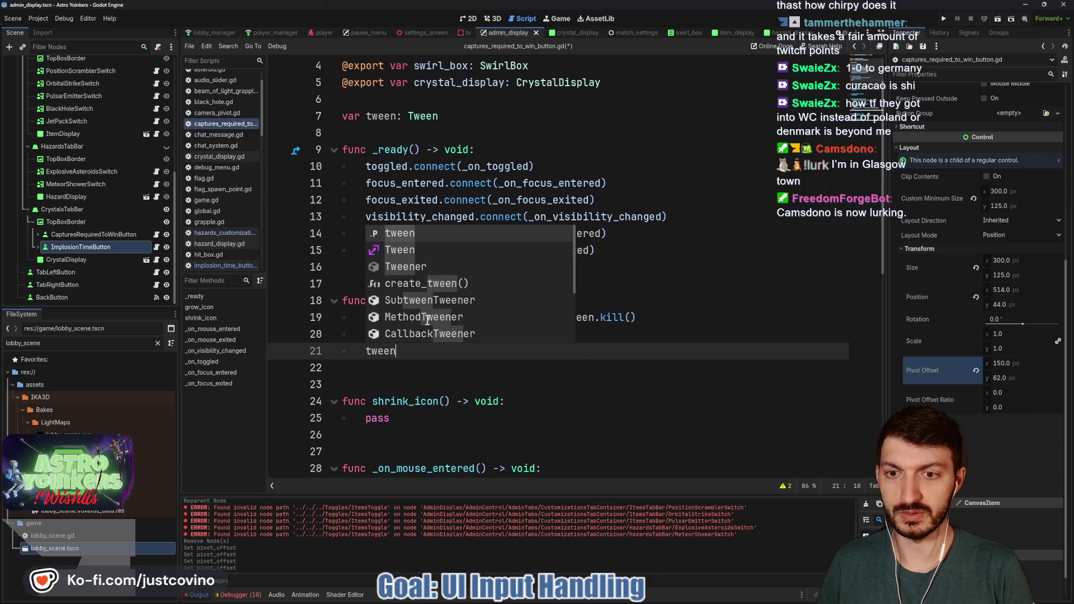
pyautogui.write('pro')
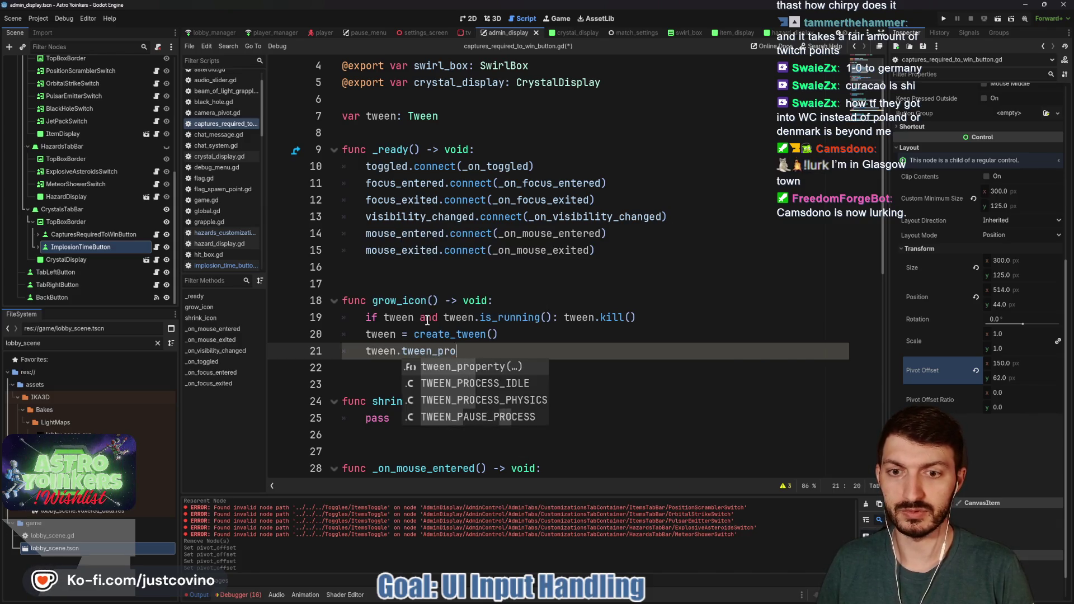
pyautogui.press('Return')
pyautogui.write('self, "scale')
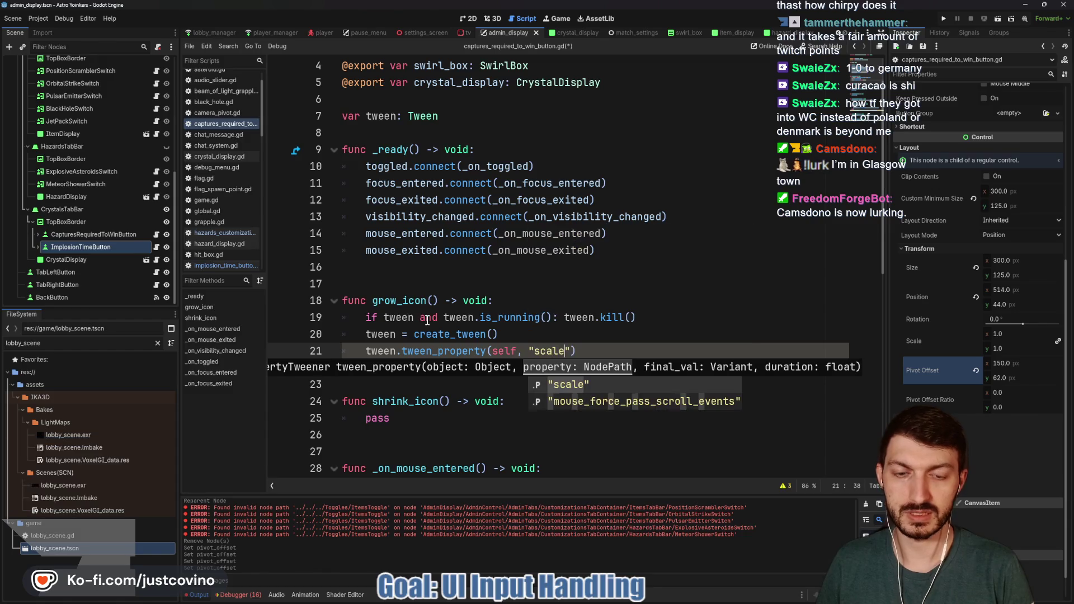
pyautogui.press('Return')
pyautogui.write(', ')
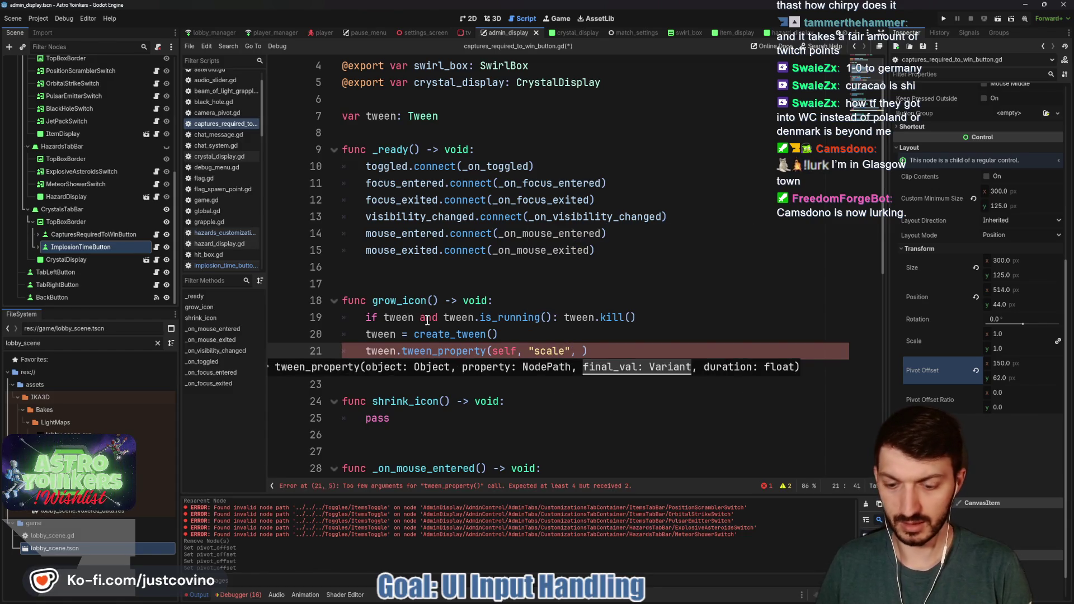
pyautogui.write('Vector2')
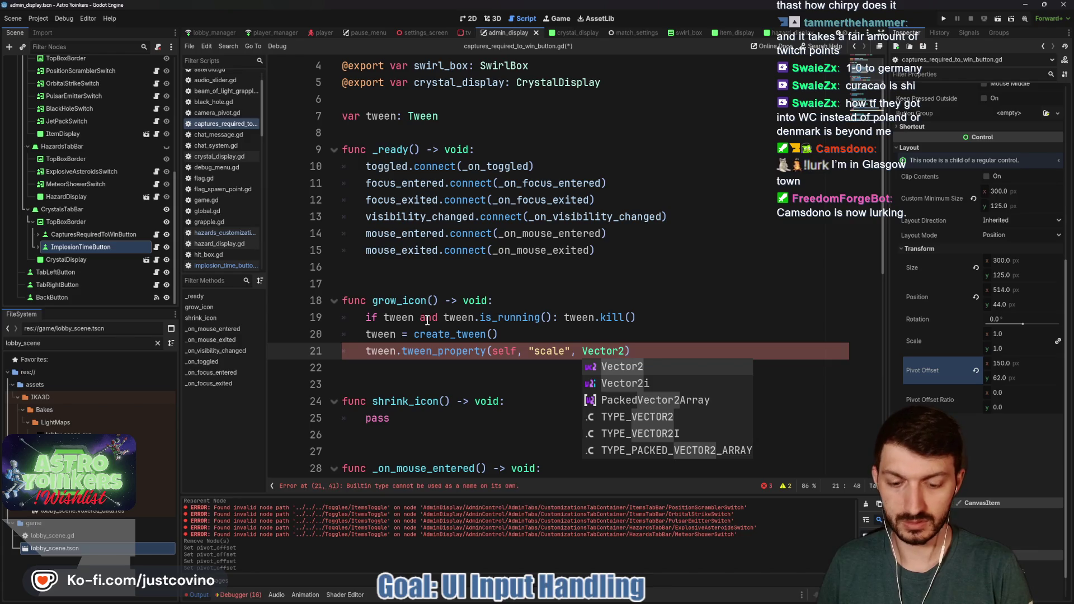
pyautogui.write('(1.2')
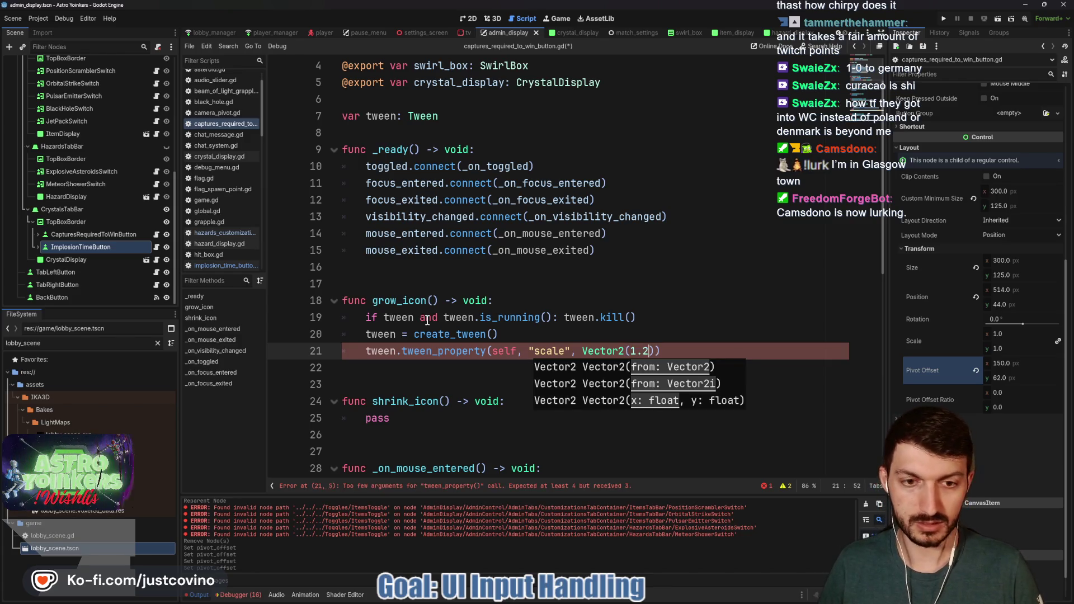
pyautogui.write(', 11.2')
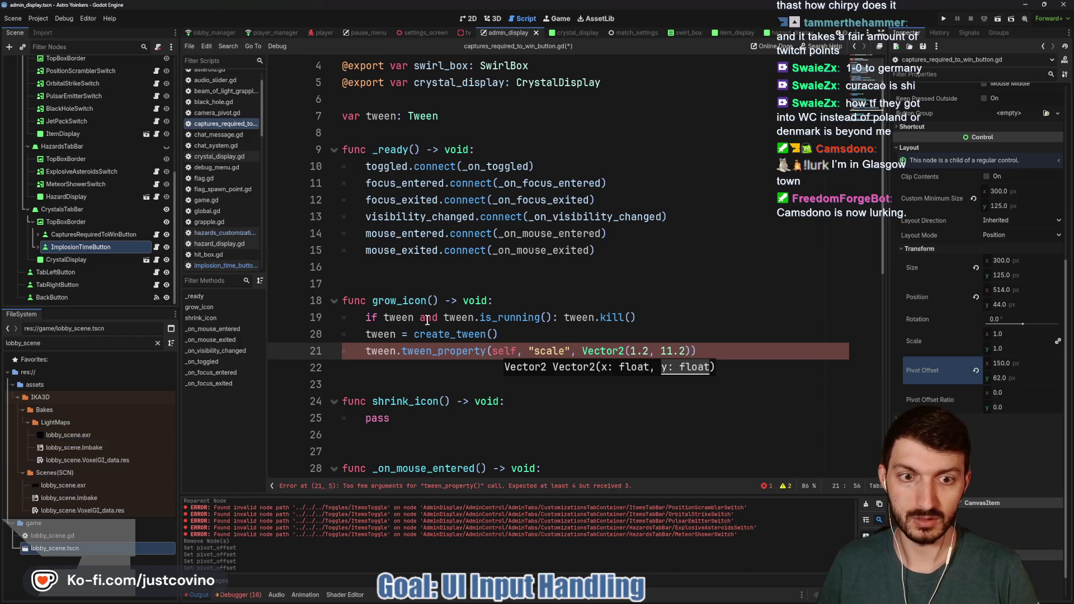
pyautogui.press('BackSpace')
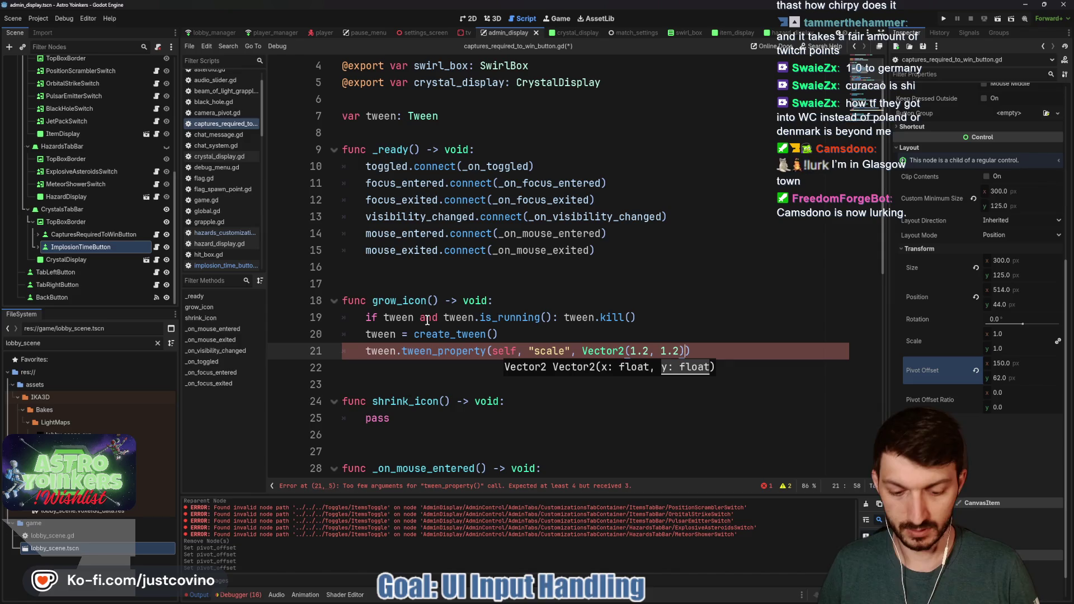
pyautogui.write('0.15')
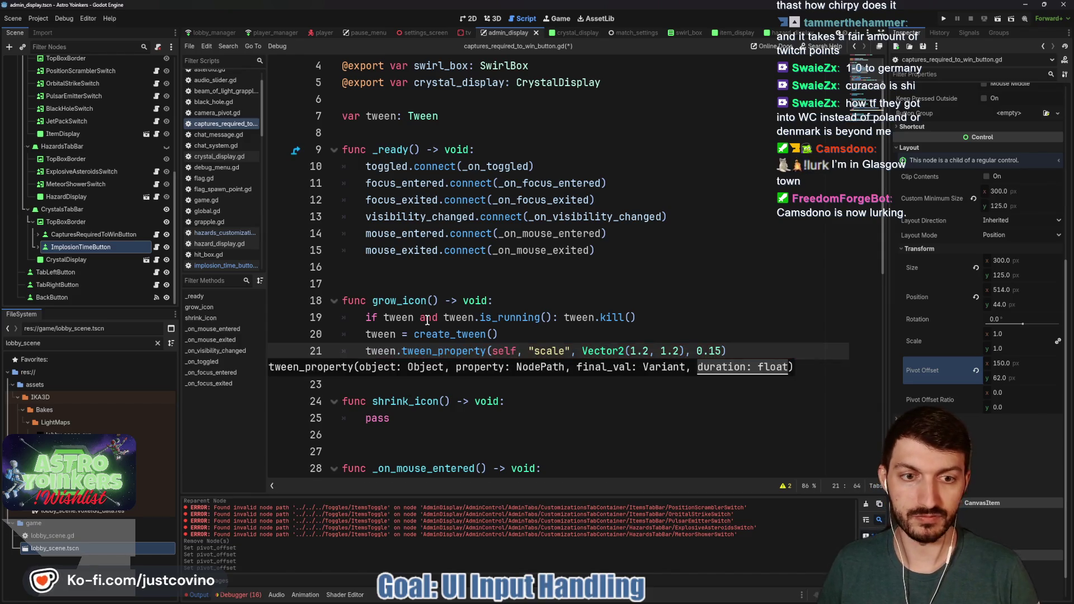
pyautogui.press('End')
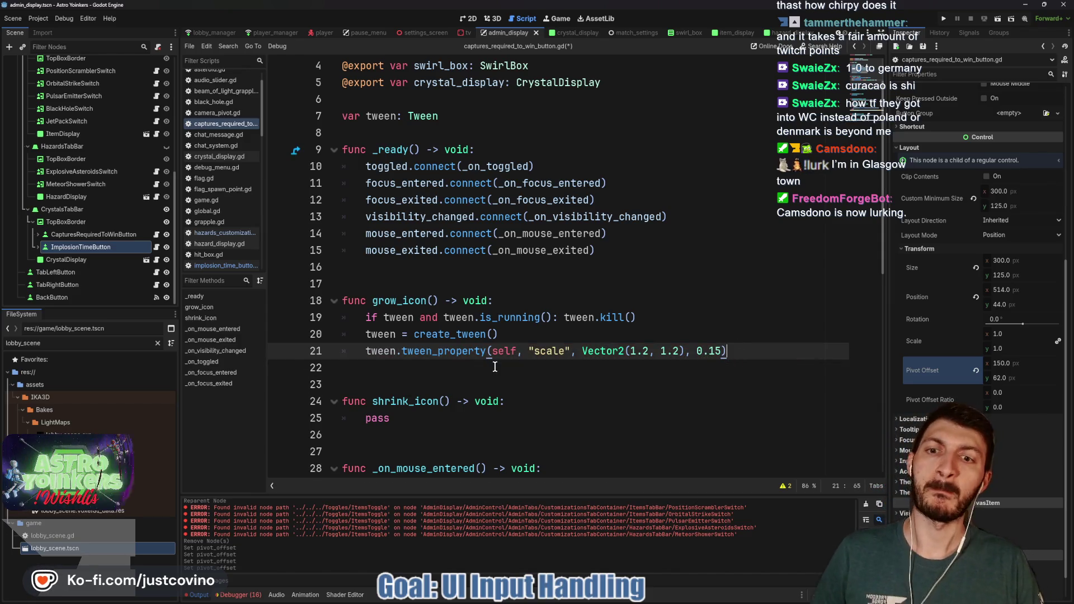
# Replace pass in shrink_icon with the copied tween lines targeting Vector2.ONE, and save.
pyautogui.moveTo(747, 359)
pyautogui.mouseDown()
pyautogui.moveTo(358, 335)
pyautogui.moveTo(334, 323)
pyautogui.mouseUp()
pyautogui.hotkey('ctrl', 'c')
pyautogui.doubleClick(366, 419)
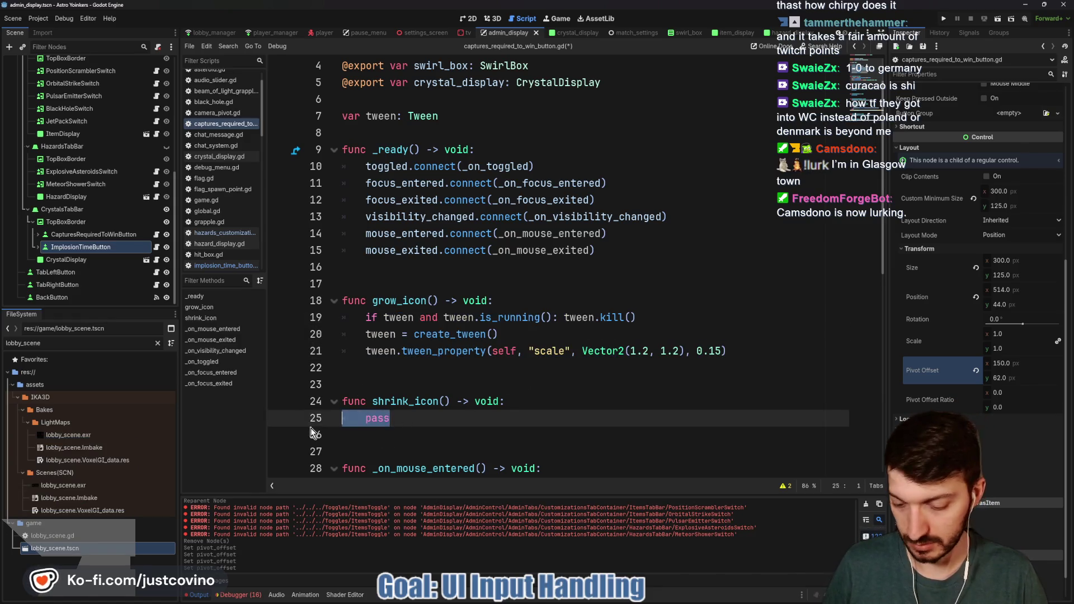
pyautogui.hotkey('ctrl', 'v')
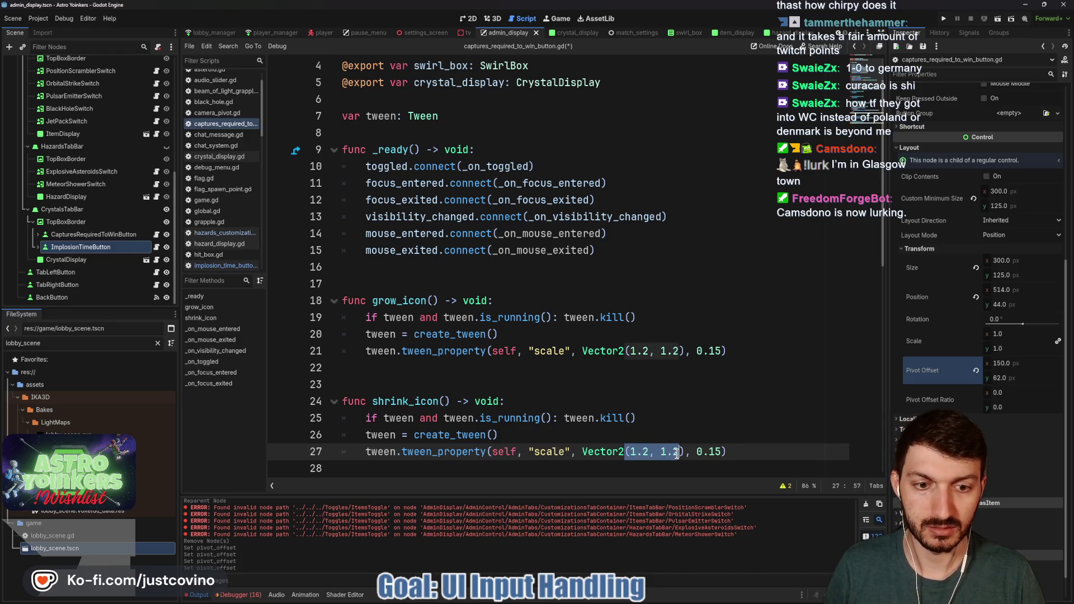
pyautogui.write('.ONE')
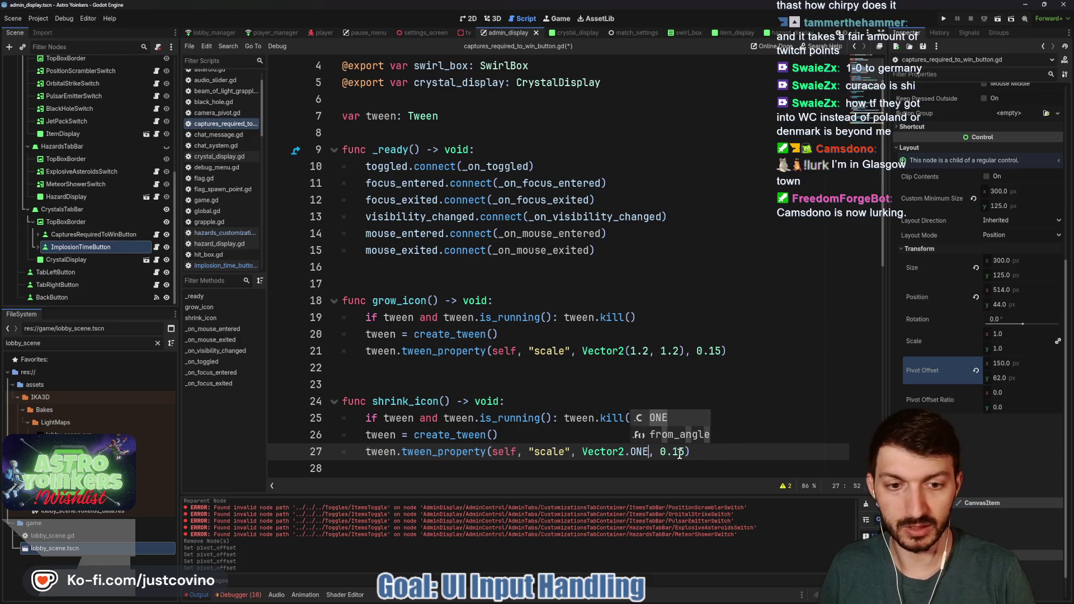
pyautogui.click(738, 447)
pyautogui.hotkey('ctrl', 's')
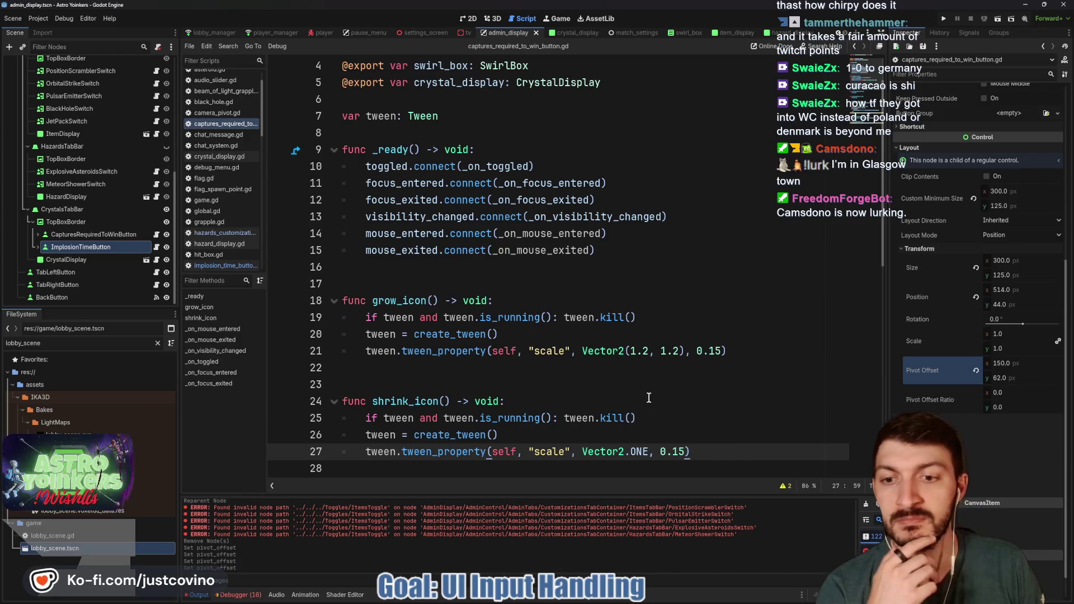
# Select the hover functions and open implosion_time_button.gd at the blank line after _ready.
pyautogui.scroll(-2, 438, 375)
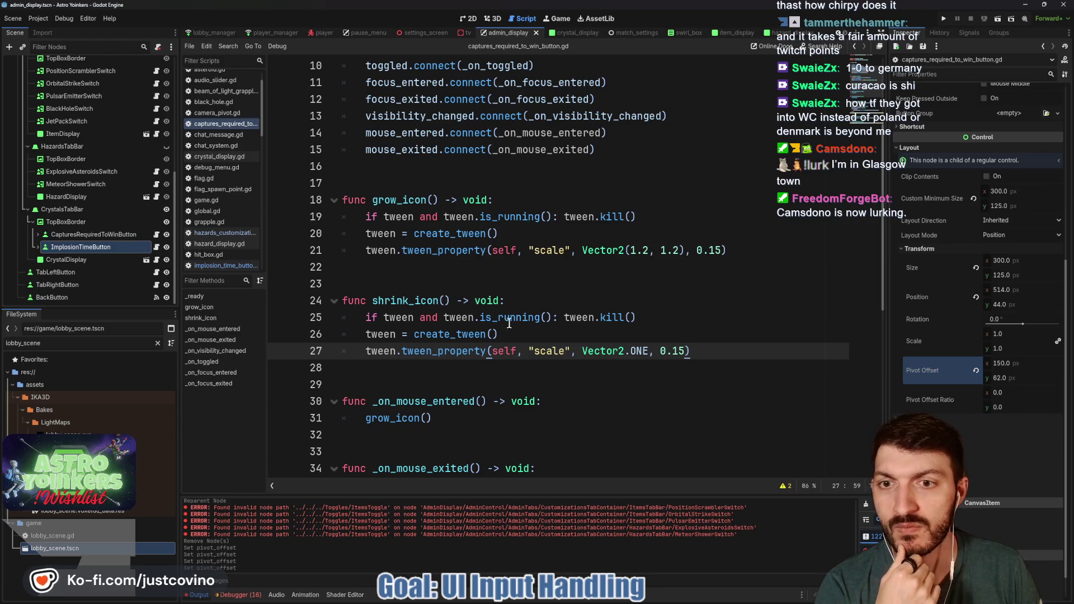
pyautogui.scroll(-1, 587, 376)
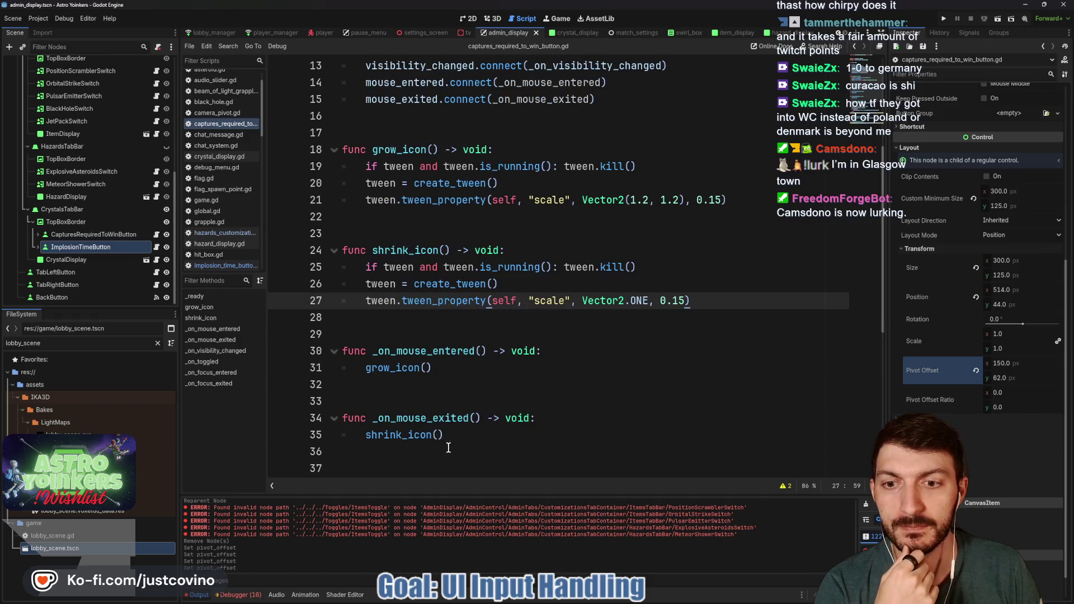
pyautogui.scroll(-1, 383, 462)
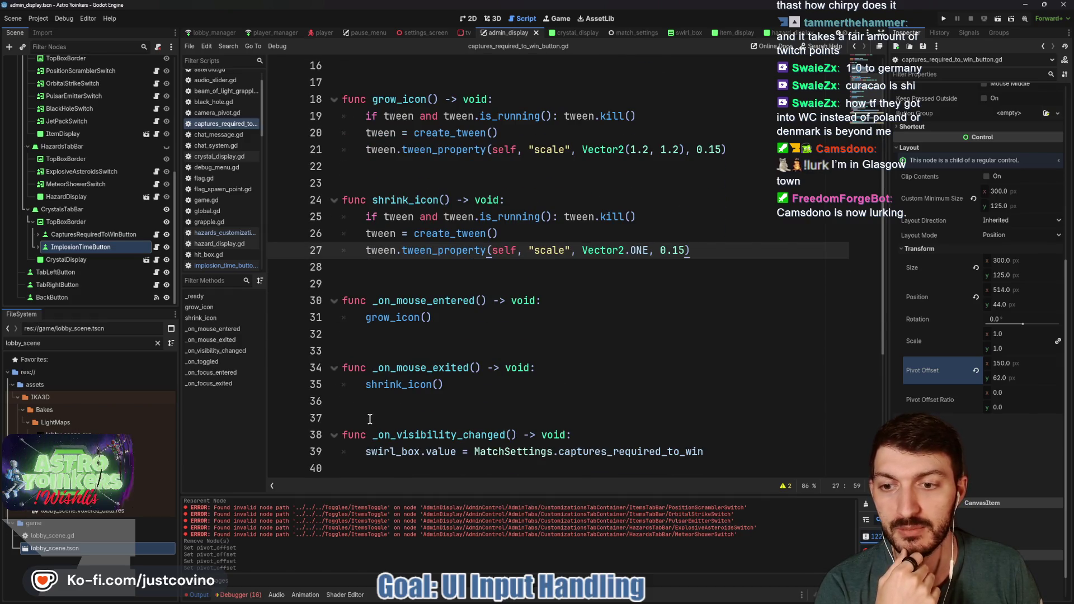
pyautogui.moveTo(391, 402)
pyautogui.mouseDown()
pyautogui.moveTo(328, 162)
pyautogui.moveTo(329, 99)
pyautogui.mouseUp()
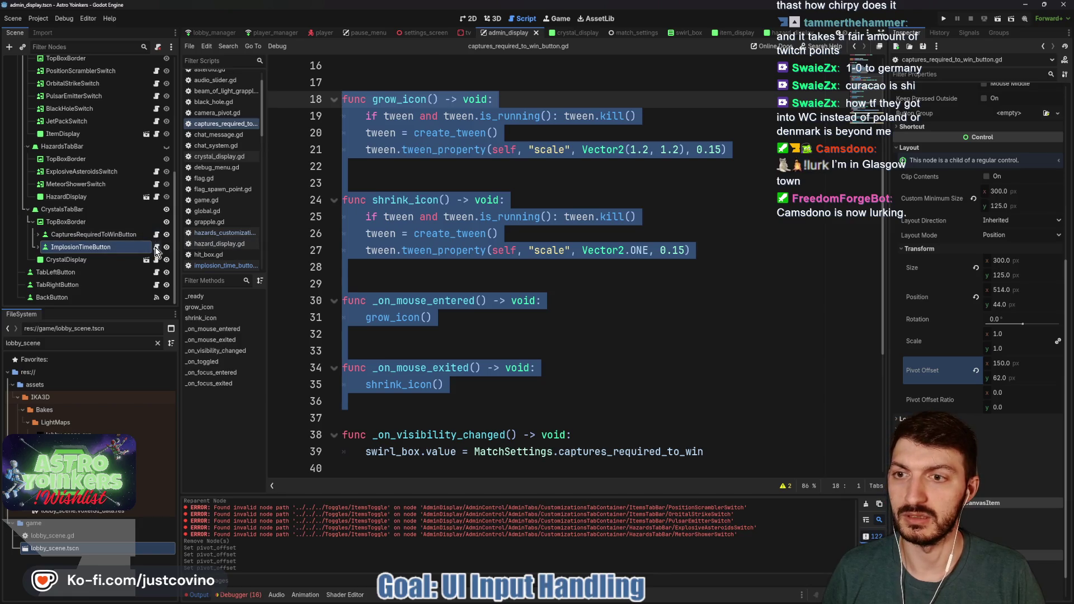
pyautogui.click(156, 248)
pyautogui.click(385, 254)
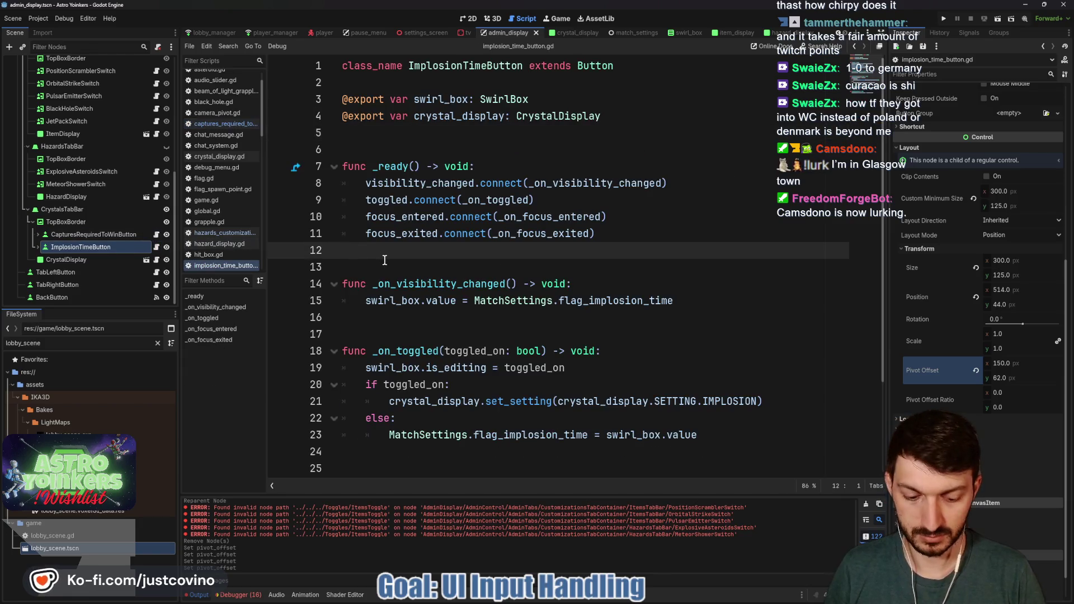
# Paste the grow, shrink and mouse handler functions and add a tween variable typed Tween.
pyautogui.hotkey('ctrl', 'v')
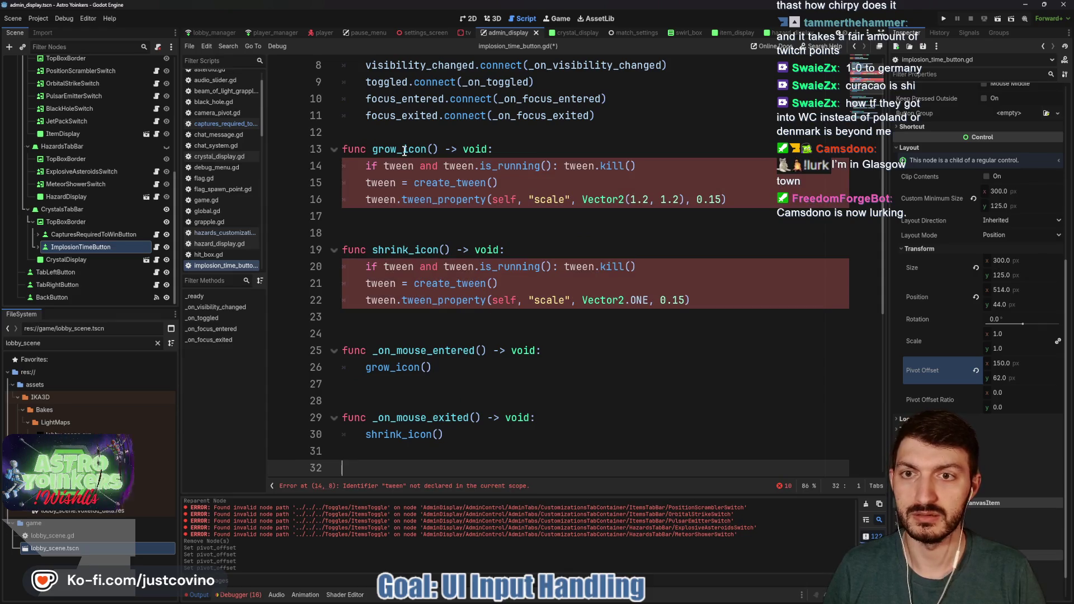
pyautogui.scroll(3, 406, 152)
pyautogui.click(383, 140)
pyautogui.press('Return')
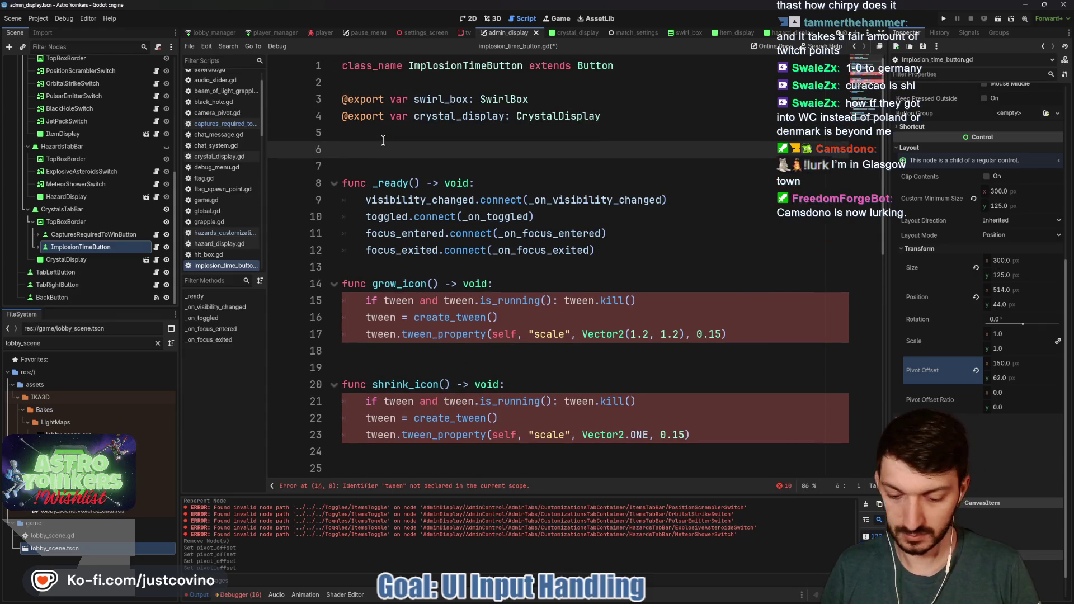
pyautogui.write('Tween')
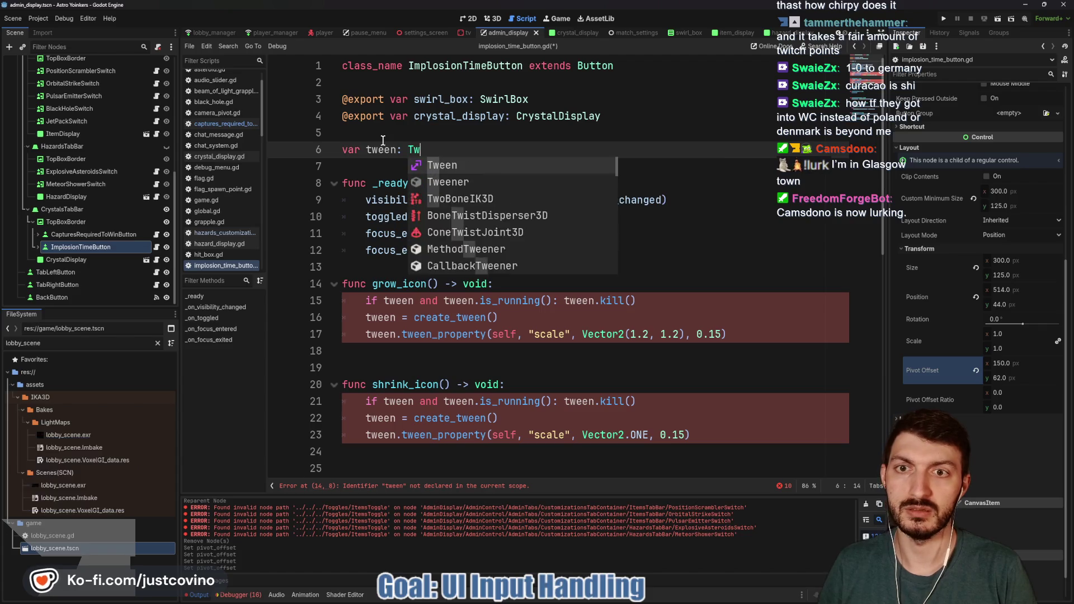
# In _ready, connect mouse_entered to _on_mouse_entered.
pyautogui.click(390, 268)
pyautogui.press('Return')
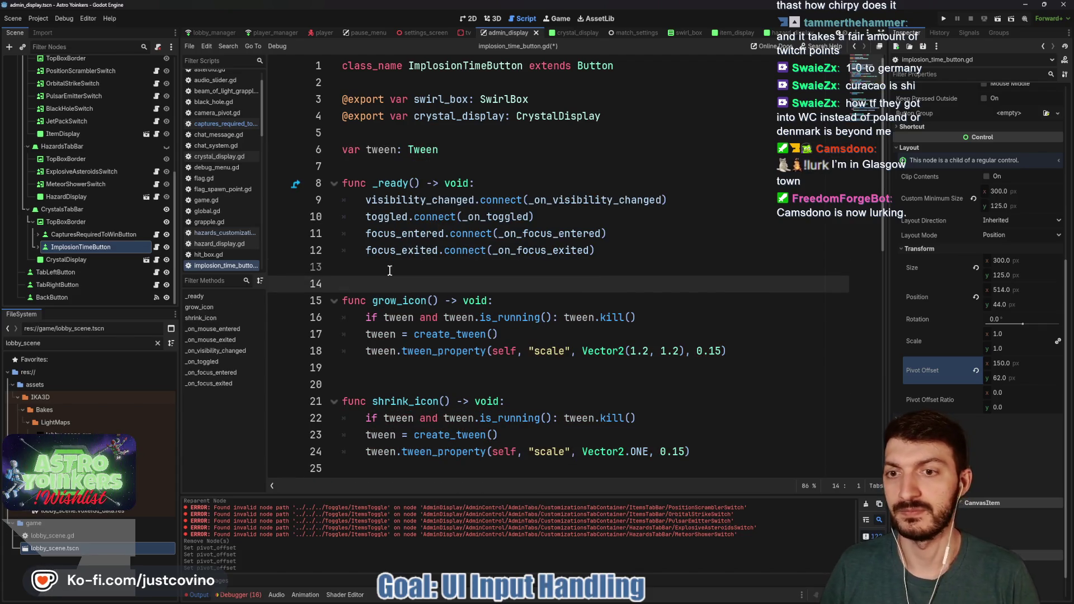
pyautogui.click(624, 250)
pyautogui.press('Return')
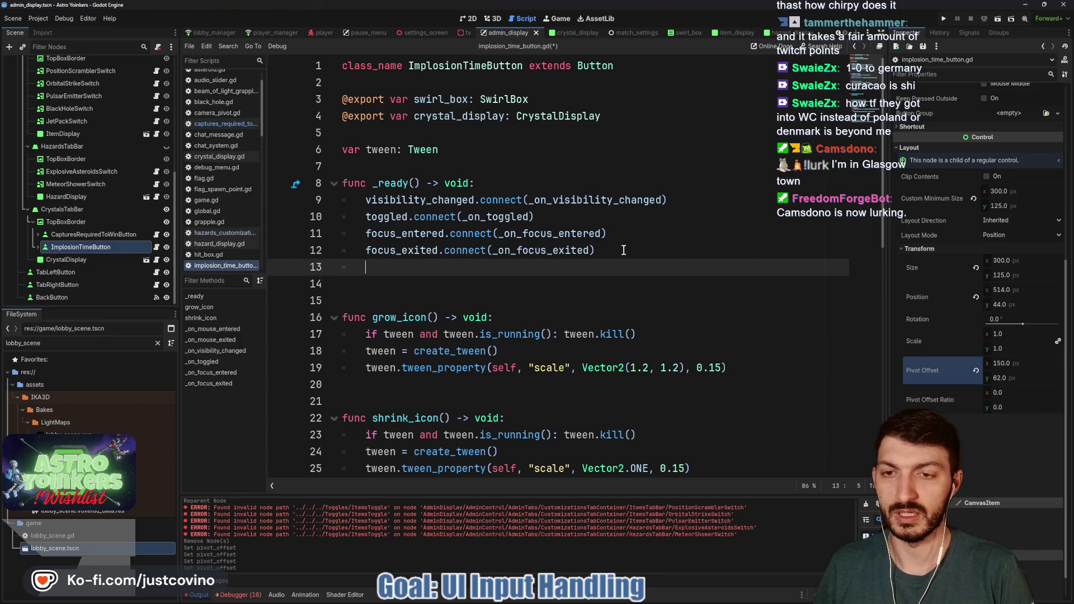
pyautogui.write('mouse_ent')
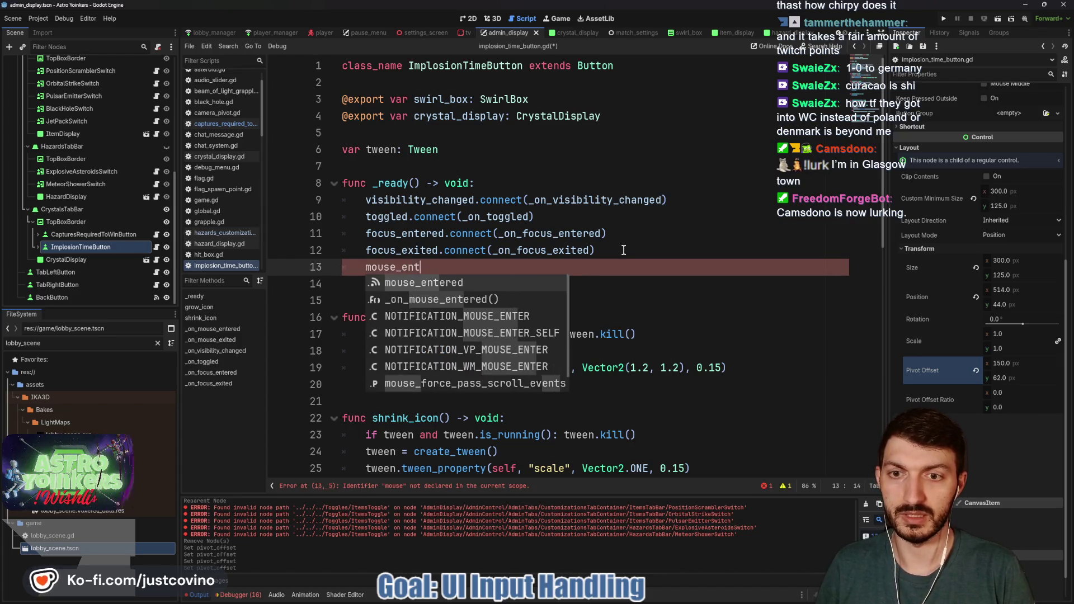
pyautogui.press('Return')
pyautogui.write('.')
pyautogui.press('Return')
pyautogui.write('nnect(_on_m')
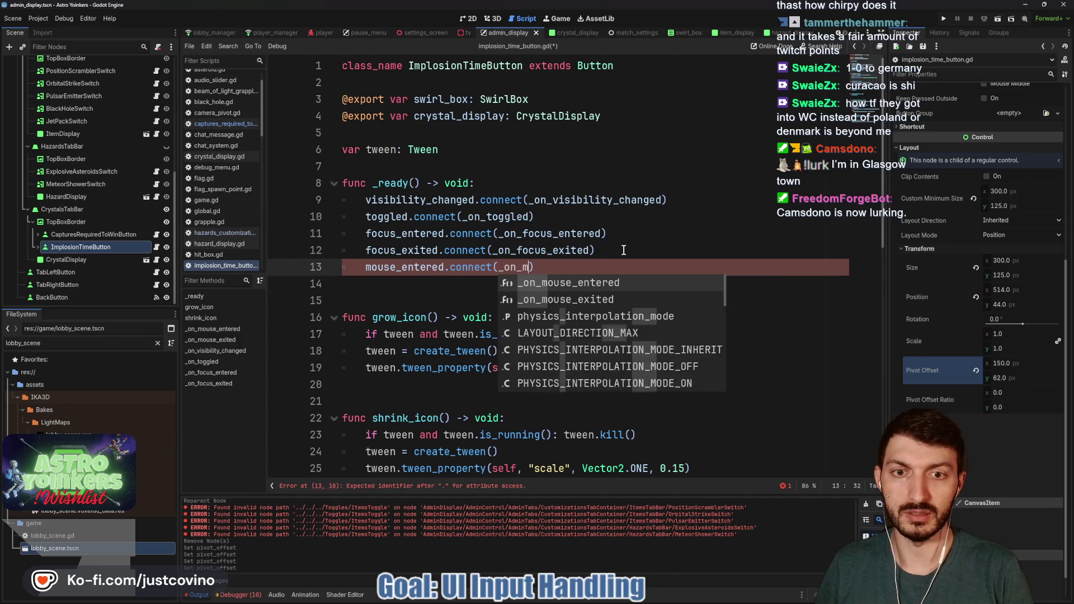
pyautogui.press('Return')
# Connect mouse_exited to _on_mouse_exited, save, and run the game with F5.
pyautogui.press('Return')
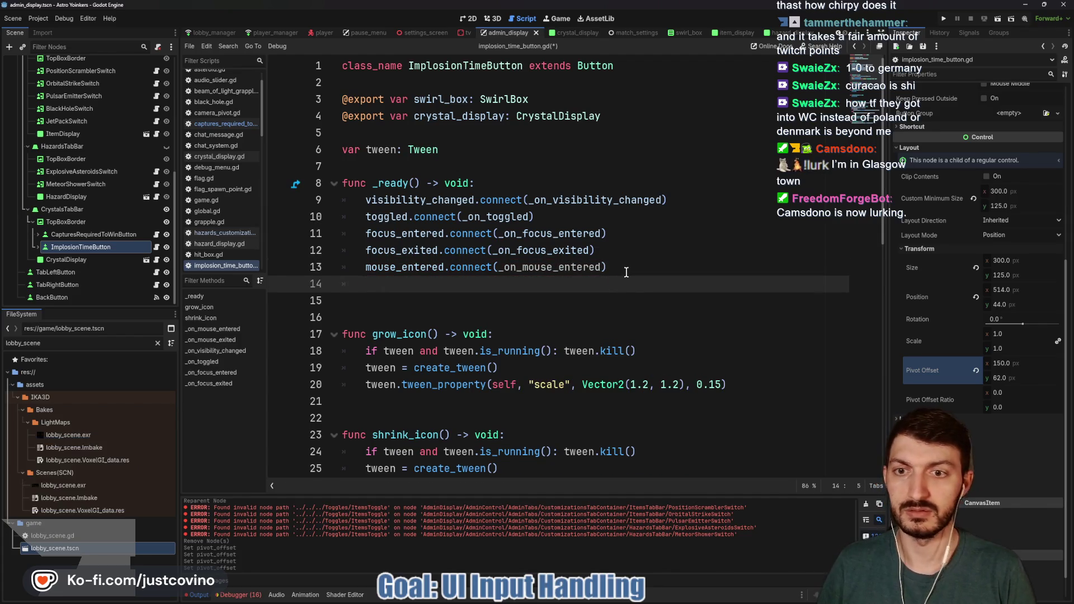
pyautogui.write('mouse_e')
pyautogui.press('Down')
pyautogui.press('Return')
pyautogui.write('.co')
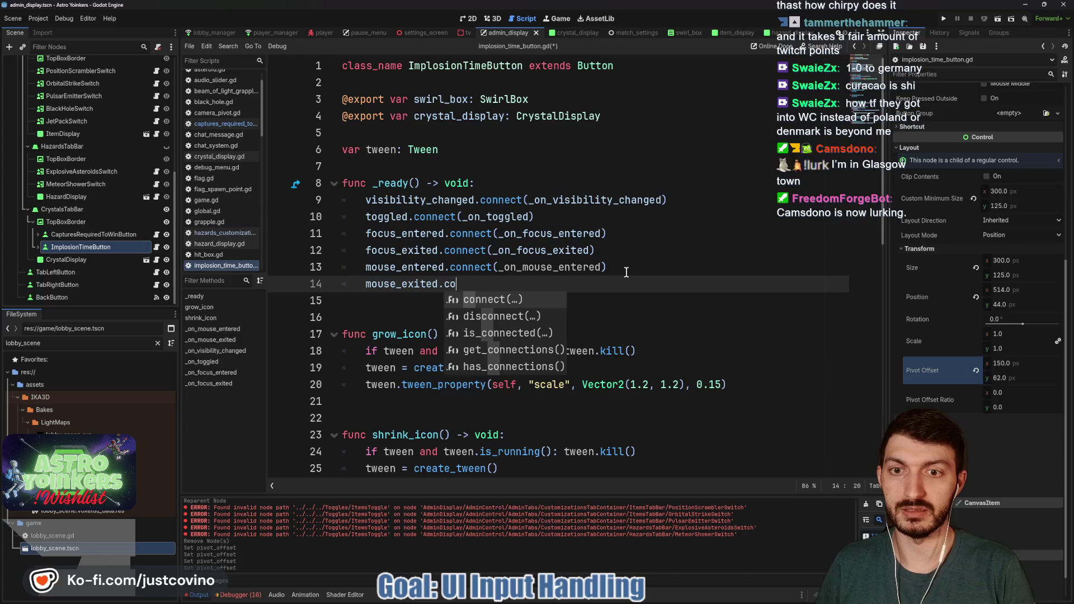
pyautogui.press('Return')
pyautogui.write('on_mouse_e')
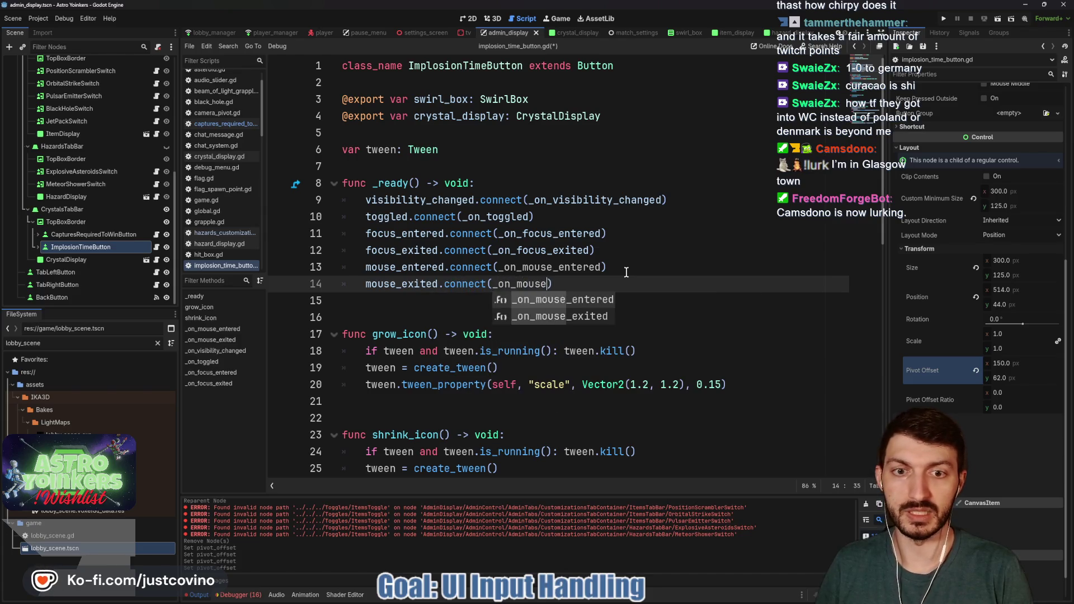
pyautogui.write('xit')
pyautogui.press('Return')
pyautogui.hotkey('ctrl', 's')
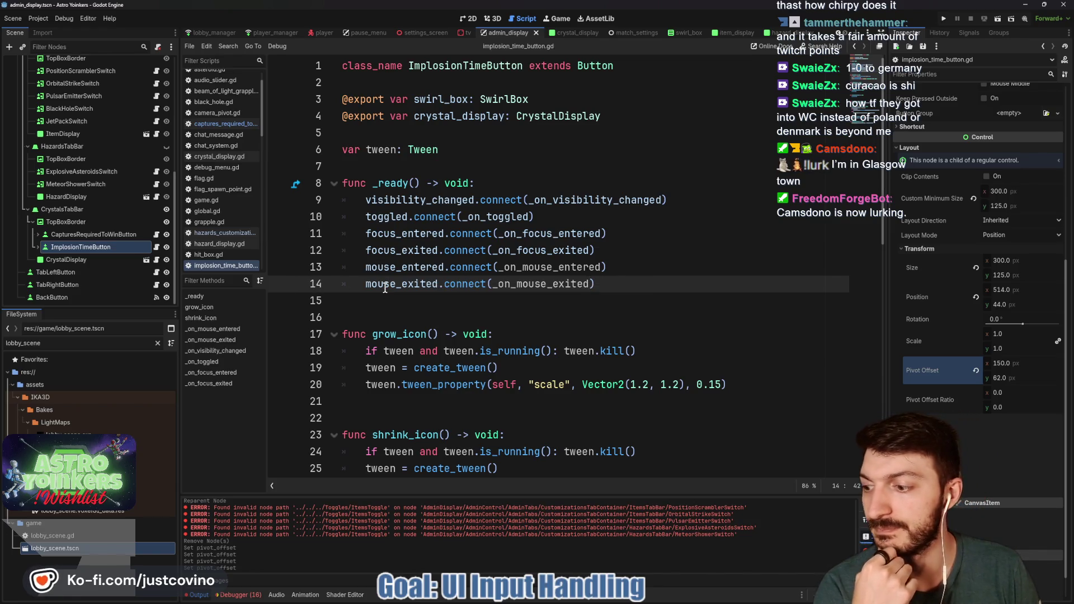
pyautogui.press('F5')
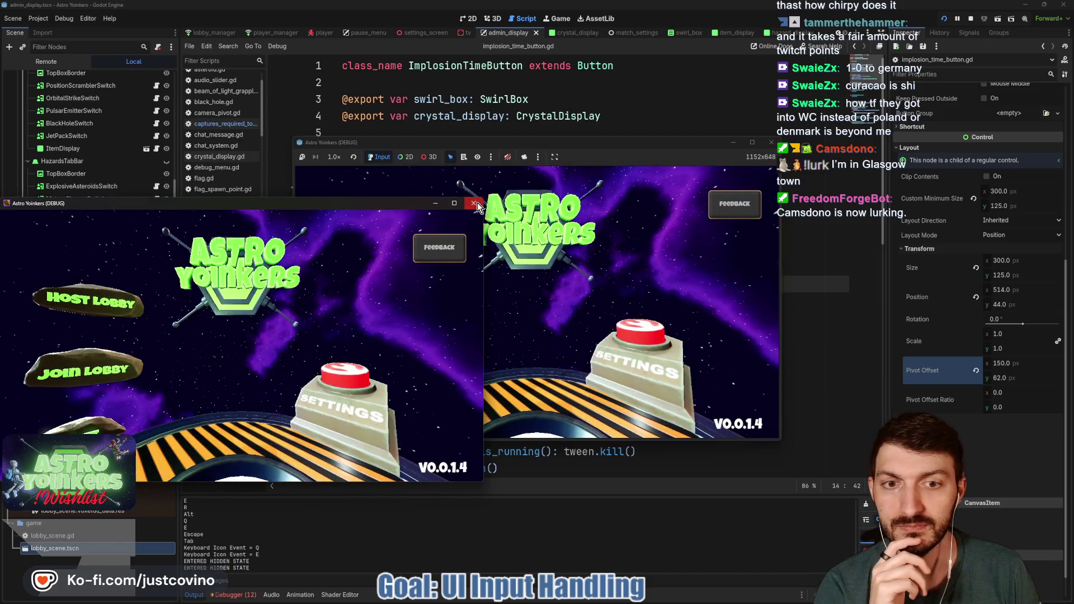
# Close the second game instance, host a lobby, and open the match customization menu with E.
pyautogui.click(476, 203)
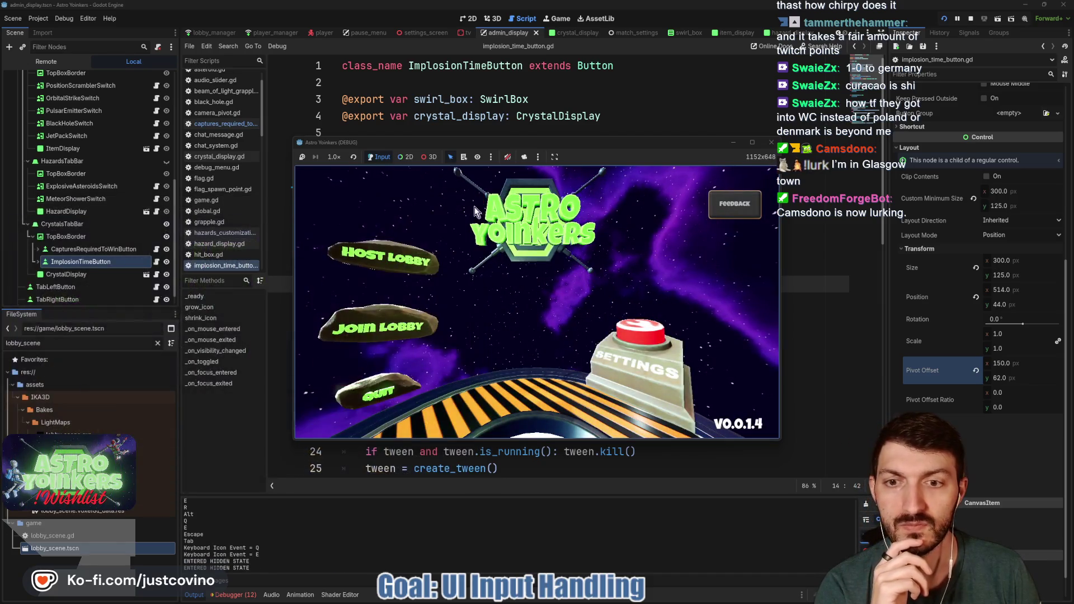
pyautogui.click(356, 251)
pyautogui.click(470, 263)
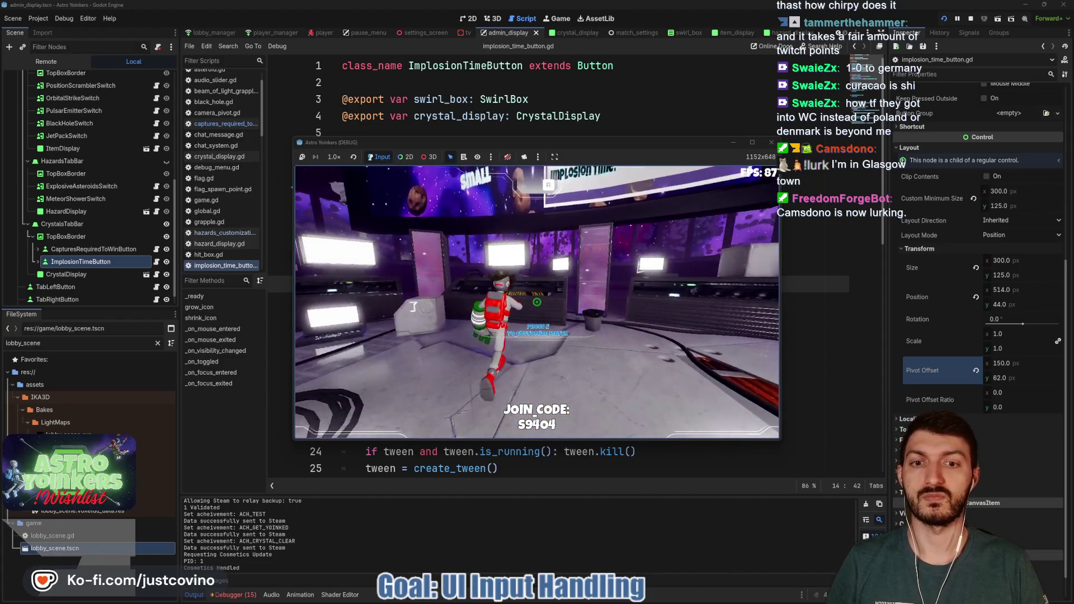
pyautogui.press('e')
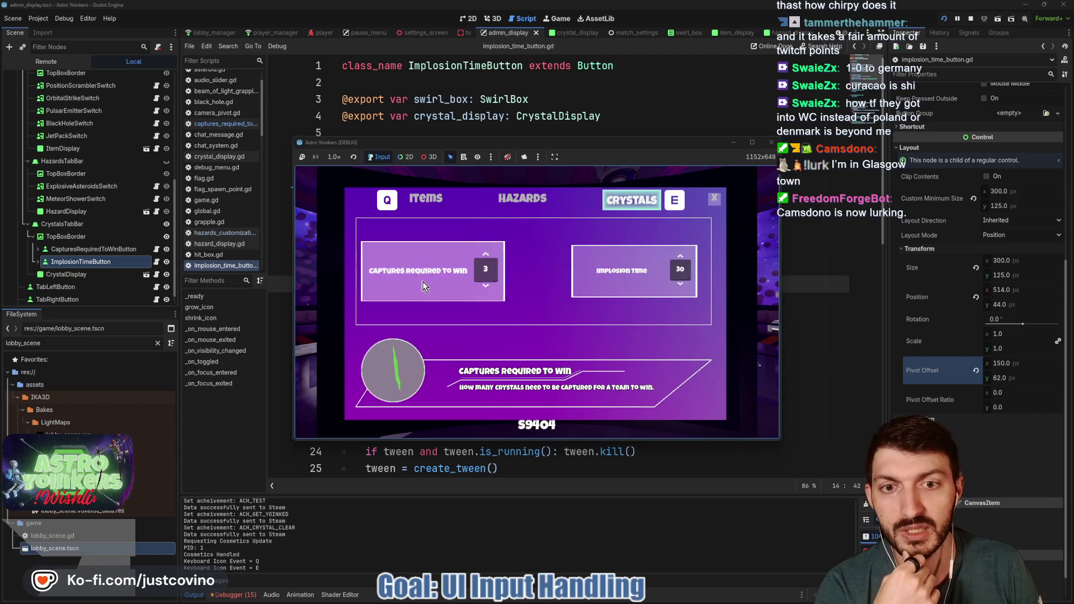
# Switch to the Hazards tab and back to Crystals, close the panel, and stop the game.
pyautogui.click(501, 205)
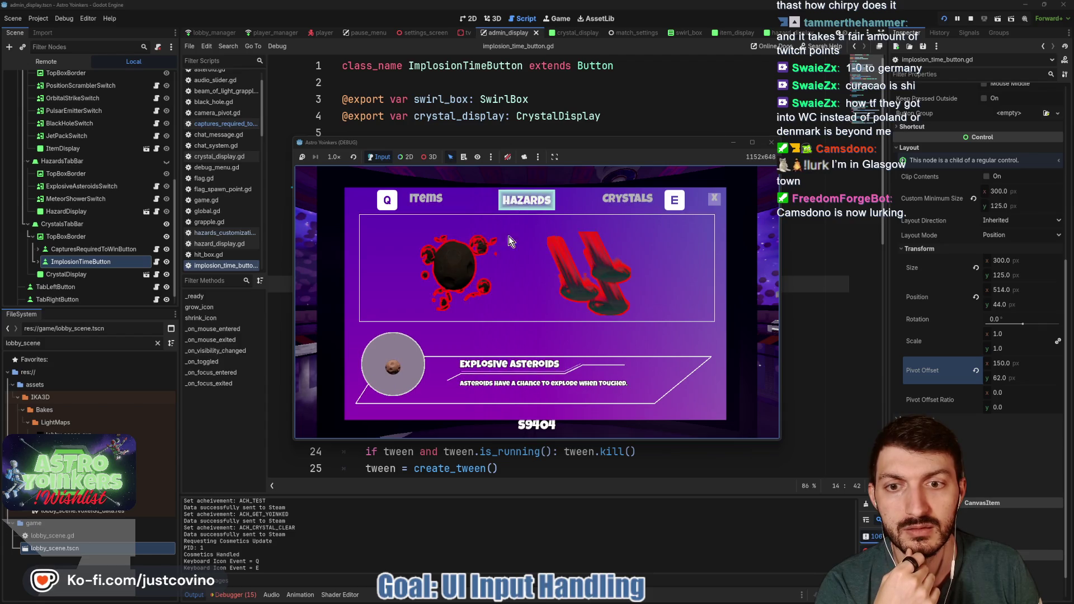
pyautogui.click(611, 200)
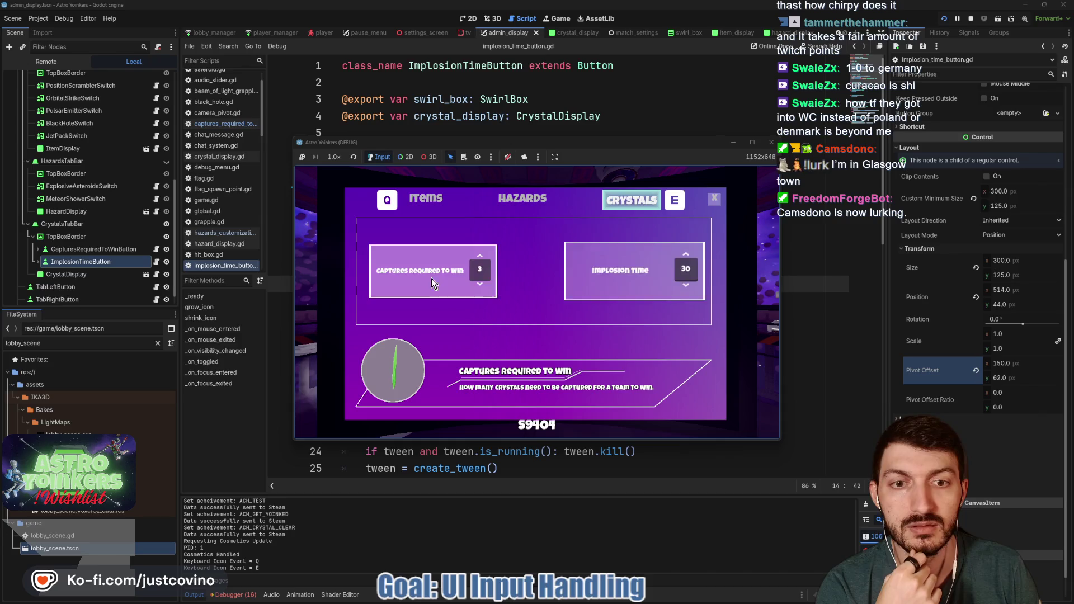
pyautogui.press('Escape')
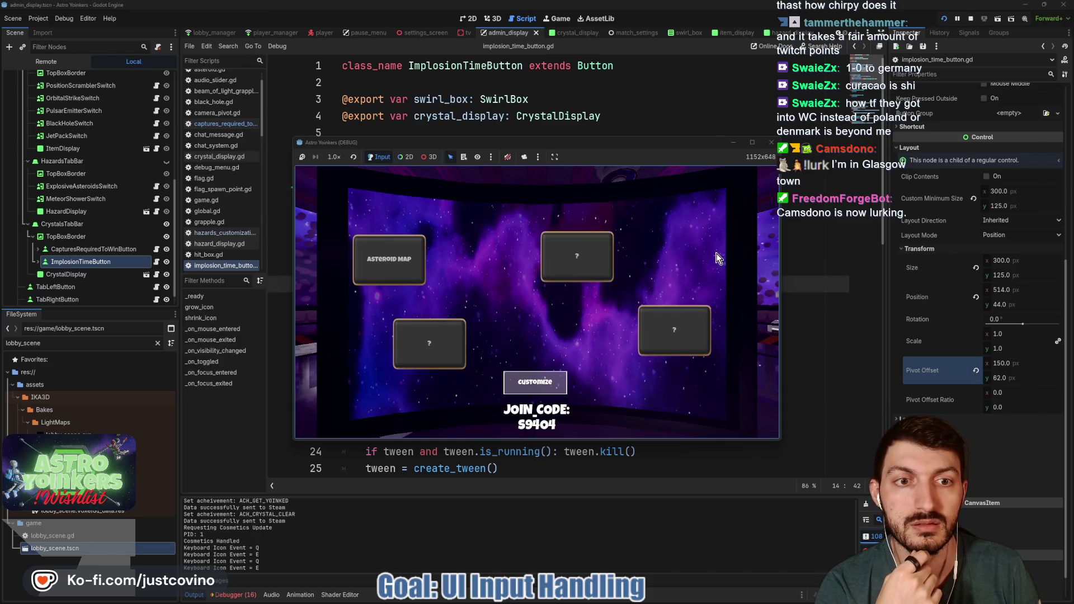
pyautogui.click(971, 18)
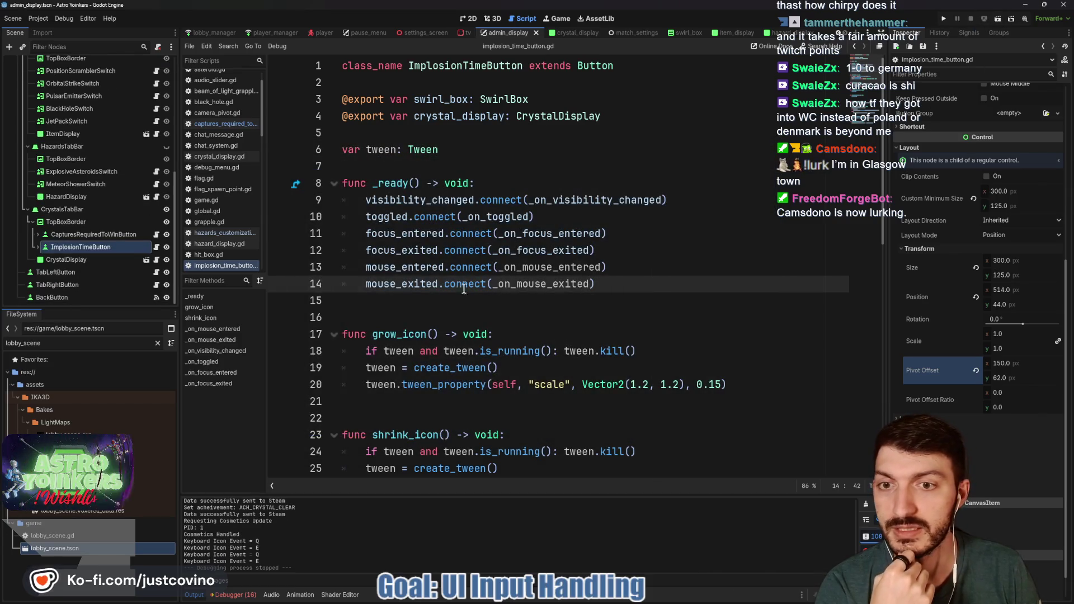
# Copy the crystal_display.set_setting IMPLOSION line below grow_icon() in _on_mouse_entered, then save.
pyautogui.scroll(-2, 460, 322)
pyautogui.scroll(-7, 461, 322)
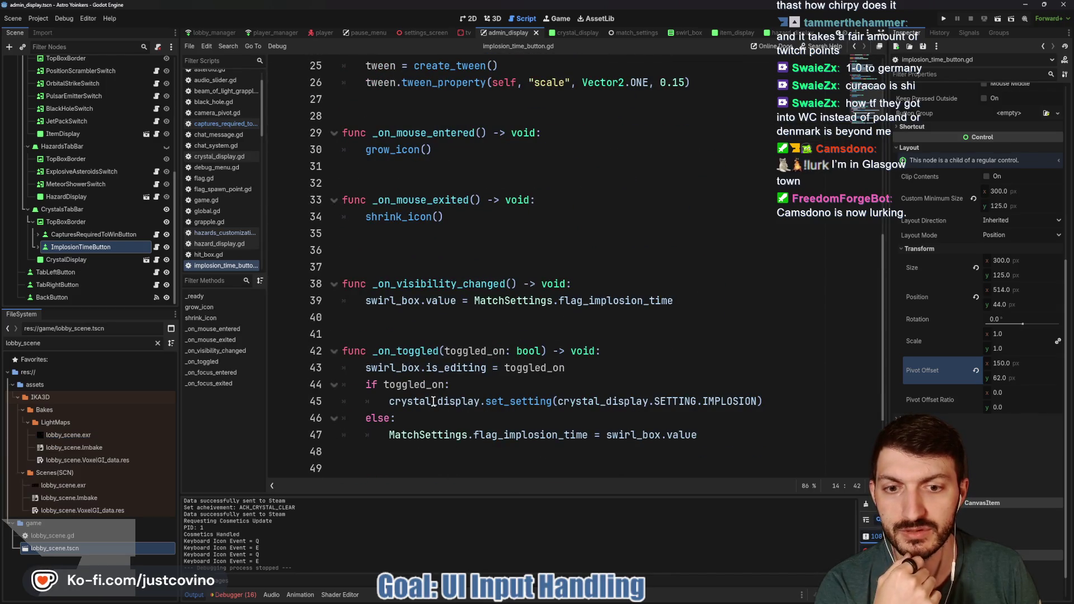
pyautogui.moveTo(389, 401); pyautogui.dragTo(785, 396)
pyautogui.hotkey('ctrl', 'c')
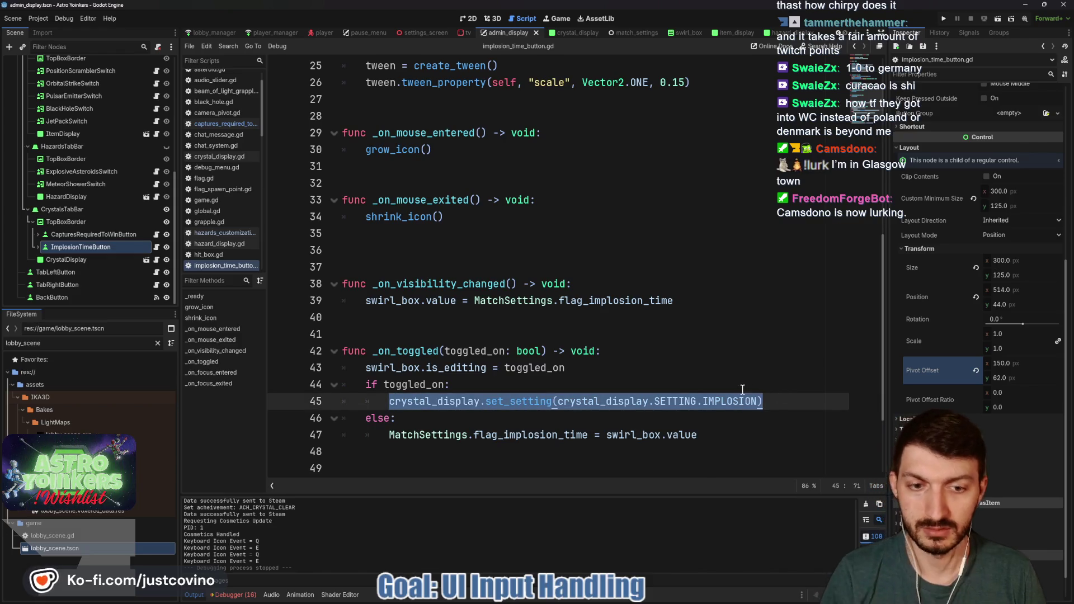
pyautogui.scroll(2, 526, 297)
pyautogui.click(442, 251)
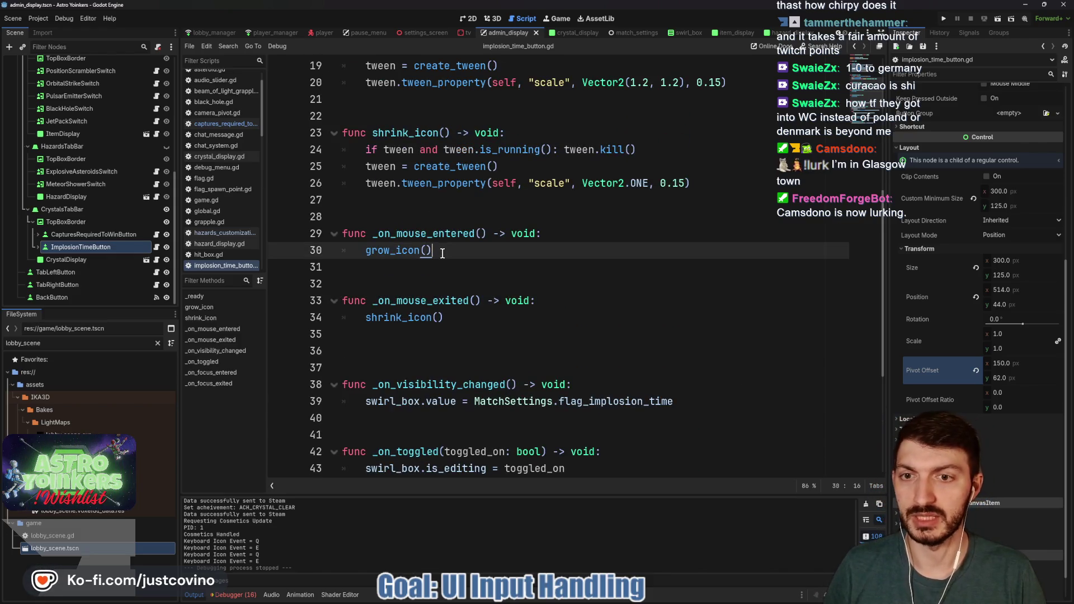
pyautogui.press('Return')
pyautogui.hotkey('ctrl', 'v')
pyautogui.click(371, 281)
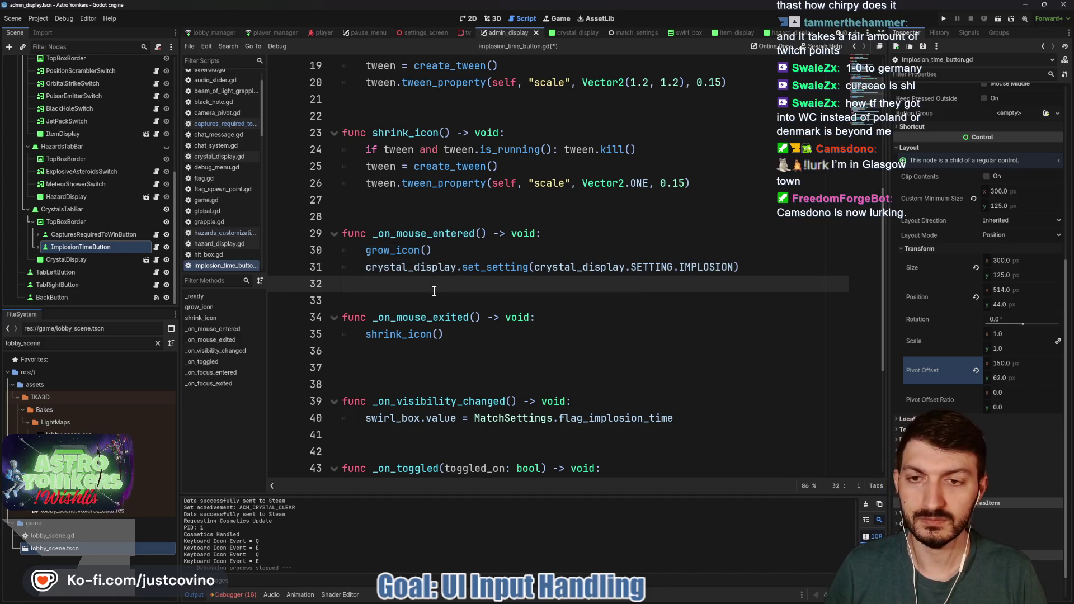
pyautogui.hotkey('ctrl', 's')
# Copy the SETTING.CAPTURES set_setting line below grow_icon() in _on_mouse_entered, save, then open tab_button.gd.
pyautogui.click(156, 235)
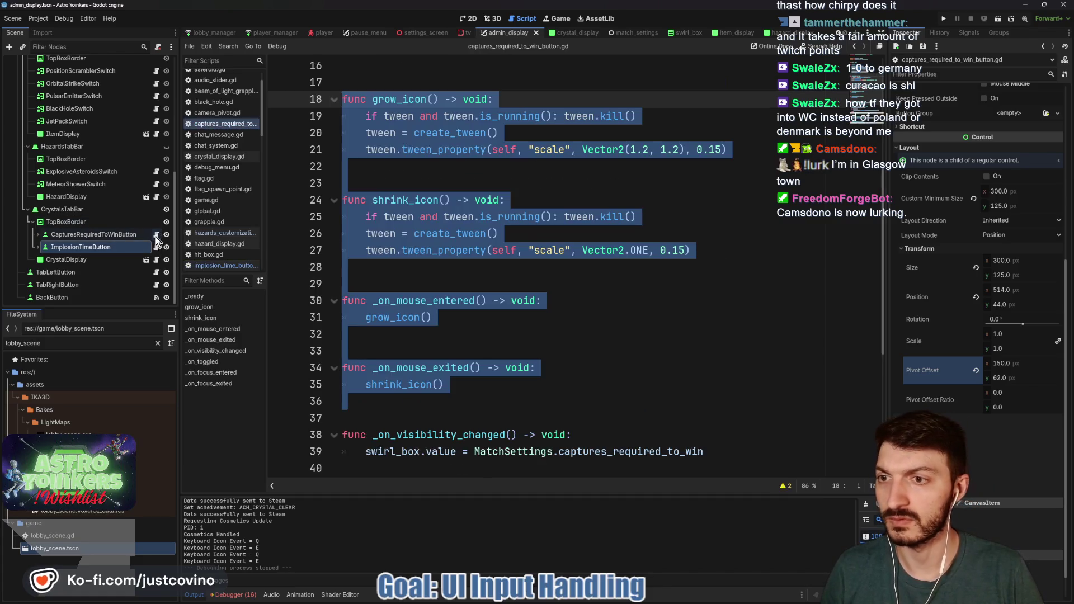
pyautogui.click(484, 278)
pyautogui.scroll(-5, 484, 278)
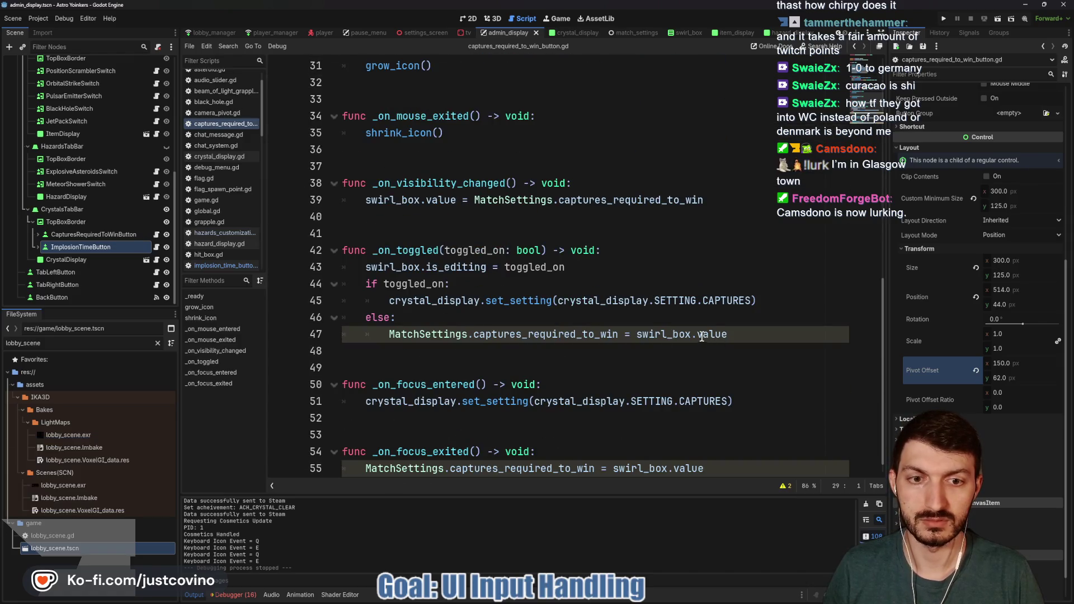
pyautogui.moveTo(756, 283); pyautogui.dragTo(389, 284)
pyautogui.hotkey('ctrl', 'c')
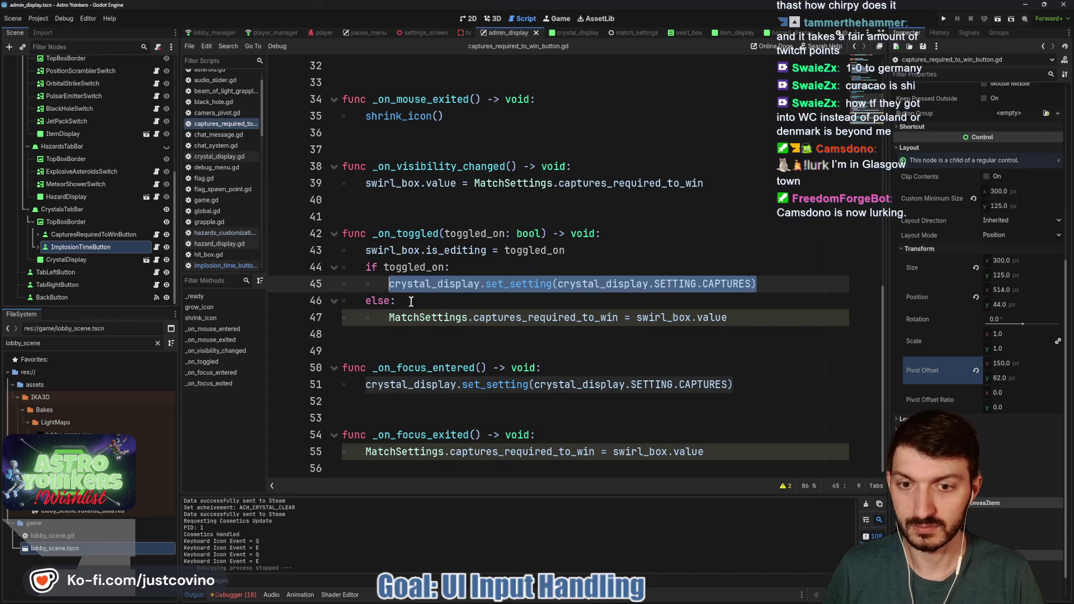
pyautogui.scroll(3, 485, 292)
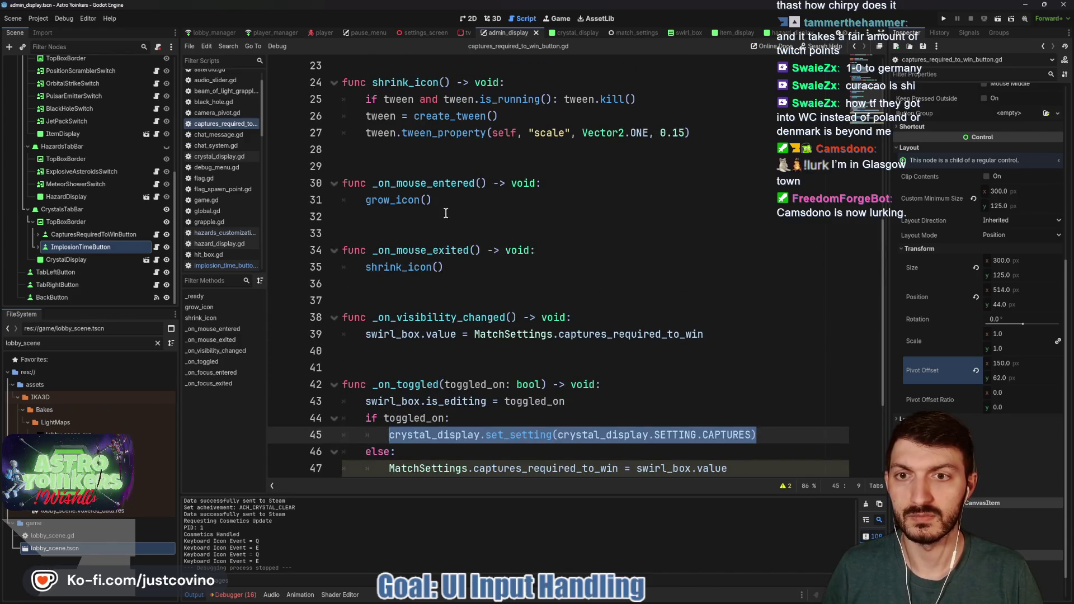
pyautogui.click(446, 202)
pyautogui.press('Return')
pyautogui.hotkey('ctrl', 'v')
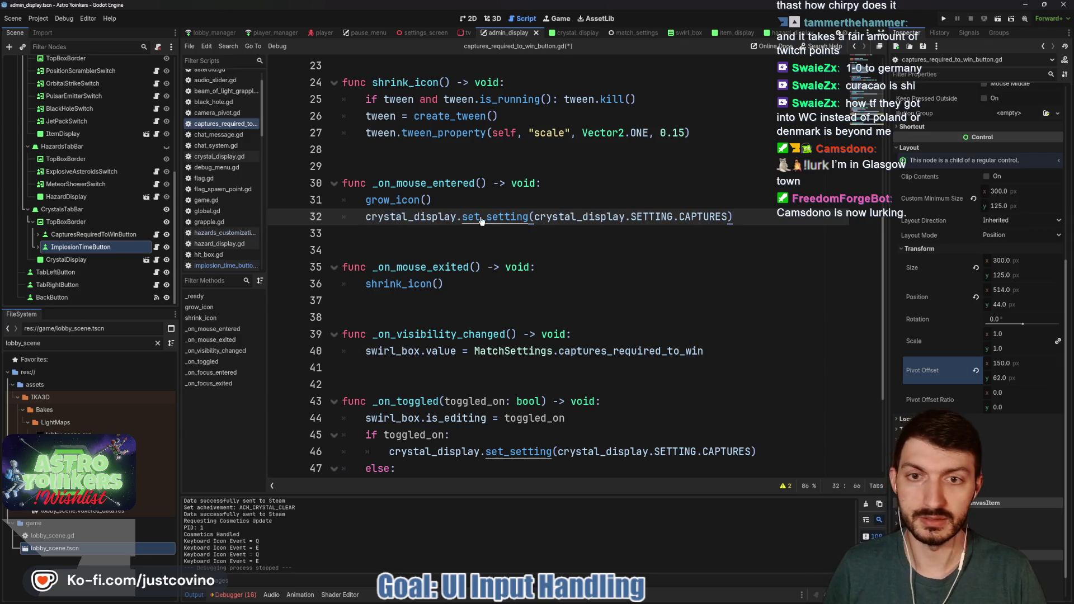
pyautogui.hotkey('ctrl', 's')
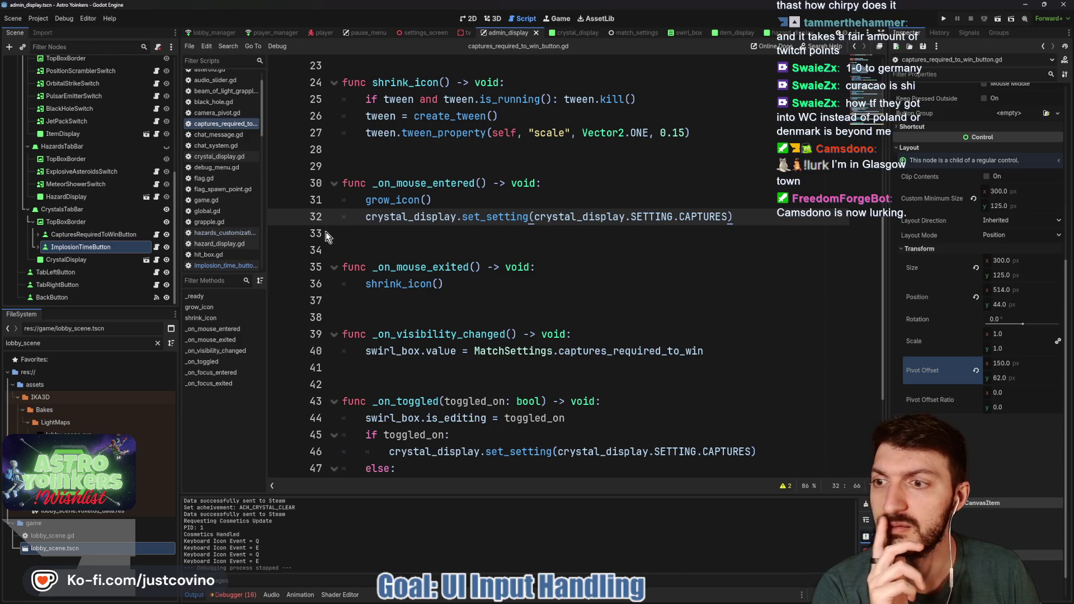
pyautogui.click(156, 273)
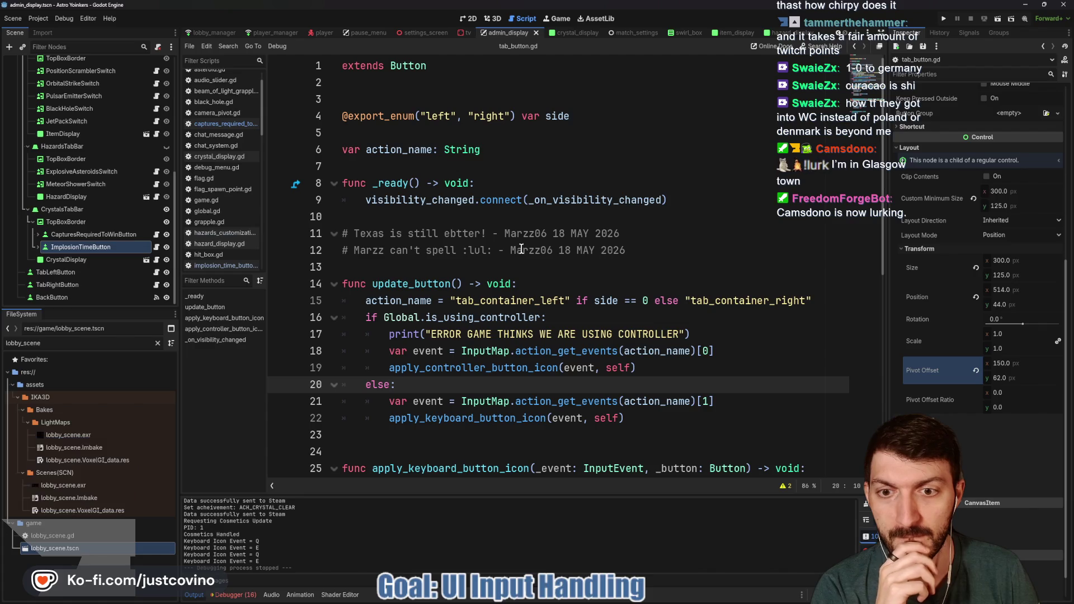
pyautogui.scroll(-2, 521, 250)
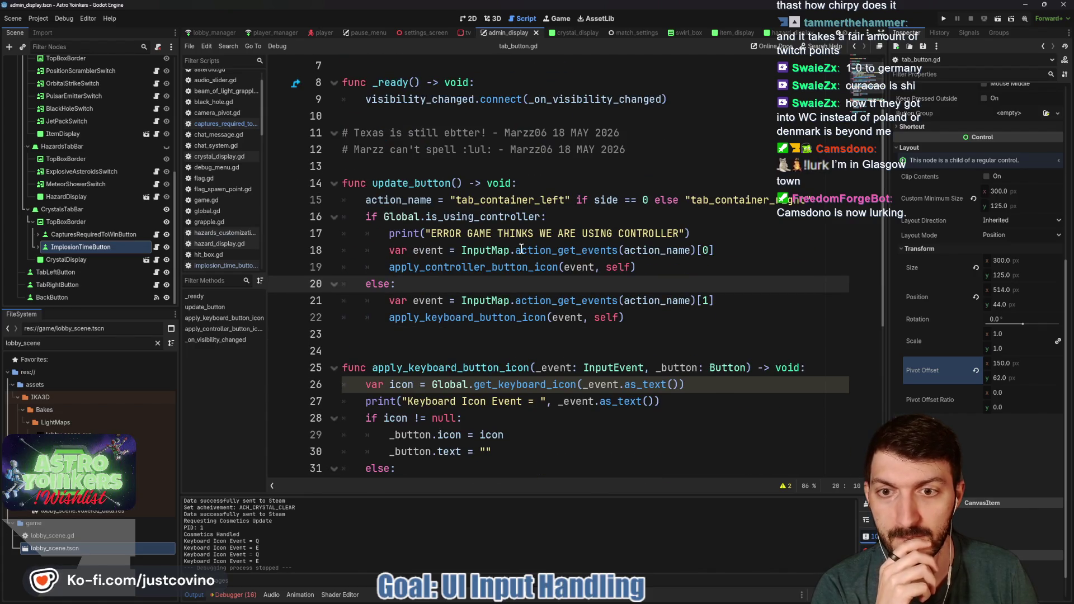
pyautogui.scroll(-1, 520, 255)
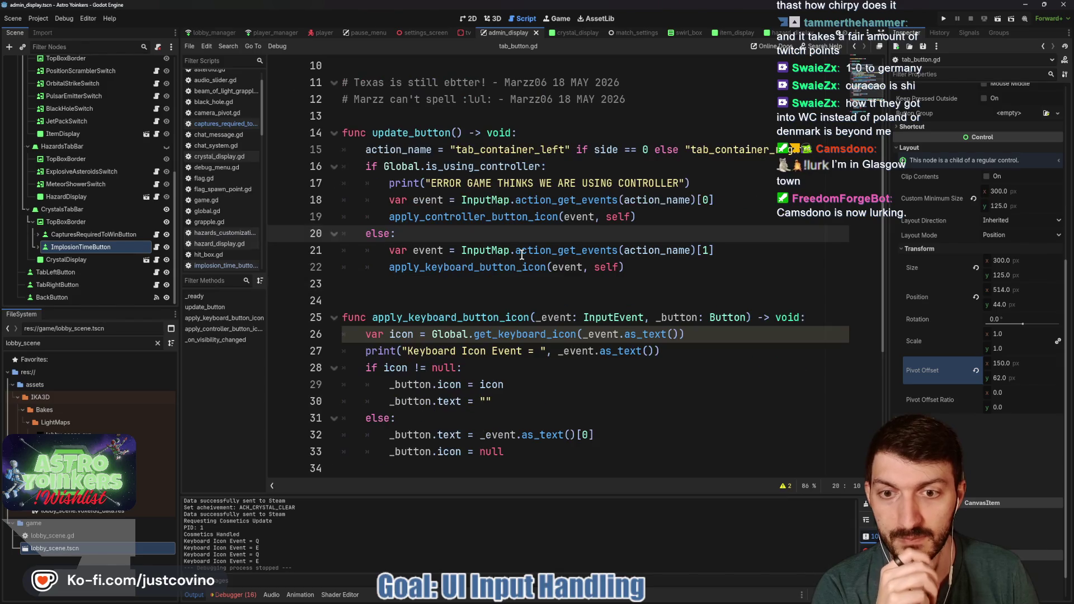
pyautogui.scroll(-3, 521, 255)
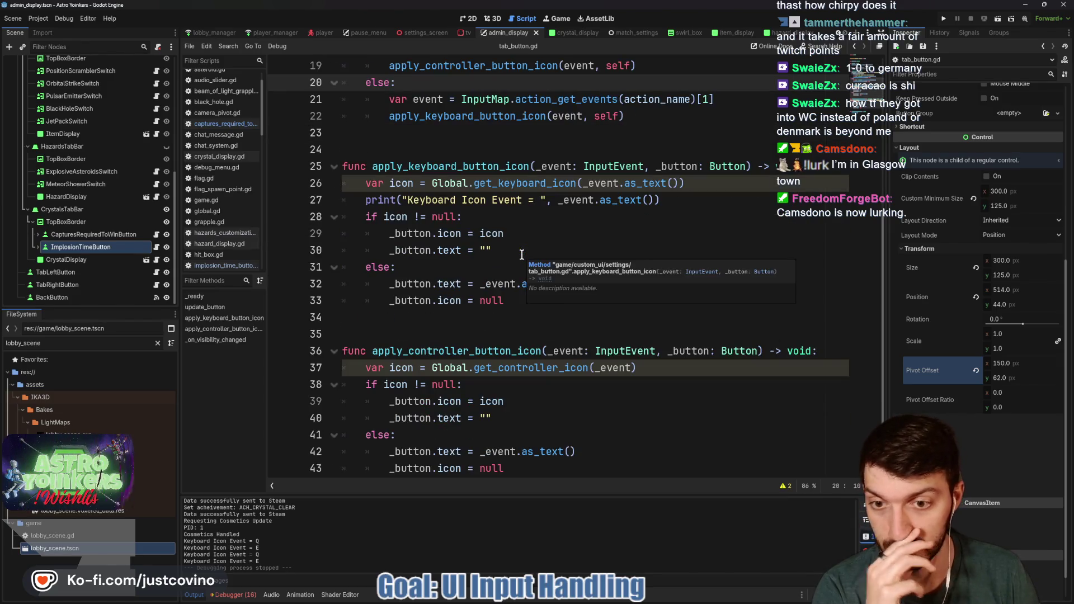
pyautogui.scroll(-2, 520, 255)
pyautogui.scroll(5, 521, 254)
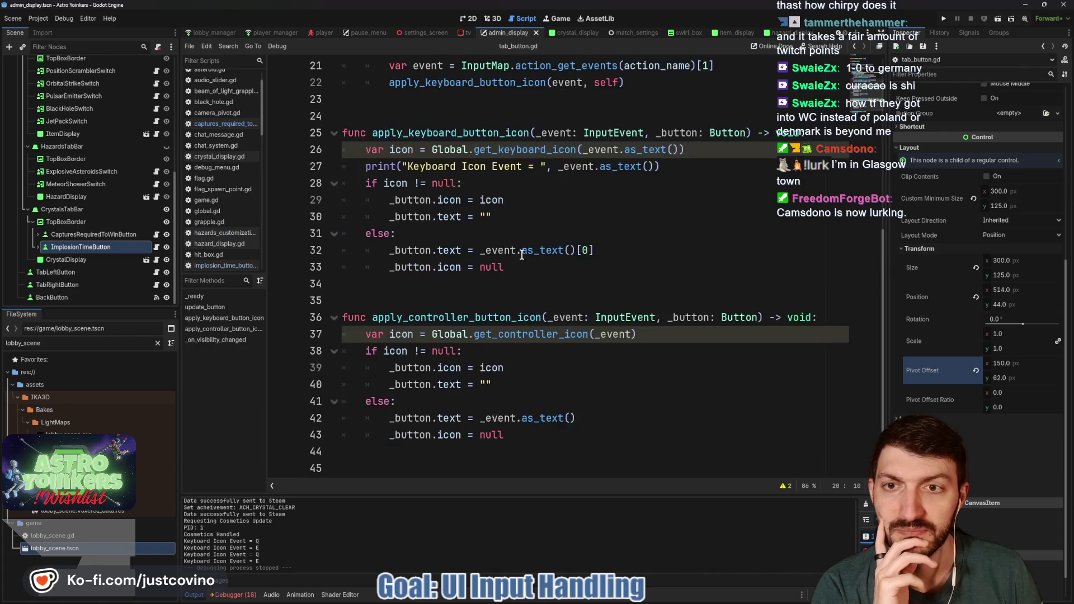
pyautogui.scroll(3, 521, 255)
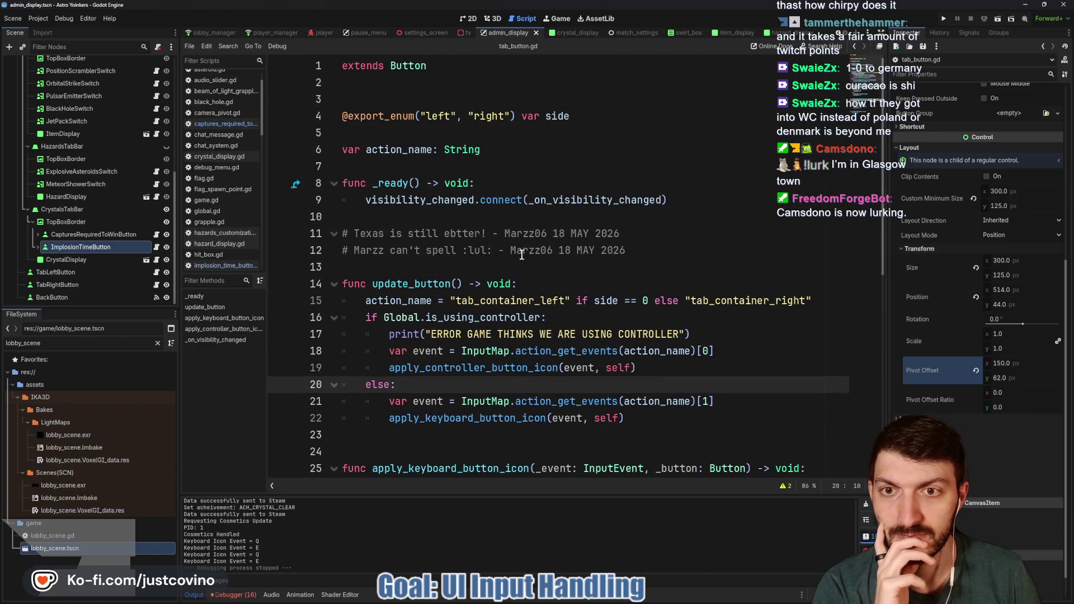
pyautogui.scroll(-8, 522, 255)
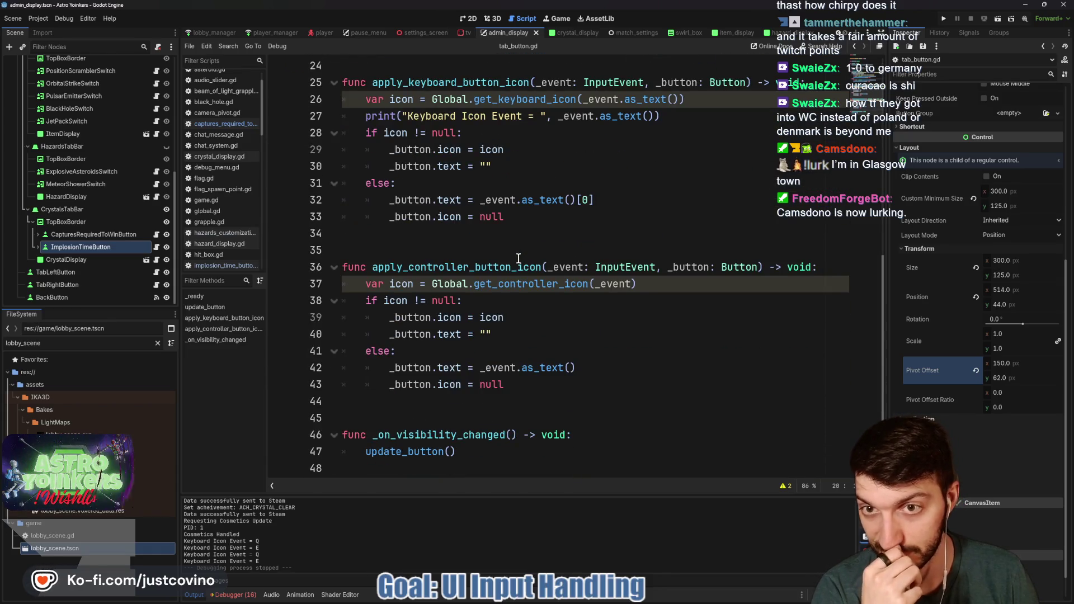
pyautogui.scroll(2, 519, 258)
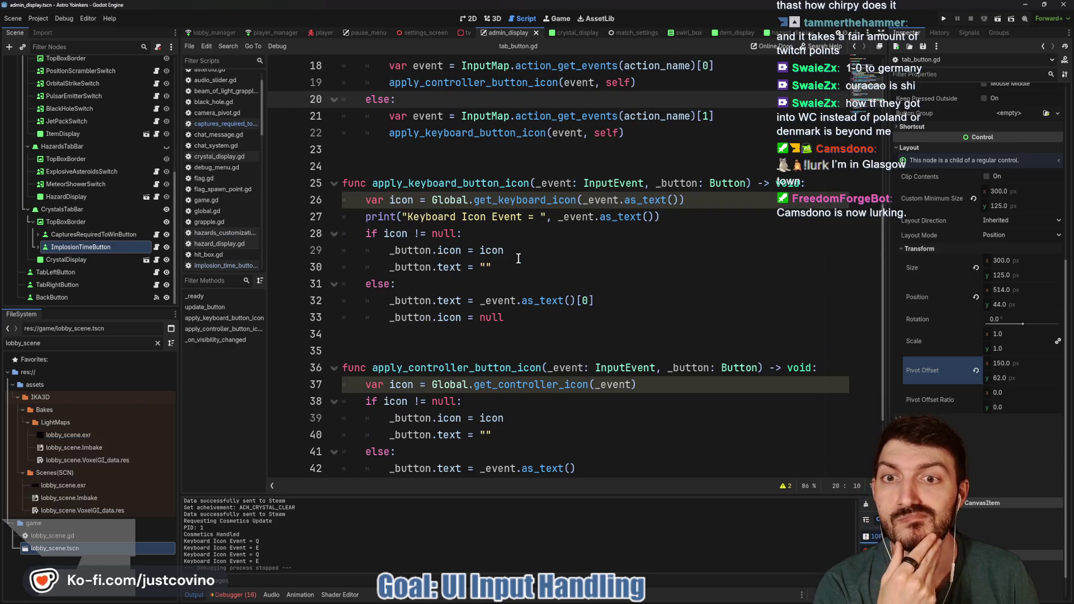
pyautogui.scroll(2, 518, 258)
pyautogui.scroll(1, 519, 258)
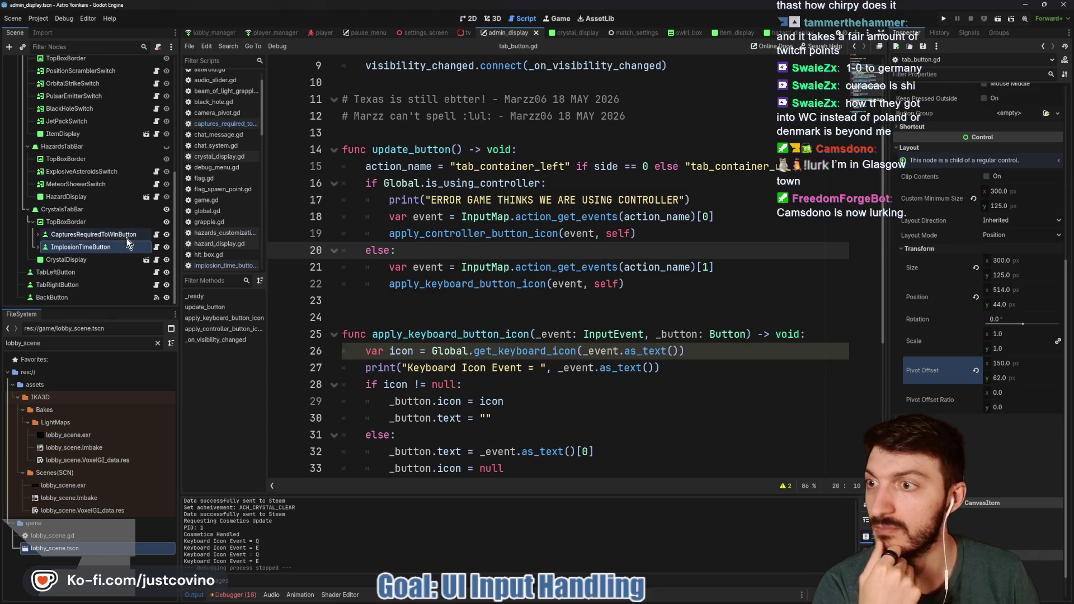
pyautogui.scroll(2, 105, 236)
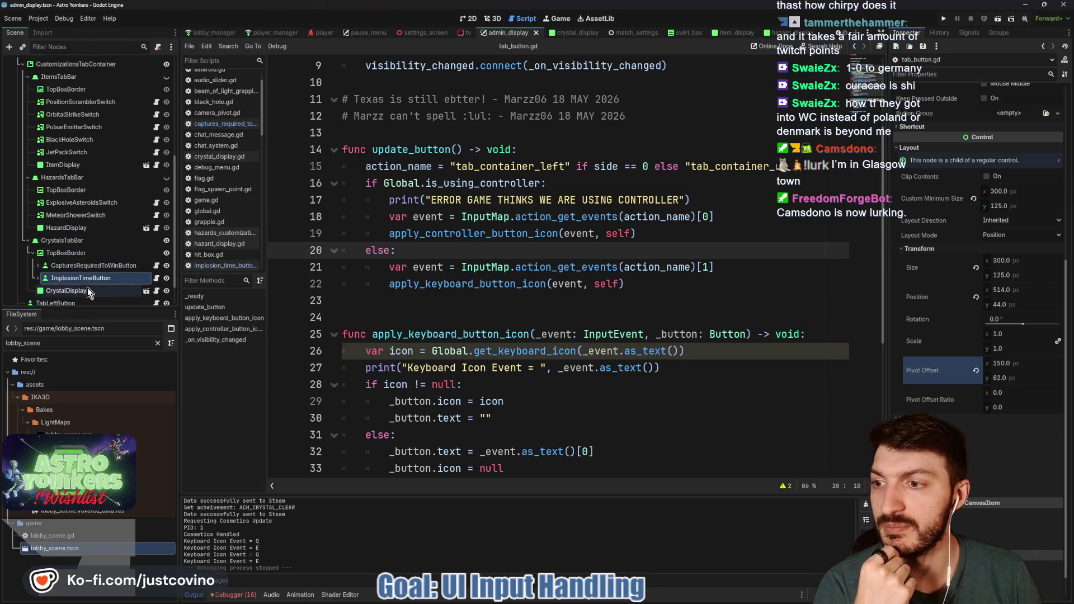
pyautogui.scroll(-2, 88, 288)
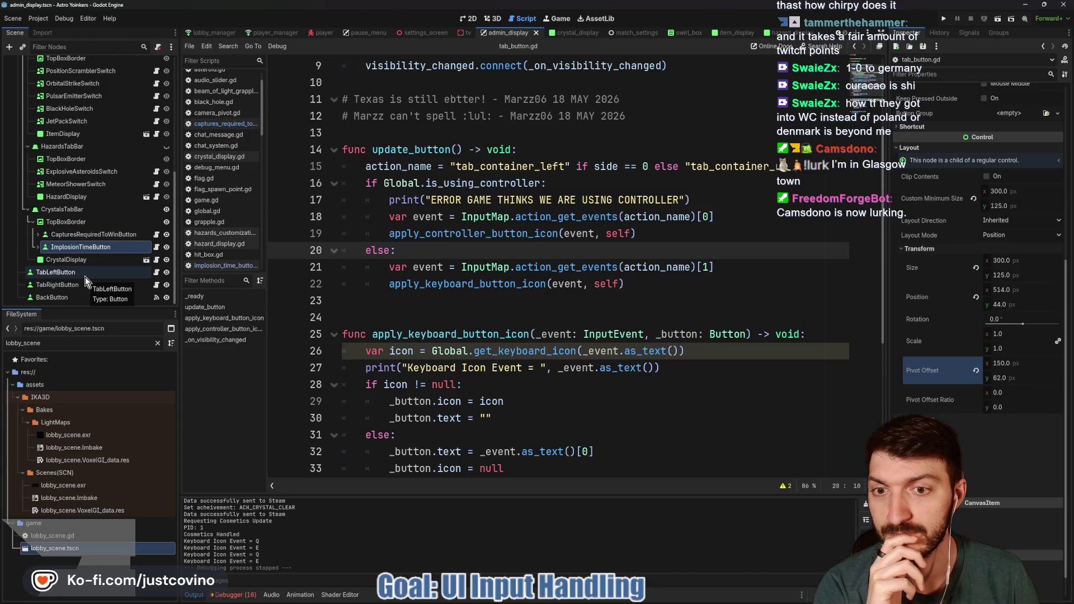
pyautogui.scroll(-5, 403, 273)
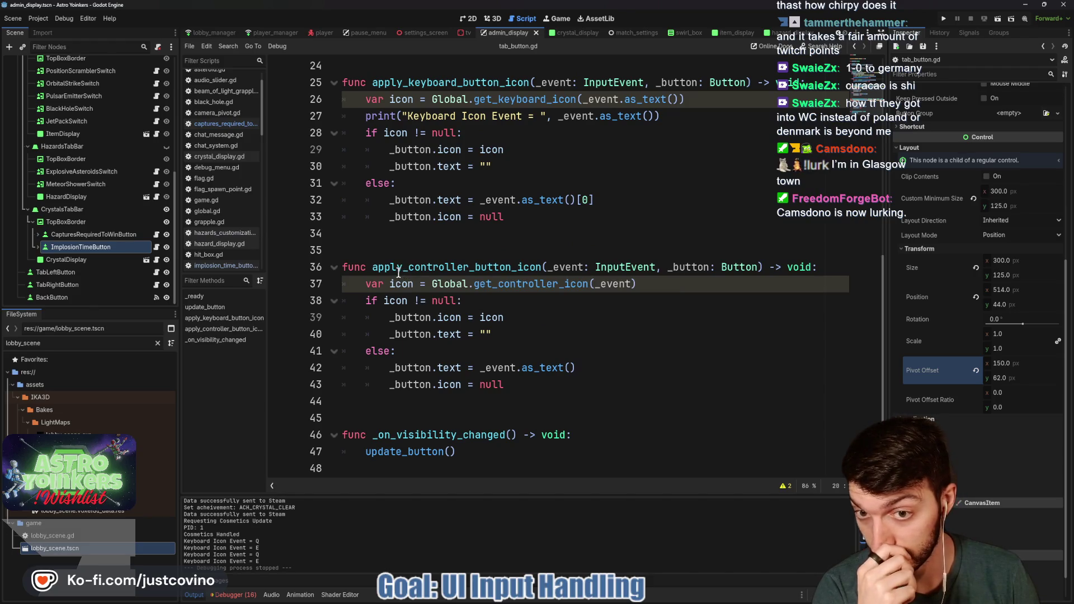
pyautogui.scroll(3, 390, 271)
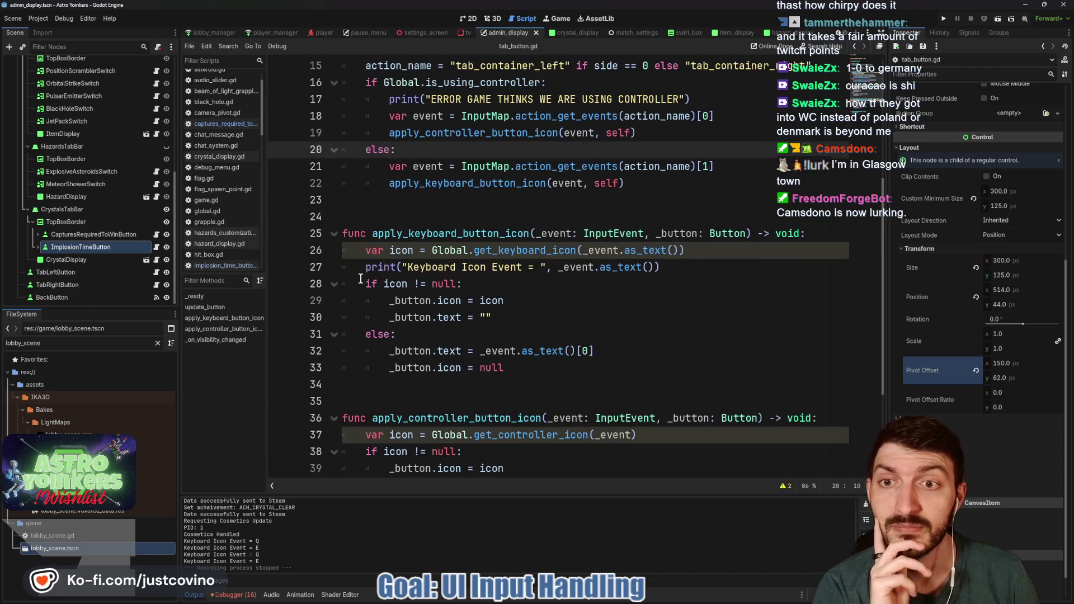
pyautogui.scroll(1, 360, 279)
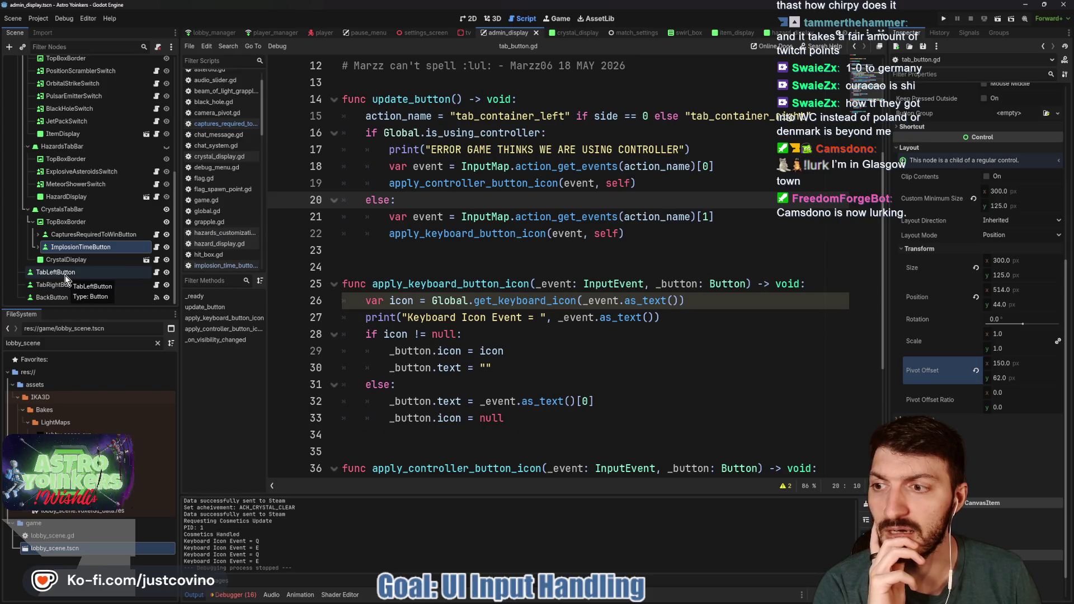
pyautogui.scroll(4, 106, 258)
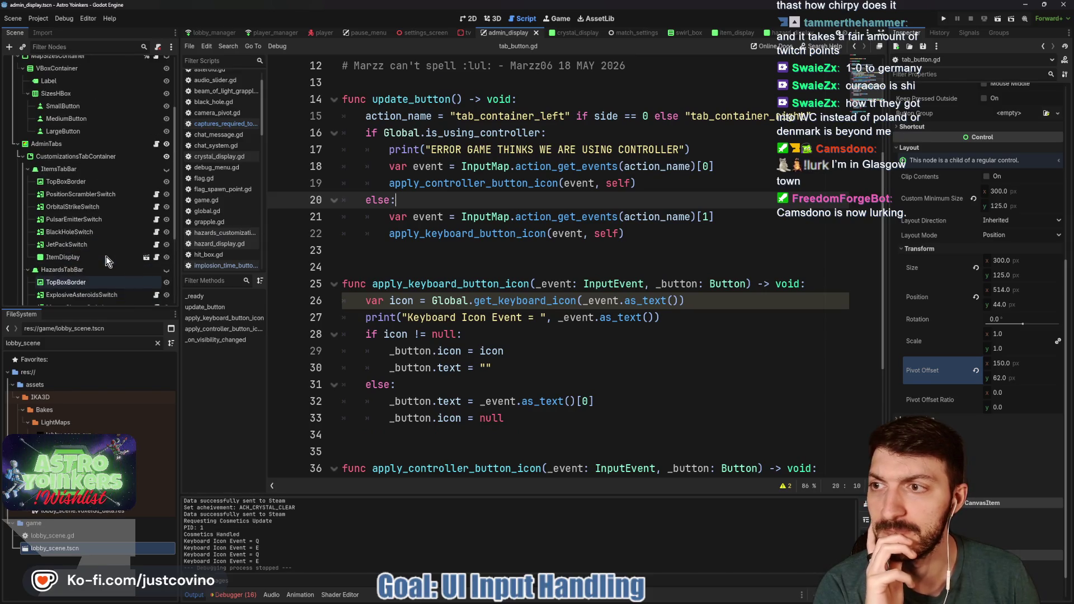
# Show ItemsTabBar again, then delete admin_tabs.gd's commented-out code and old export variables.
pyautogui.click(167, 170)
pyautogui.click(156, 144)
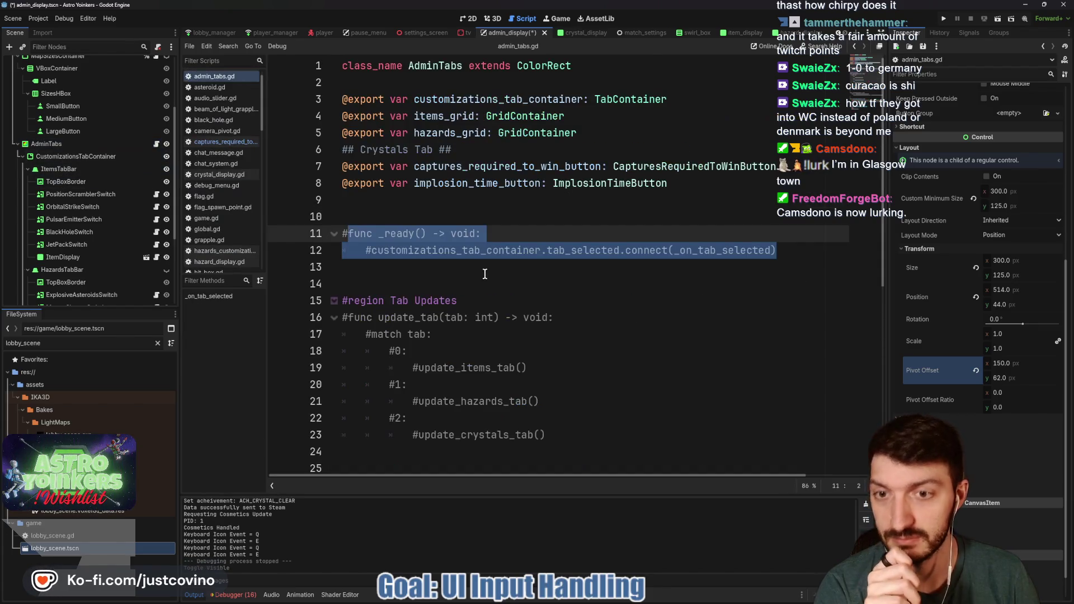
pyautogui.scroll(-5, 478, 267)
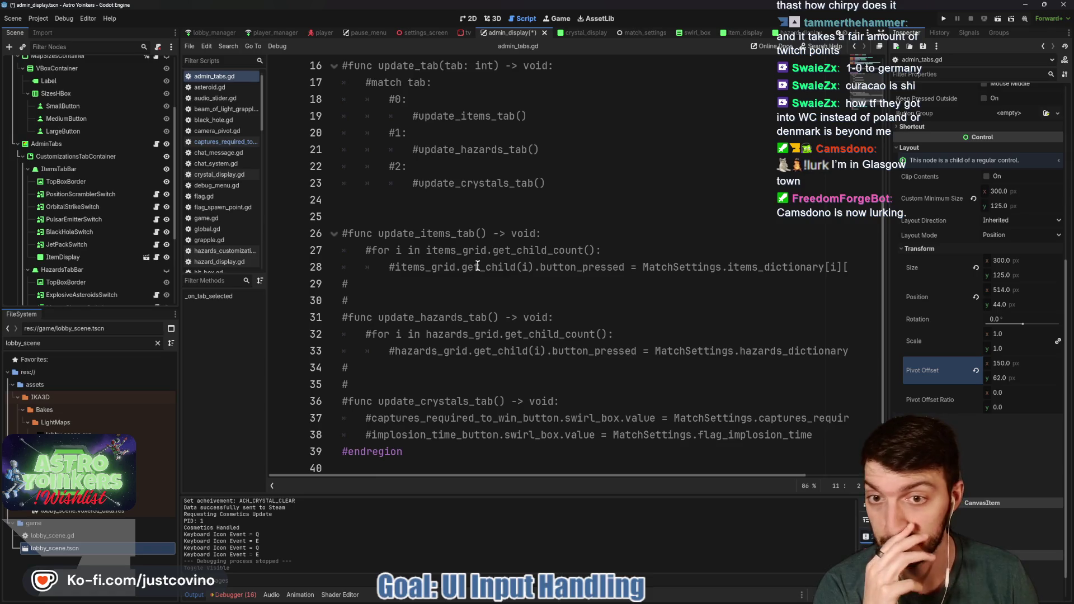
pyautogui.scroll(-2, 477, 265)
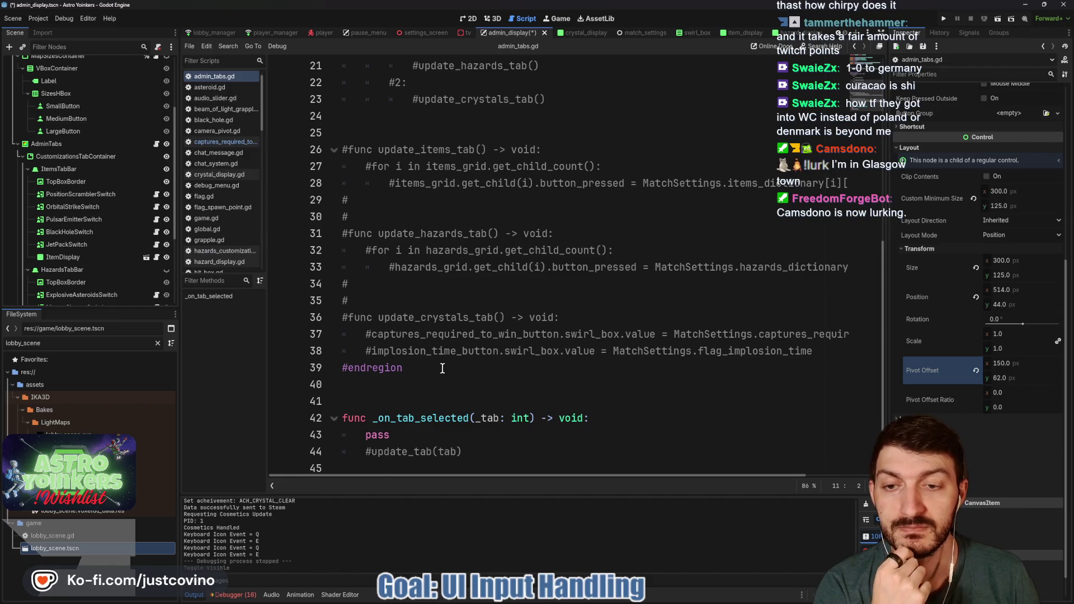
pyautogui.moveTo(513, 450)
pyautogui.mouseDown()
pyautogui.moveTo(369, 330)
pyautogui.moveTo(345, 329)
pyautogui.moveTo(334, 151)
pyautogui.mouseUp()
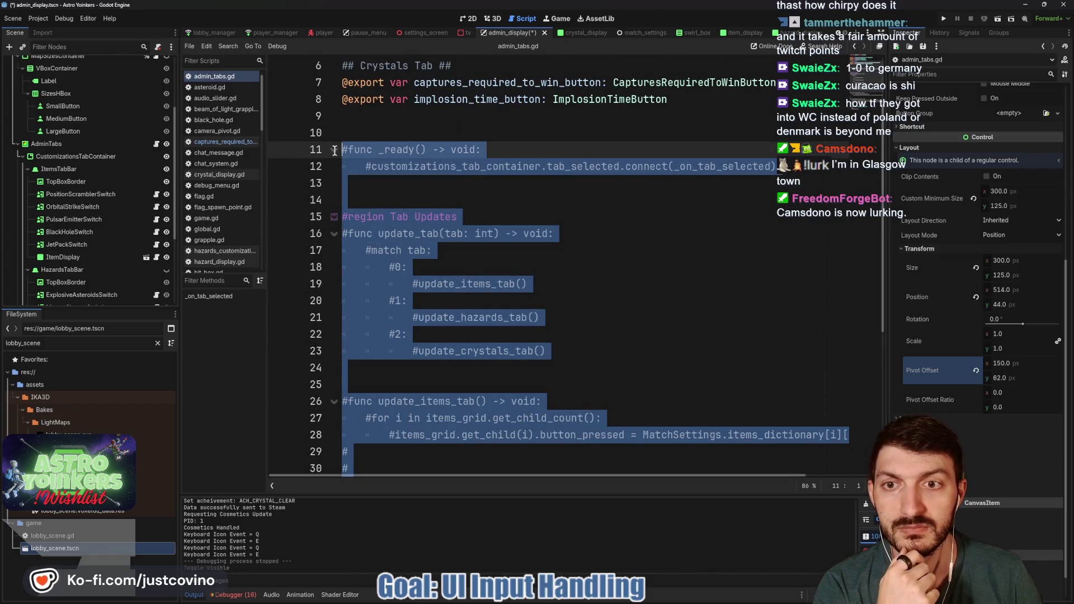
pyautogui.press('BackSpace')
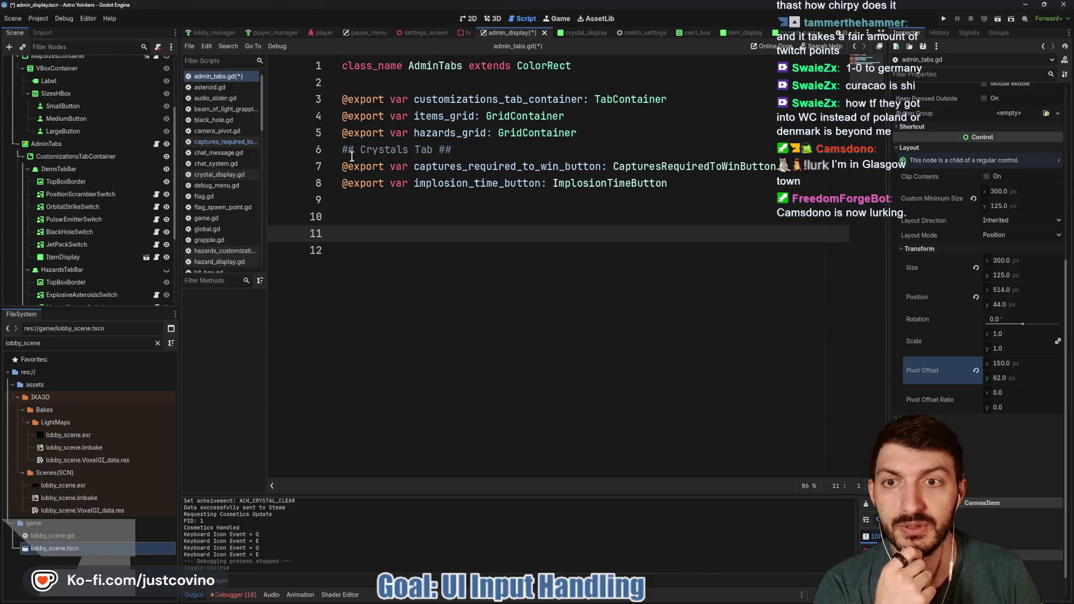
pyautogui.moveTo(724, 185)
pyautogui.mouseDown()
pyautogui.moveTo(288, 165)
pyautogui.moveTo(293, 98)
pyautogui.mouseUp()
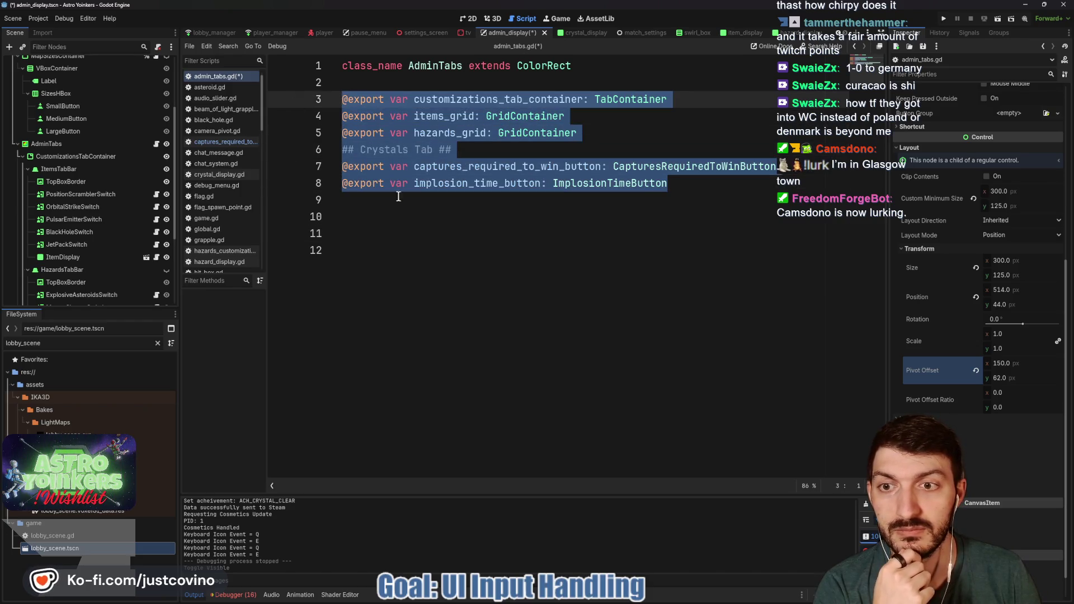
pyautogui.press('BackSpace')
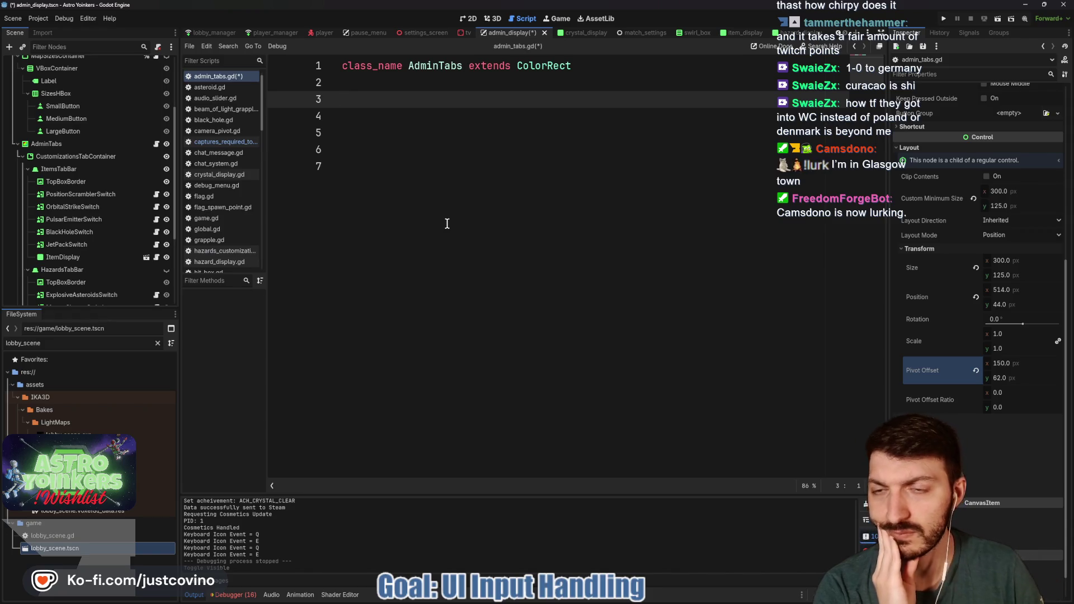
# Connect TabLeftButton's pressed signal to AdminTabs.
pyautogui.click(359, 130)
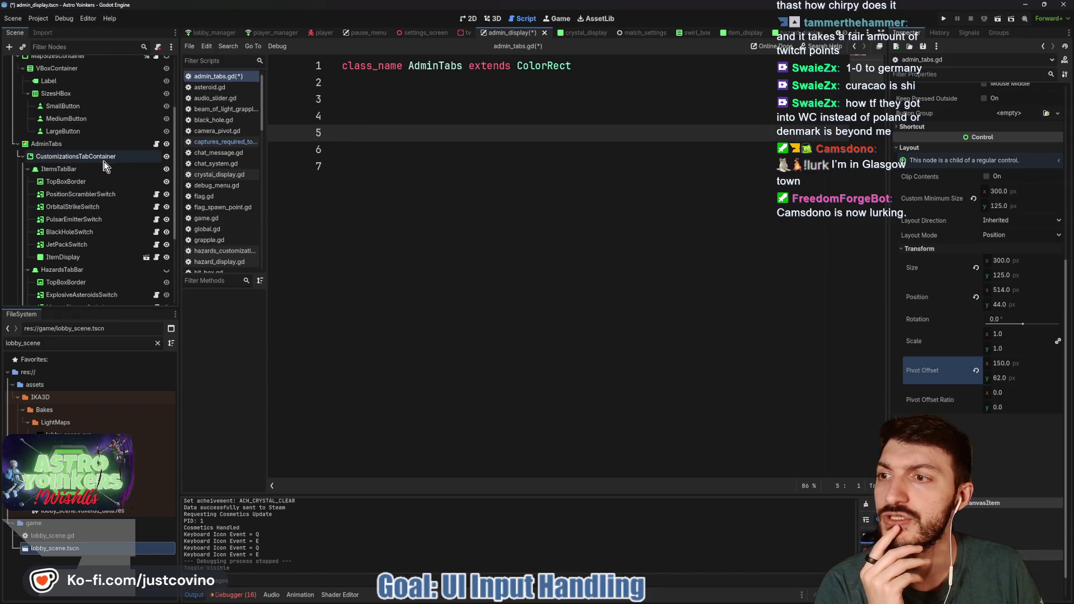
pyautogui.scroll(-5, 112, 223)
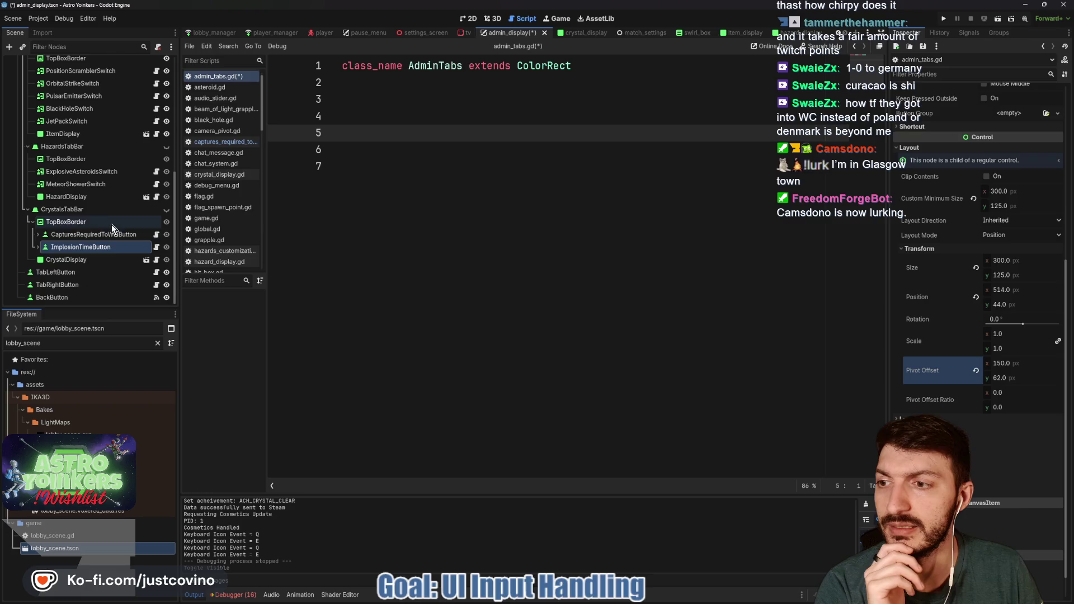
pyautogui.click(94, 271)
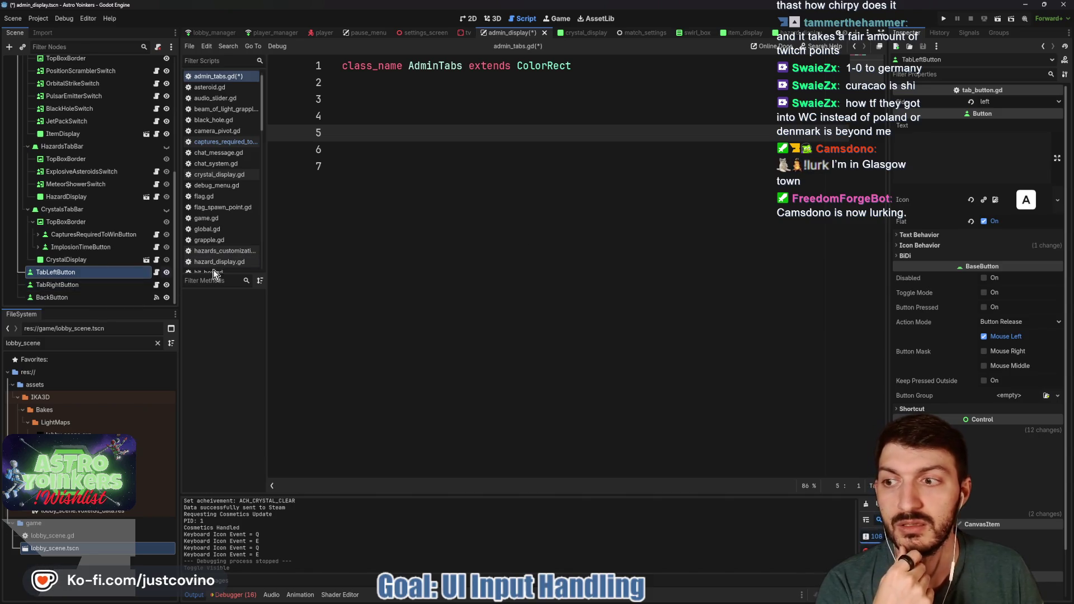
pyautogui.click(968, 33)
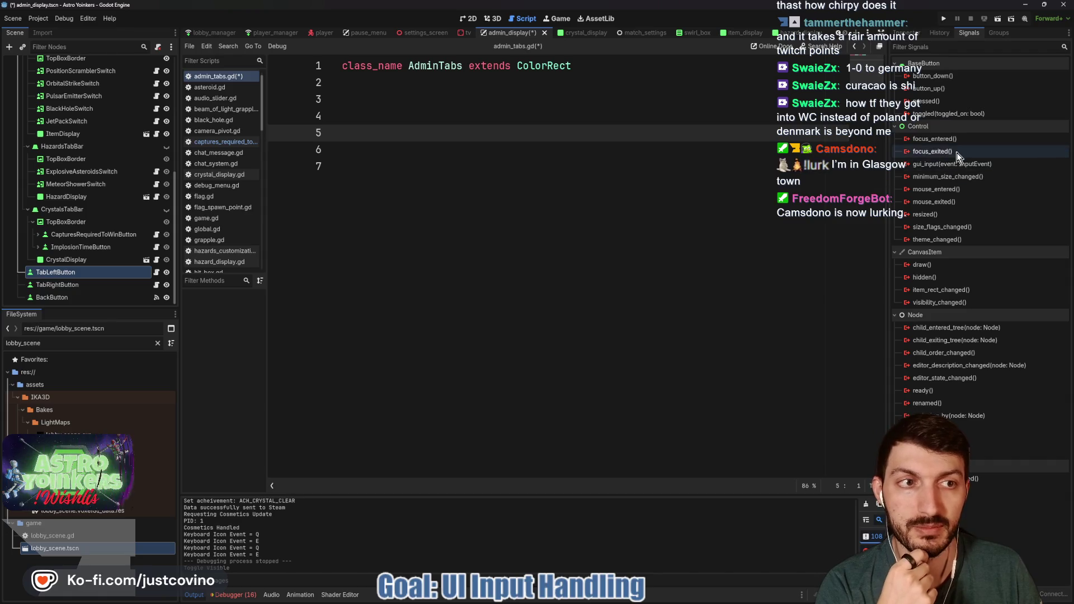
pyautogui.doubleClick(929, 100)
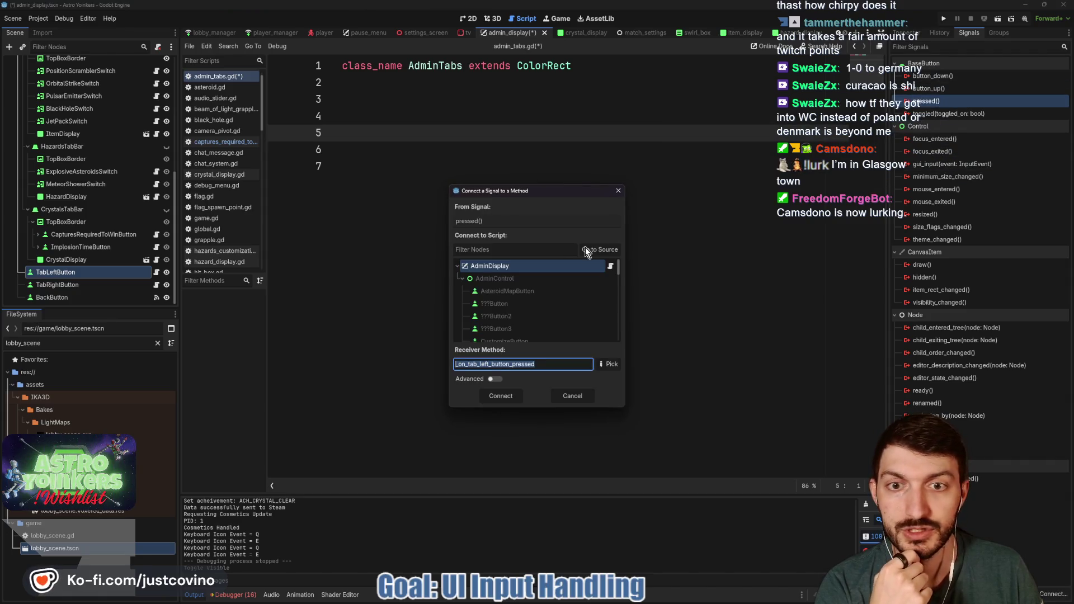
pyautogui.scroll(-2, 510, 313)
pyautogui.click(517, 304)
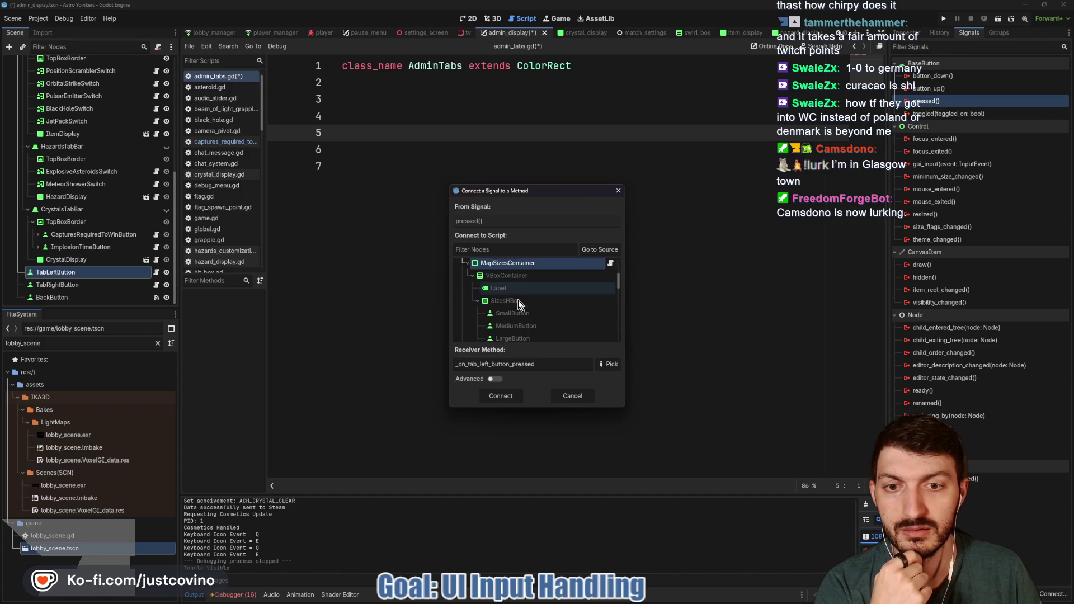
pyautogui.scroll(-3, 518, 299)
pyautogui.click(503, 291)
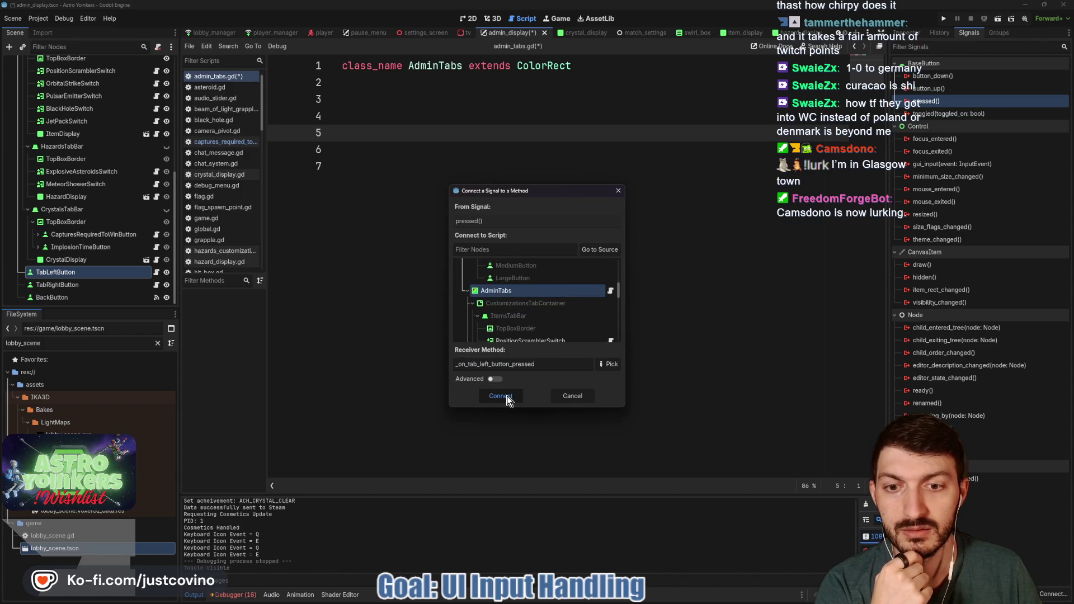
pyautogui.click(500, 396)
# Connect TabRightButton's pressed signal to AdminTabs as well.
pyautogui.click(57, 284)
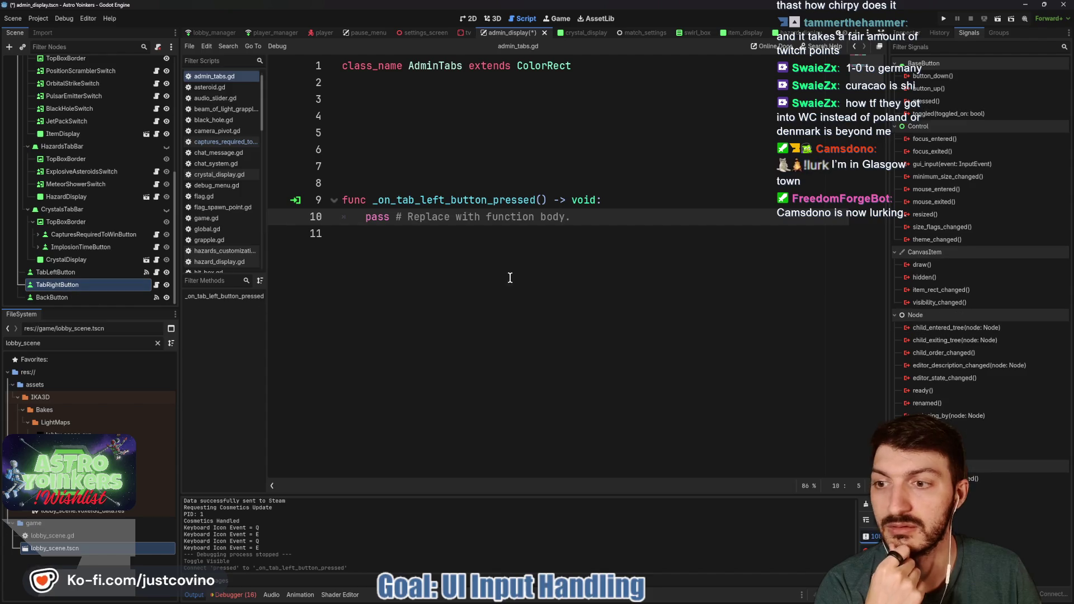
pyautogui.doubleClick(938, 102)
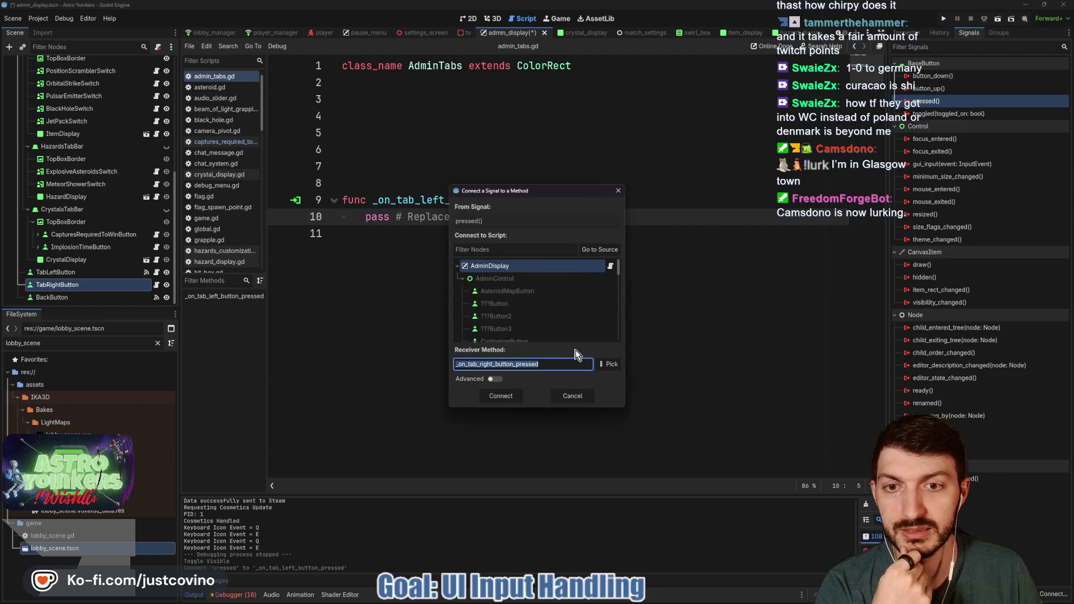
pyautogui.scroll(-2, 553, 316)
pyautogui.scroll(6, 545, 315)
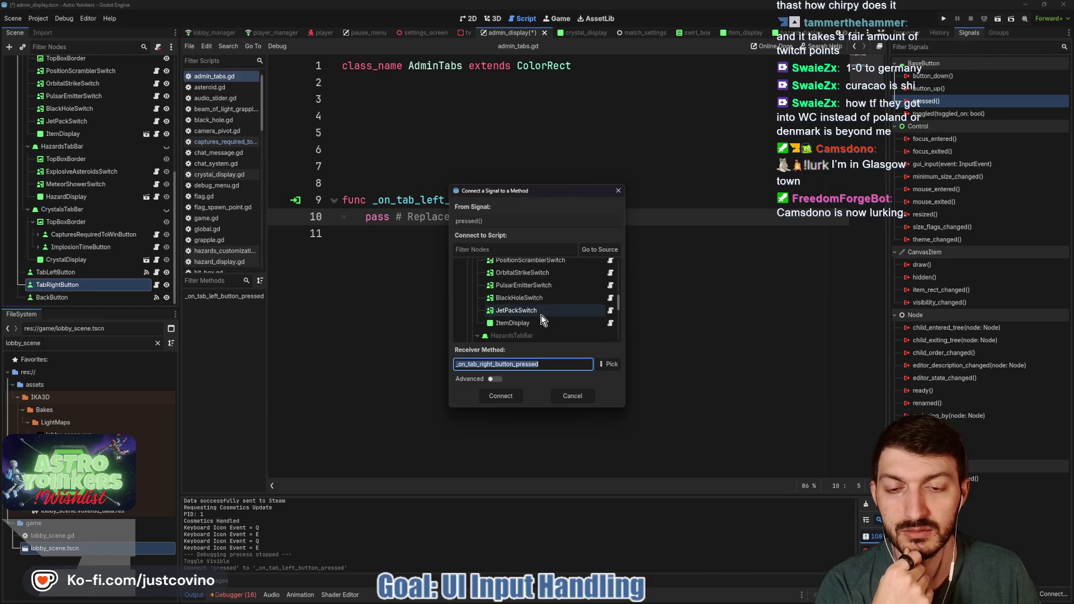
pyautogui.scroll(3, 541, 317)
pyautogui.click(511, 291)
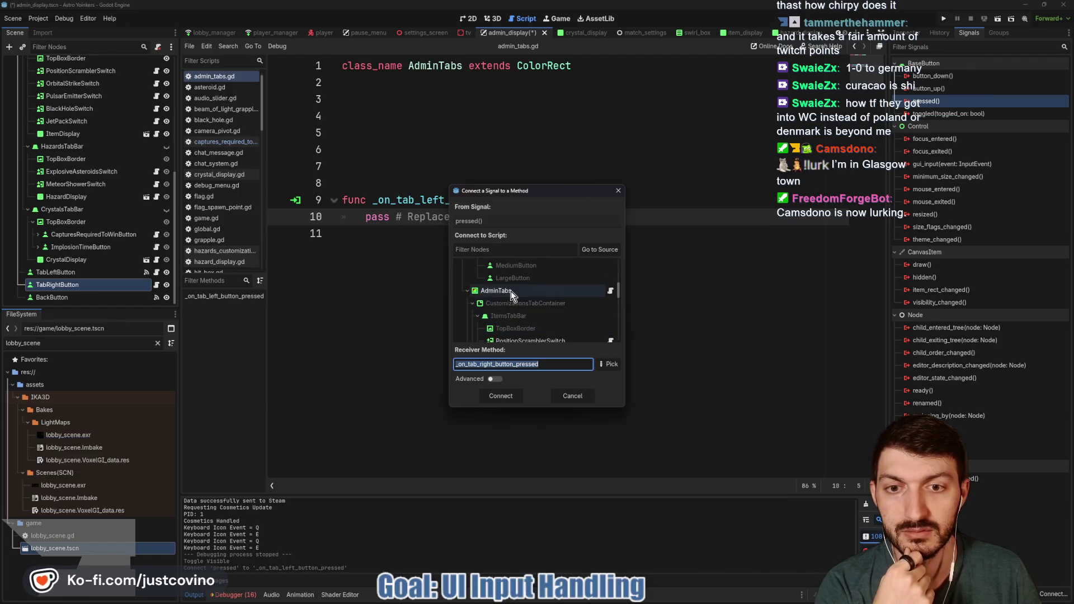
pyautogui.press('Return')
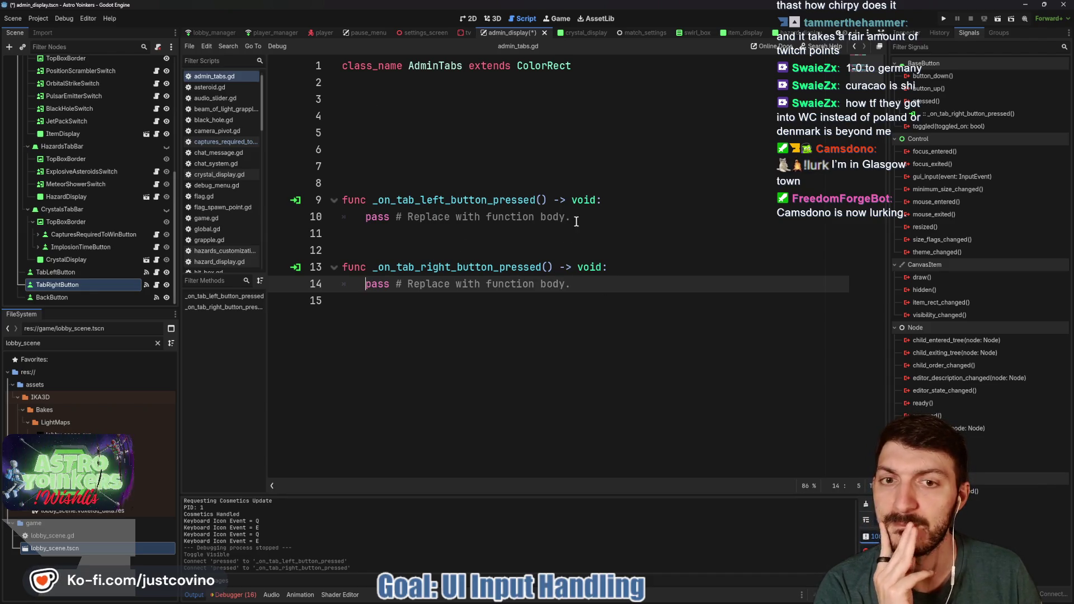
pyautogui.moveTo(573, 218); pyautogui.dragTo(353, 217)
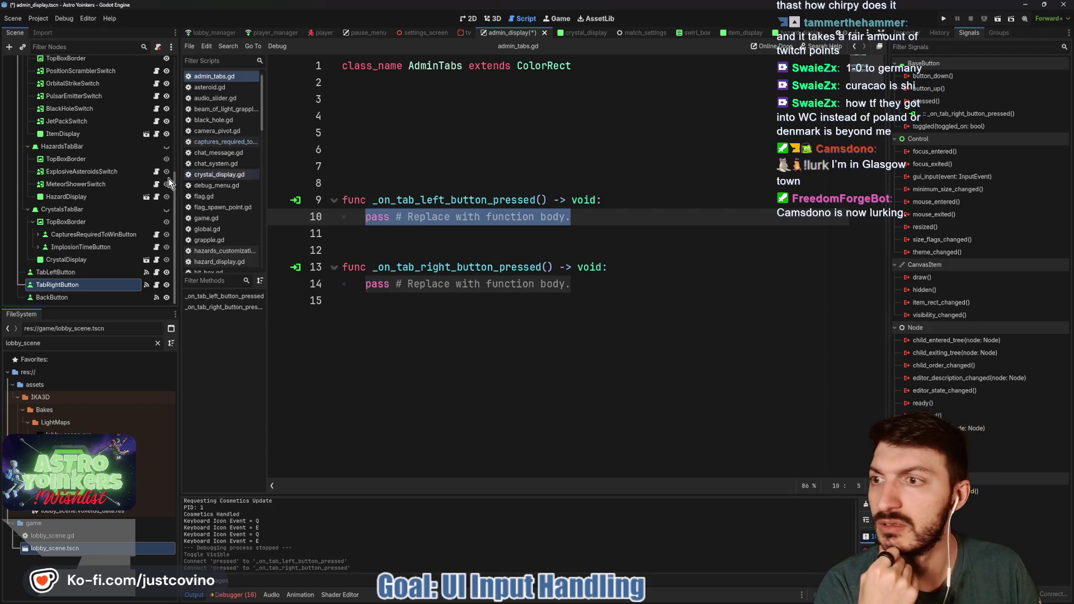
pyautogui.scroll(5, 93, 185)
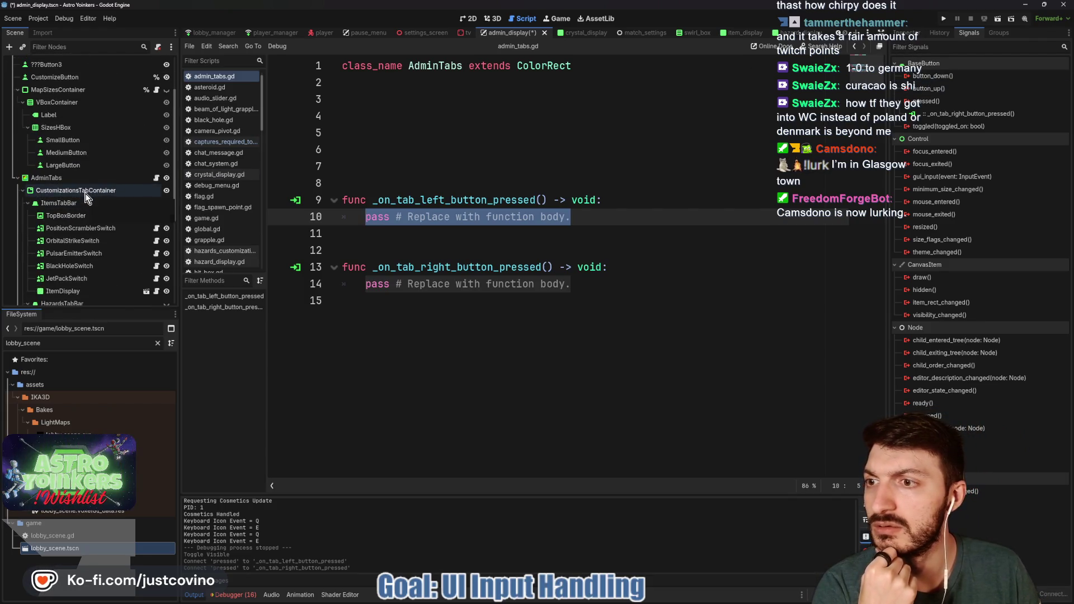
pyautogui.moveTo(86, 193)
pyautogui.mouseDown()
pyautogui.moveTo(149, 193)
pyautogui.moveTo(364, 106)
pyautogui.mouseUp()
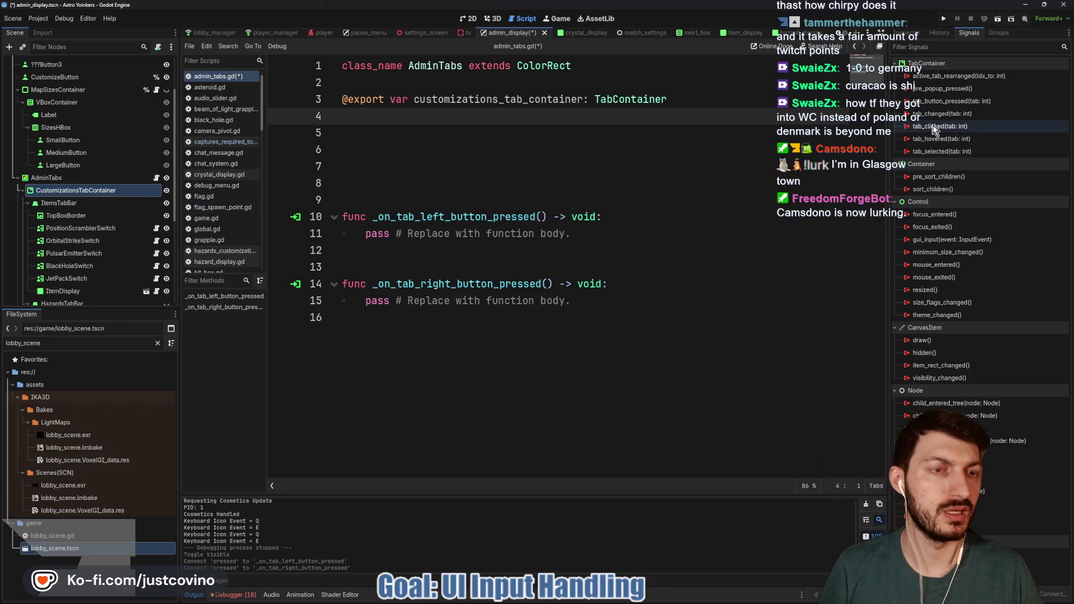
pyautogui.click(910, 34)
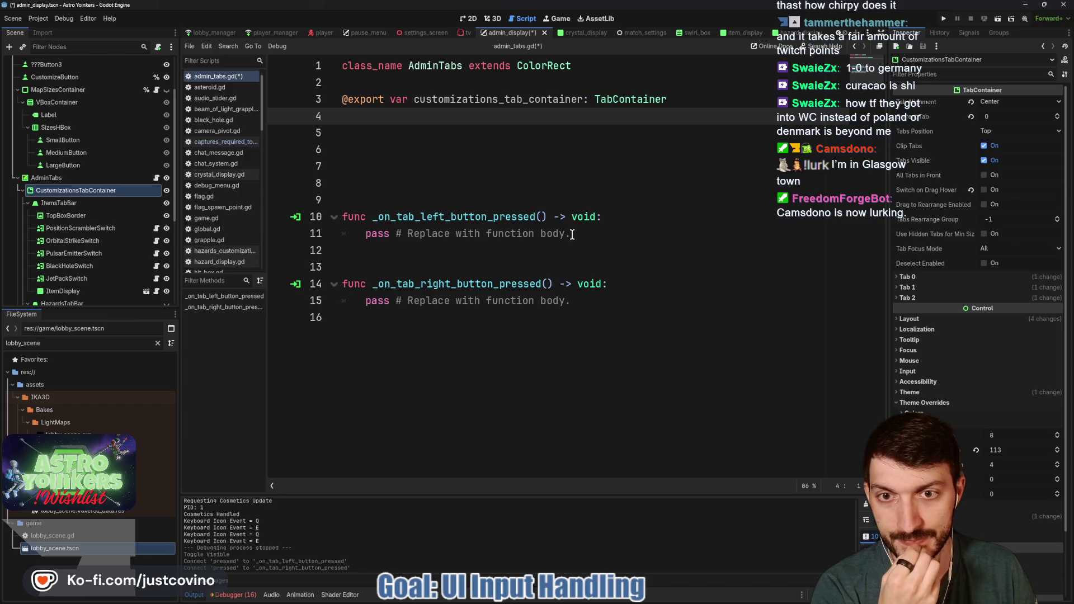
pyautogui.moveTo(571, 234); pyautogui.dragTo(365, 235)
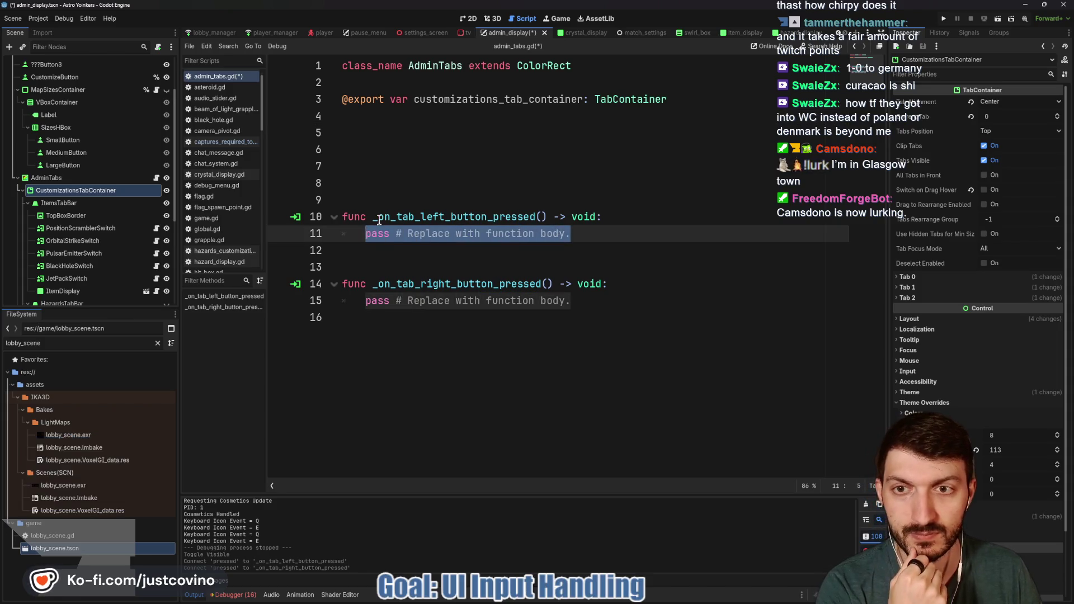
pyautogui.click(394, 184)
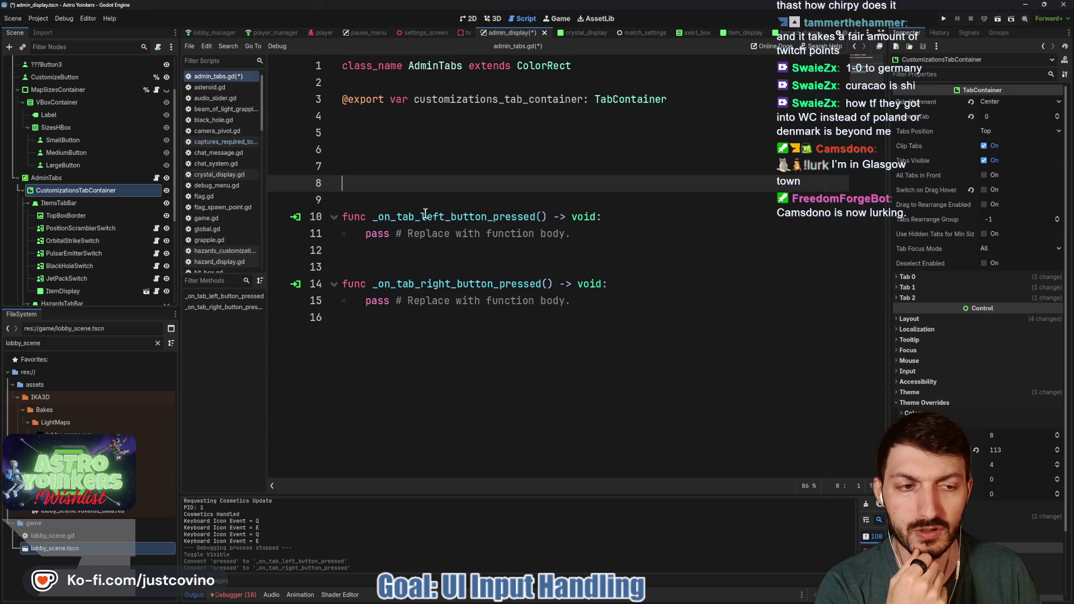
pyautogui.moveTo(572, 234); pyautogui.dragTo(364, 237)
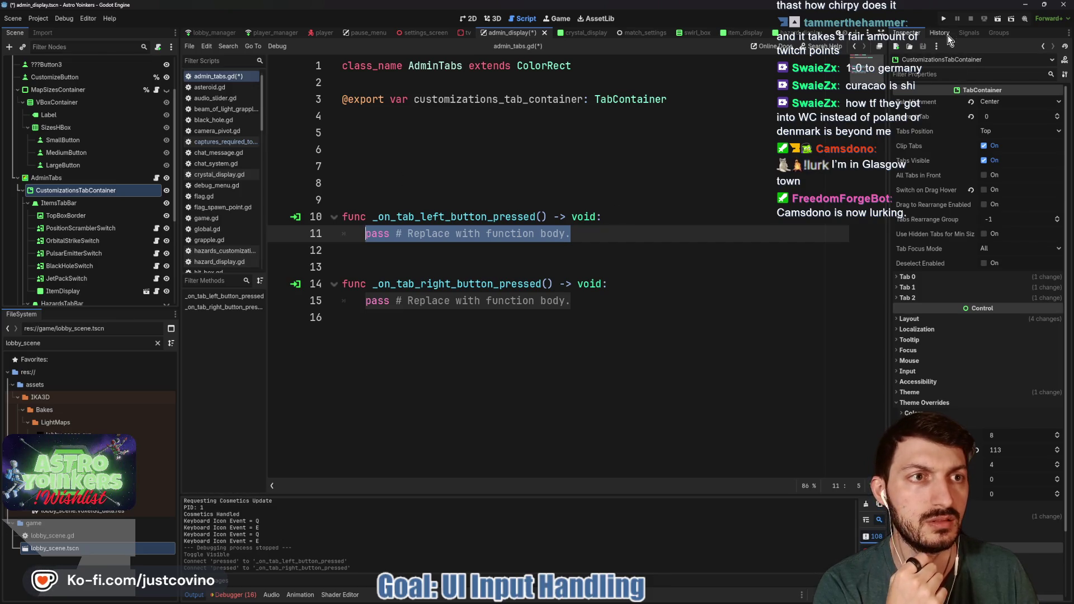
pyautogui.click(969, 34)
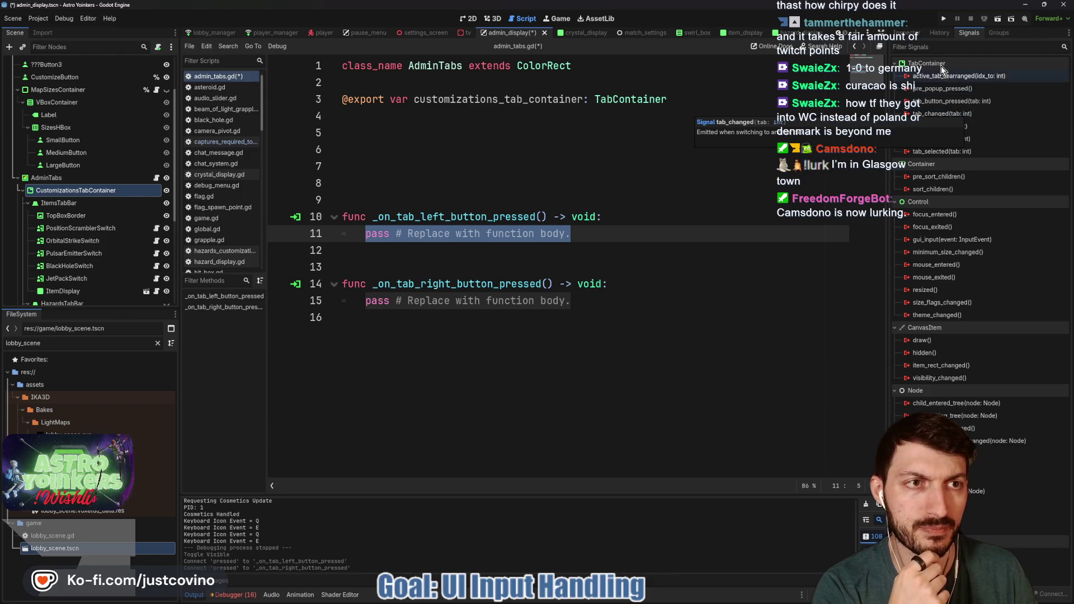
pyautogui.click(920, 34)
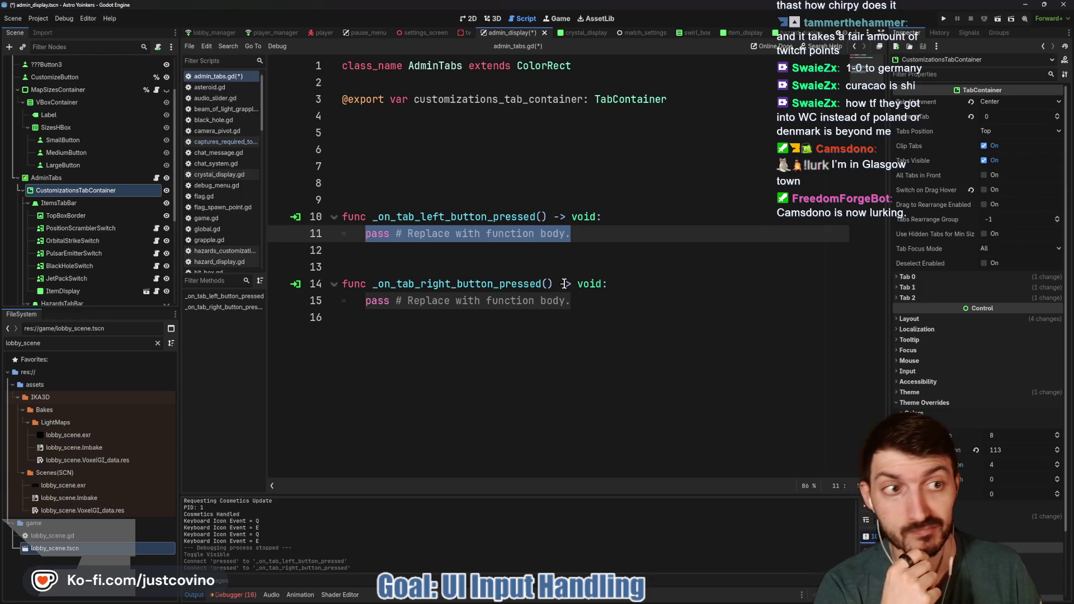
pyautogui.click(588, 231)
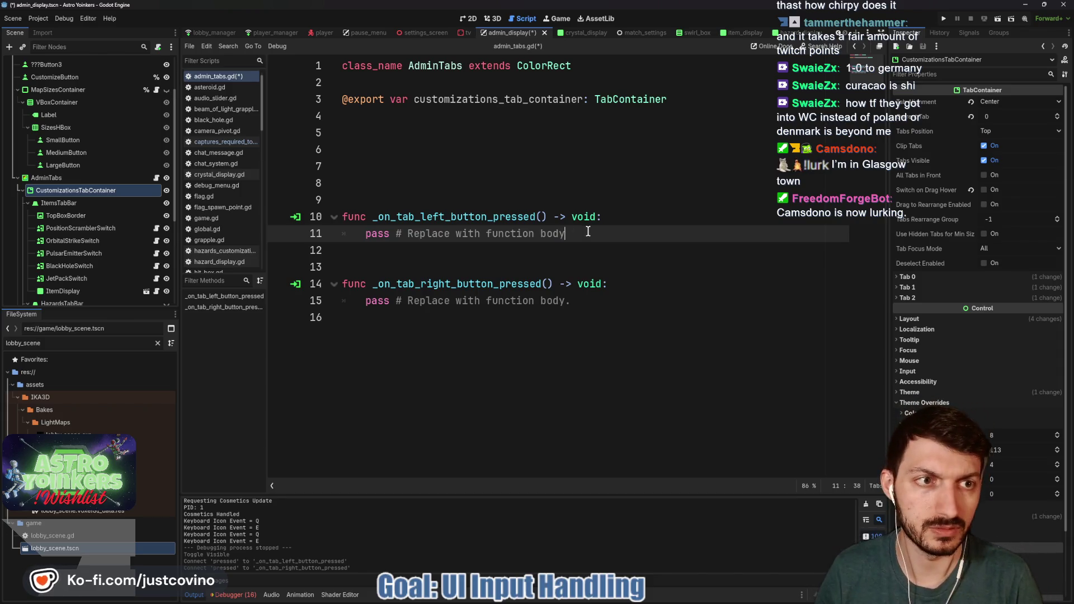
# Replace the left handler's placeholder with 'customizations_tab_container.current_tab = wrapi(' using autocomplete.
pyautogui.press('BackSpace')
pyautogui.press('BackSpace')
pyautogui.press('BackSpace')
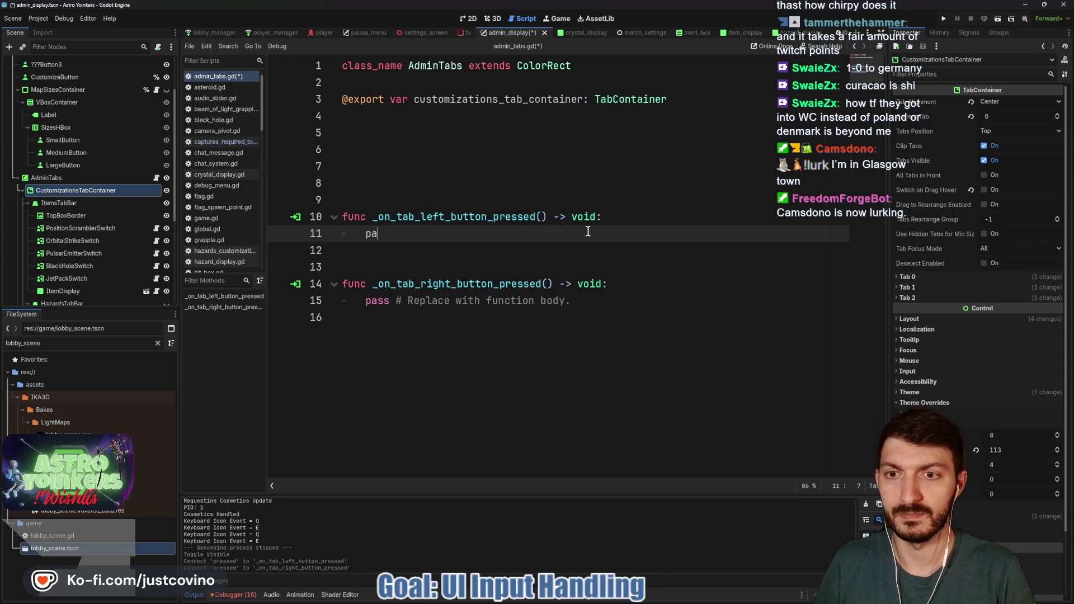
pyautogui.write('custom')
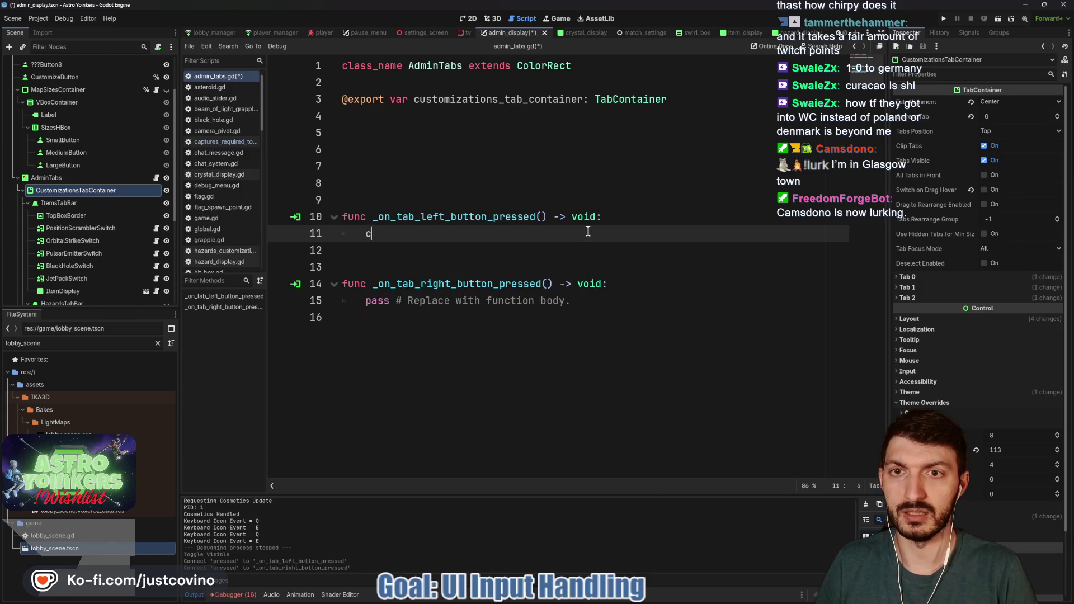
pyautogui.press('Return')
pyautogui.write('.c')
pyautogui.press('Return')
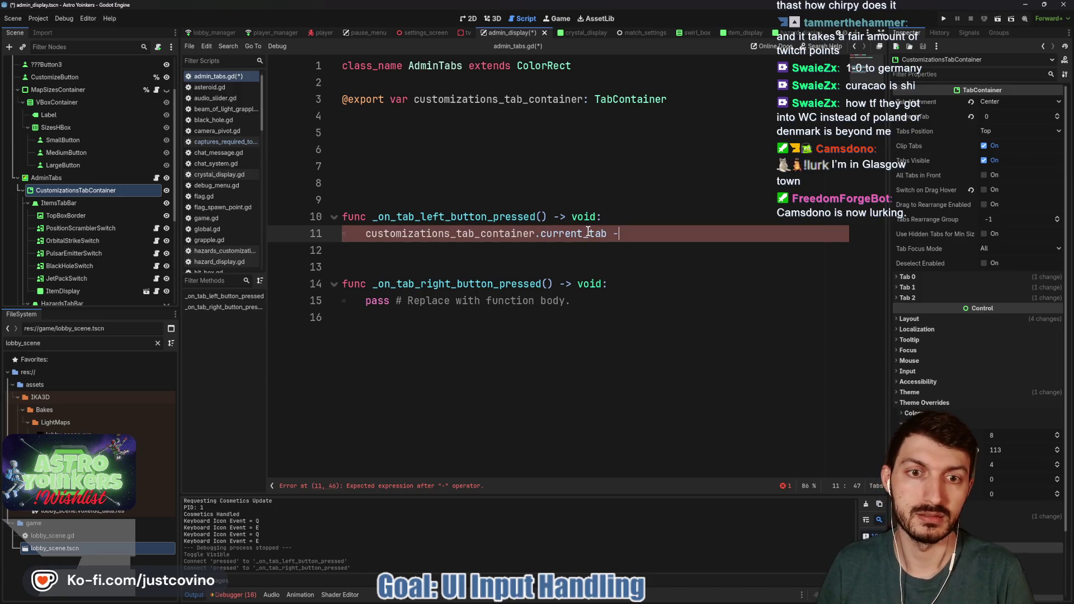
pyautogui.write('=')
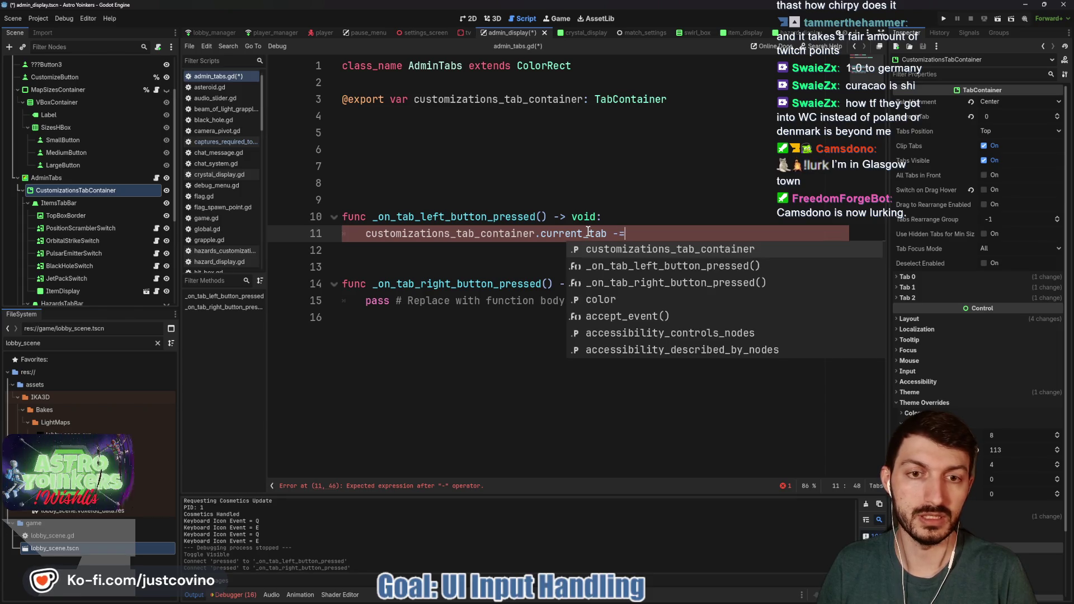
pyautogui.press('BackSpace')
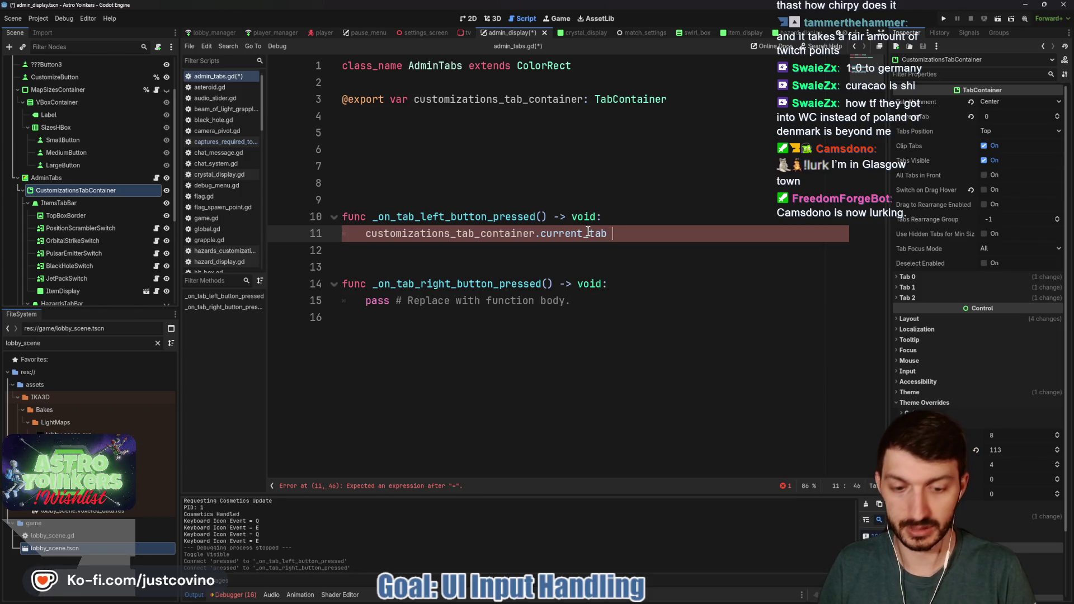
pyautogui.write('= wrapi')
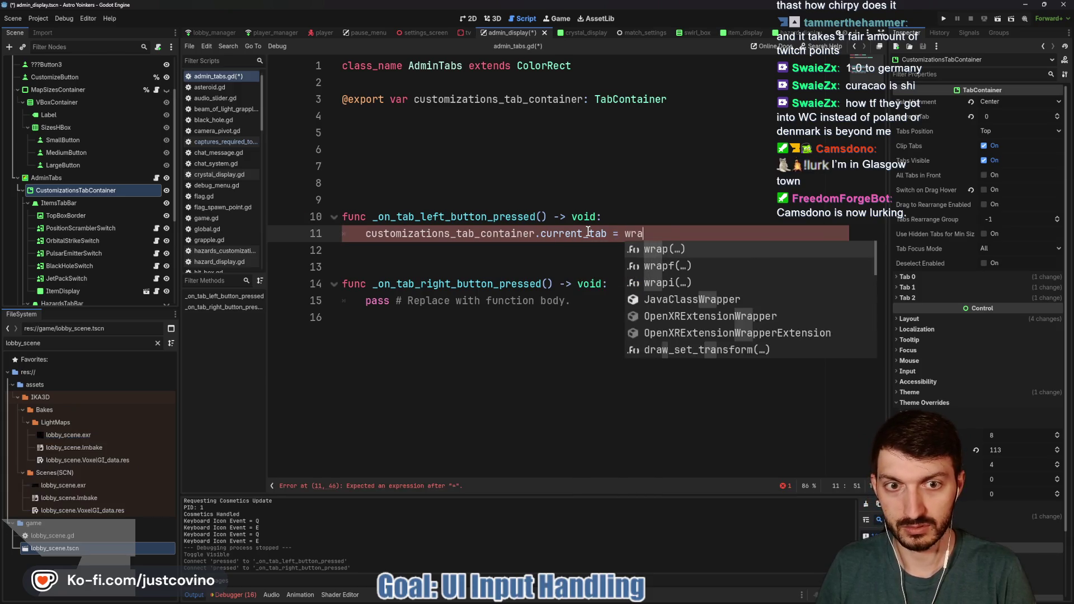
pyautogui.press('Return')
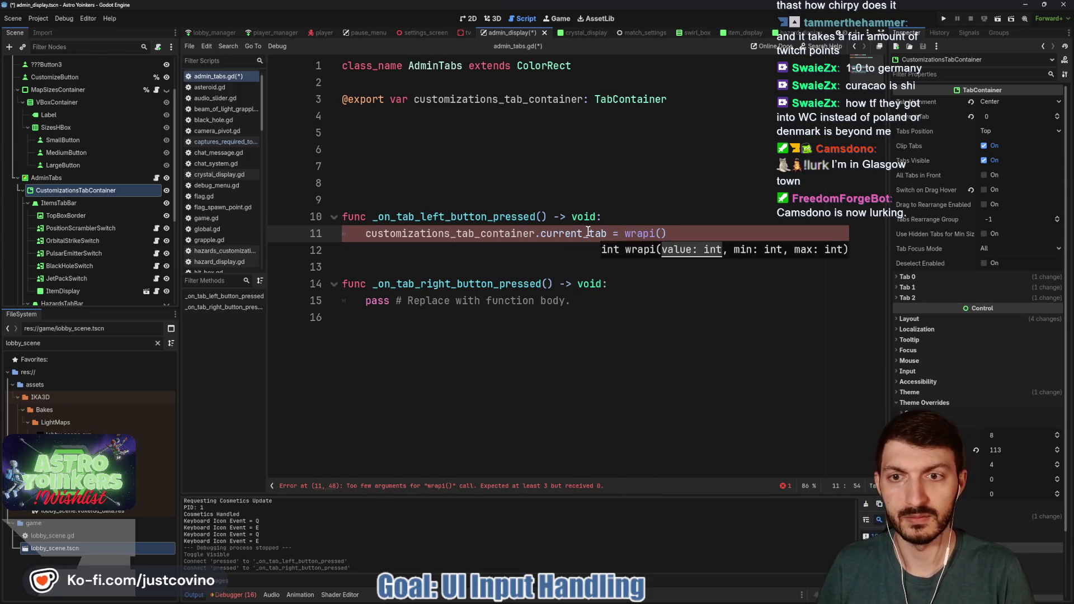
# Give wrapi the value argument customizations_tab_container.current_tab - 1.
pyautogui.write('custom')
pyautogui.press('Return')
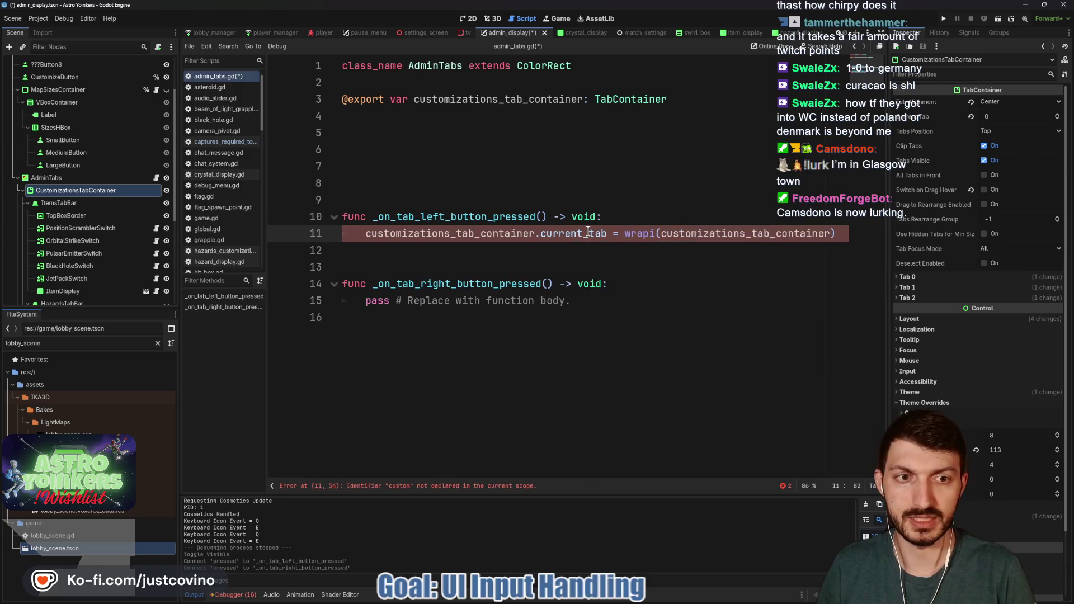
pyautogui.write('.cu')
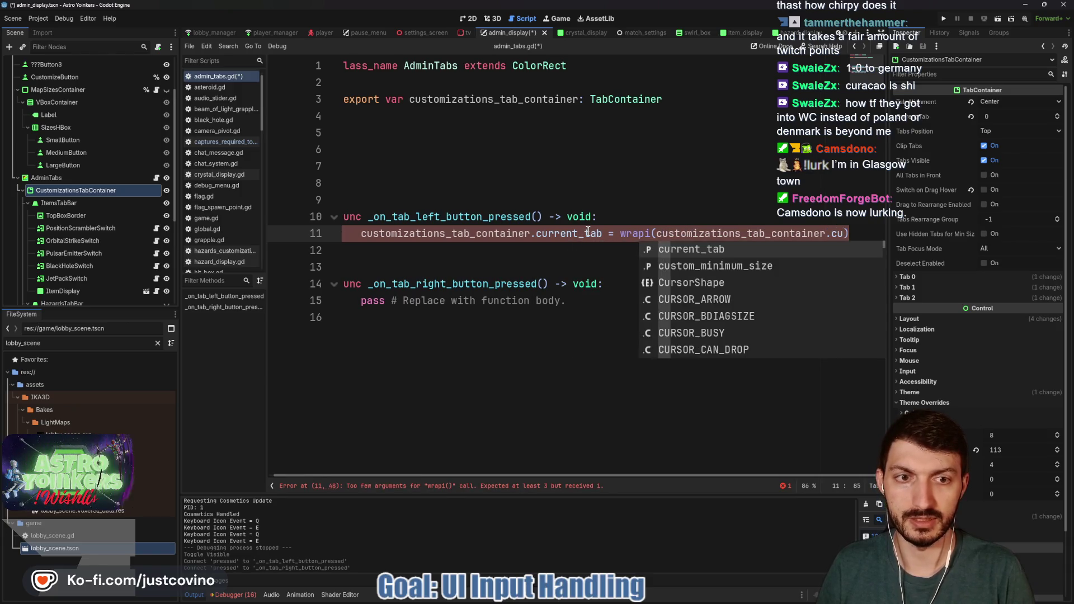
pyautogui.press('Return')
pyautogui.write(',')
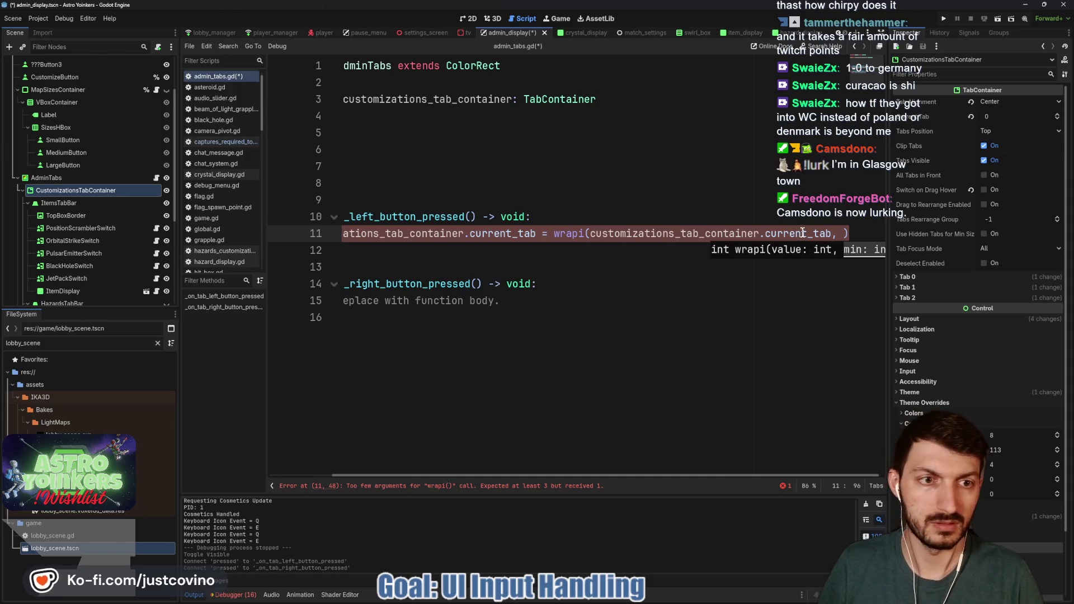
pyautogui.click(831, 232)
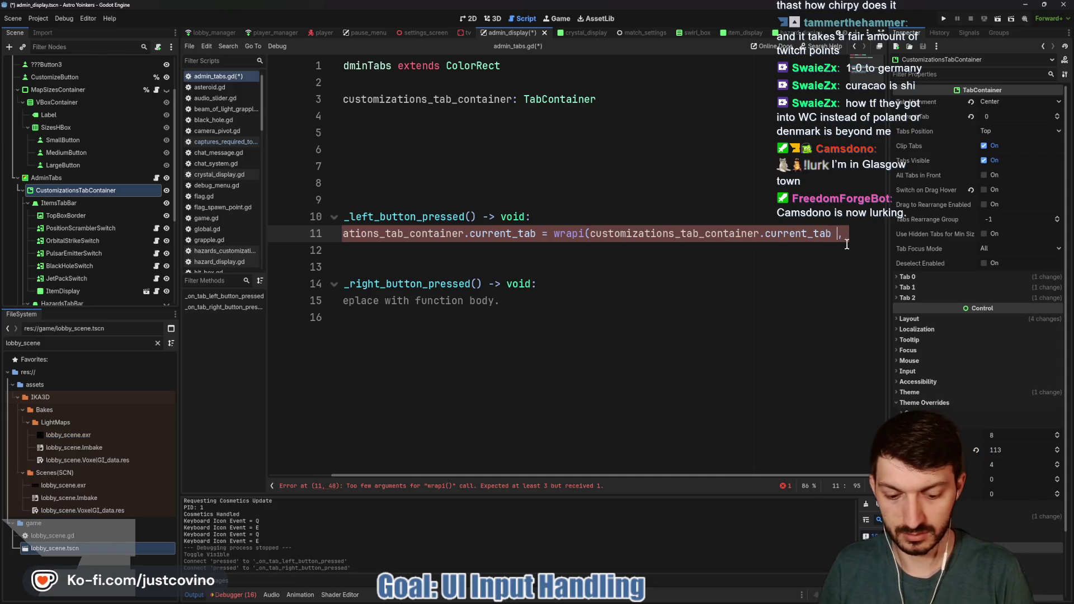
pyautogui.write('-1')
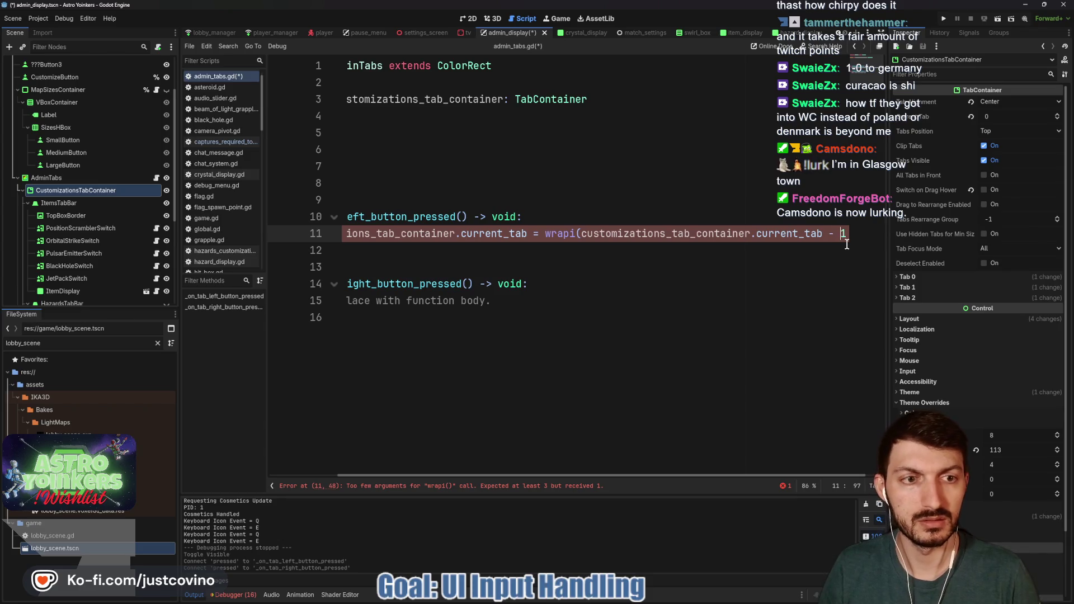
pyautogui.press('Right')
pyautogui.write(',')
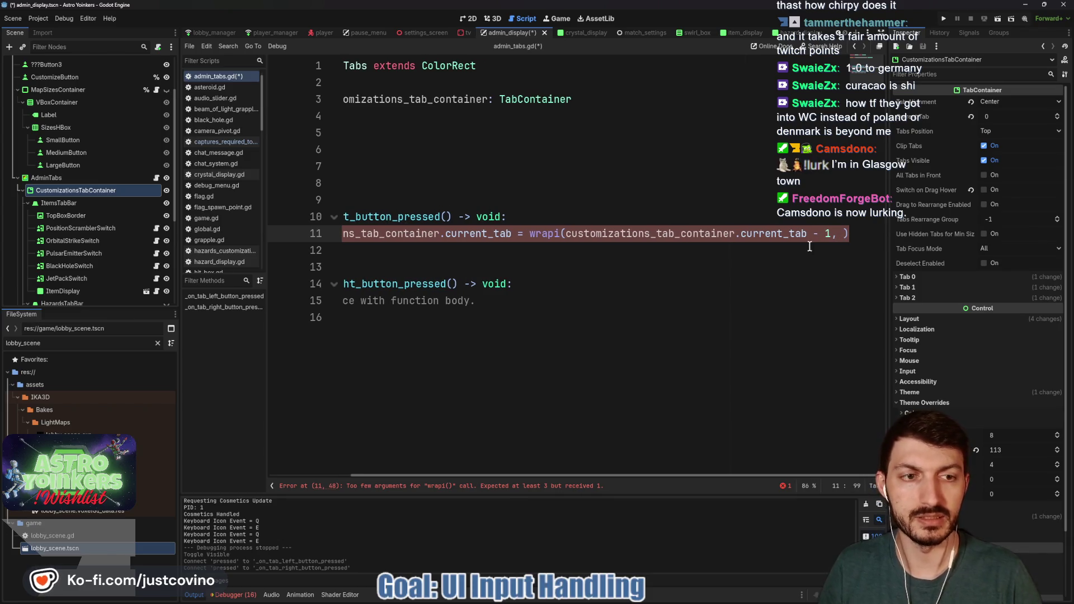
# Insert a get_minimum_size call as the next wrapi argument, then remove it again.
pyautogui.click(844, 234)
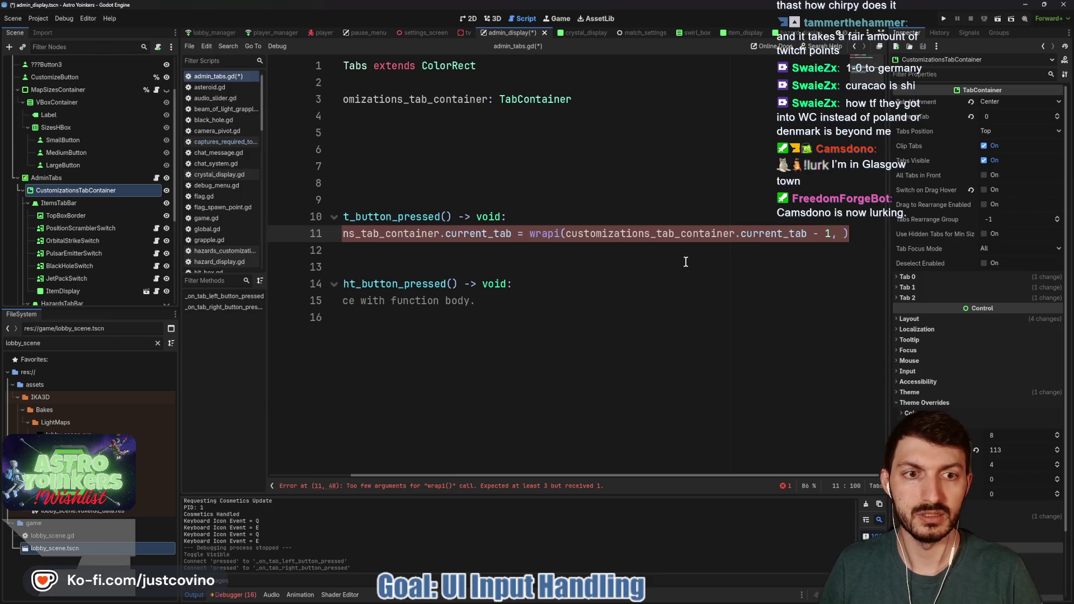
pyautogui.write('cust')
pyautogui.press('Return')
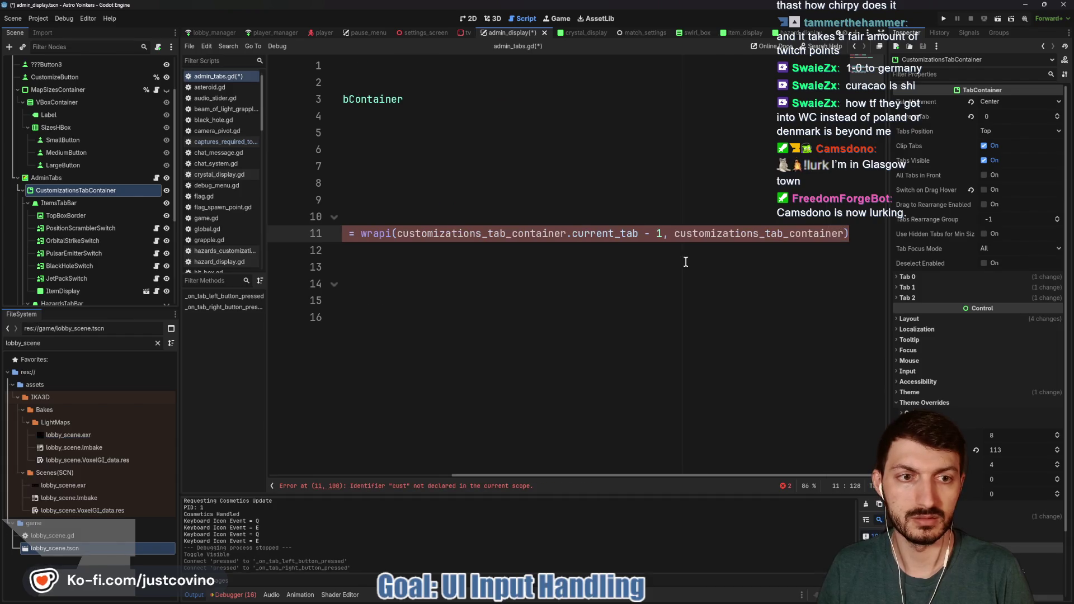
pyautogui.write('.m')
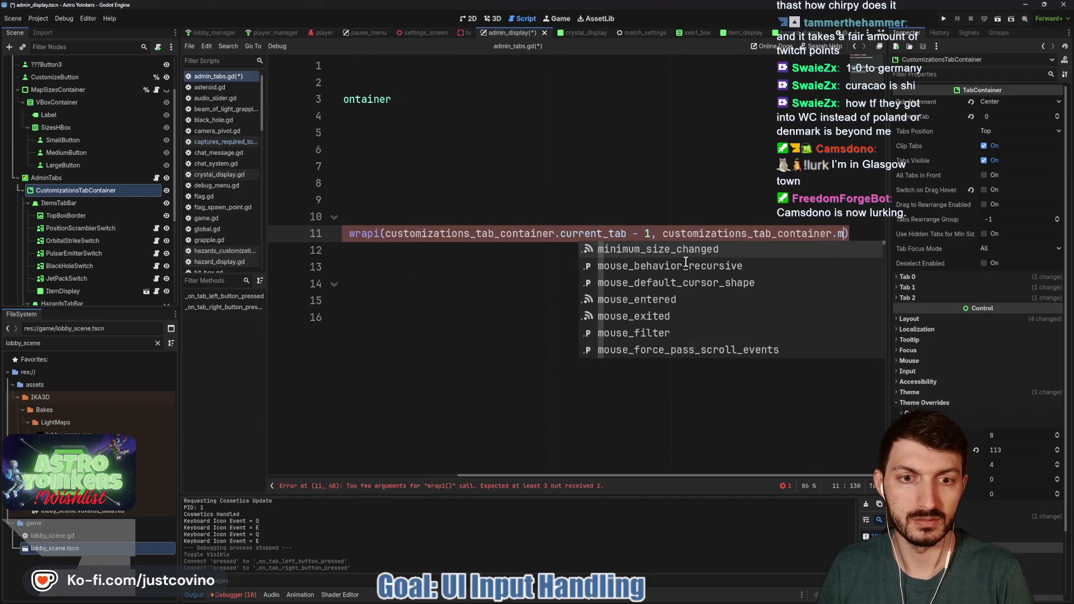
pyautogui.write('in')
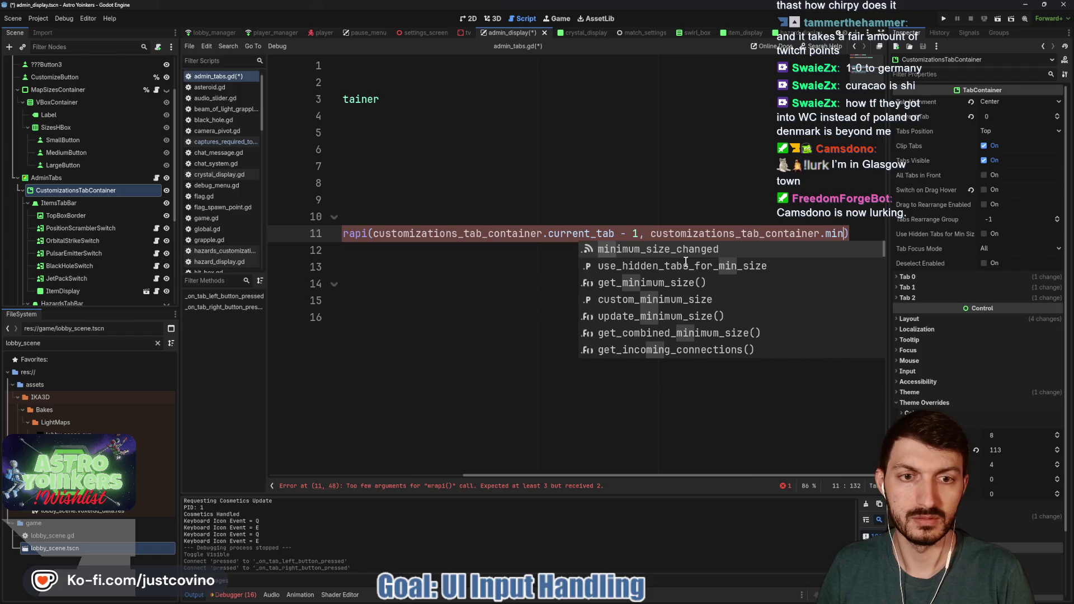
pyautogui.press('Down')
pyautogui.press('Down')
pyautogui.press('Down')
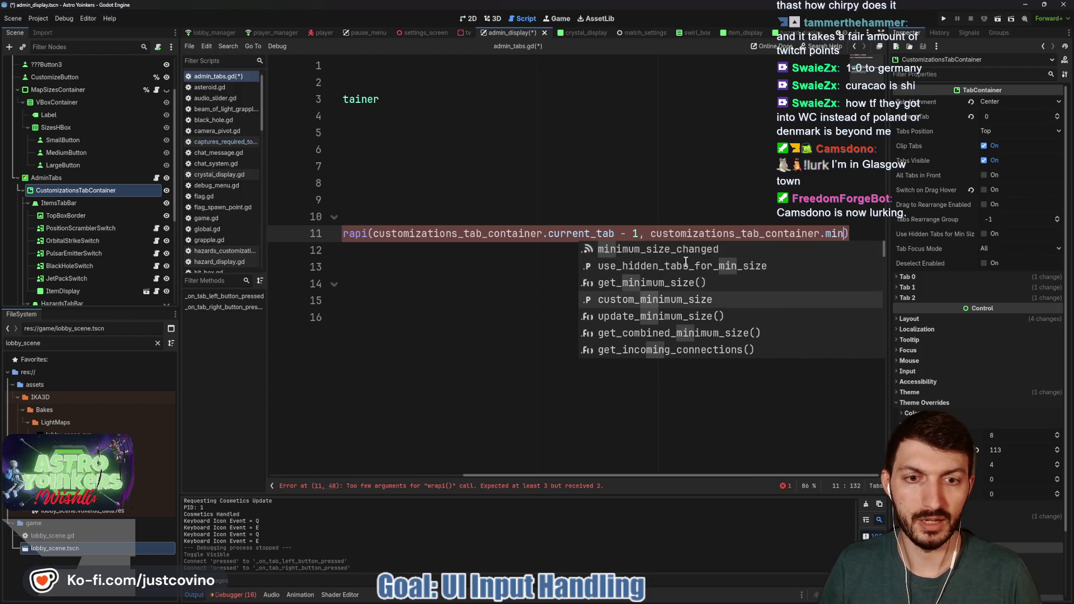
pyautogui.press('Up')
pyautogui.press('Return')
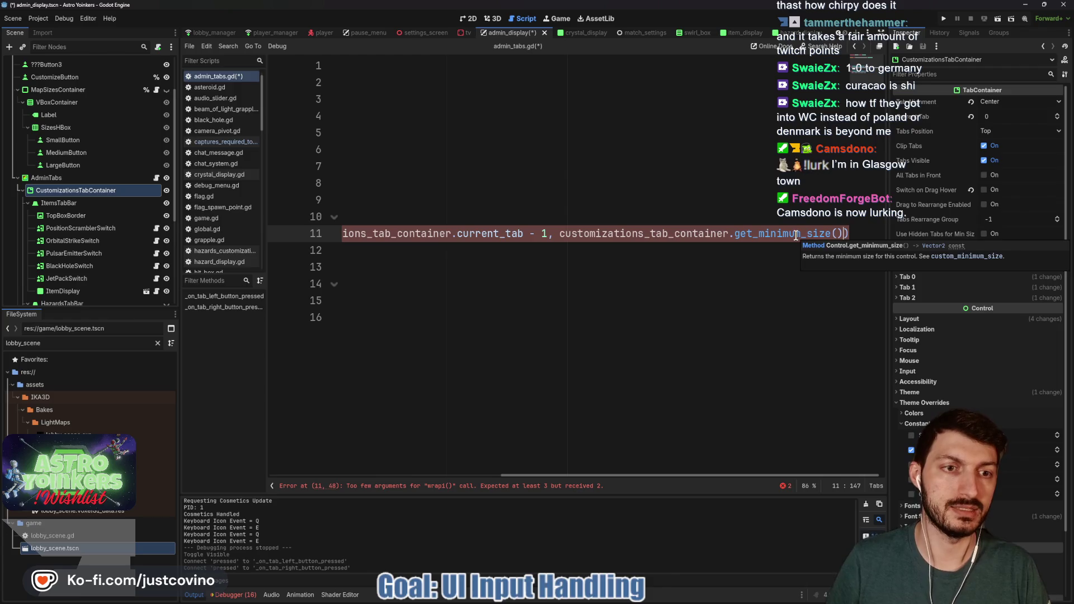
pyautogui.press('BackSpace')
pyautogui.press('BackSpace')
pyautogui.press('BackSpace')
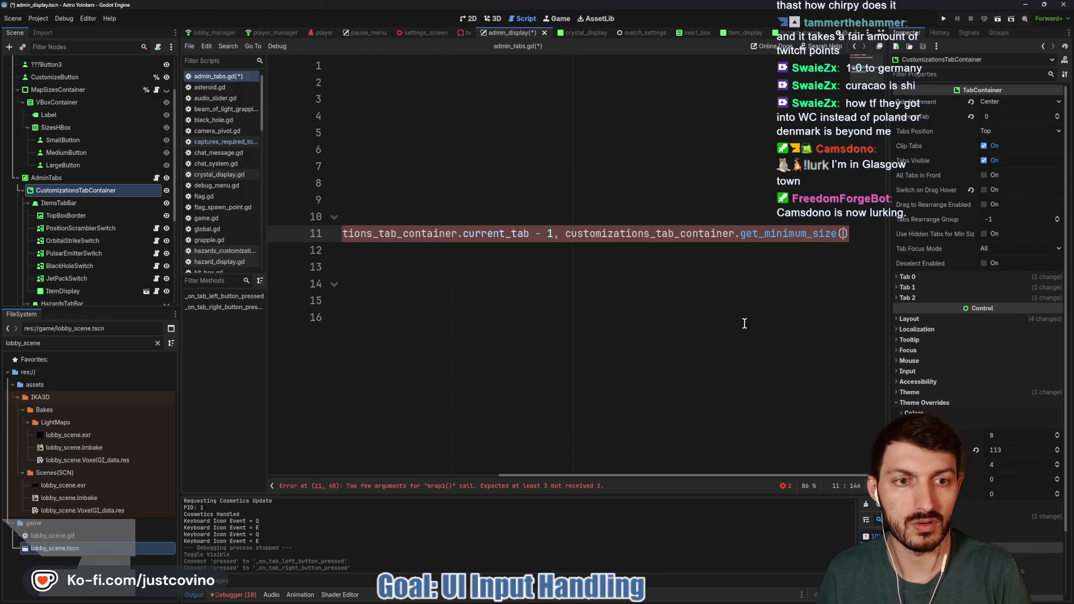
pyautogui.press('BackSpace')
pyautogui.press('BackSpace')
pyautogui.press('BackSpace')
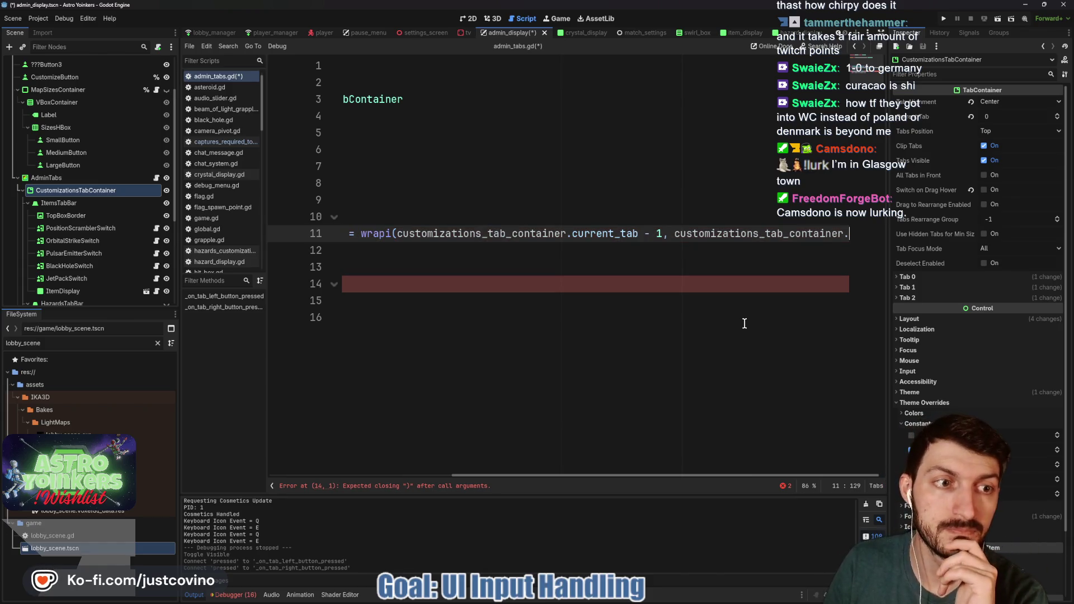
# Set wrapi's bounds to 0 and customizations_tab_container.get_tab_count().
pyautogui.moveTo(674, 234); pyautogui.dragTo(849, 237)
pyautogui.press('BackSpace')
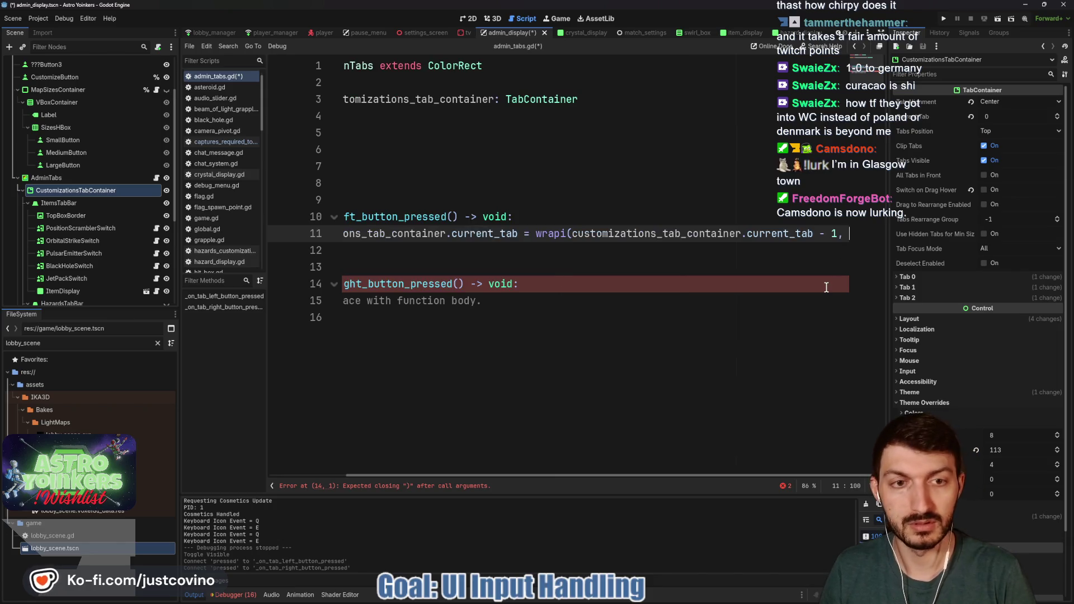
pyautogui.write('0,')
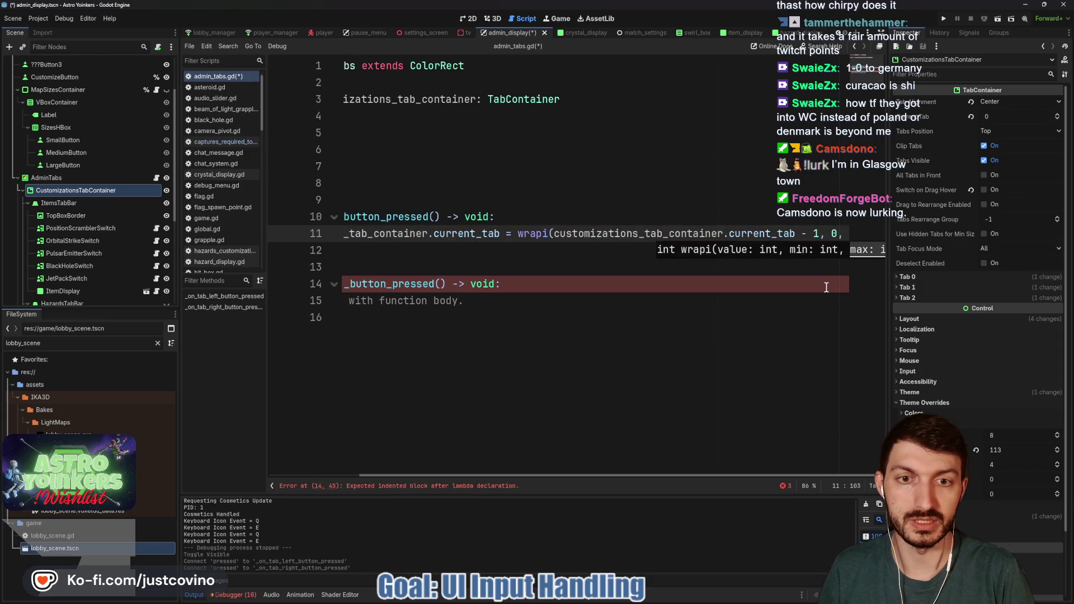
pyautogui.write(' customizations_tab_container.')
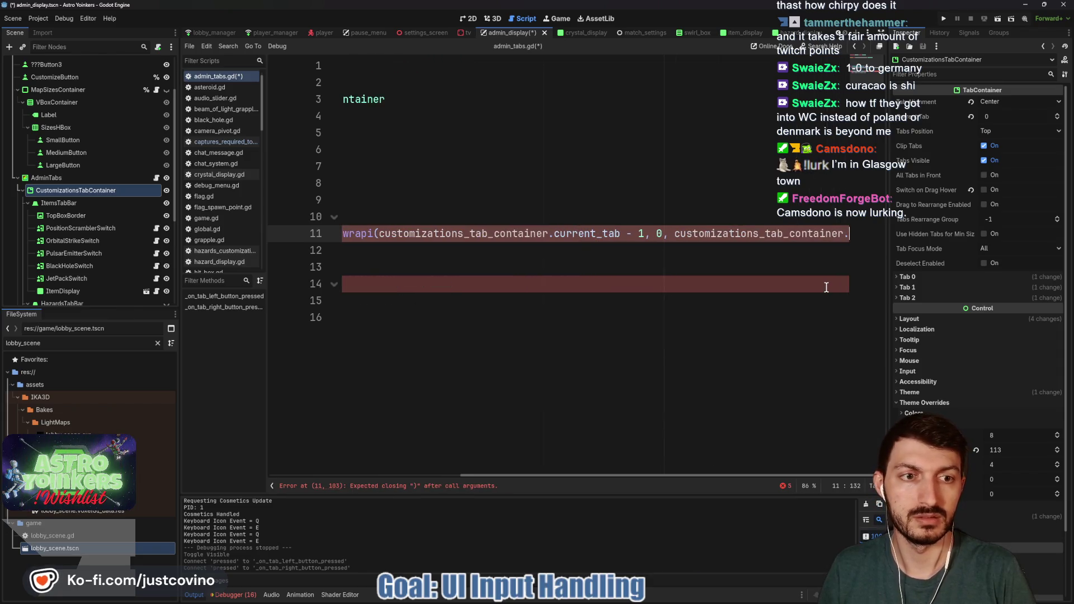
pyautogui.write('tab')
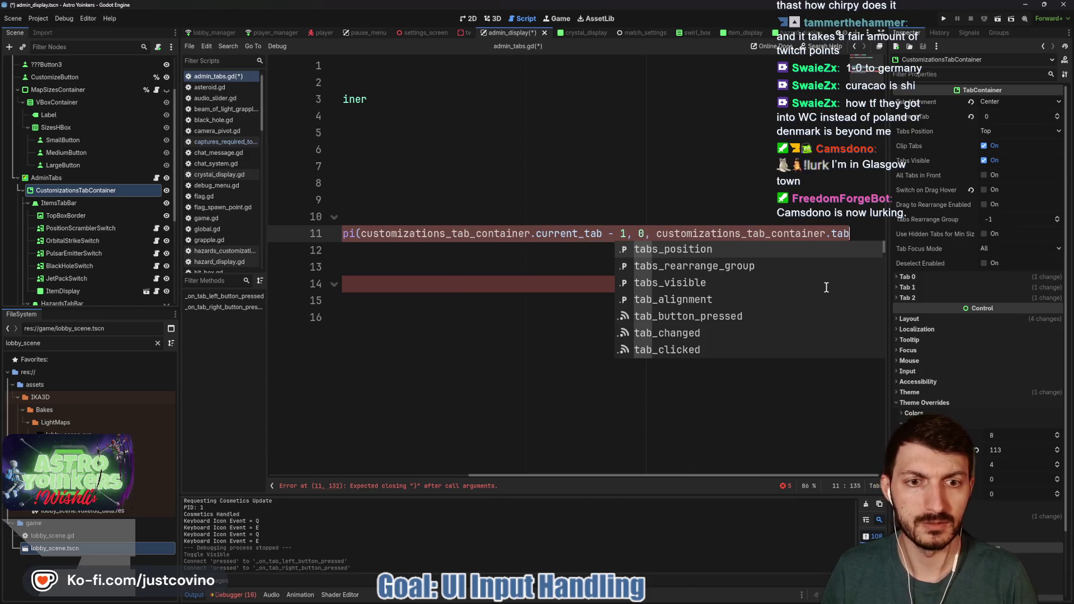
pyautogui.press('Down')
pyautogui.press('Down')
pyautogui.press('Down')
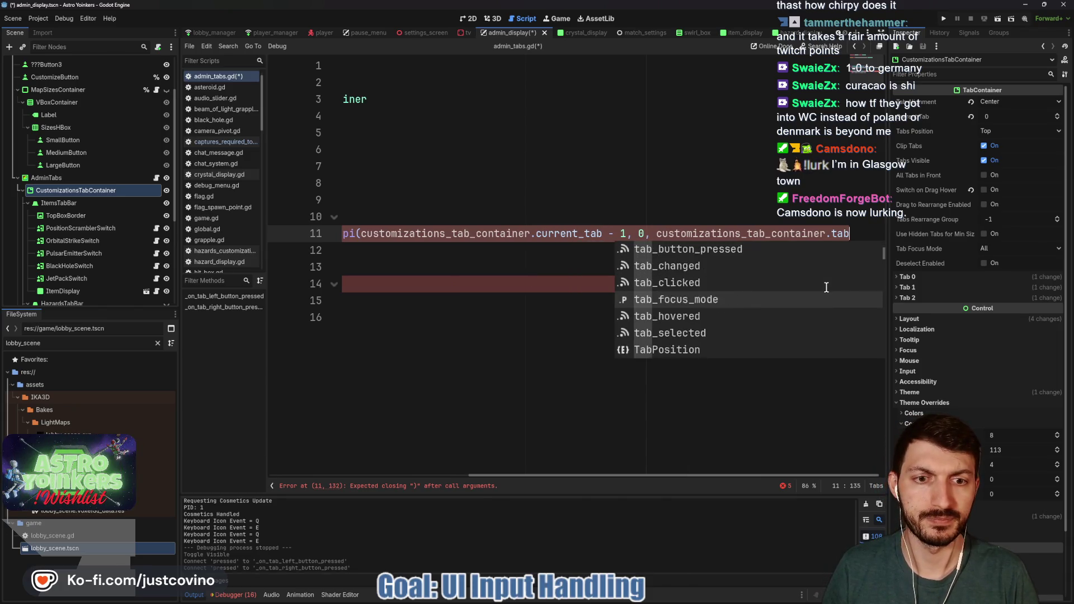
pyautogui.press('Down')
pyautogui.press('Down')
pyautogui.press('Down')
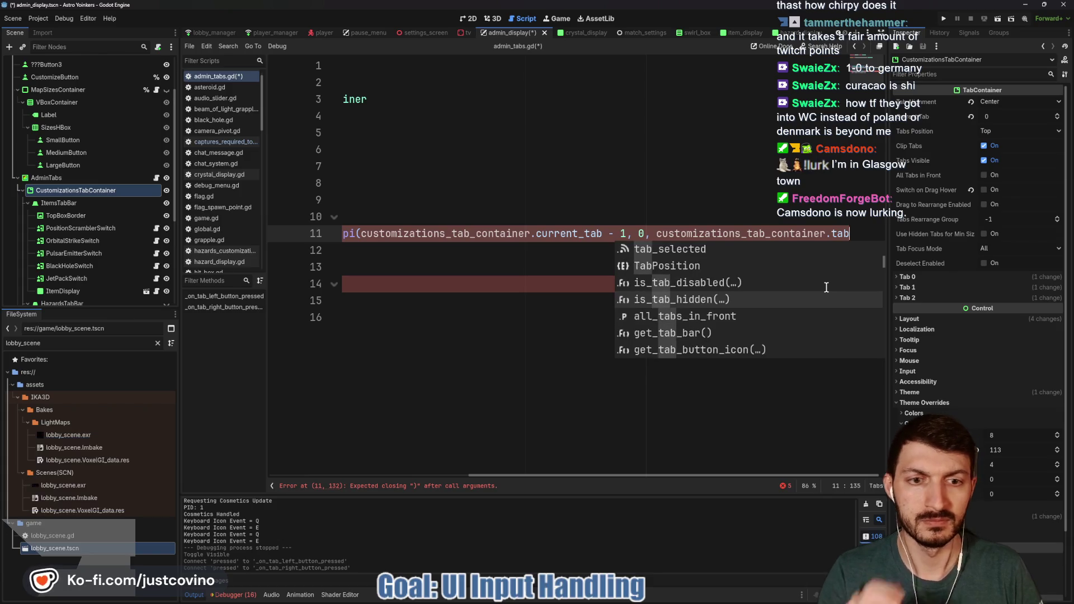
pyautogui.press('Down')
pyautogui.press('Down')
pyautogui.press('Down')
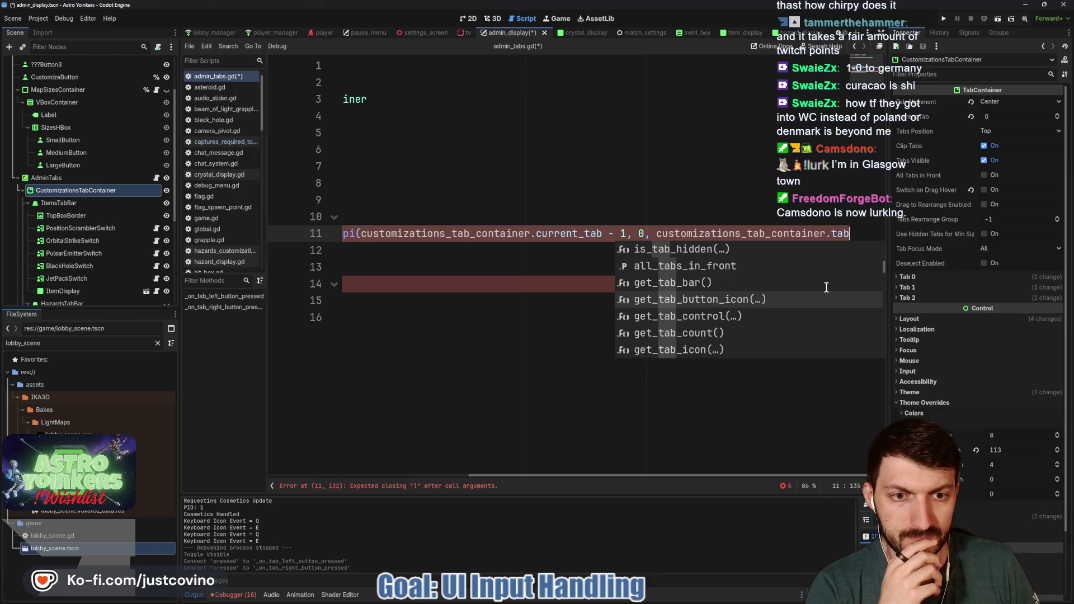
pyautogui.press('Down')
pyautogui.press('Down')
pyautogui.press('Return')
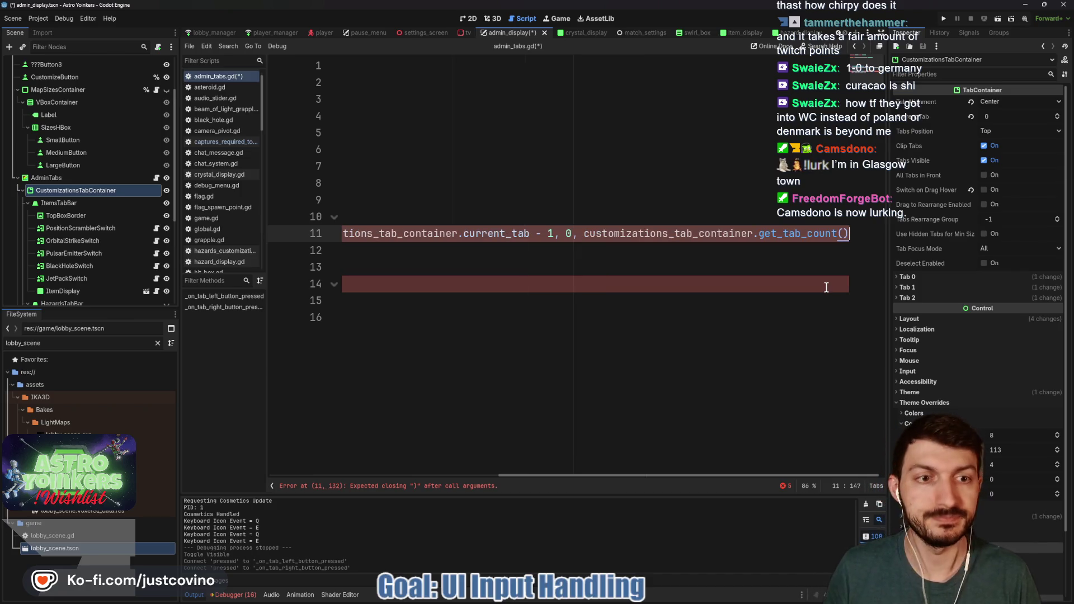
pyautogui.moveTo(803, 233)
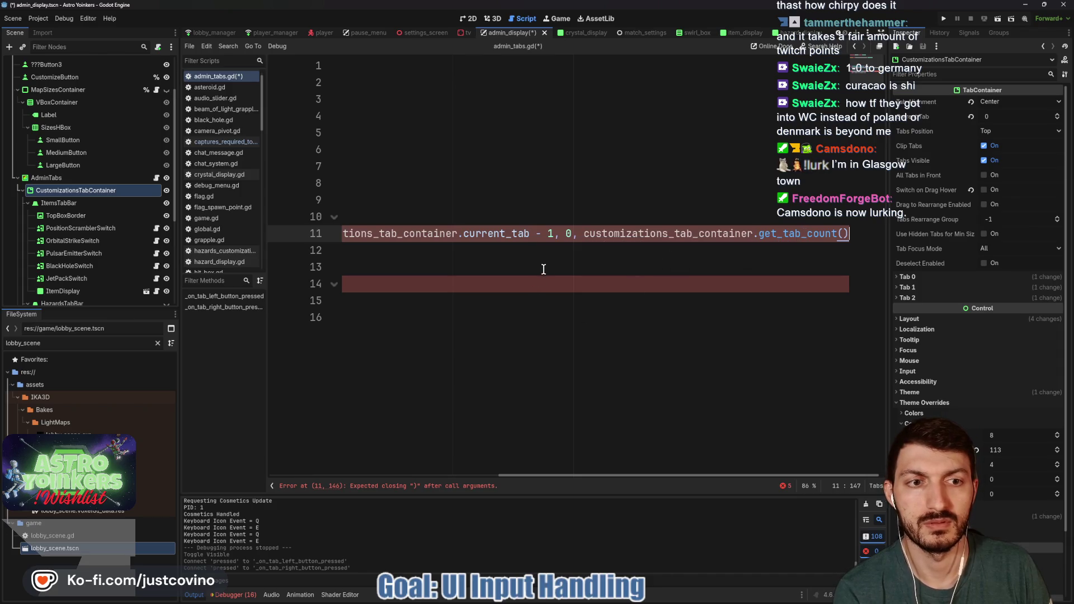
pyautogui.hscroll(-5, 598, 264)
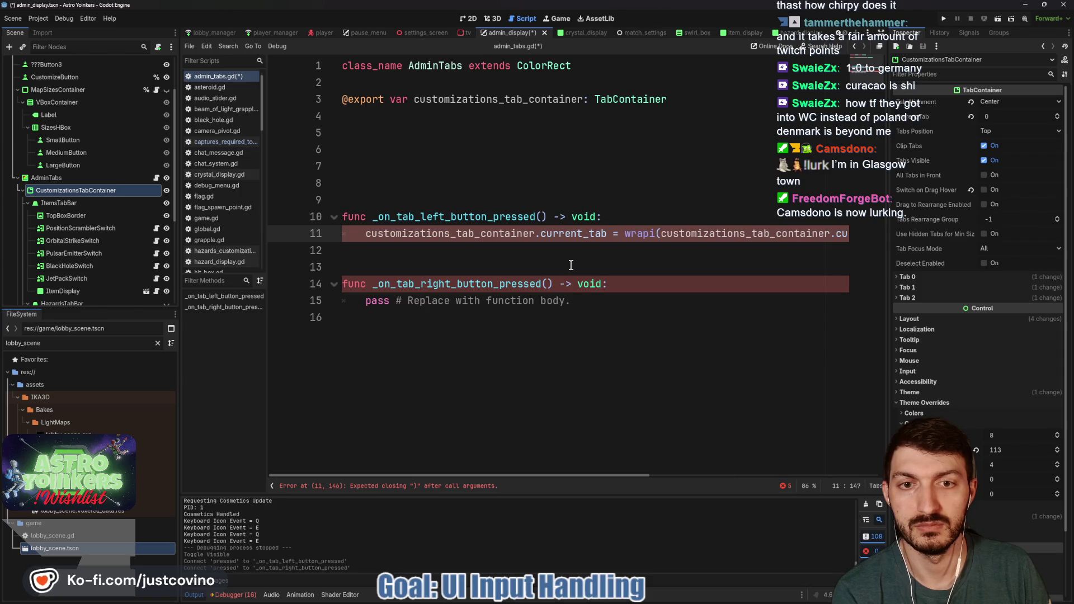
pyautogui.hscroll(5, 570, 266)
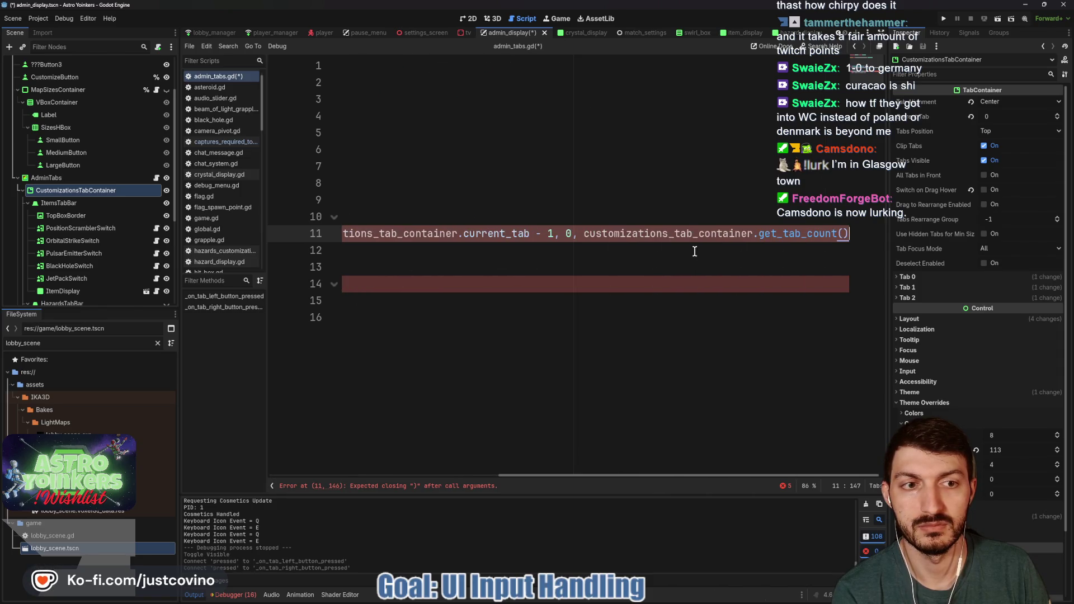
# Close line 11's wrapi call and paste the statement over the right handler's pass line.
pyautogui.write(')')
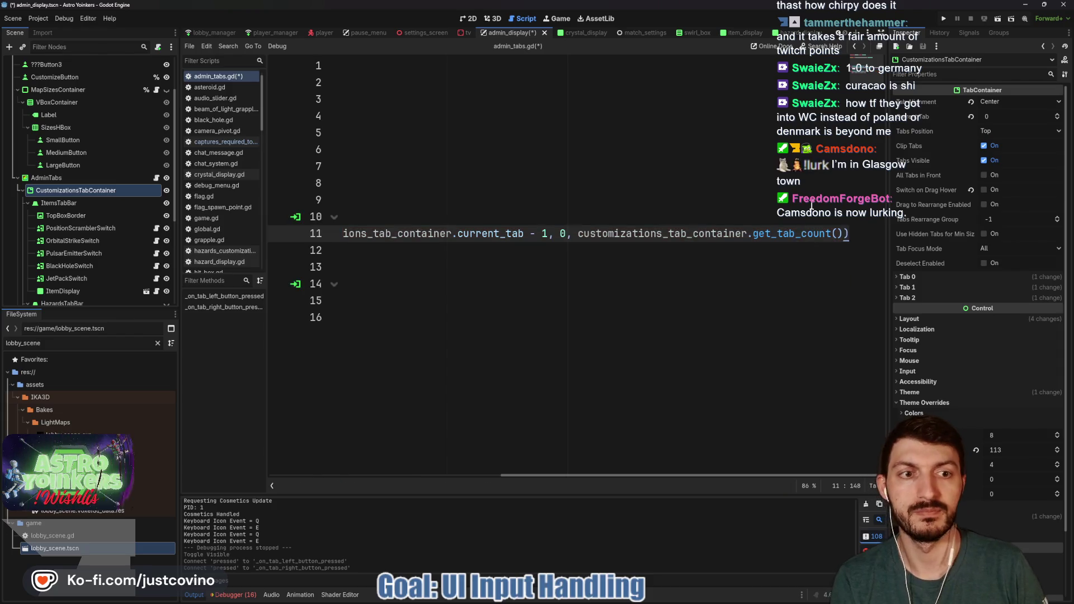
pyautogui.moveTo(850, 237); pyautogui.dragTo(279, 230)
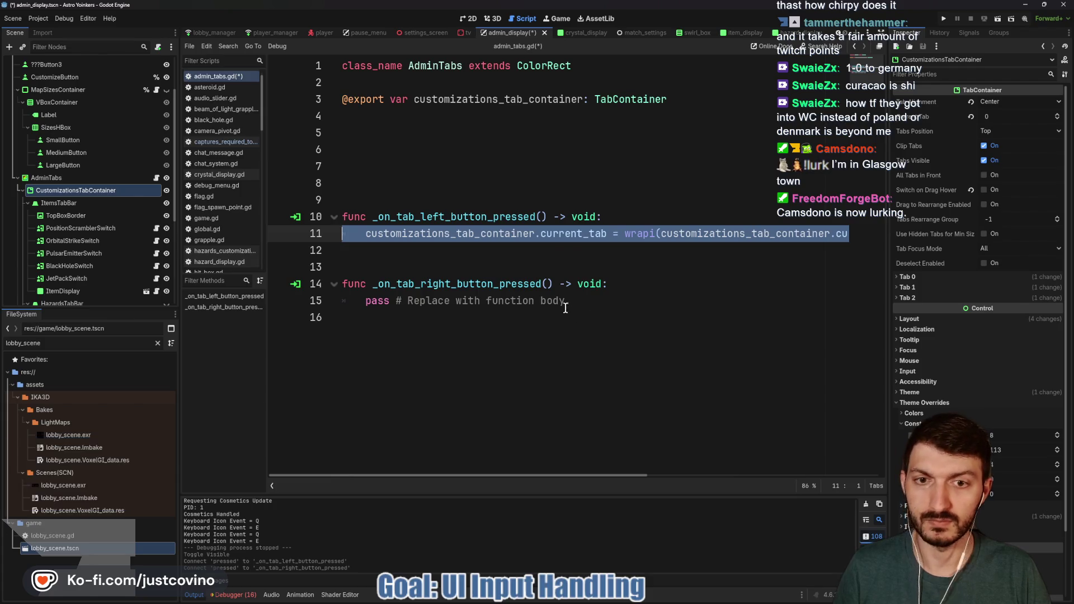
pyautogui.moveTo(570, 302); pyautogui.dragTo(351, 302)
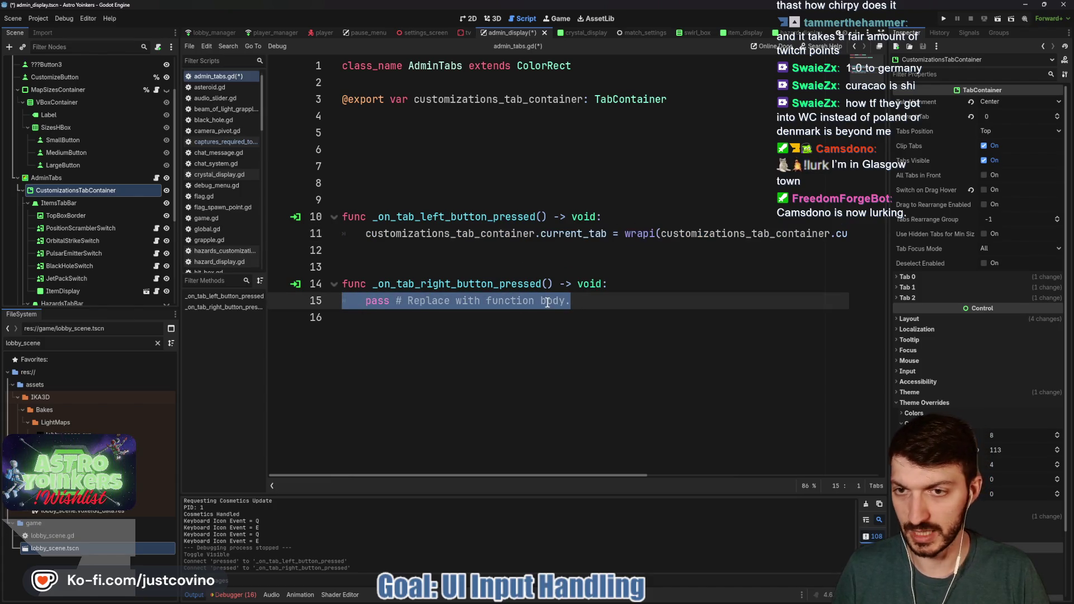
pyautogui.write('customizations_tab_container.current_tab = wrapi(customizations_tab_container.current_tab - 1, 0, customizations_tab_container.get_tab_count())')
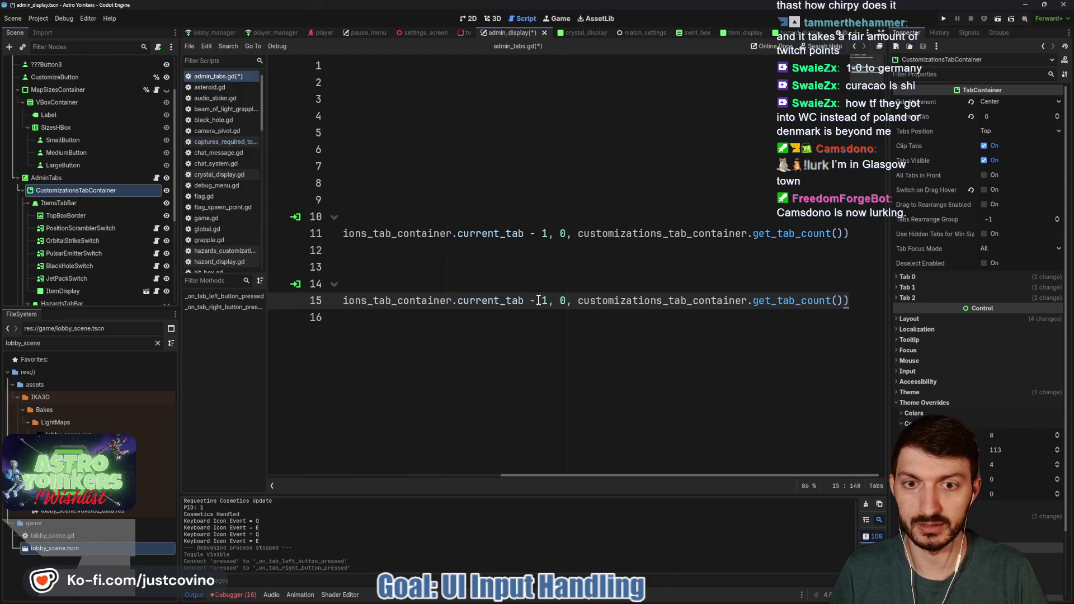
# Change '- 1' to '+ 1' in the right handler and save admin_tabs.gd.
pyautogui.press('BackSpace')
pyautogui.write('+')
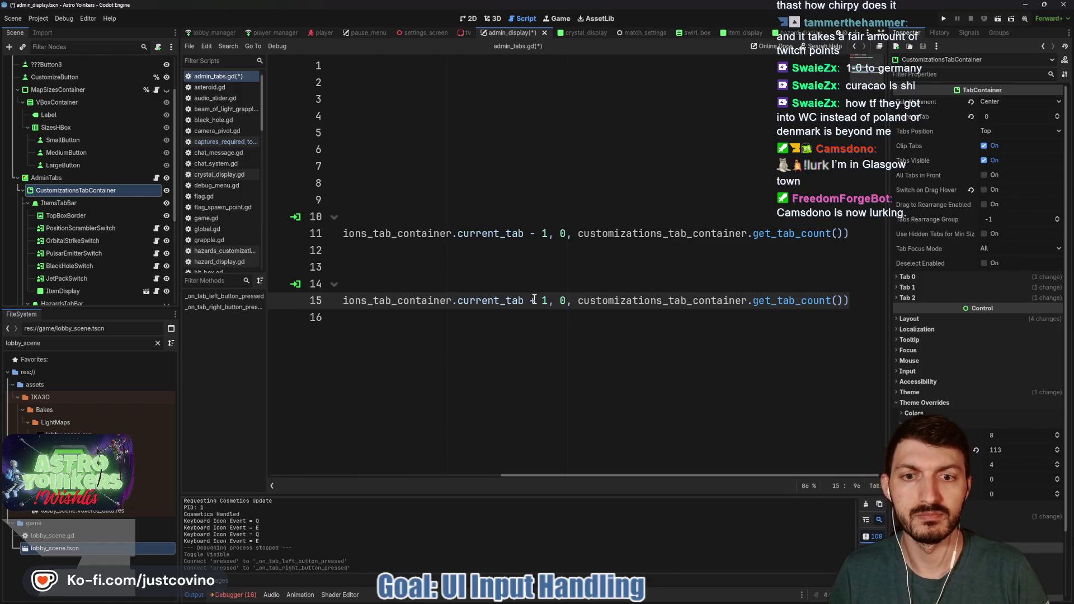
pyautogui.click(521, 284)
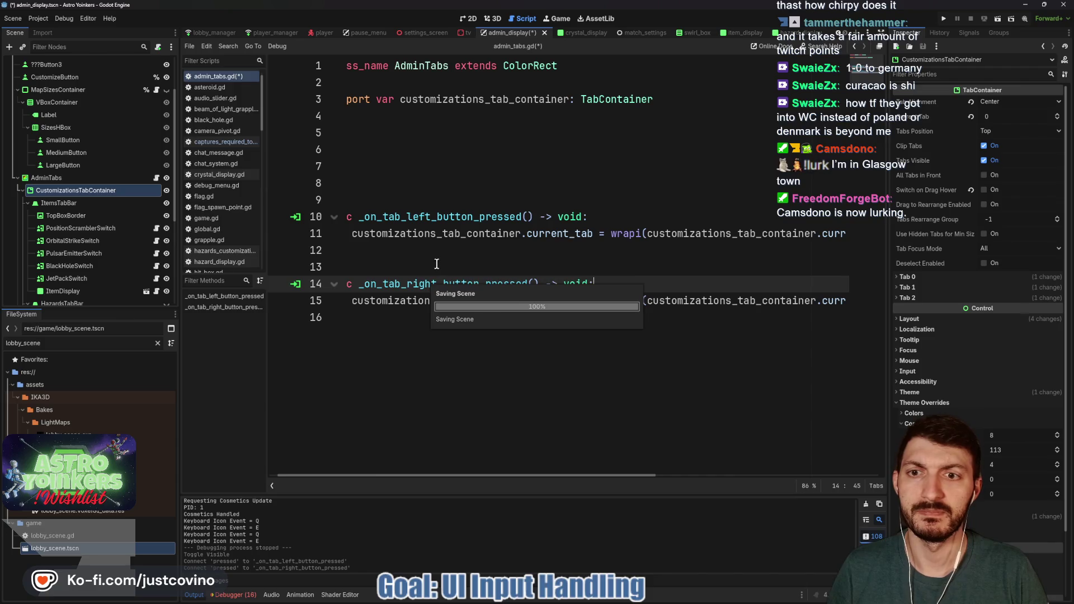
pyautogui.hotkey('ctrl', 's')
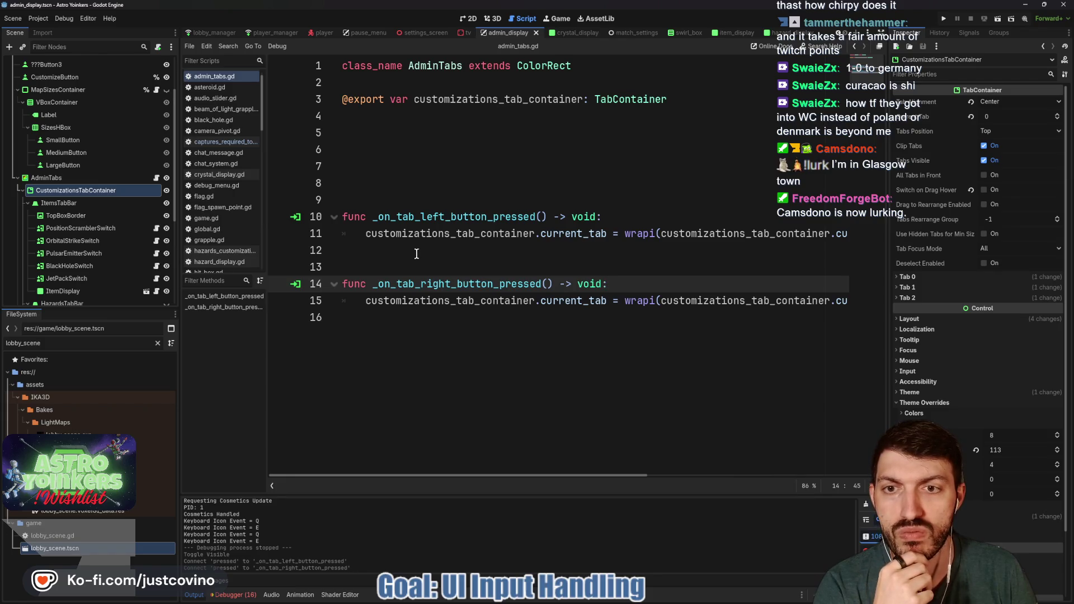
# Run the project and host a private lobby.
pyautogui.click(943, 19)
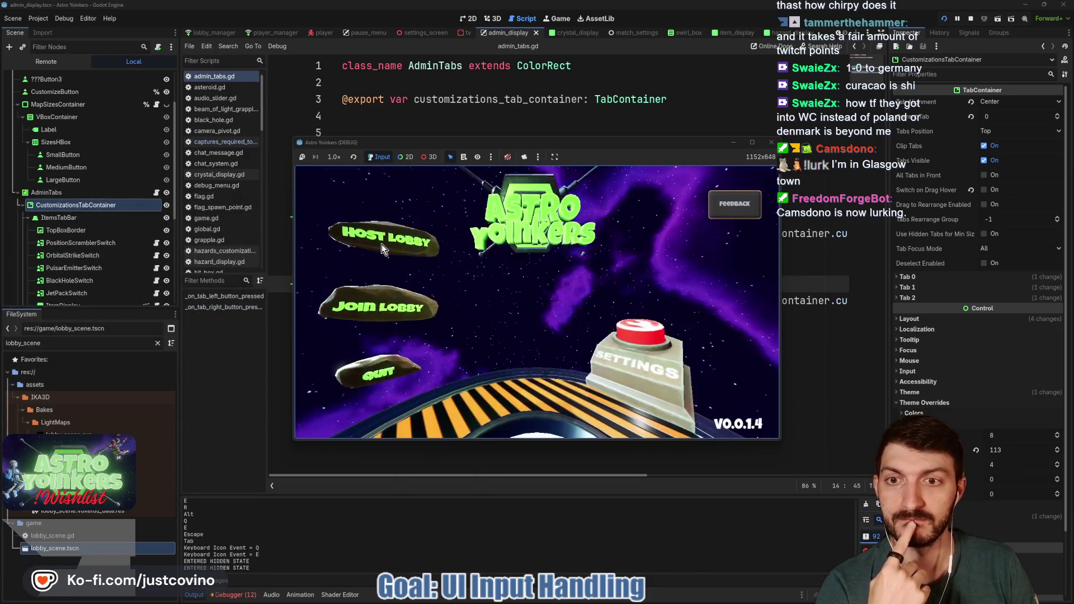
pyautogui.click(381, 244)
pyautogui.click(516, 260)
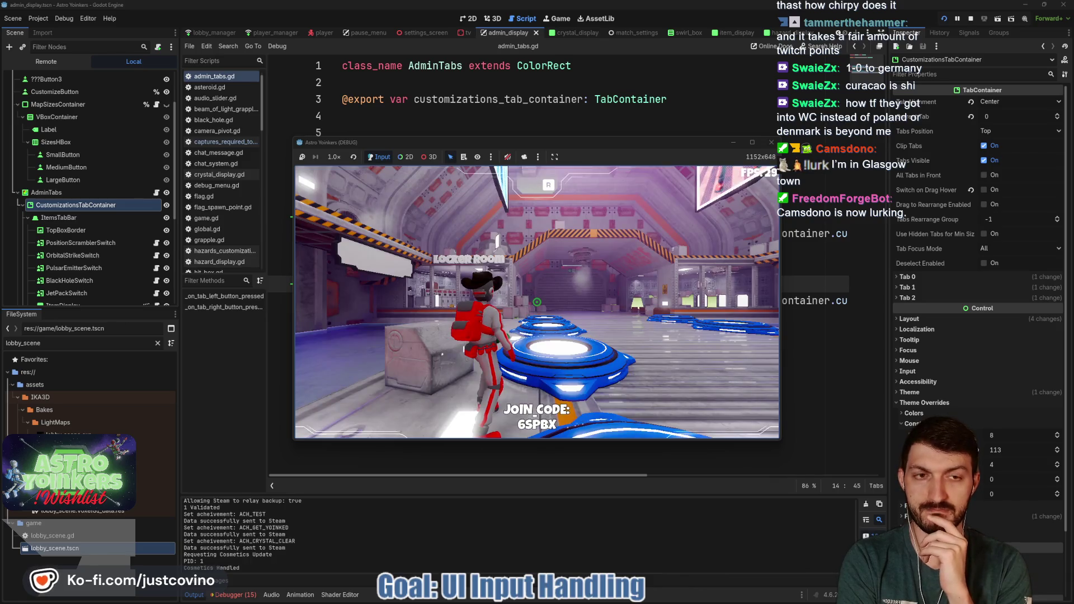
# Walk the character through the station and toggle the pause menu.
pyautogui.press('w')
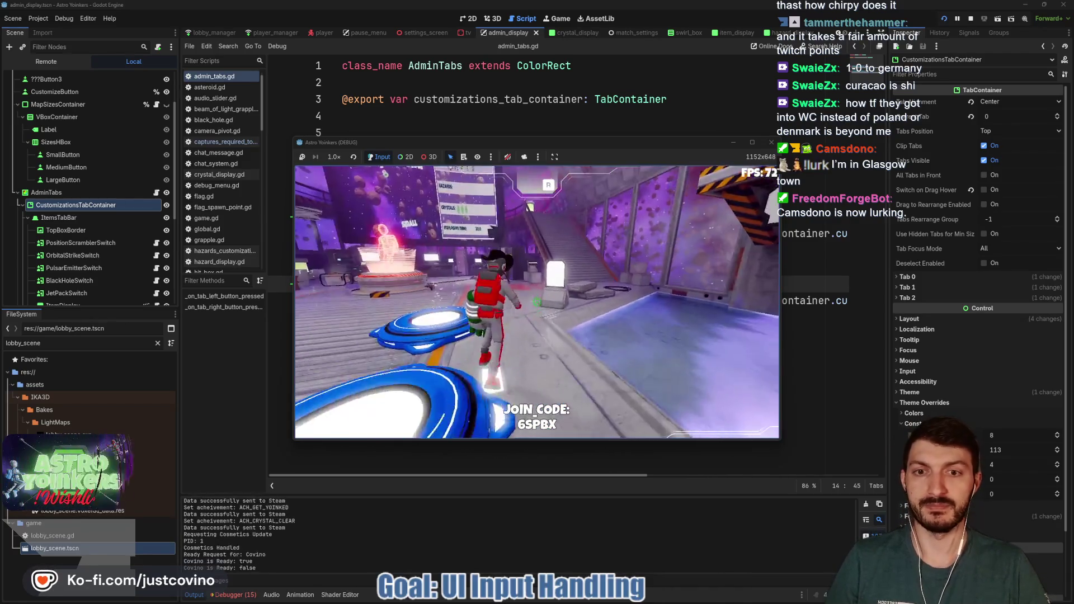
pyautogui.press('w')
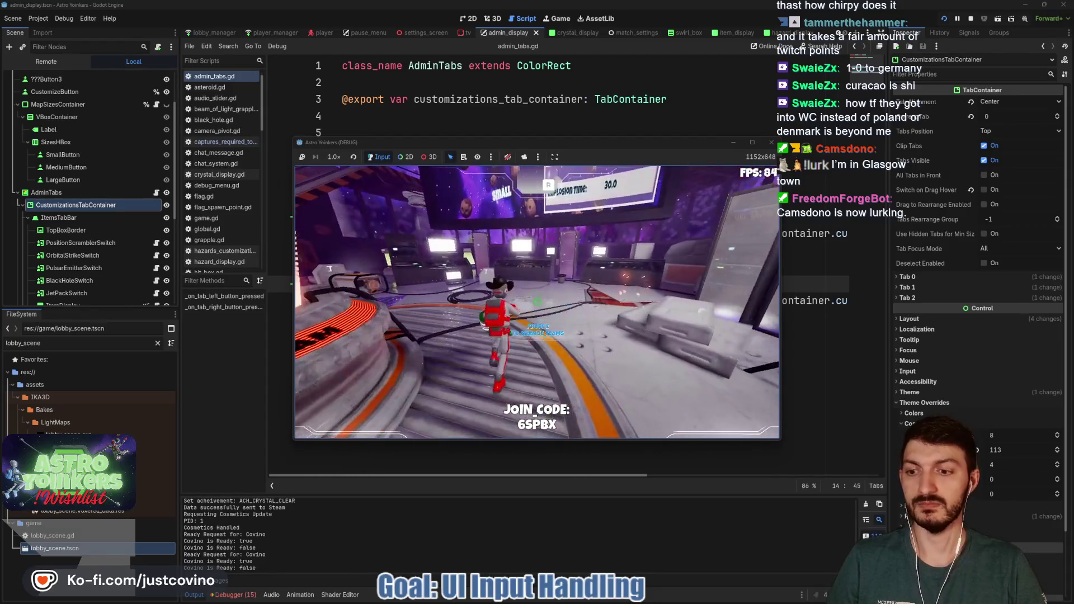
pyautogui.press('Escape')
pyautogui.press('Escape')
# Open the customization menu with E and cycle its tabs backward and forward with Q and E.
pyautogui.press('w')
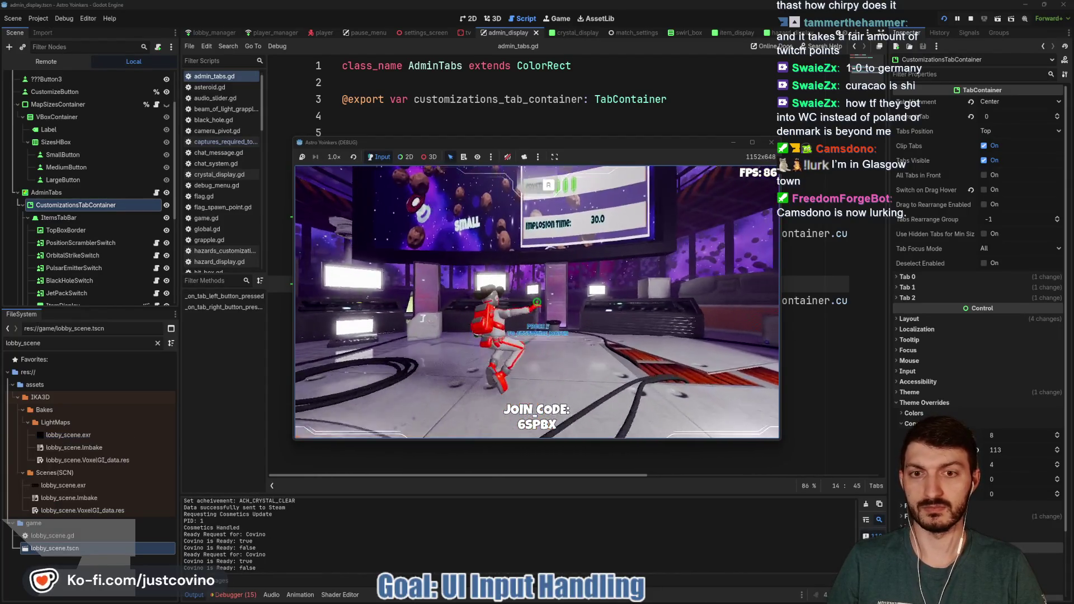
pyautogui.press('e')
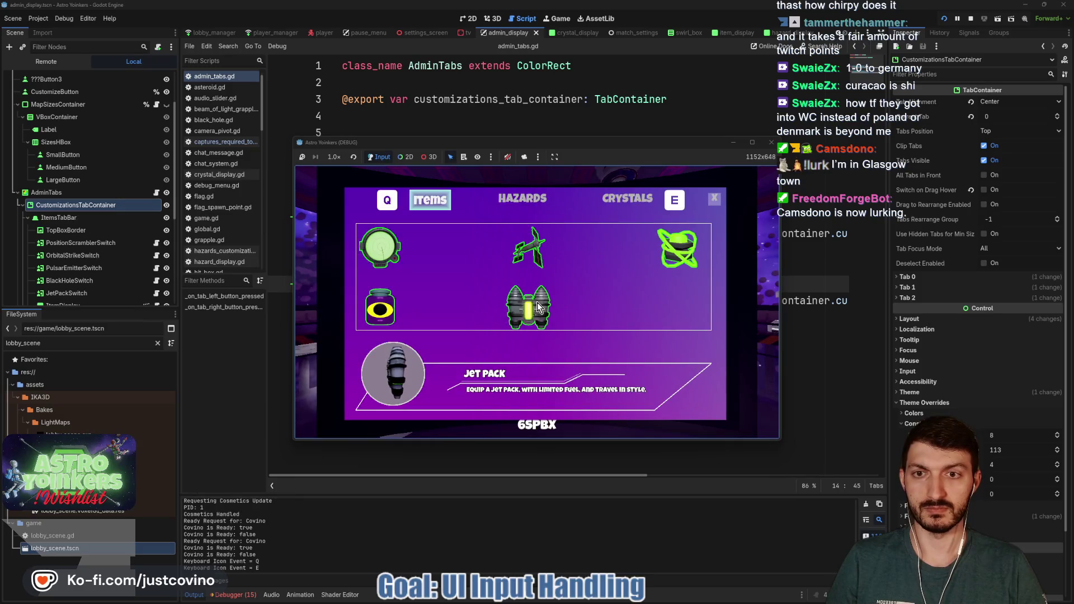
pyautogui.click(385, 205)
pyautogui.click(385, 201)
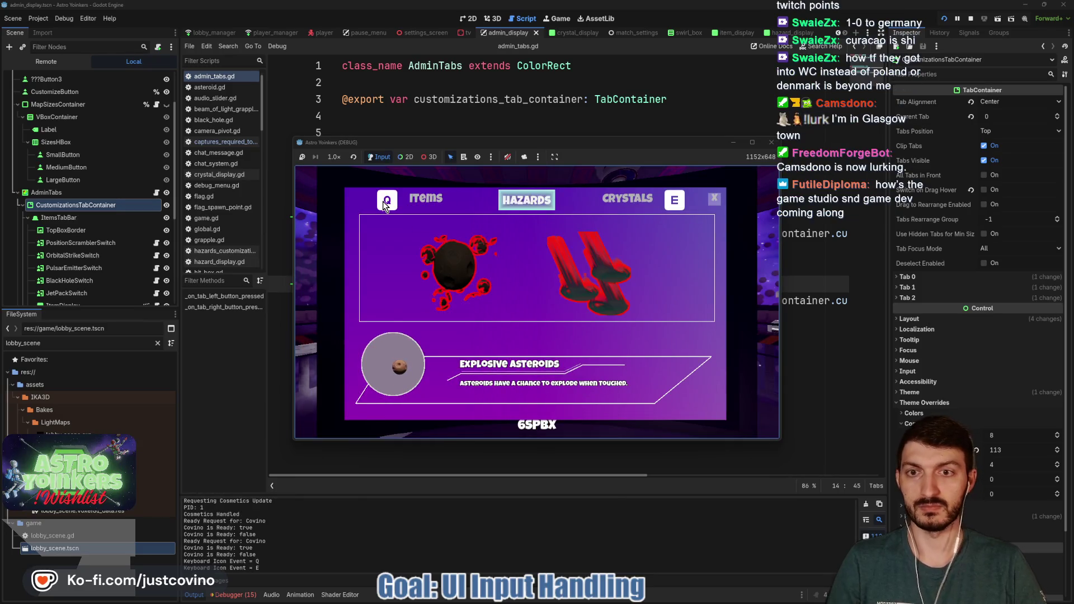
pyautogui.click(385, 201)
pyautogui.click(675, 201)
pyautogui.click(679, 206)
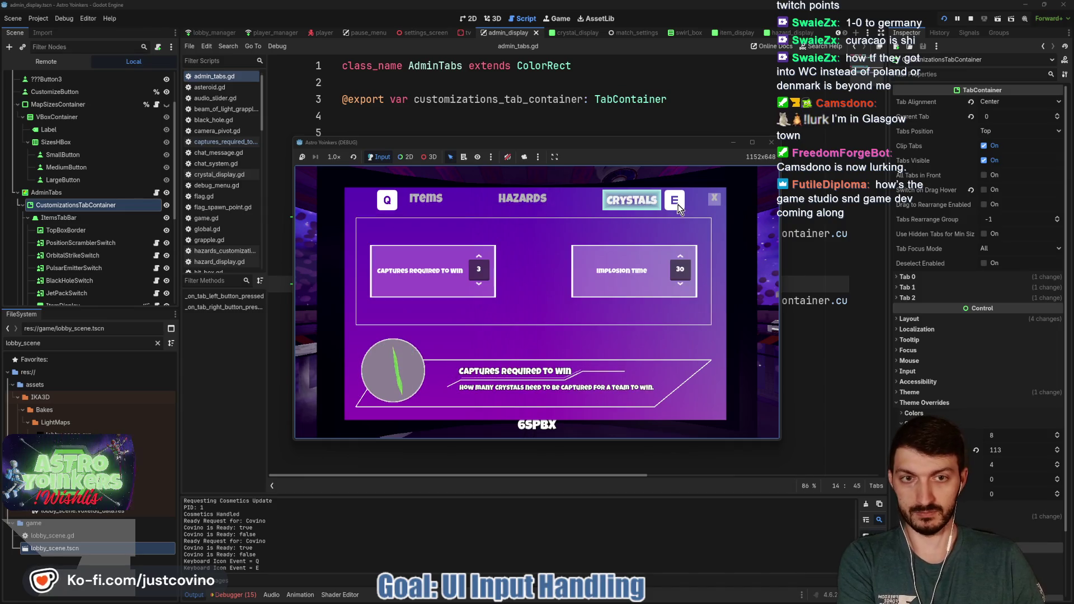
pyautogui.click(679, 199)
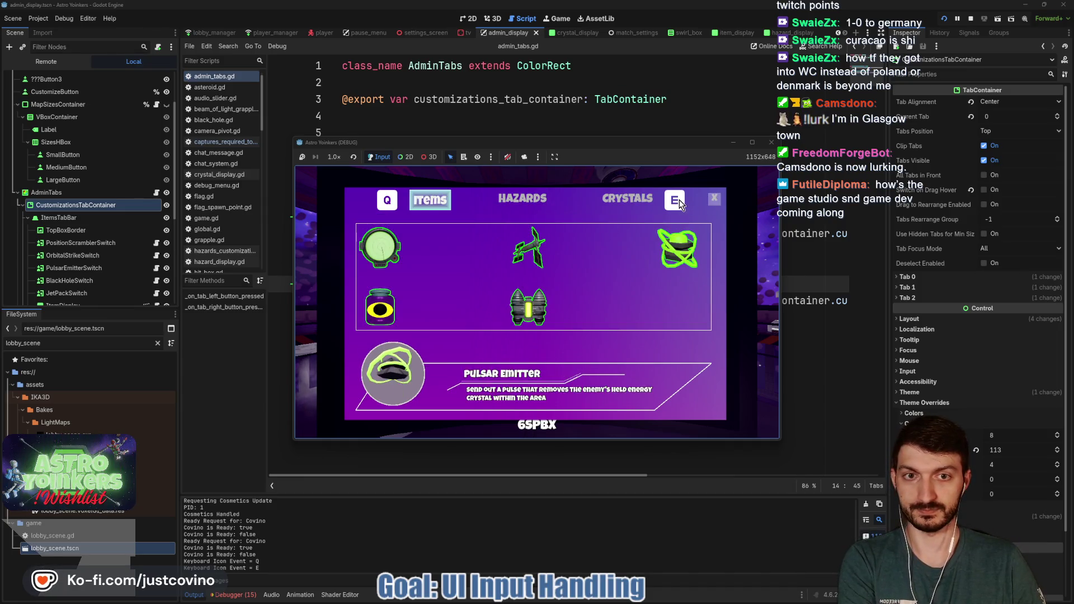
pyautogui.click(679, 200)
pyautogui.click(679, 200)
pyautogui.click(425, 198)
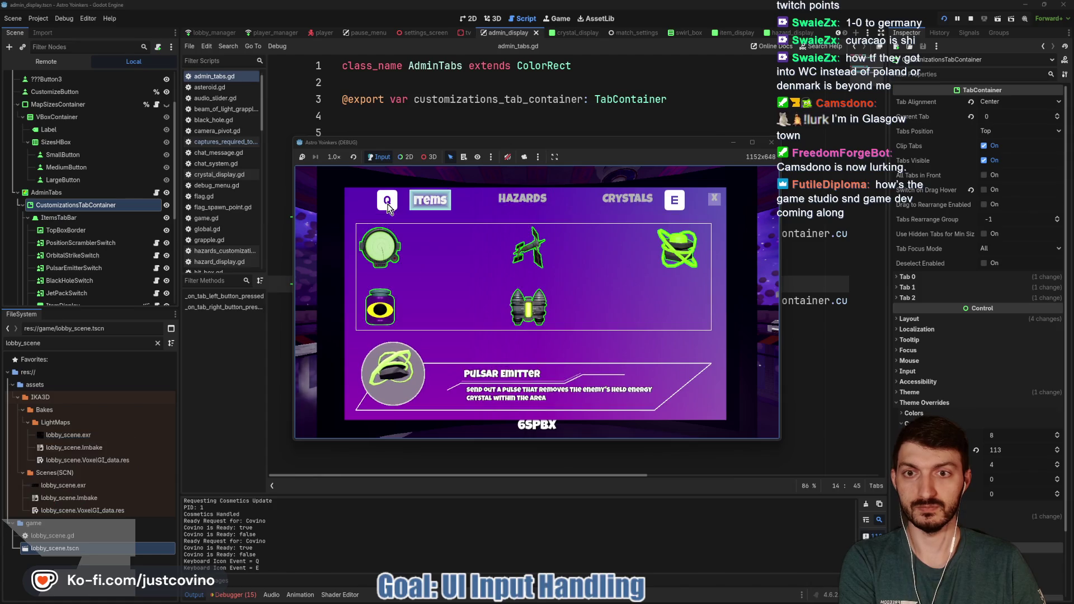
pyautogui.click(515, 212)
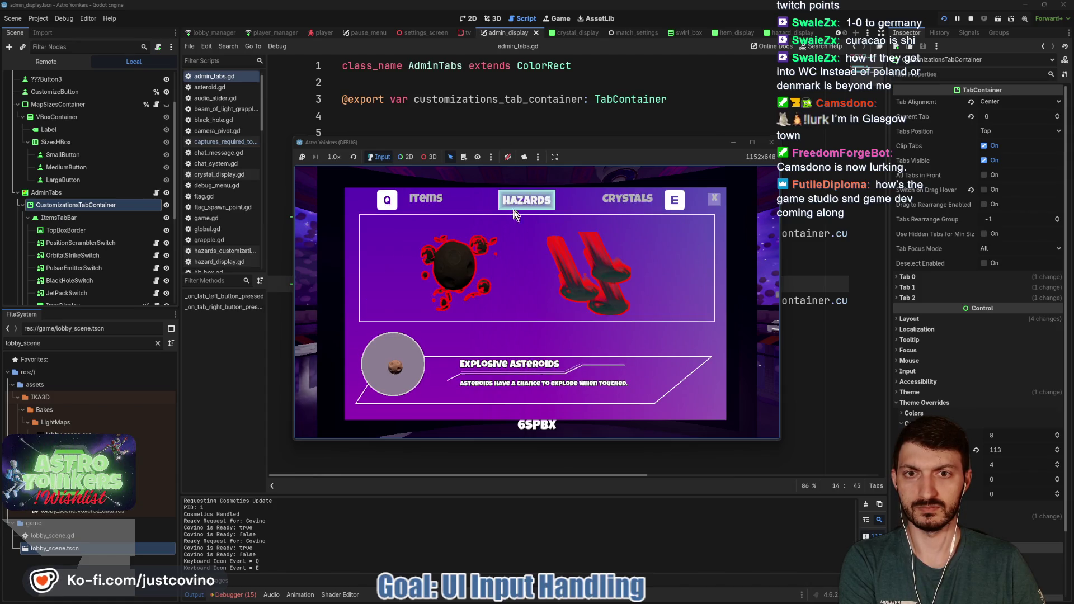
# Step backward through the tabs repeatedly to confirm Items wraps around to Crystals.
pyautogui.click(383, 203)
pyautogui.click(383, 203)
pyautogui.click(384, 203)
pyautogui.click(384, 203)
pyautogui.click(383, 203)
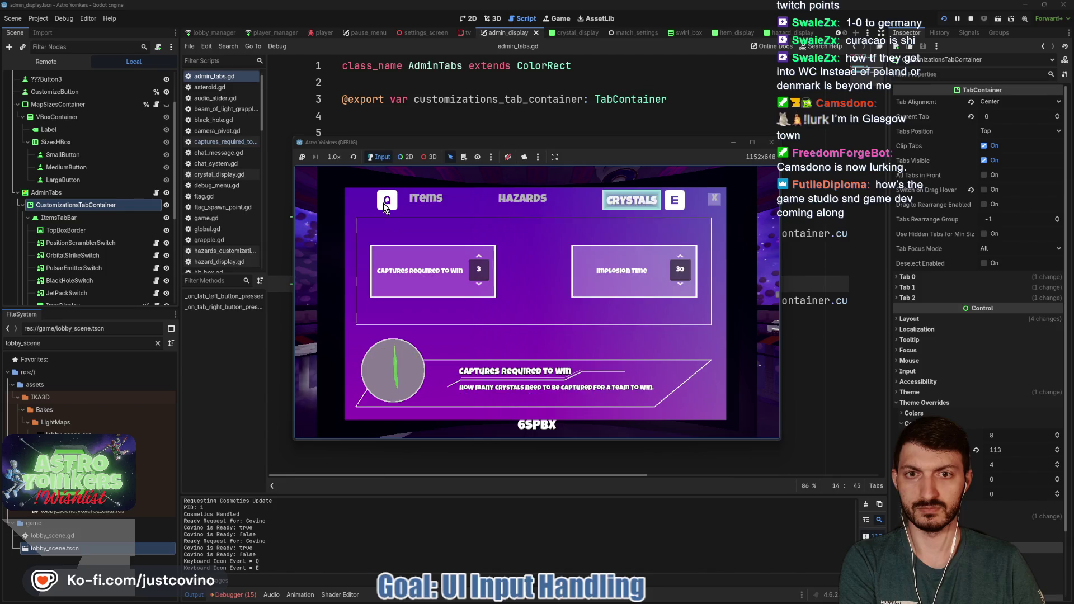
pyautogui.click(384, 203)
pyautogui.click(384, 203)
pyautogui.click(384, 203)
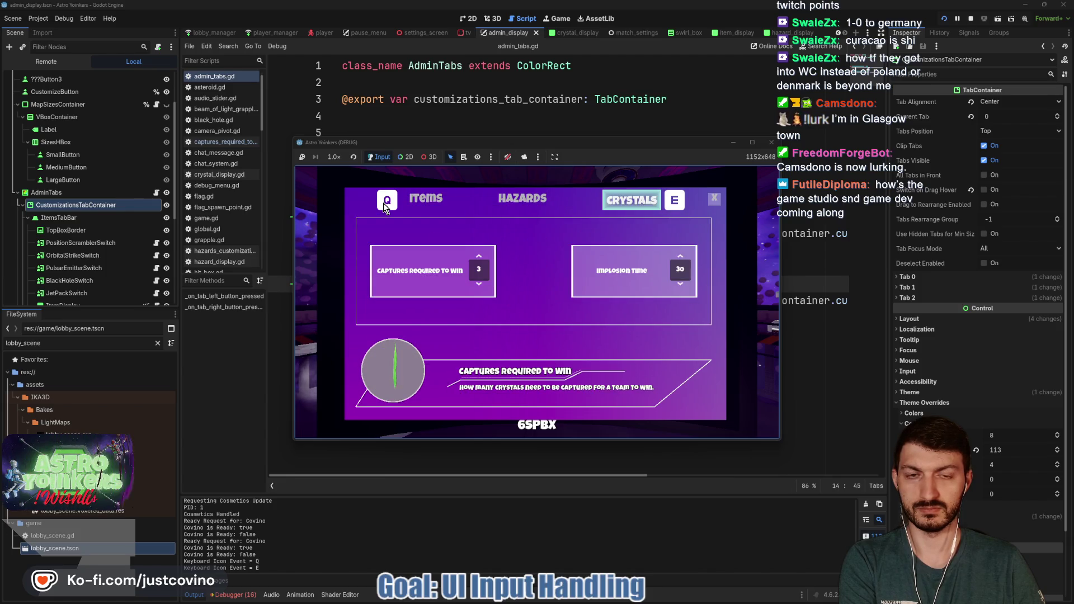
pyautogui.click(384, 203)
pyautogui.click(384, 203)
pyautogui.click(383, 203)
pyautogui.click(384, 203)
pyautogui.click(384, 203)
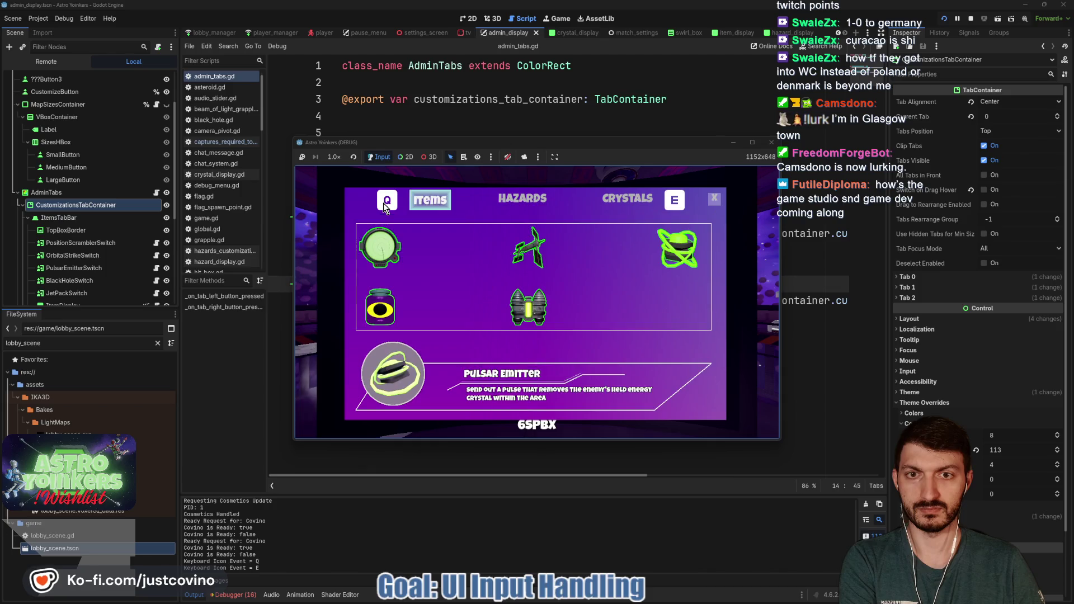
pyautogui.click(383, 203)
pyautogui.click(383, 203)
pyautogui.click(384, 203)
pyautogui.click(383, 203)
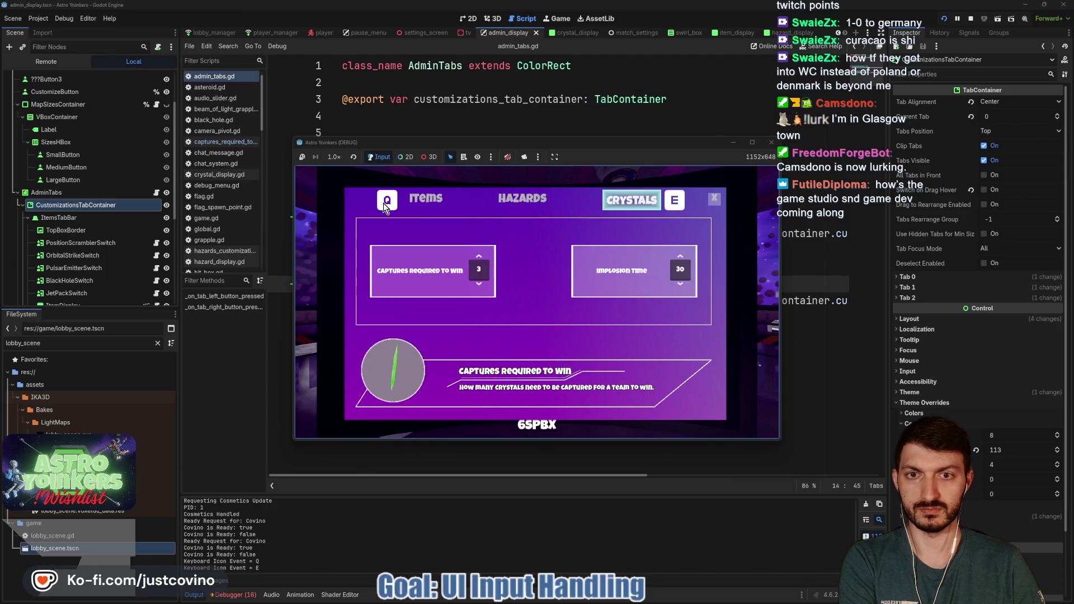
# Advance forward so Crystals wraps to Items, then wrap back to Crystals.
pyautogui.click(675, 202)
pyautogui.click(678, 205)
pyautogui.click(679, 206)
pyautogui.click(436, 205)
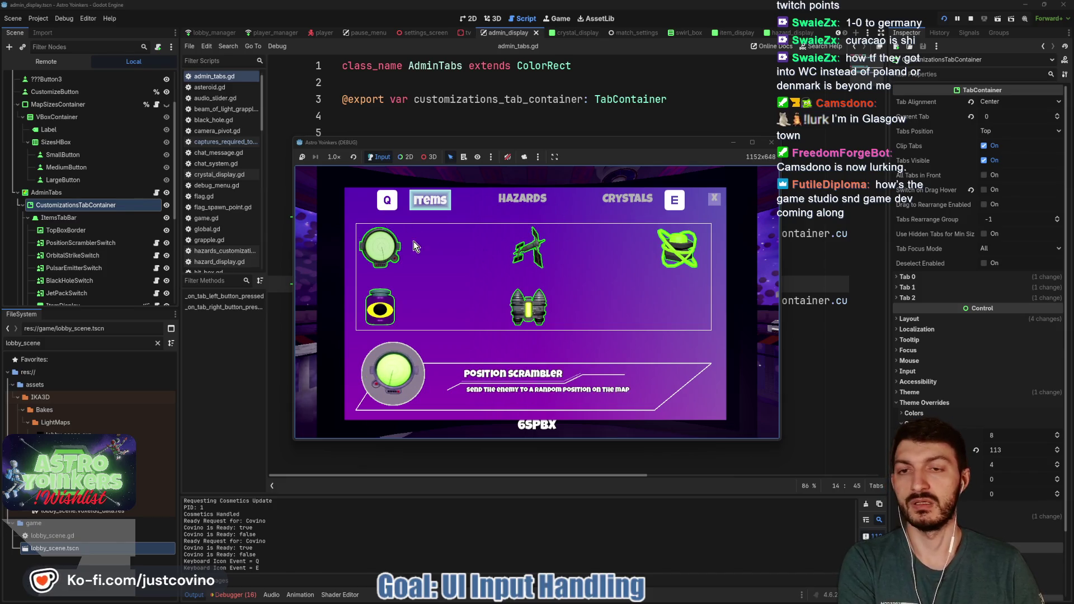
pyautogui.click(387, 207)
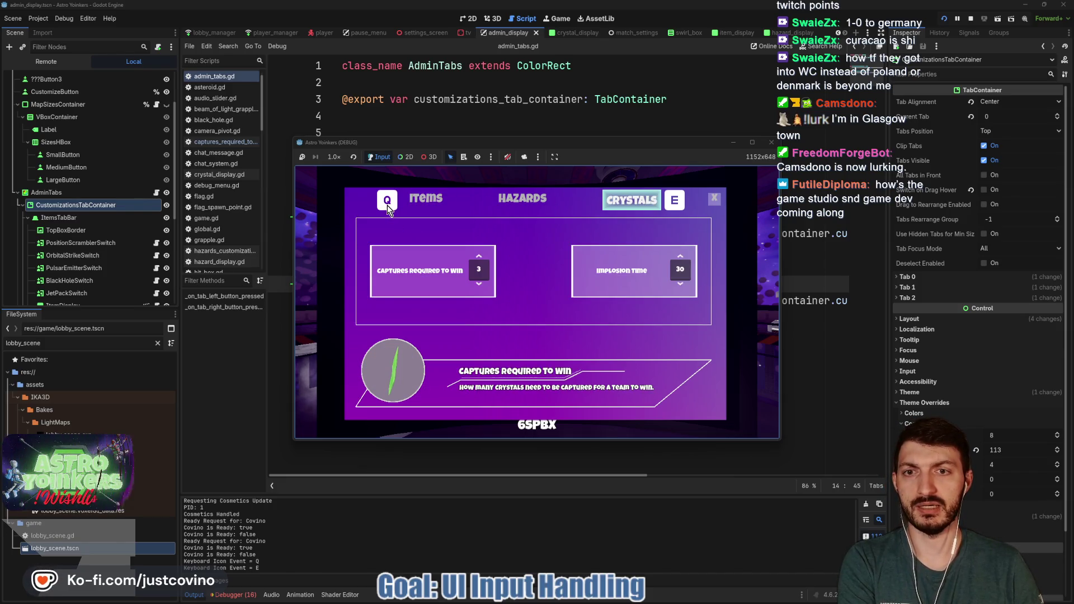
pyautogui.moveTo(403, 254)
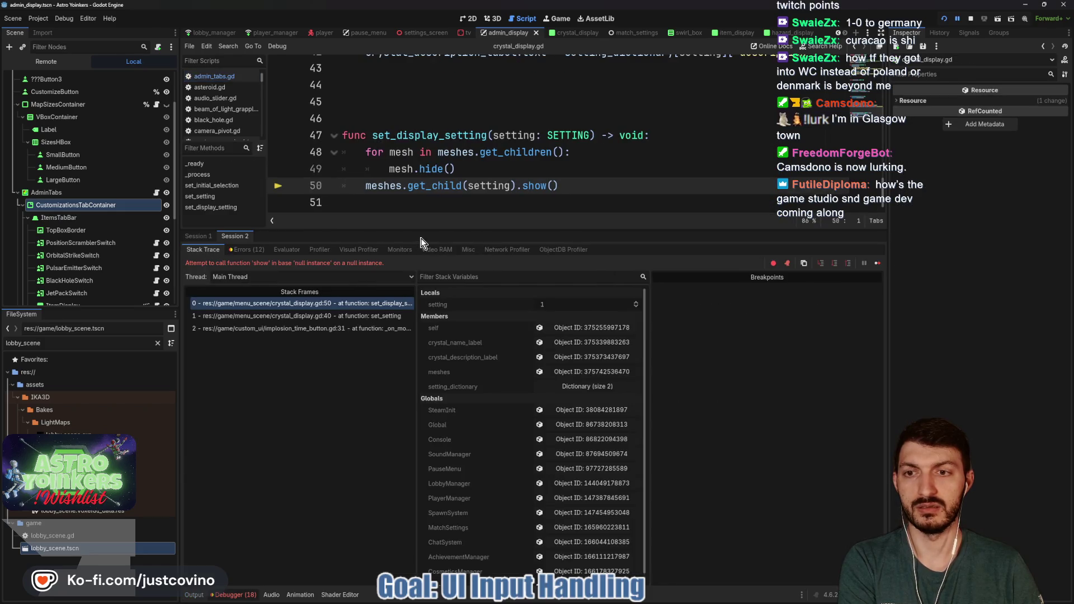
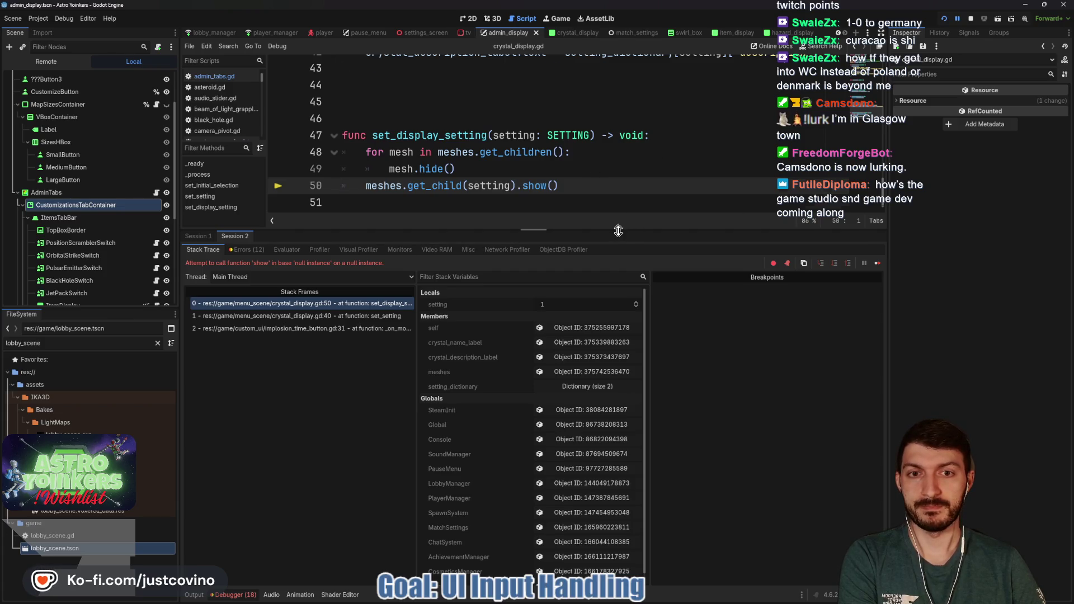
# Stop the game, duplicate Crystal2 into a new Crystal3 mesh in crystal_display, and save.
pyautogui.moveTo(618, 230); pyautogui.dragTo(618, 444)
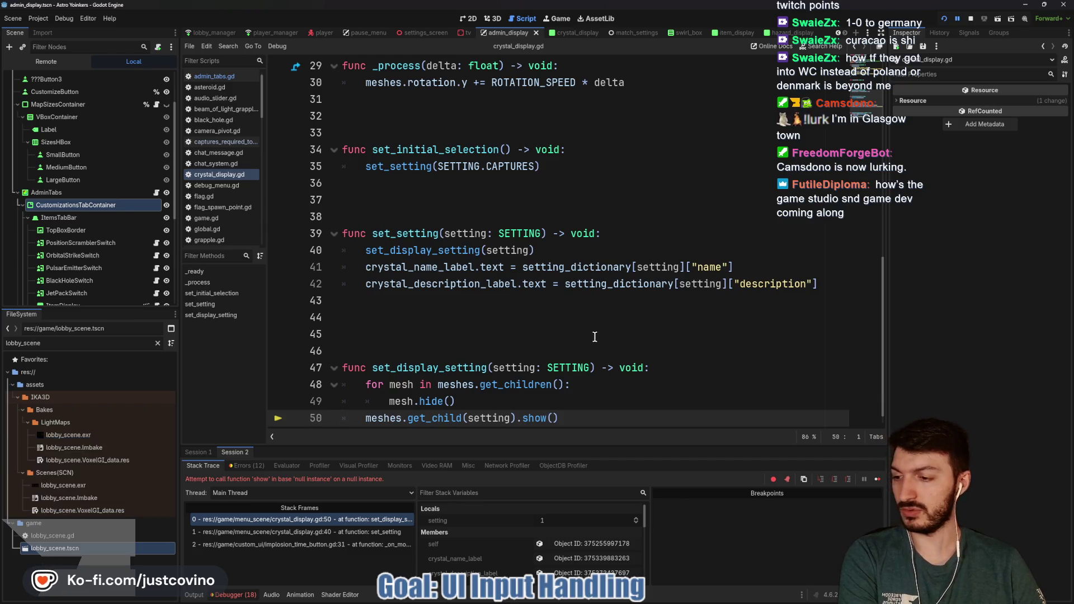
pyautogui.click(972, 20)
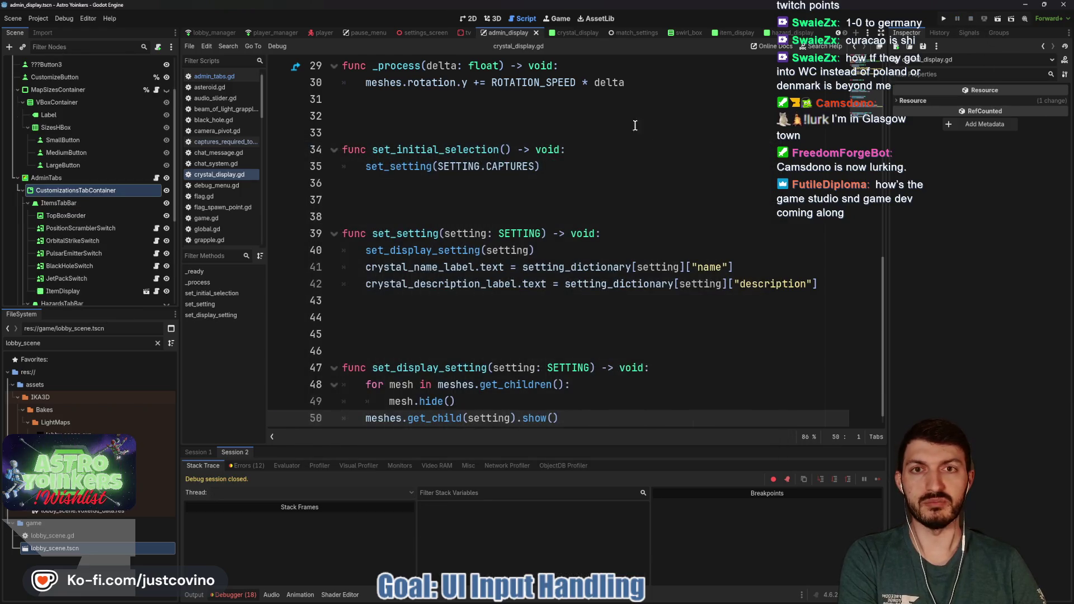
pyautogui.click(575, 32)
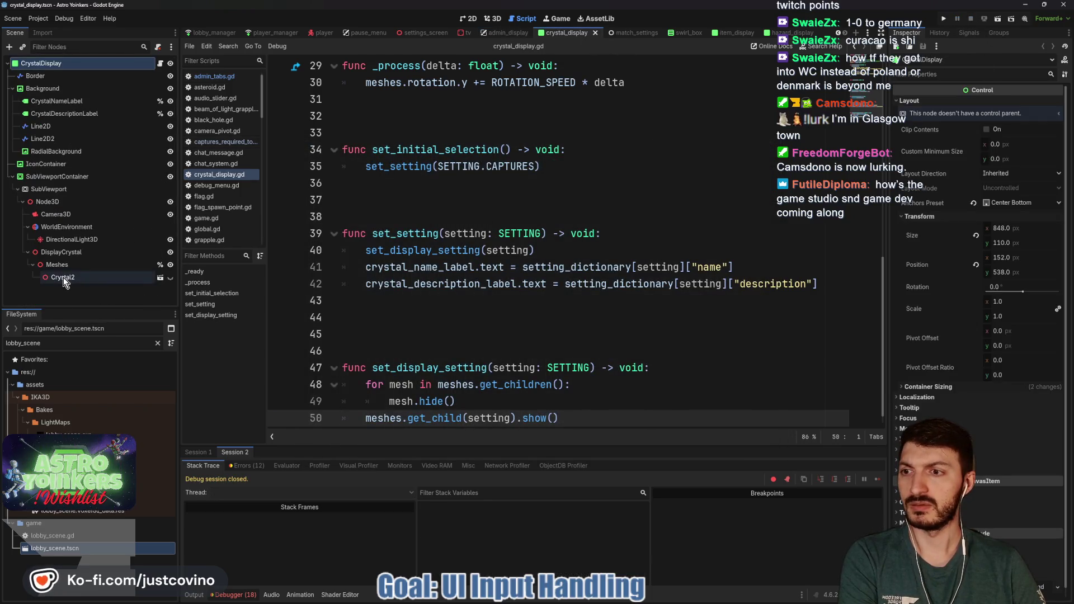
pyautogui.click(66, 278)
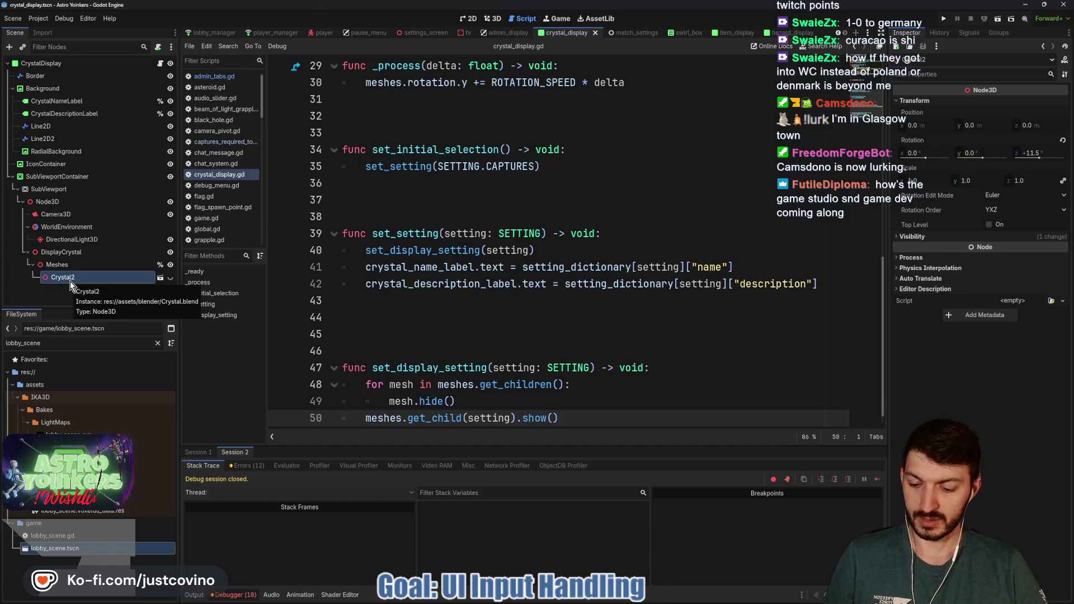
pyautogui.hotkey('ctrl', 'd')
pyautogui.hotkey('ctrl', 's')
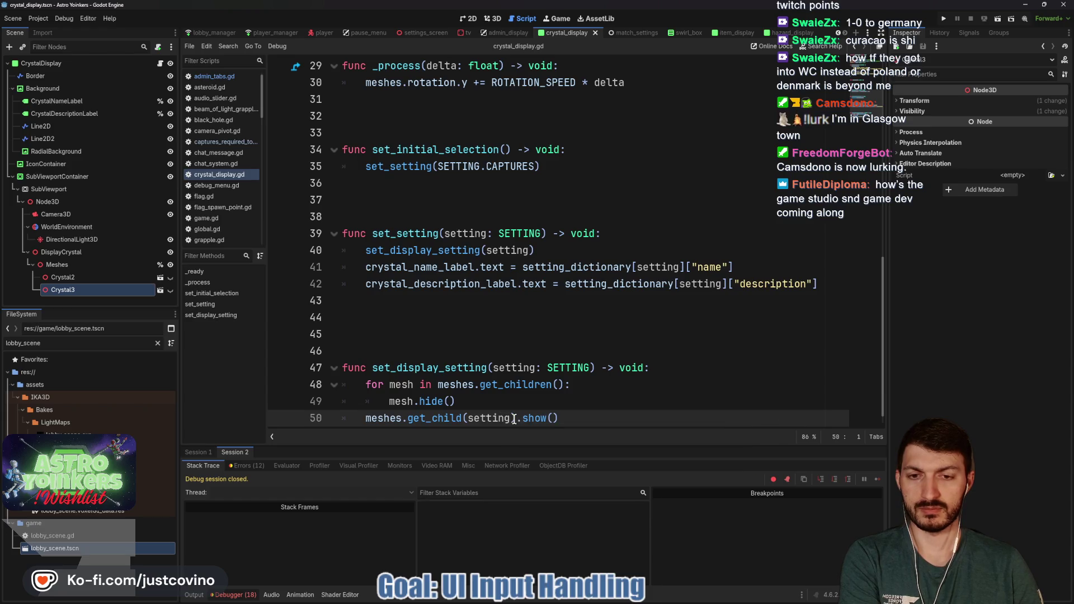
# Change line 50 to meshes.get_child(setting as int).show() and check the meshes declaration.
pyautogui.click(510, 419)
pyautogui.write('as int')
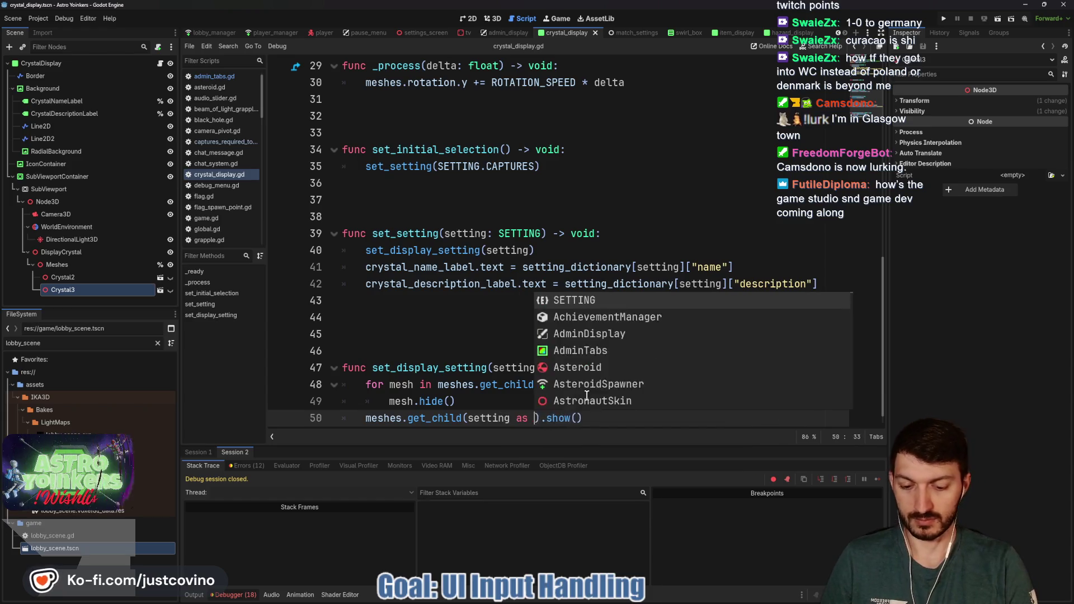
pyautogui.click(486, 399)
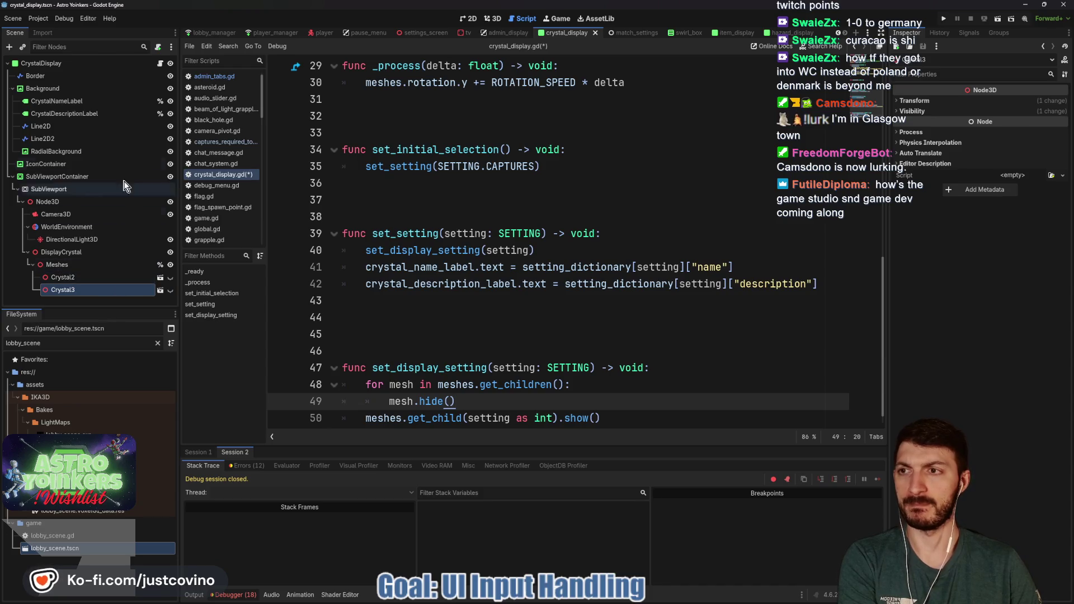
pyautogui.click(65, 62)
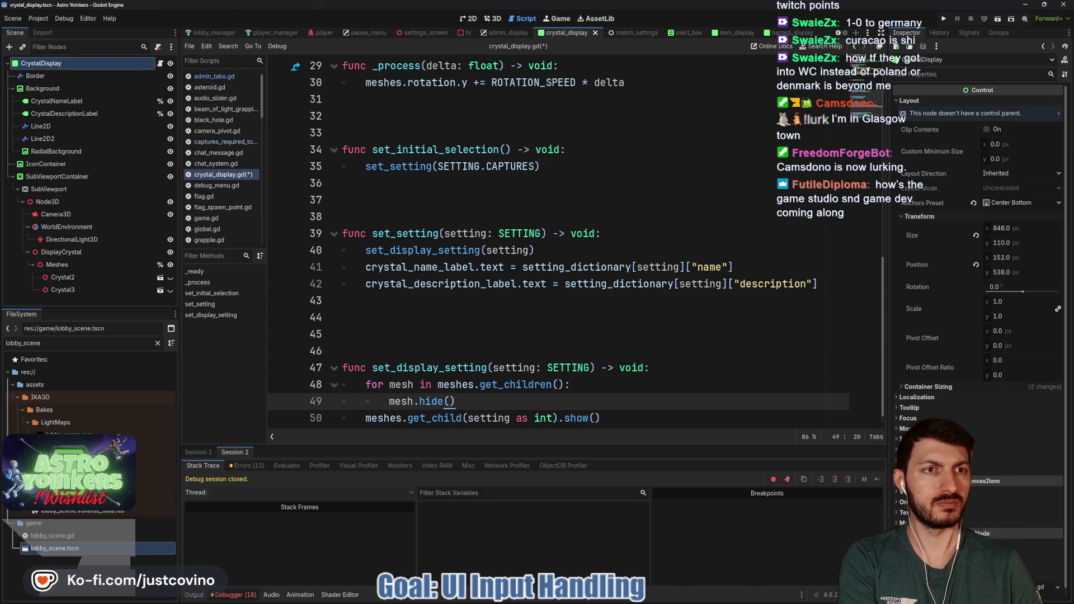
pyautogui.doubleClick(384, 418)
pyautogui.scroll(10, 515, 341)
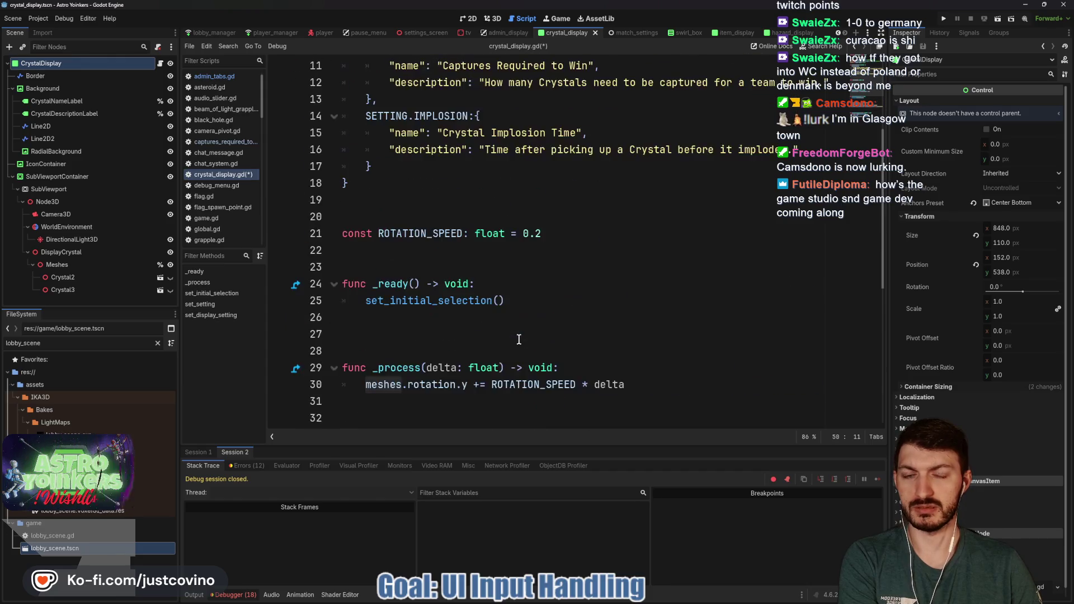
pyautogui.click(102, 263)
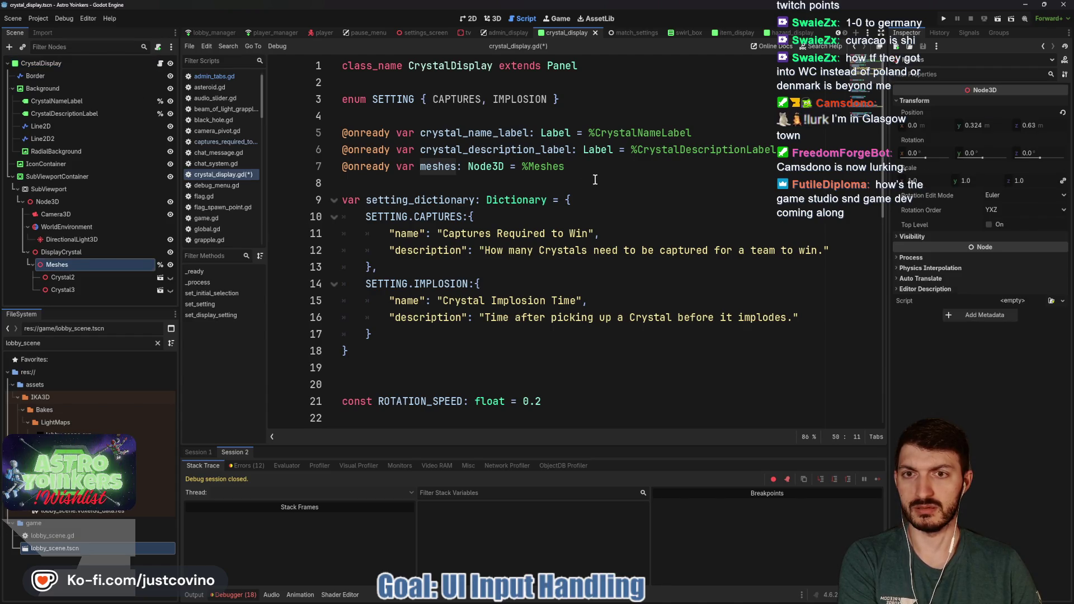
pyautogui.click(576, 166)
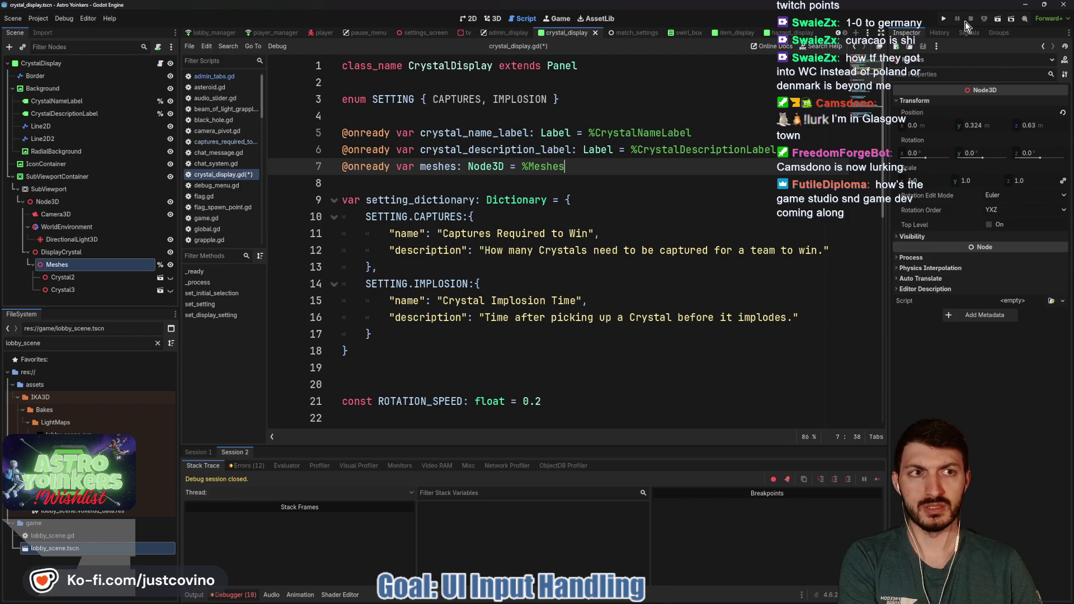
# Run the game with F5 and create a hosted lobby.
pyautogui.press('F5')
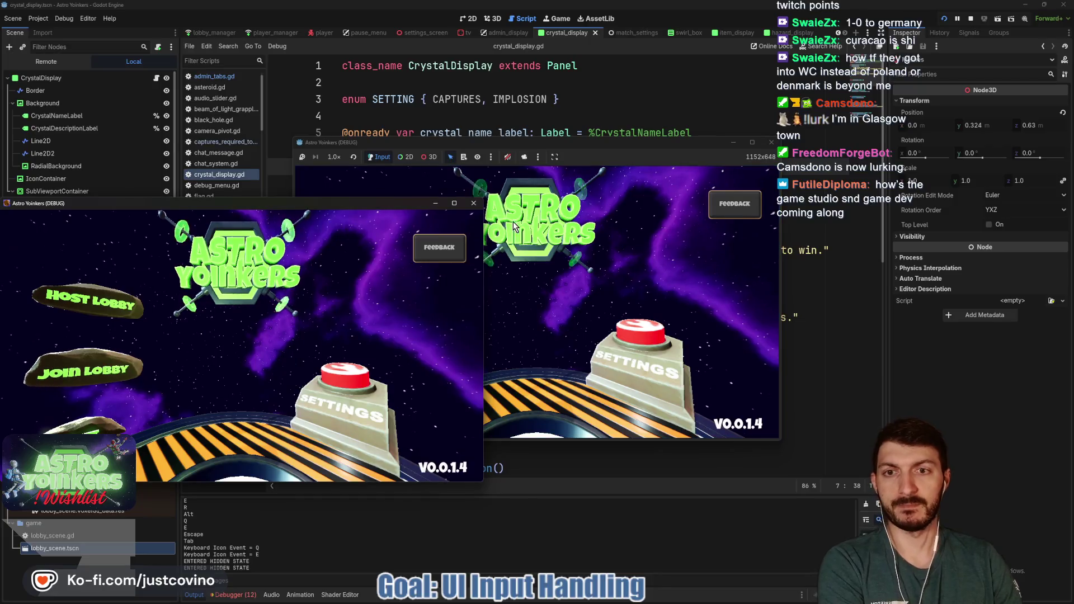
pyautogui.click(473, 208)
pyautogui.click(404, 271)
pyautogui.click(541, 260)
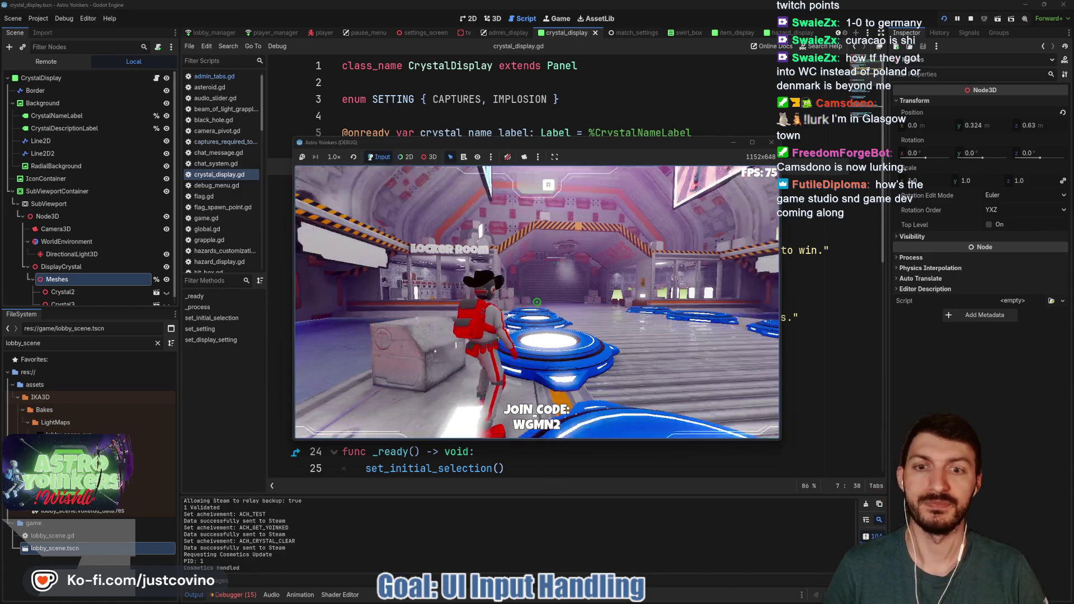
# Walk to the display, open Customize, and switch through the Hazards and Crystals tabs.
pyautogui.press('w')
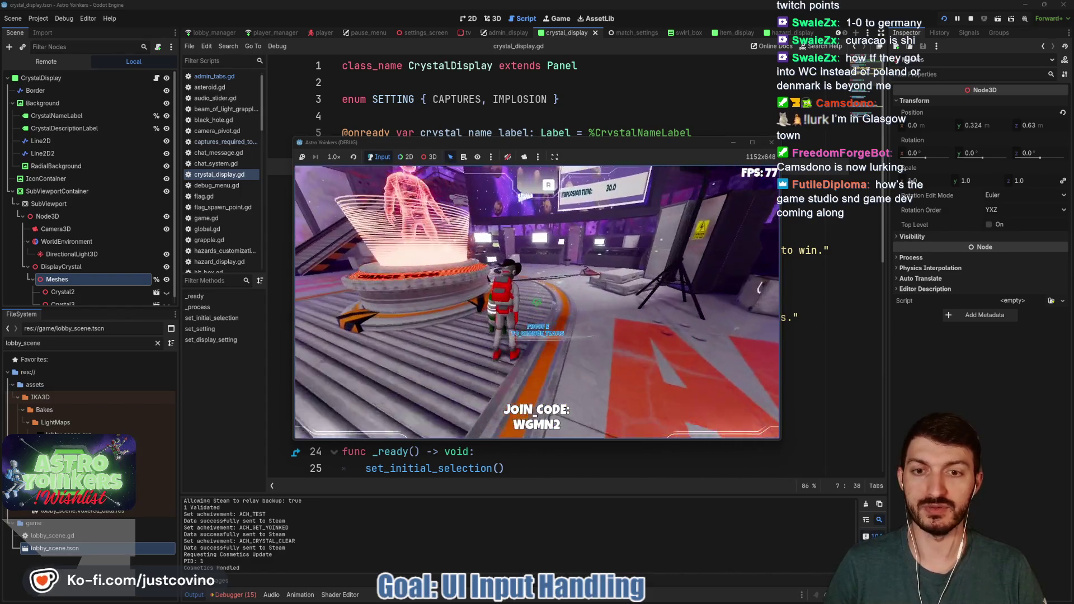
pyautogui.press('w')
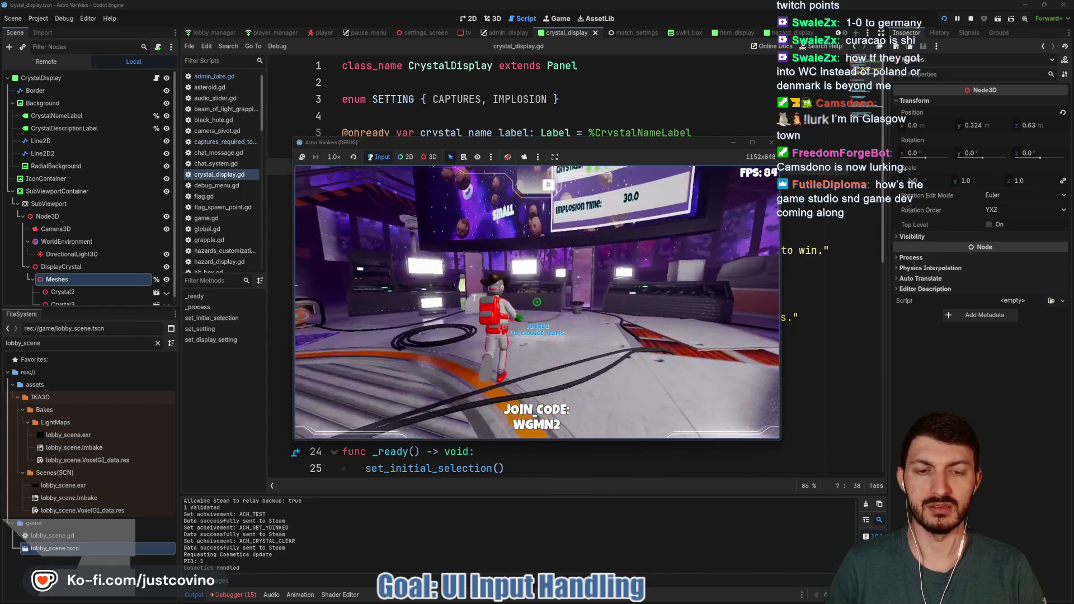
pyautogui.press('w')
pyautogui.press('e')
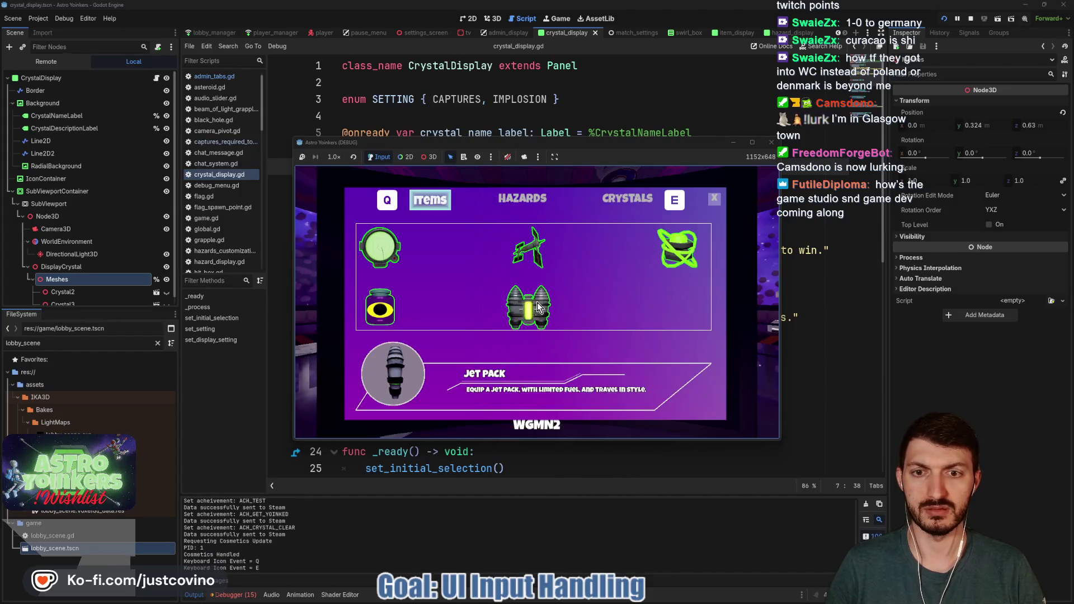
pyautogui.click(674, 200)
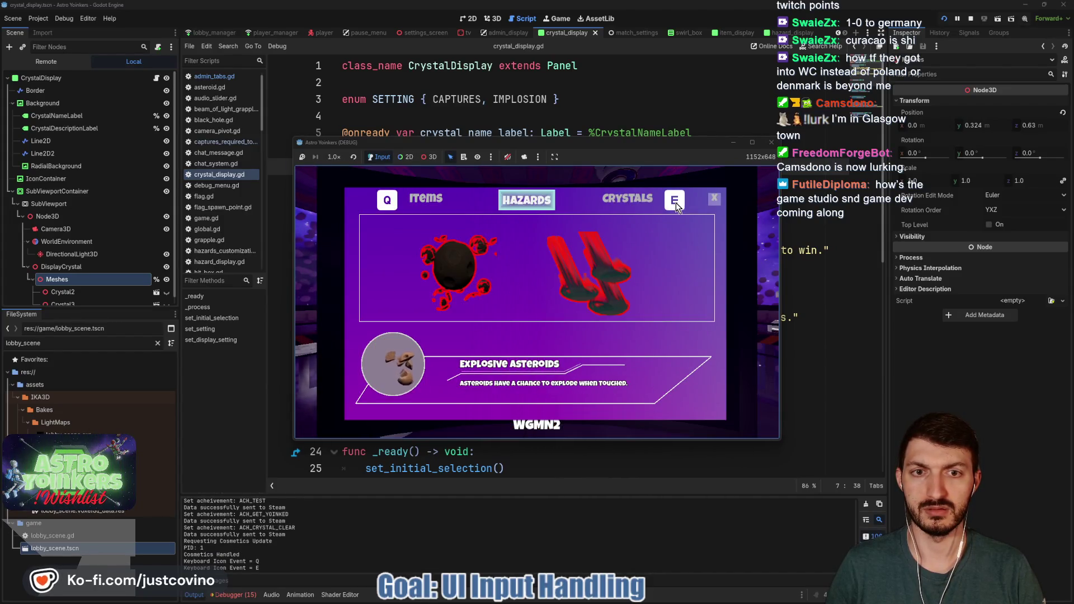
pyautogui.click(675, 200)
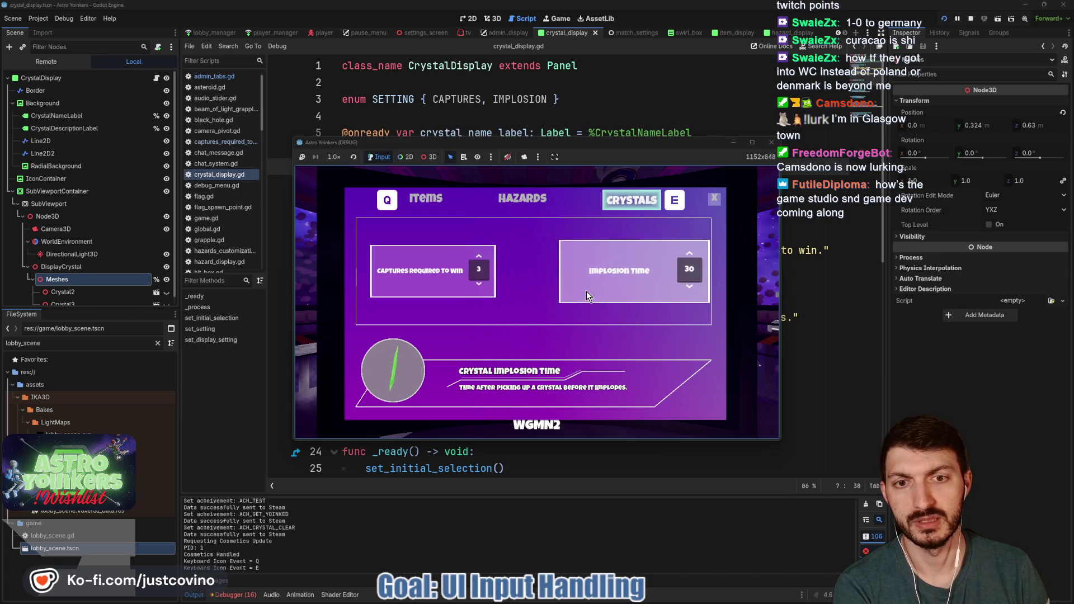
# Reopen Customize, select Captures Required to Win, and cycle the tabs with Q.
pyautogui.click(714, 198)
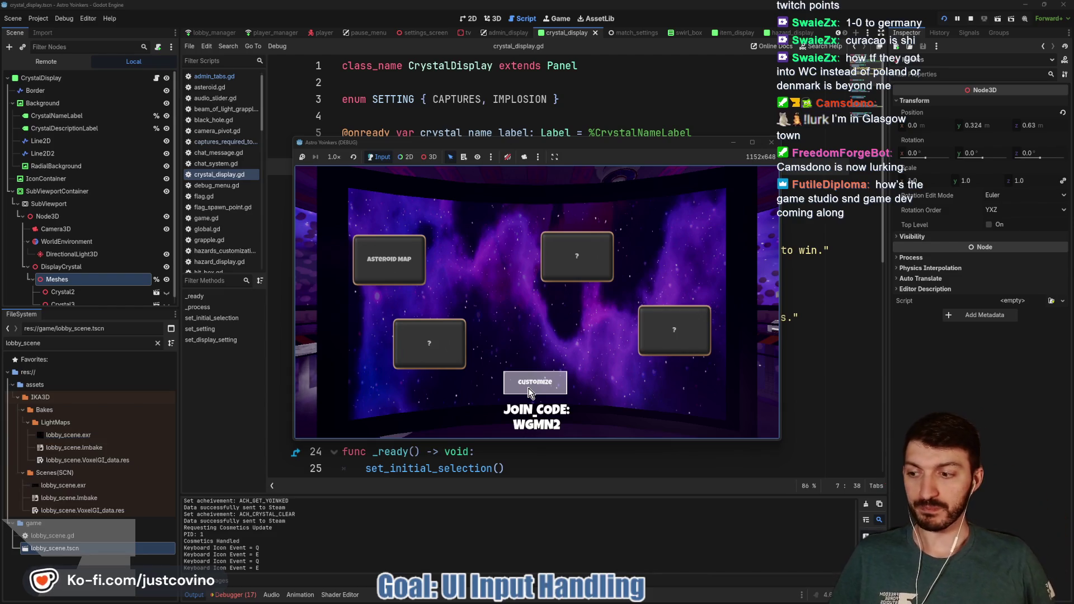
pyautogui.click(530, 389)
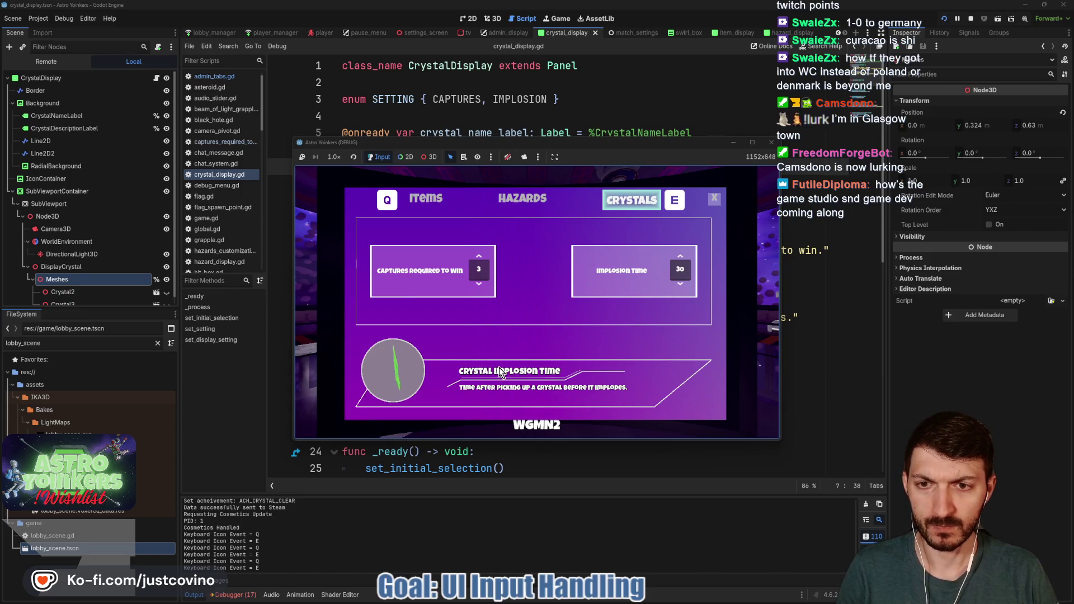
pyautogui.click(470, 258)
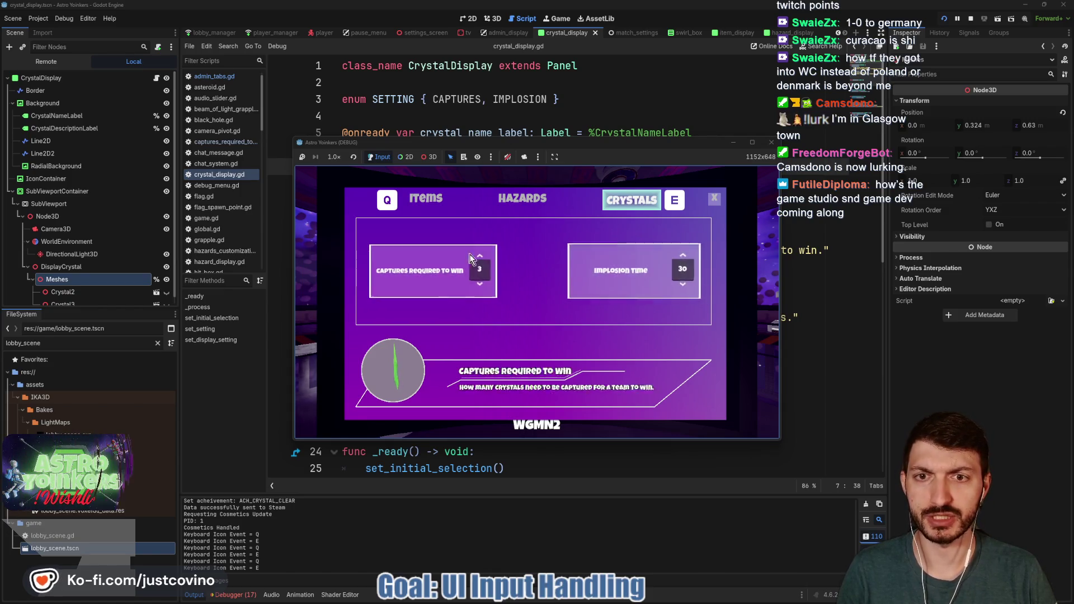
pyautogui.click(523, 200)
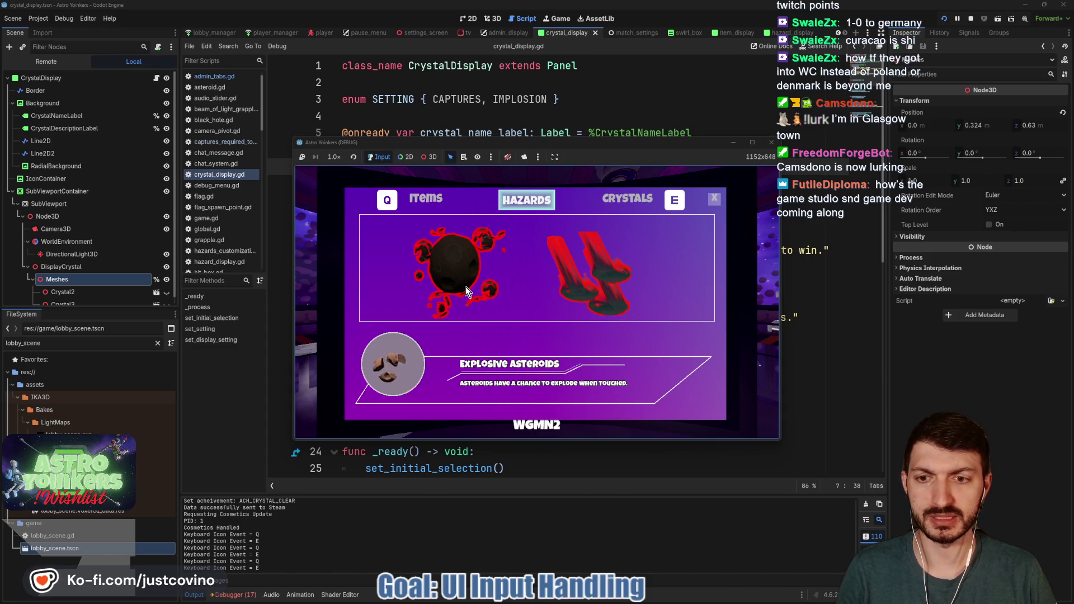
pyautogui.press('q')
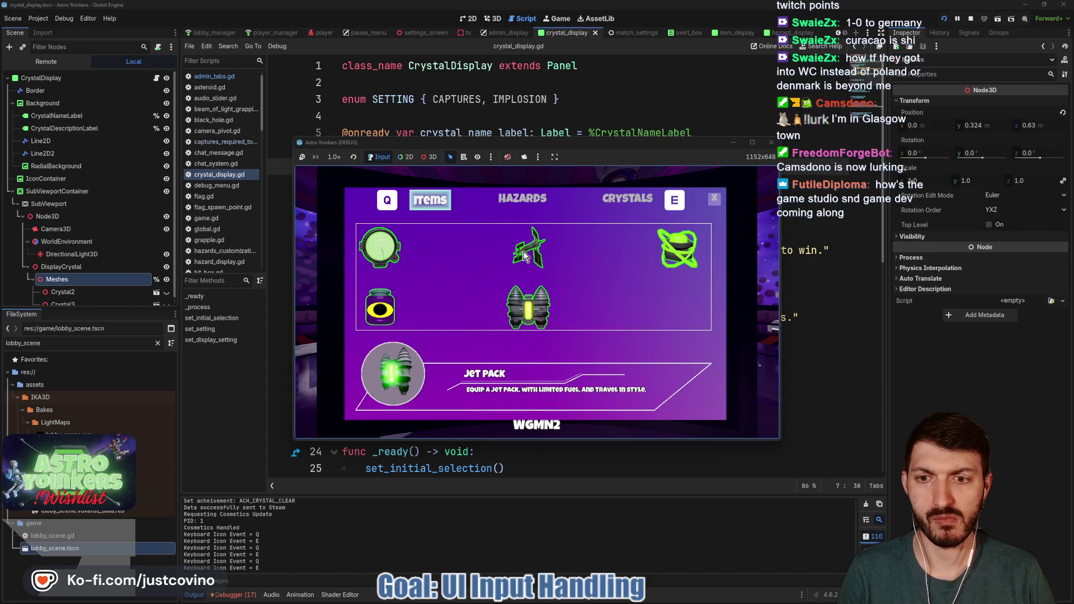
pyautogui.press('q')
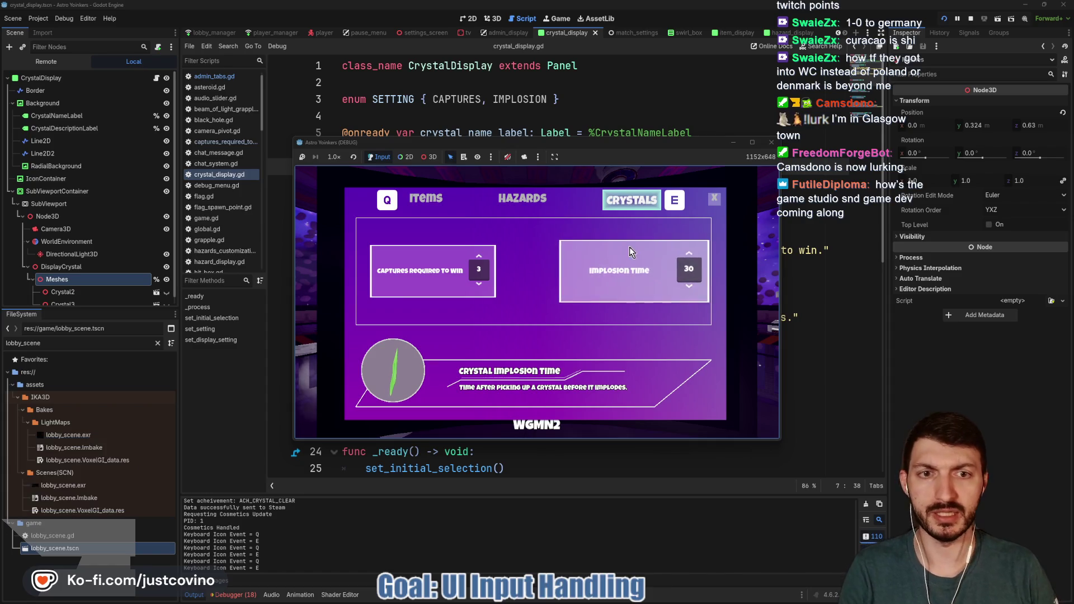
# View the Pulsar Emitter details on the Items tab, then stop the game.
pyautogui.click(435, 215)
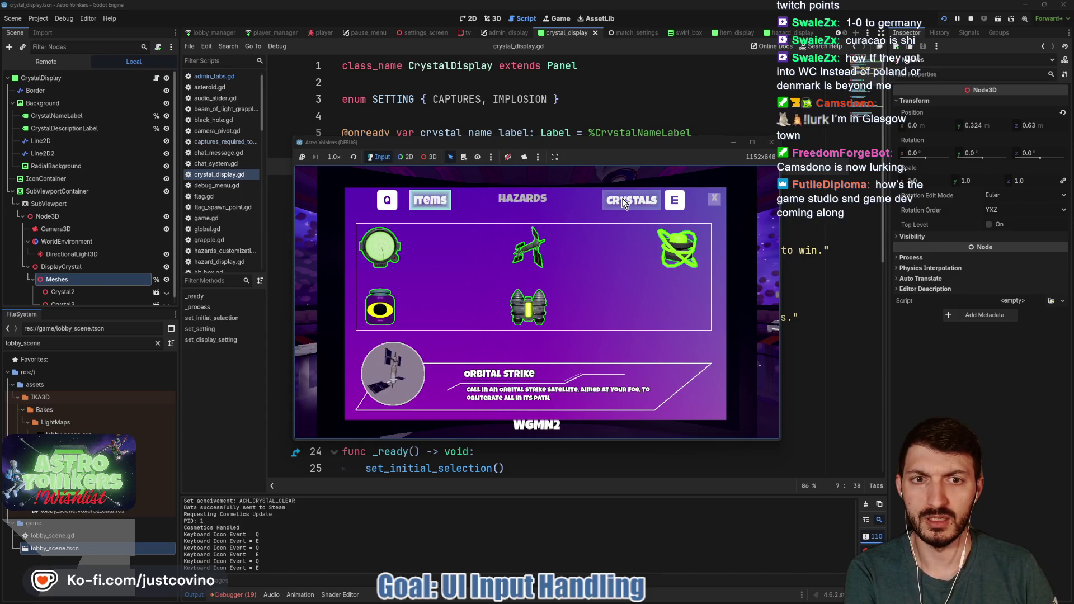
pyautogui.press('Right')
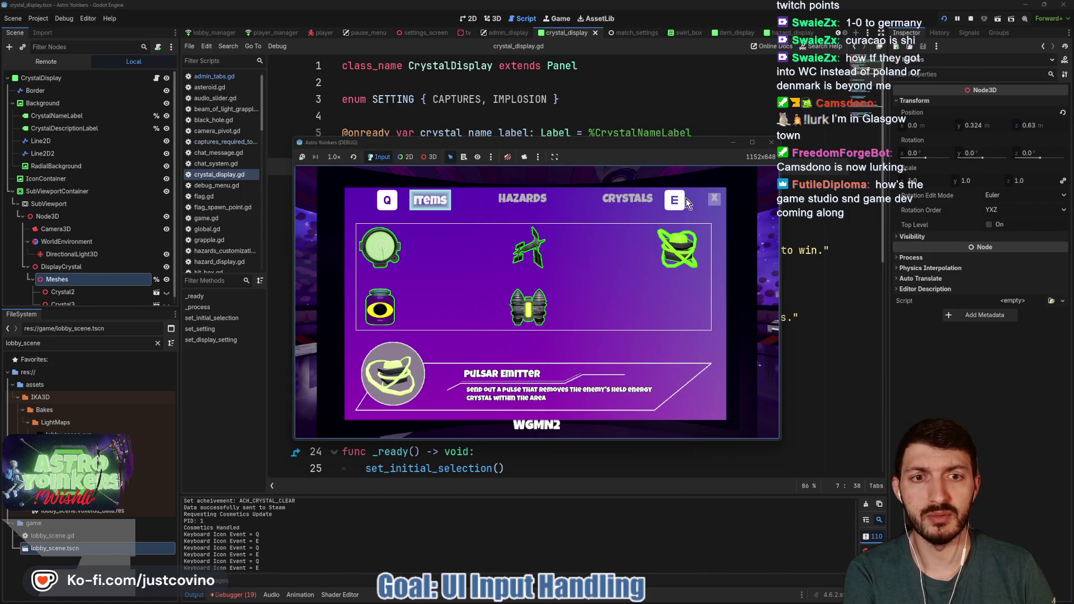
pyautogui.click(969, 20)
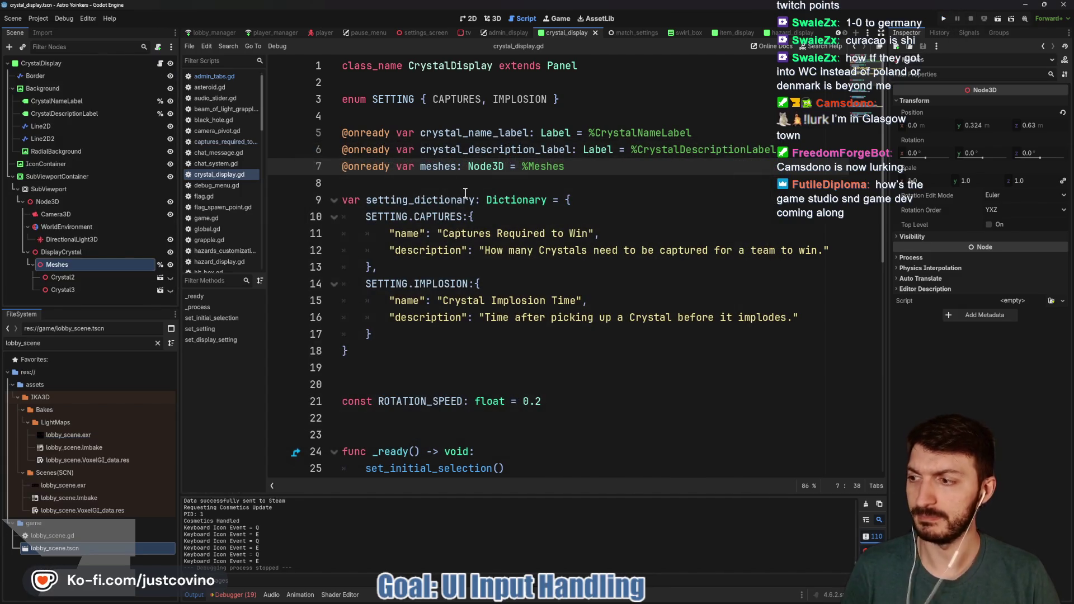
# Open admin_display, expand AdminTabs to list its tab bars, and view it on the 2D canvas.
pyautogui.click(464, 195)
pyautogui.click(461, 187)
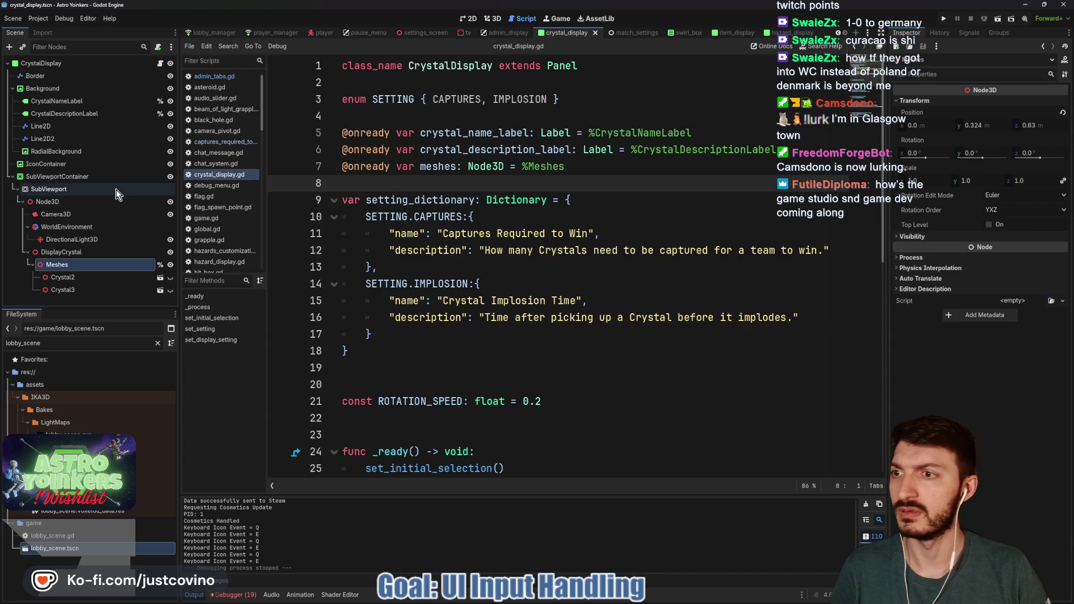
pyautogui.click(498, 32)
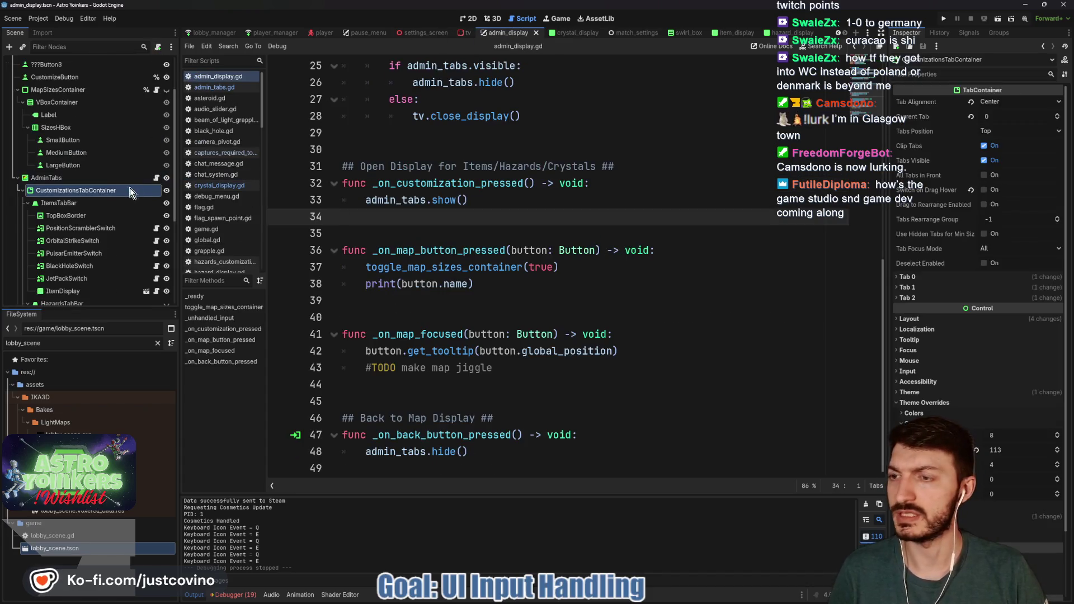
pyautogui.click(17, 177)
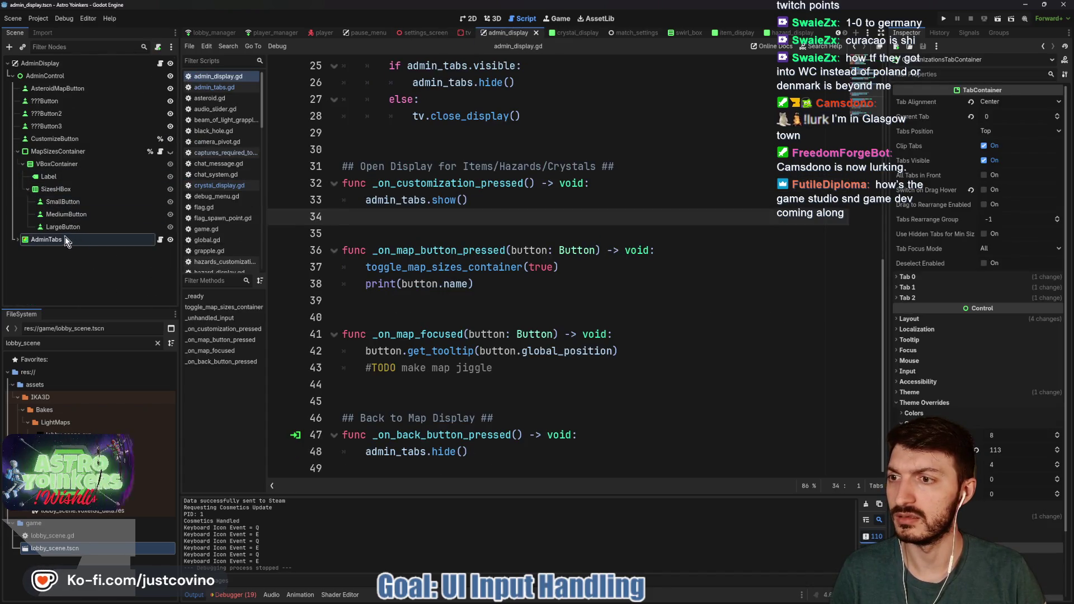
pyautogui.click(17, 152)
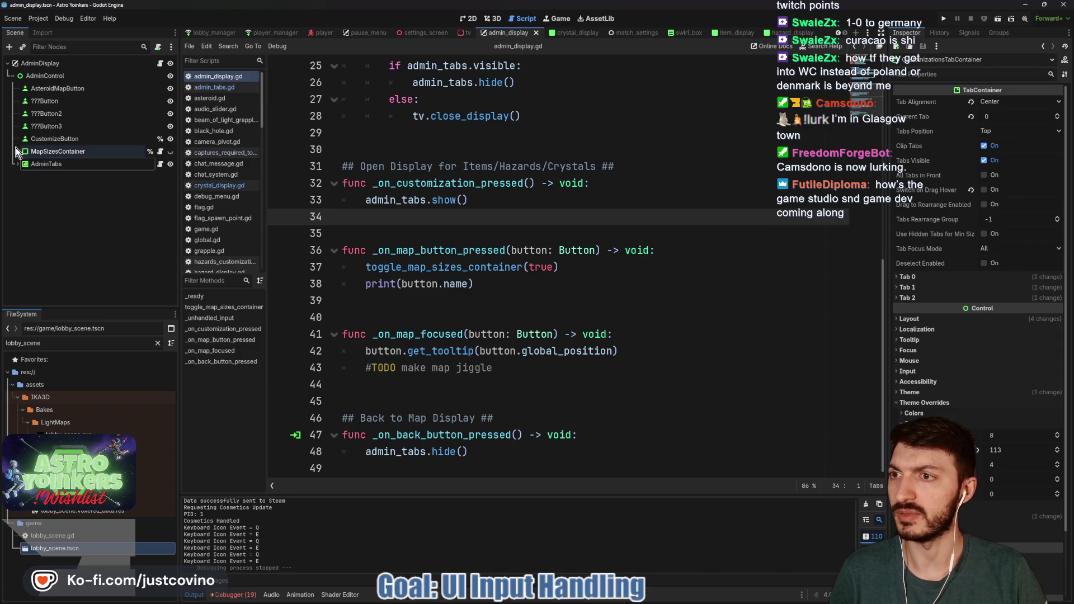
pyautogui.click(17, 164)
pyautogui.scroll(-5, 80, 216)
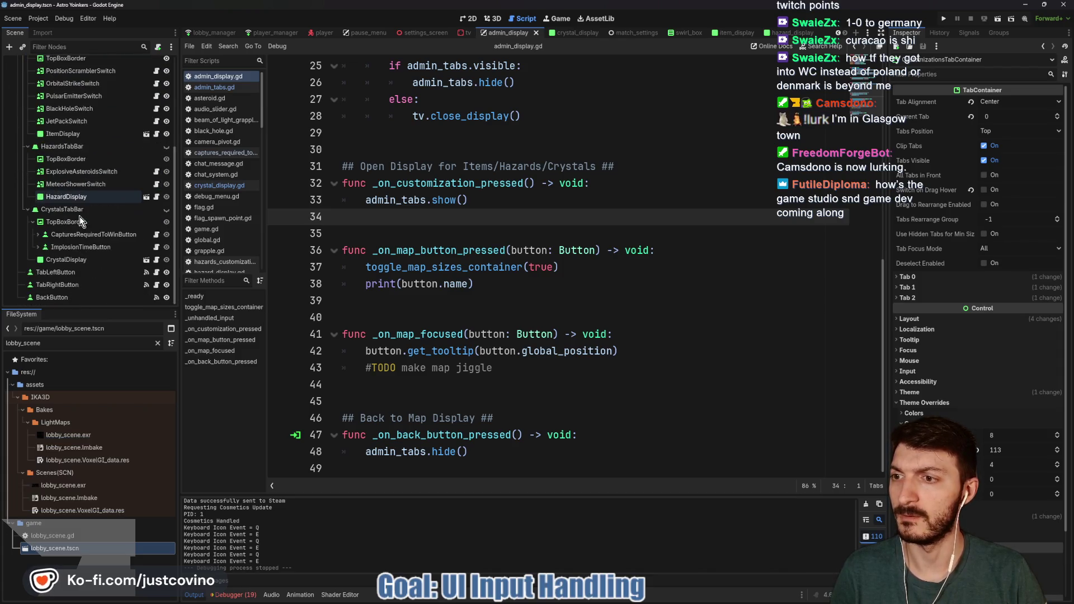
pyautogui.scroll(5, 84, 237)
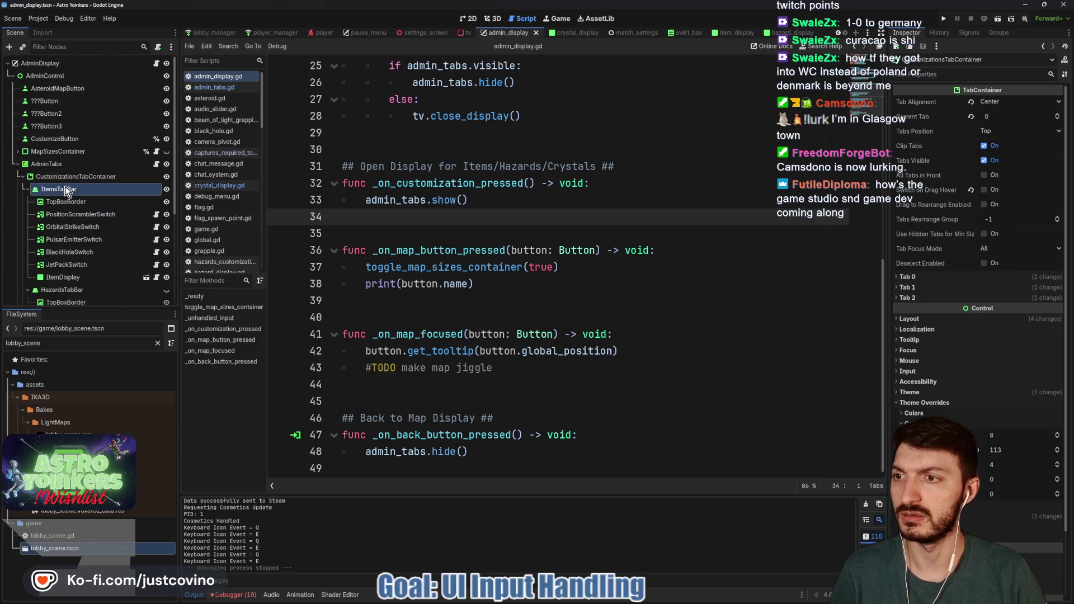
pyautogui.click(468, 19)
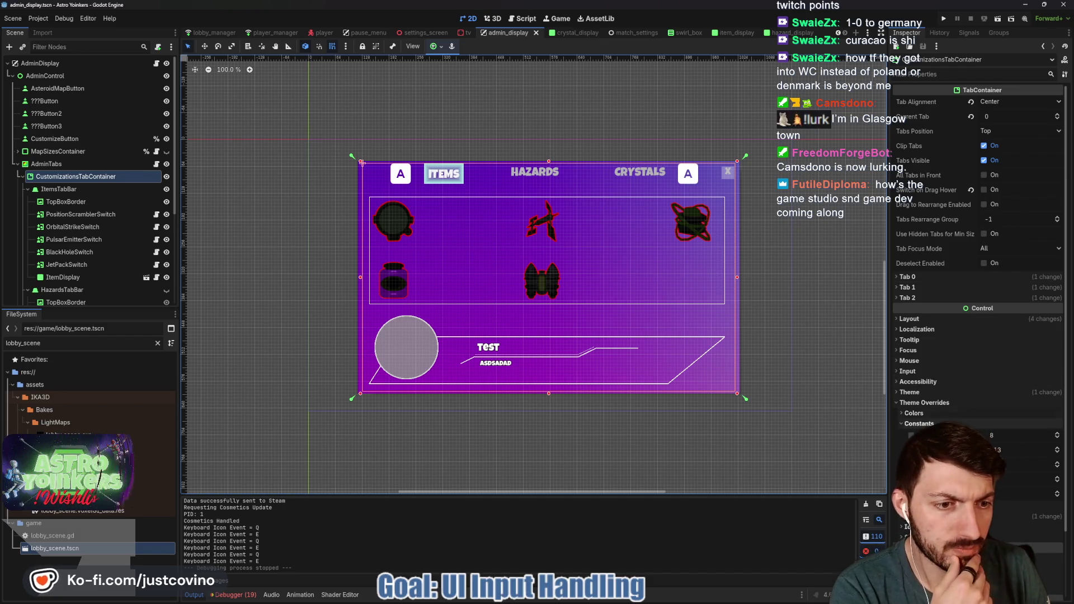
# Increase tab_separation, move TabRightButton to about (763, -3), and save admin_display.
pyautogui.moveTo(1020, 454)
pyautogui.mouseDown()
pyautogui.moveTo(1063, 454)
pyautogui.moveTo(1029, 450)
pyautogui.mouseUp()
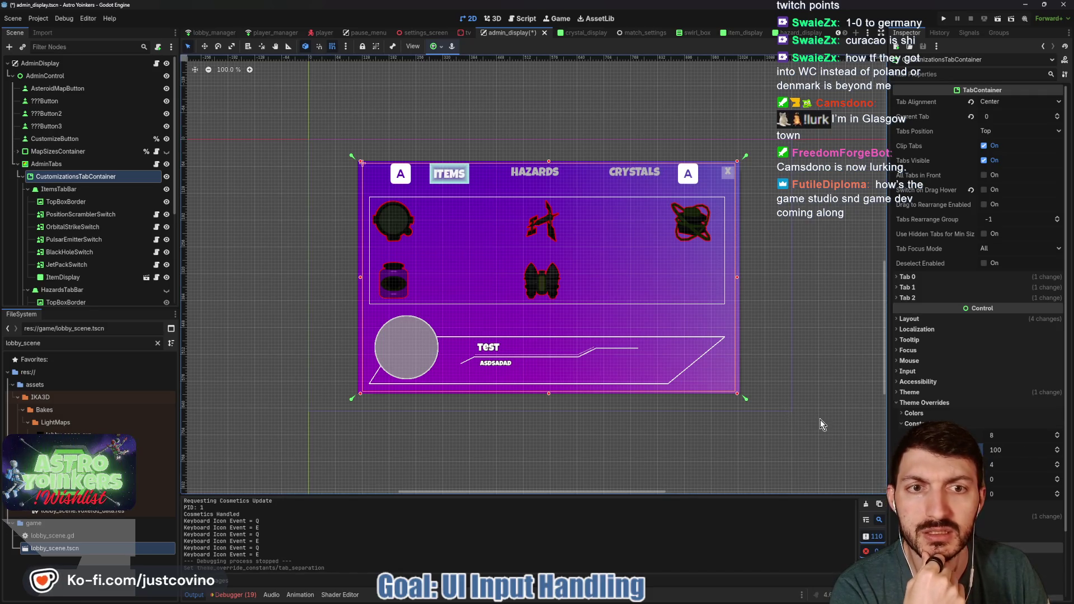
pyautogui.scroll(-5, 70, 288)
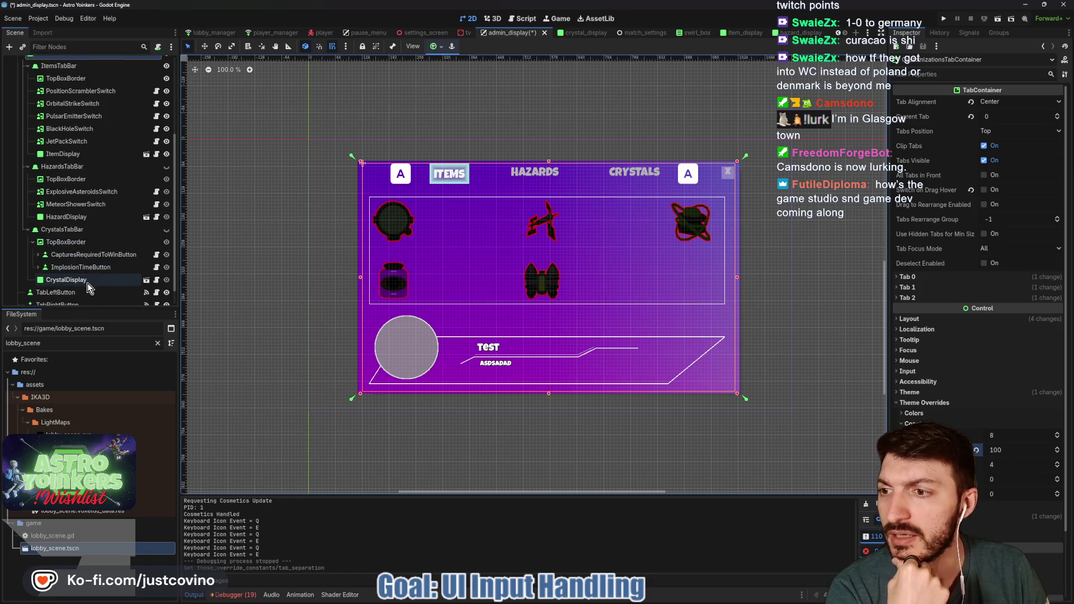
pyautogui.click(78, 285)
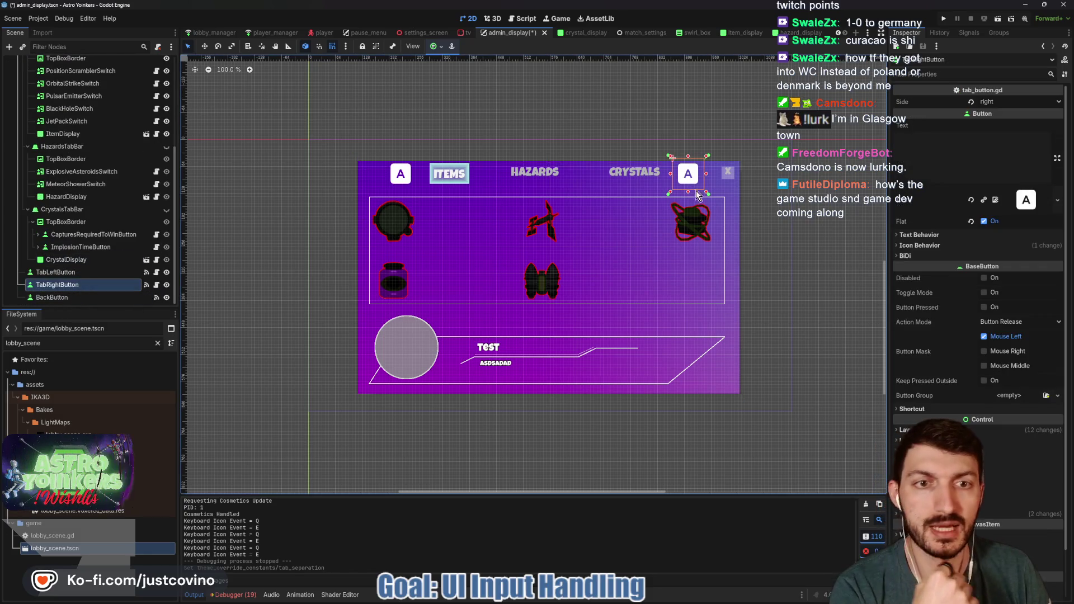
pyautogui.press('w')
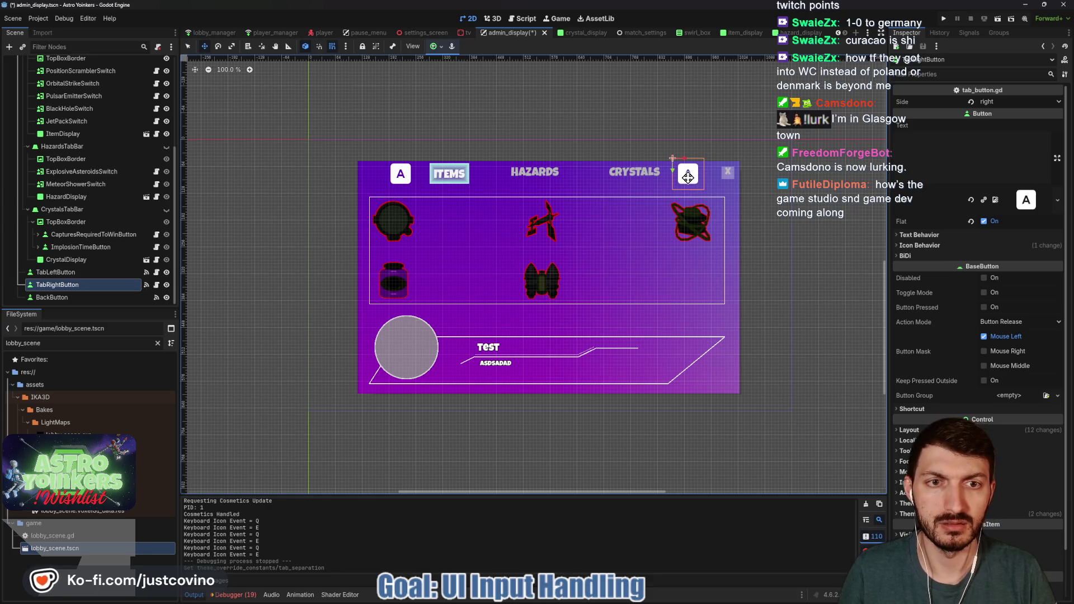
pyautogui.moveTo(688, 177); pyautogui.dragTo(690, 176)
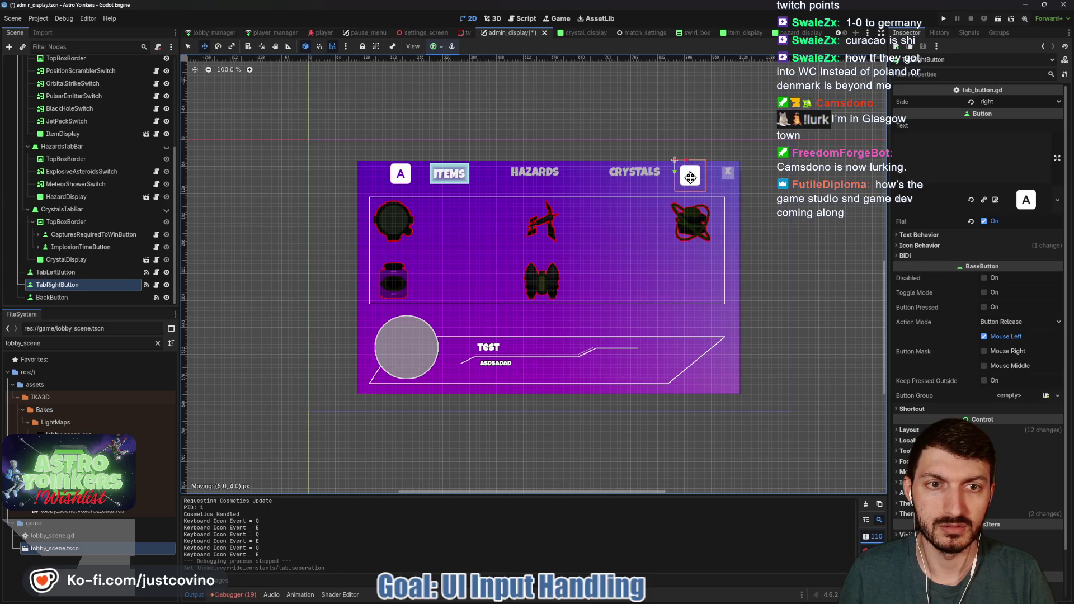
pyautogui.moveTo(690, 177); pyautogui.dragTo(689, 177)
pyautogui.scroll(6, 689, 180)
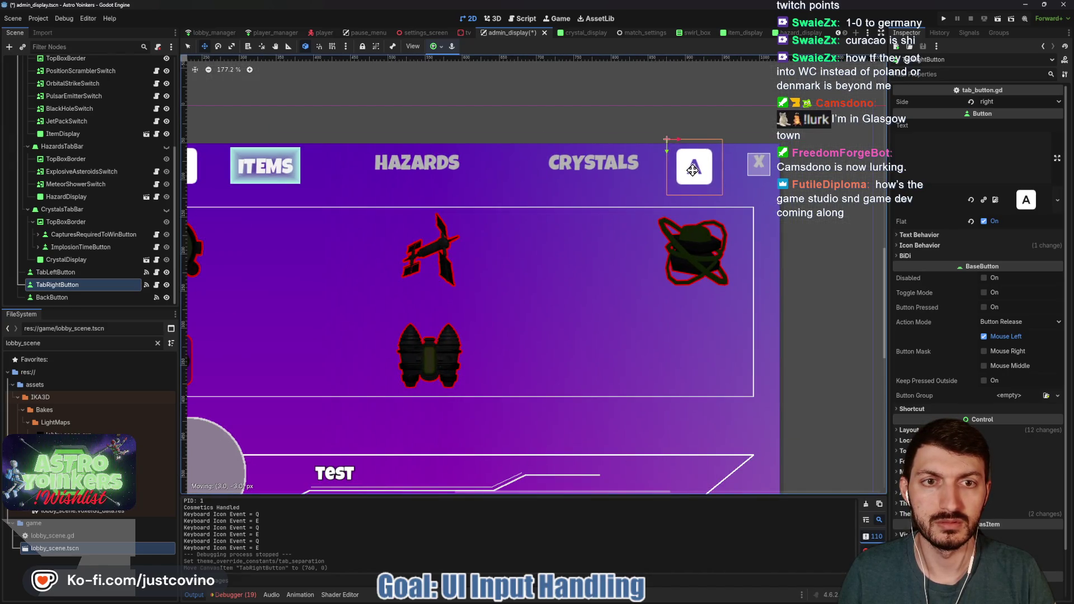
pyautogui.moveTo(692, 170); pyautogui.dragTo(692, 171)
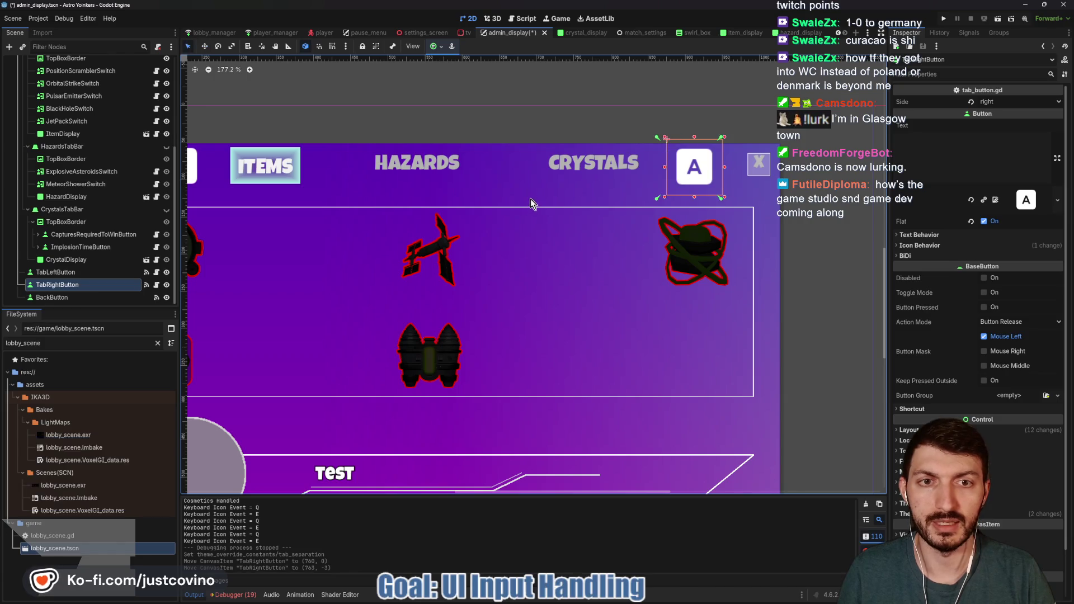
pyautogui.hscroll(-2, 600, 183)
pyautogui.hotkey('ctrl', 's')
pyautogui.scroll(-2, 589, 203)
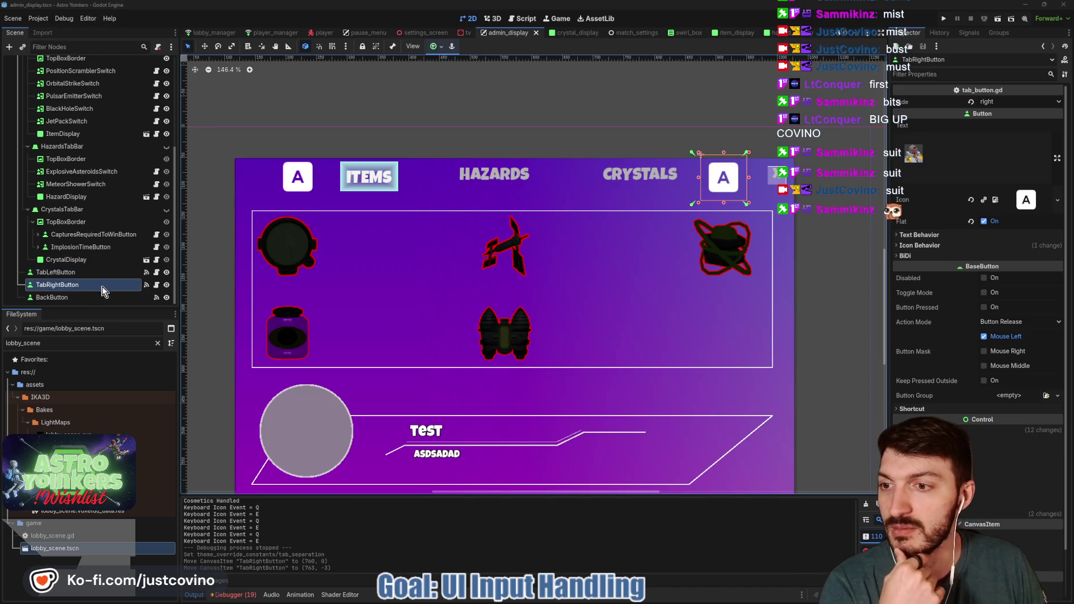
# Open the tab_button.gd script and place the caret on empty line 13.
pyautogui.click(157, 285)
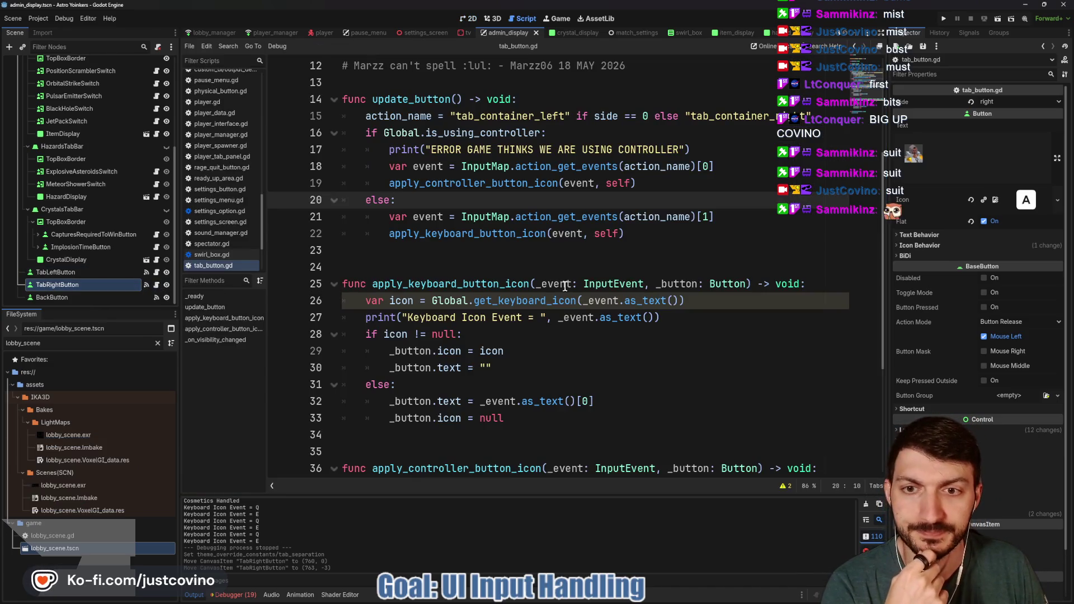
pyautogui.click(554, 259)
pyautogui.scroll(4, 557, 262)
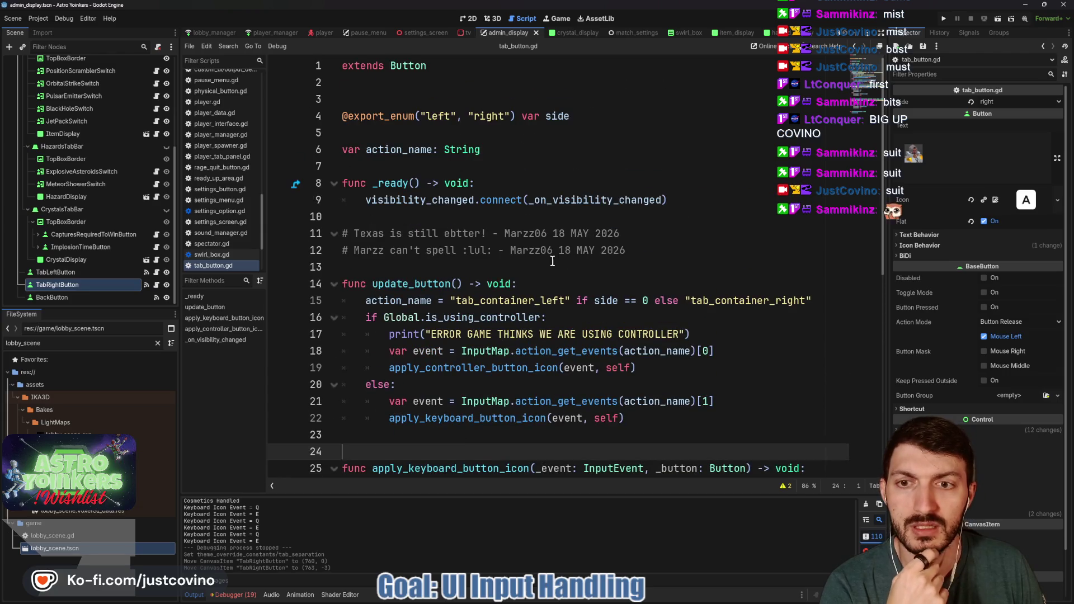
pyautogui.click(454, 266)
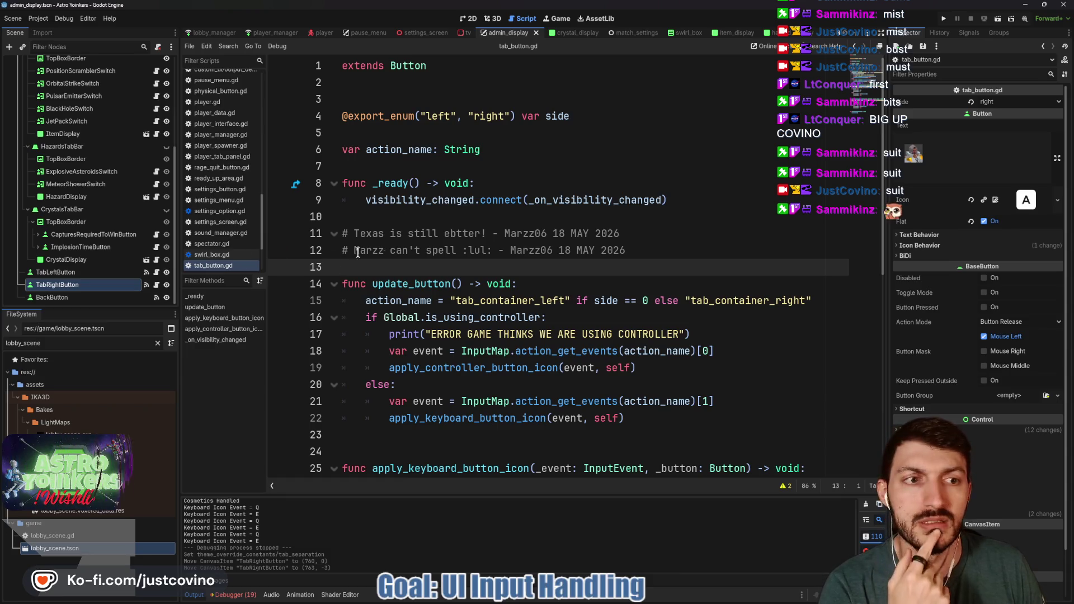
# Show TabLeftButton's Layout > Transform properties with its 75×75 size, then return to 2D.
pyautogui.click(75, 272)
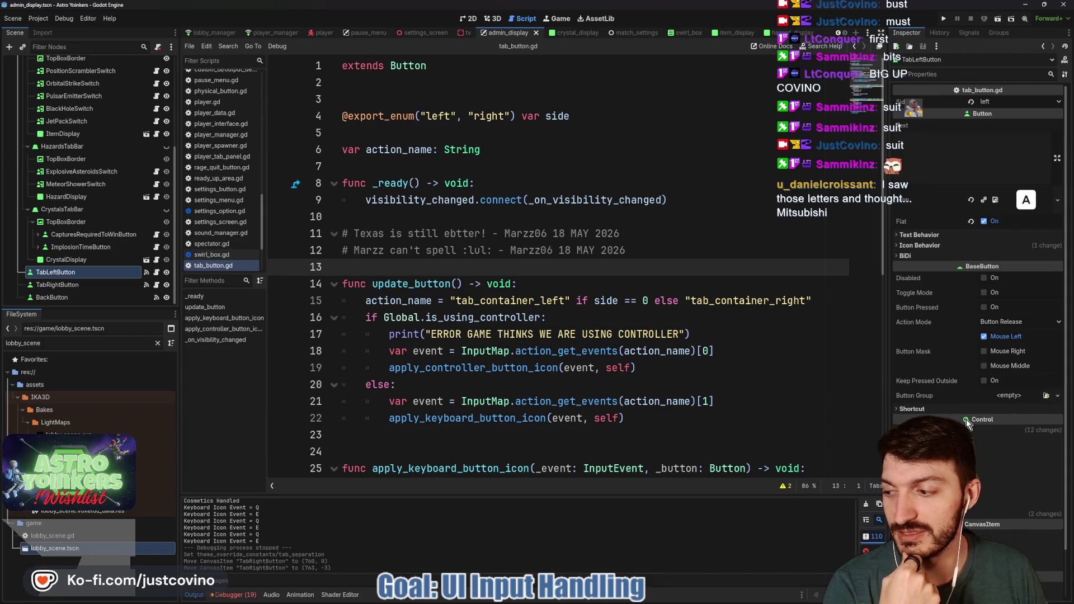
pyautogui.scroll(-2, 987, 401)
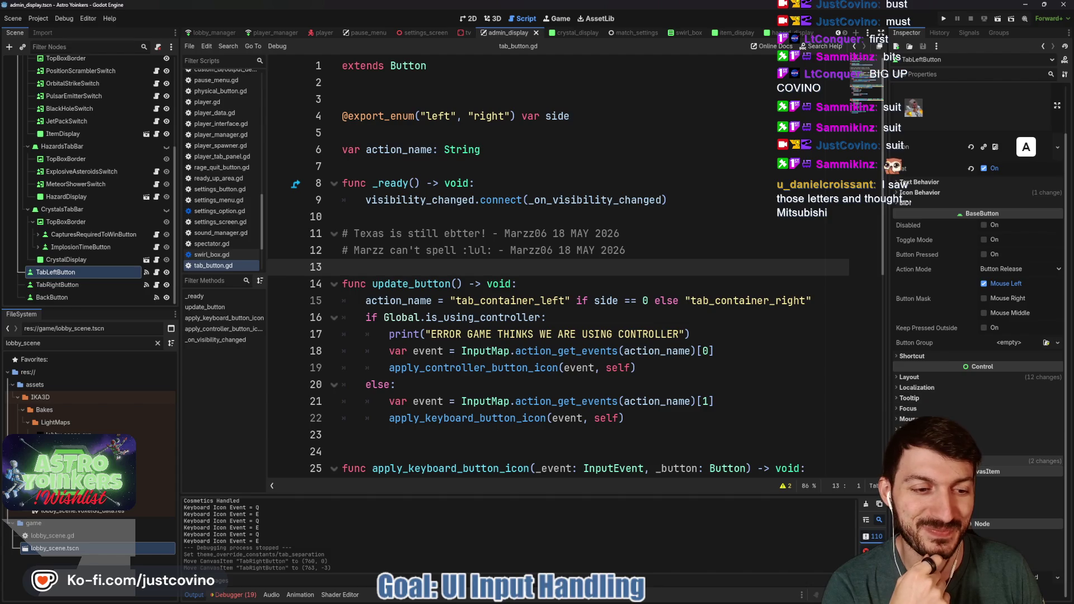
pyautogui.click(909, 377)
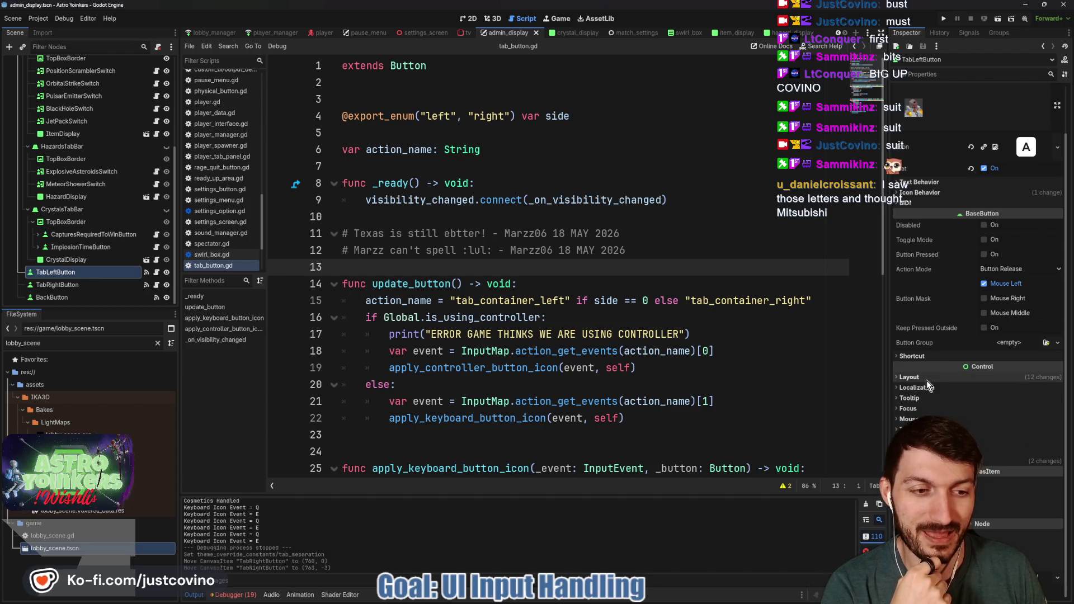
pyautogui.scroll(-2, 951, 335)
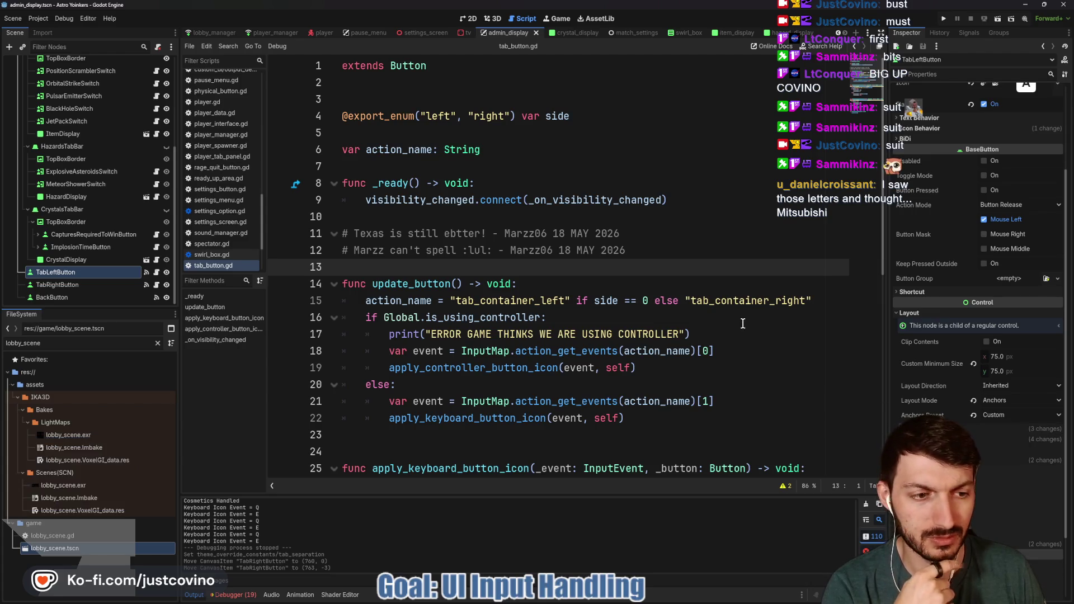
pyautogui.click(923, 460)
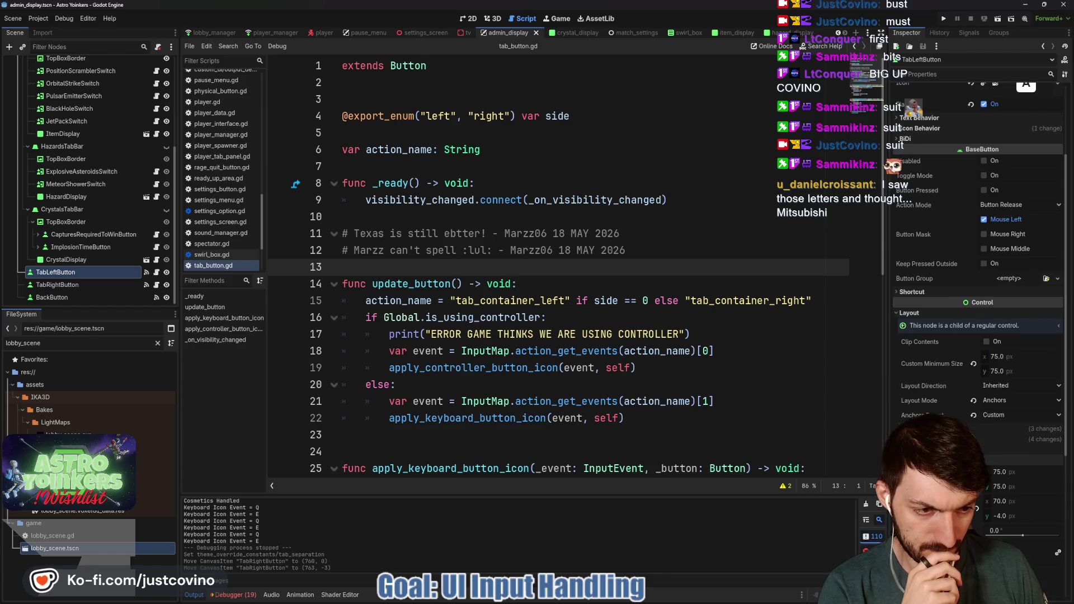
pyautogui.scroll(-7, 1016, 363)
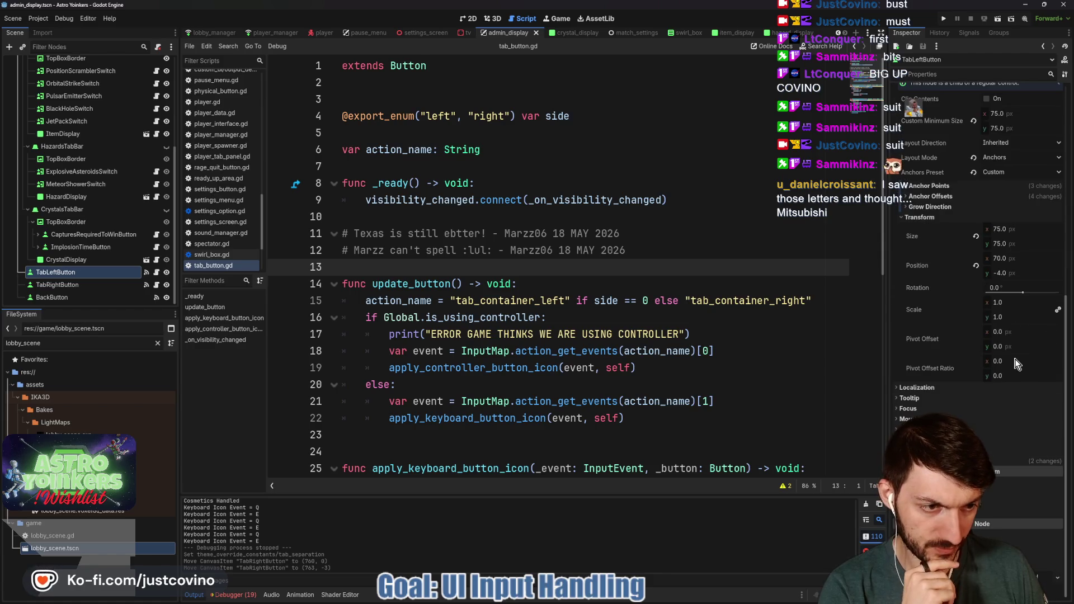
pyautogui.click(466, 19)
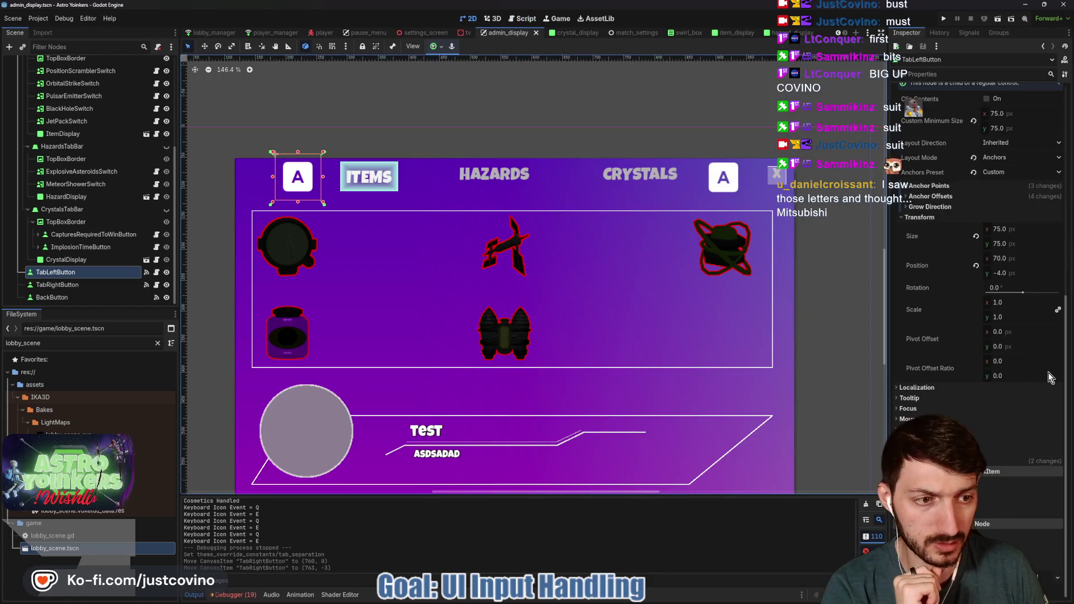
# Set TabLeftButton's pivot offset to 75/2 (37) on x and y and save.
pyautogui.click(1005, 332)
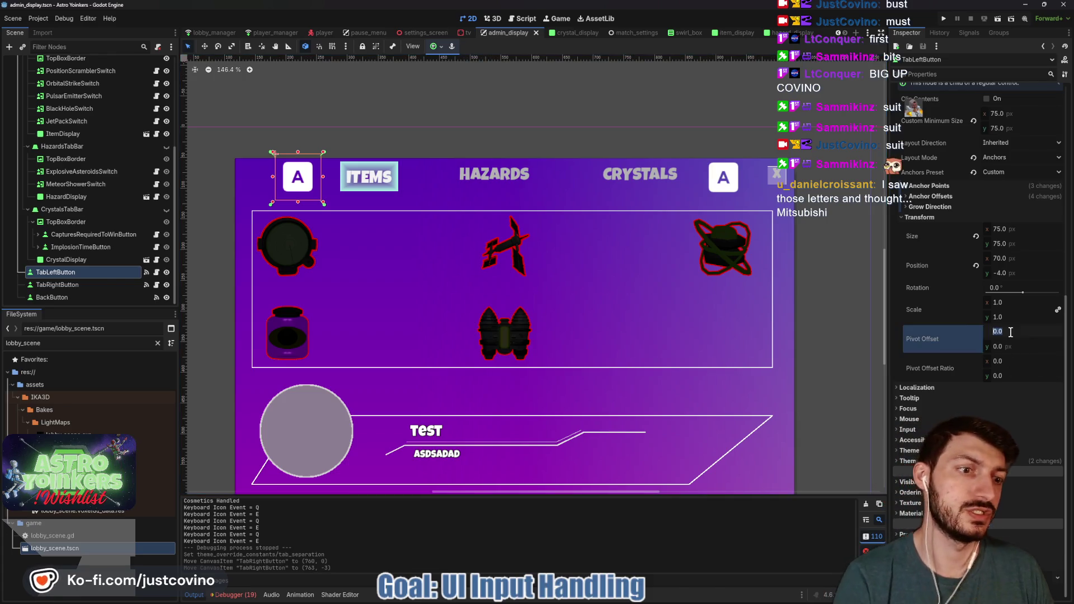
pyautogui.write('75/2')
pyautogui.press('Return')
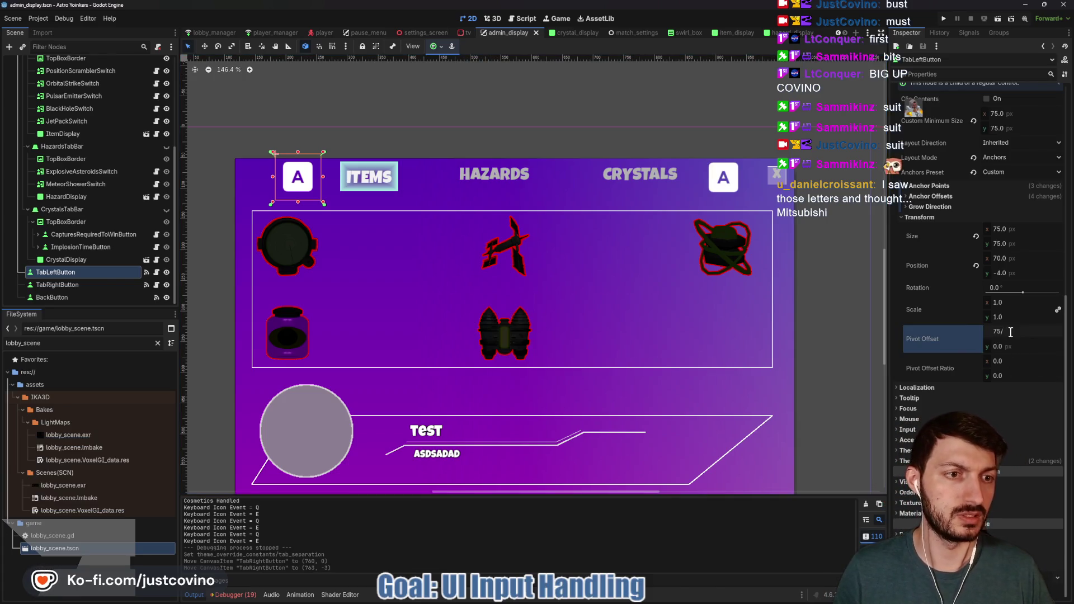
pyautogui.click(1010, 346)
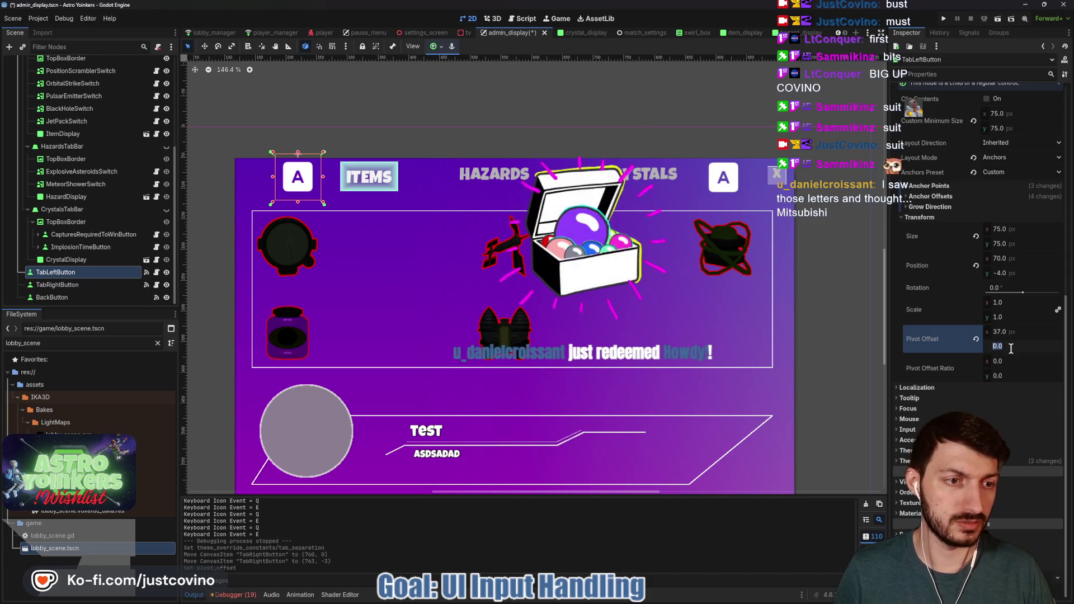
pyautogui.write('75/2')
pyautogui.press('Return')
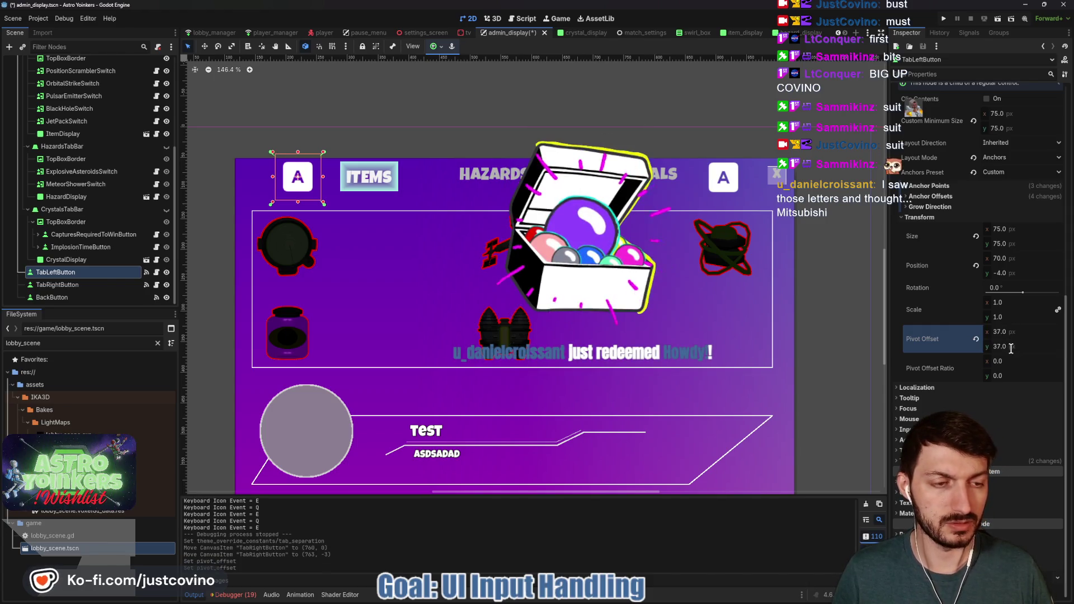
pyautogui.hotkey('ctrl', 's')
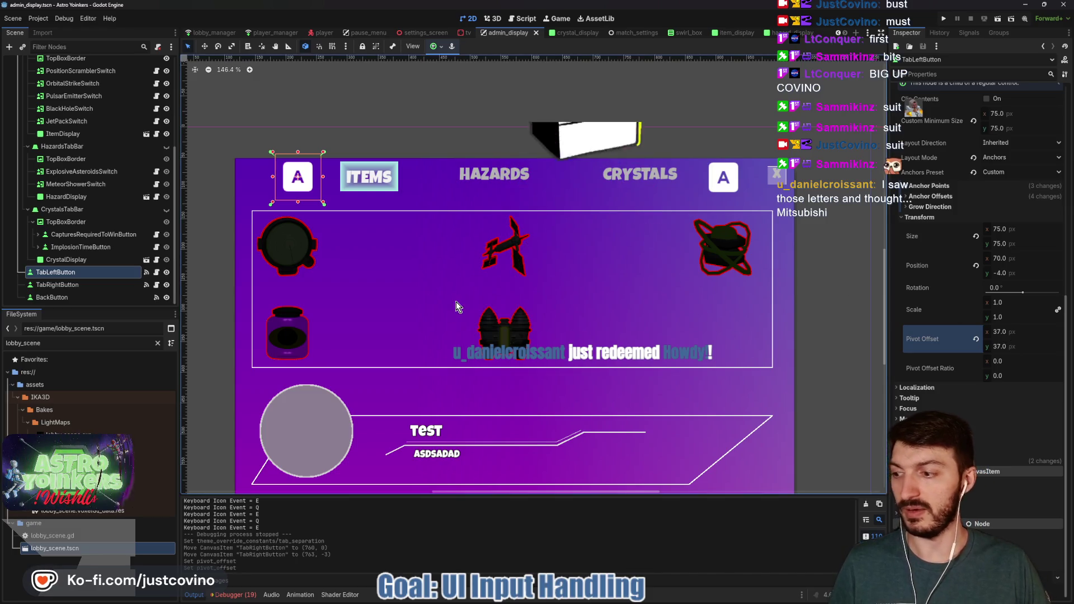
# Give TabRightButton the same centred pivot offset of 37, 37 and save again.
pyautogui.click(136, 283)
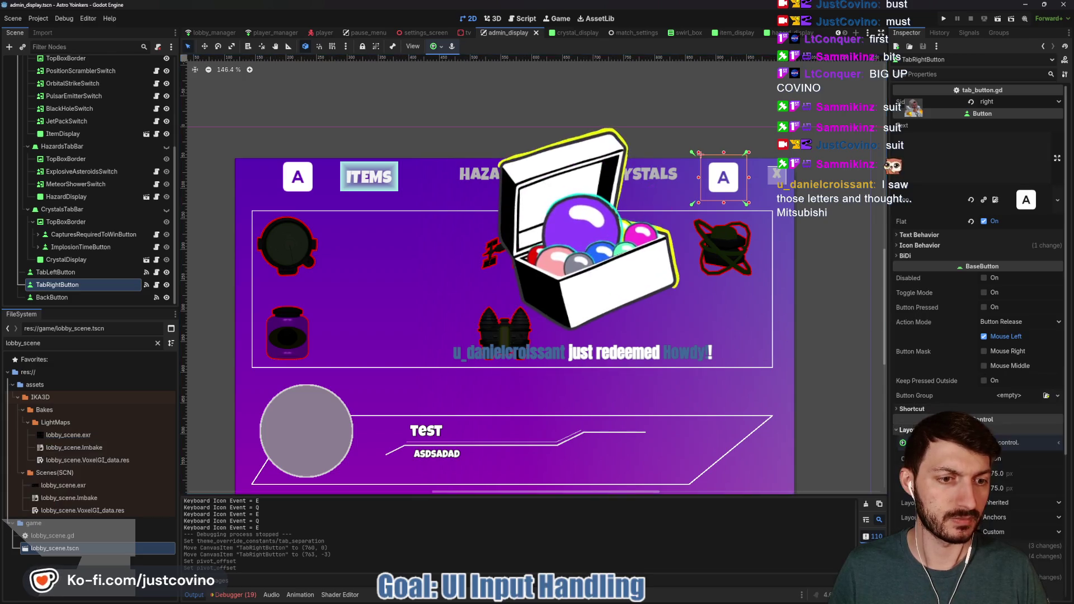
pyautogui.click(917, 360)
pyautogui.scroll(-3, 931, 343)
pyautogui.click(918, 377)
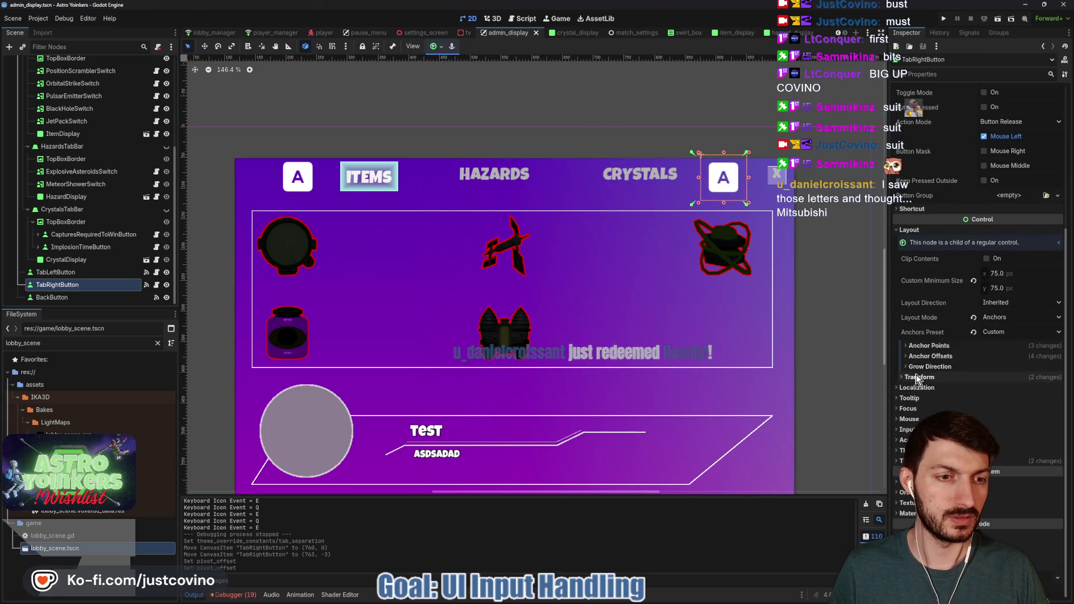
pyautogui.scroll(-3, 1045, 326)
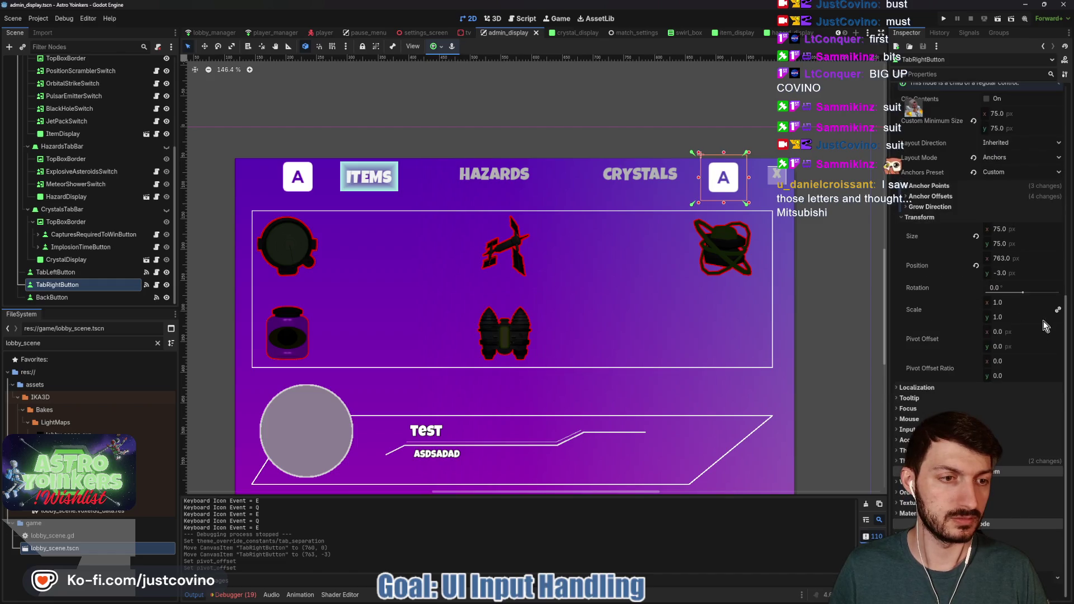
pyautogui.click(1005, 332)
pyautogui.write('75/')
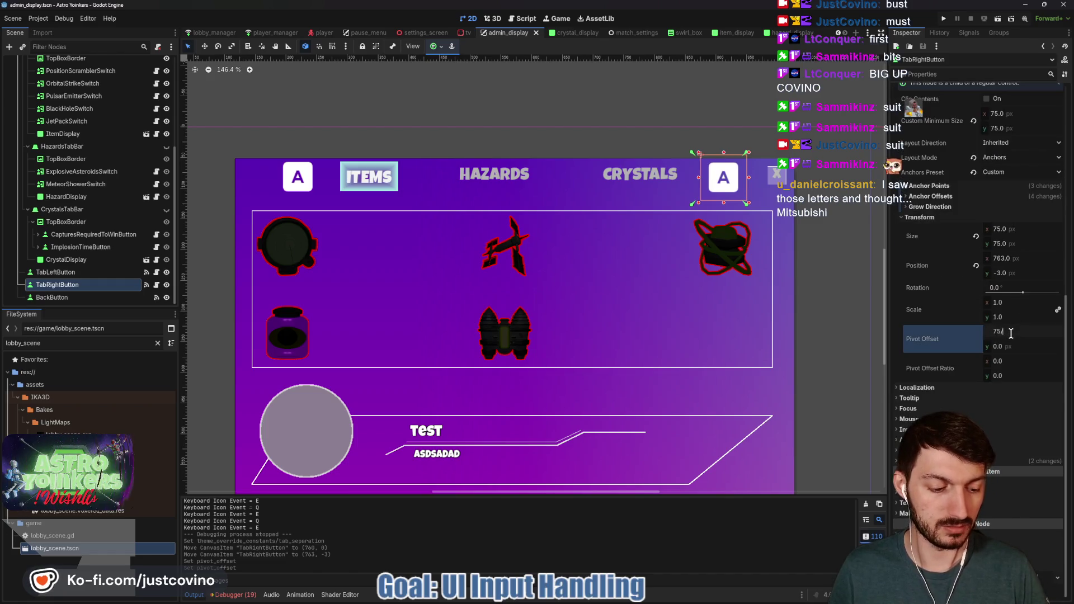
pyautogui.write('2')
pyautogui.press('Tab')
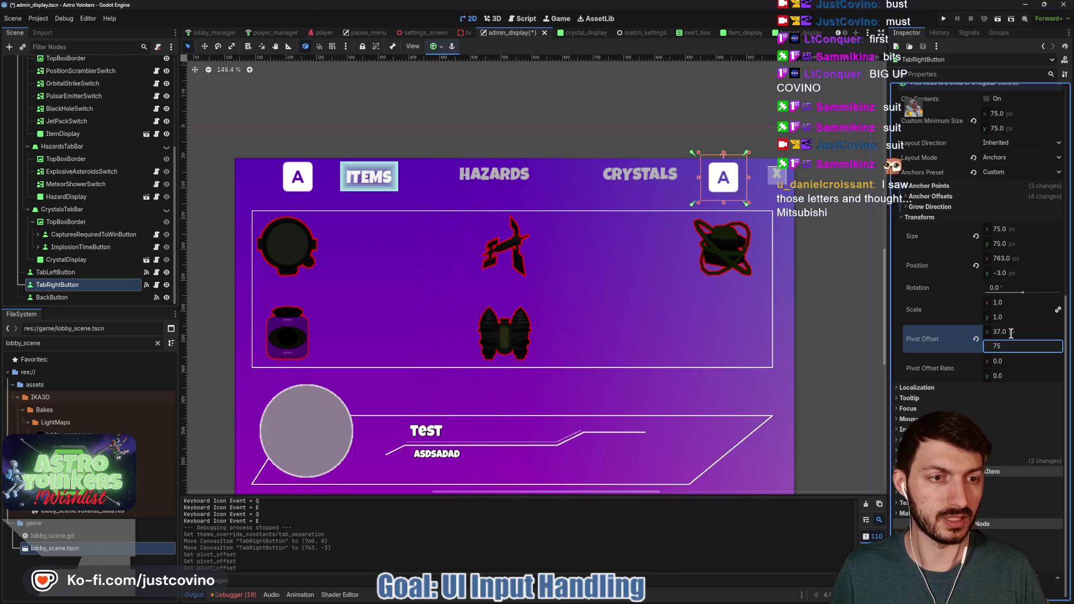
pyautogui.write('/2')
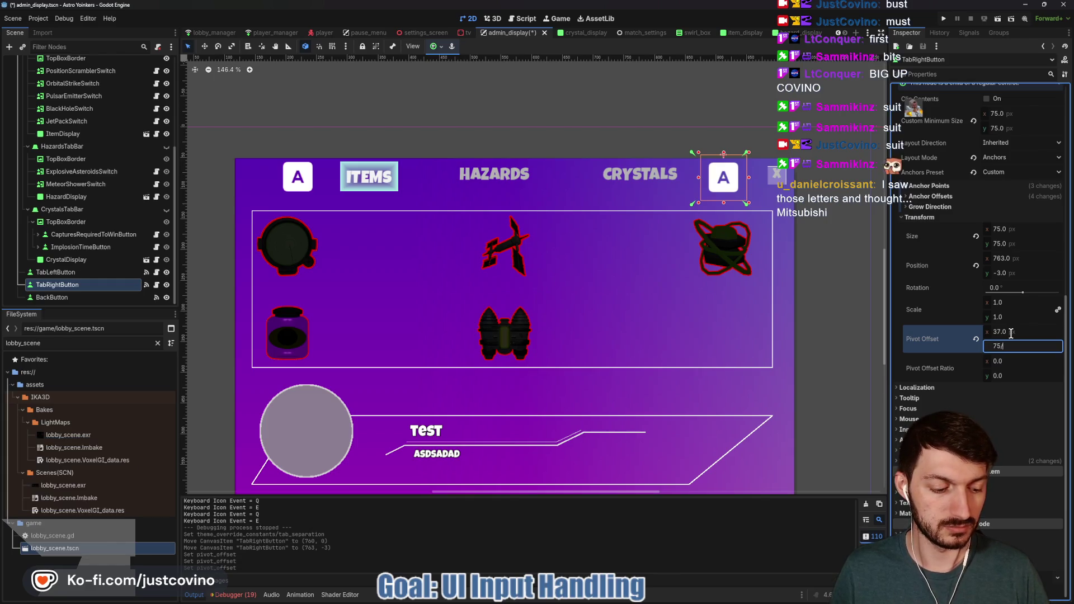
pyautogui.press('Return')
pyautogui.hotkey('ctrl', 's')
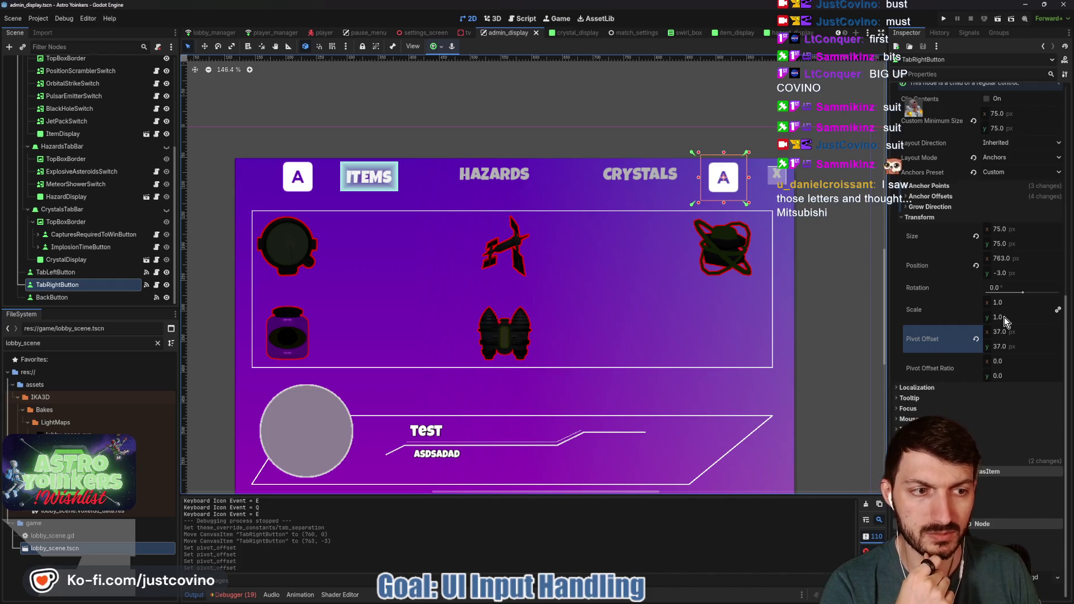
# Drag TabRightButton's Scale up and down to preview centred scaling, then revert to 1.0.
pyautogui.moveTo(1003, 302); pyautogui.dragTo(1035, 301)
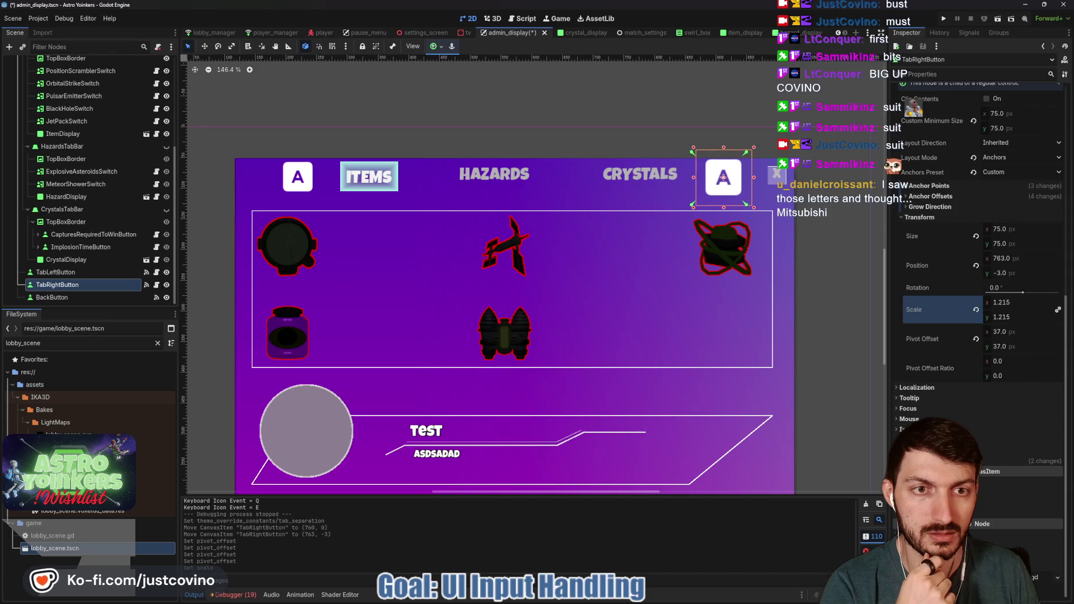
pyautogui.moveTo(1046, 302)
pyautogui.mouseDown()
pyautogui.moveTo(934, 302)
pyautogui.moveTo(1004, 302)
pyautogui.mouseUp()
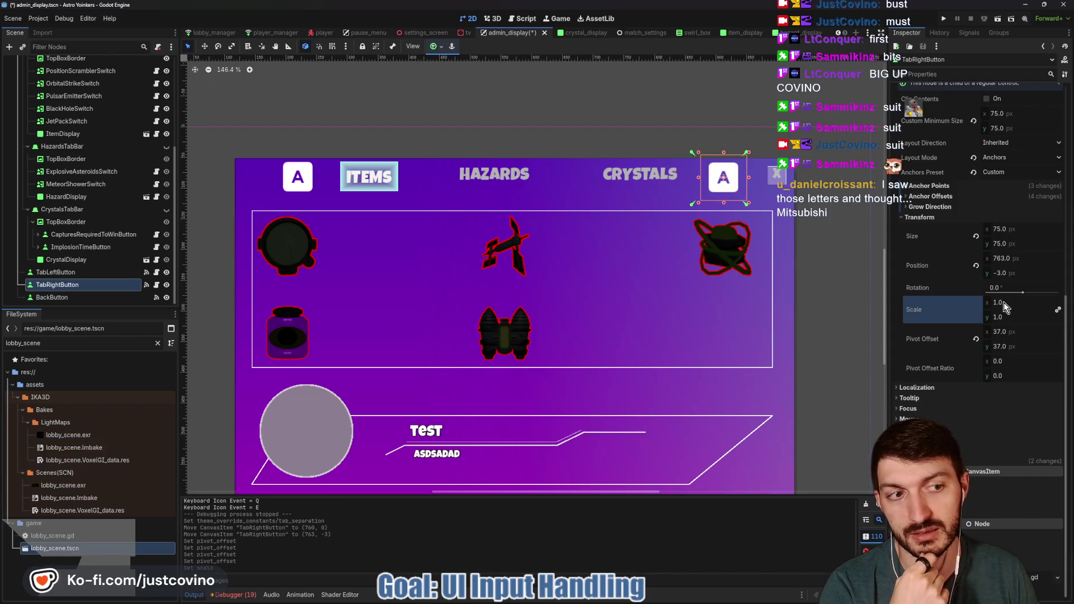
pyautogui.click(975, 309)
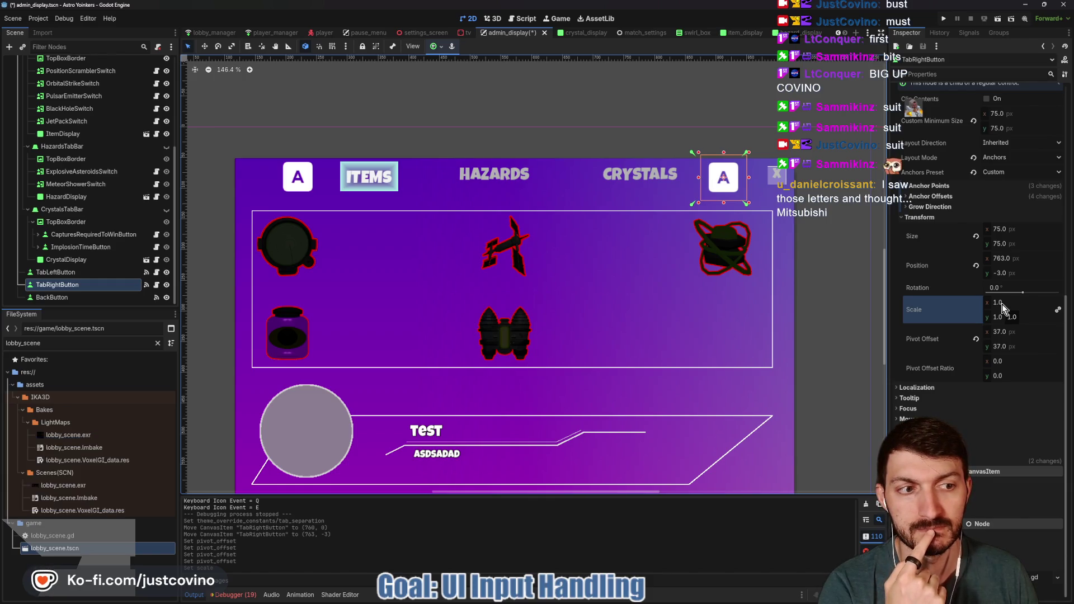
# Try a scale of 1.2, revert it to 1.0, and open the tab_button.gd script.
pyautogui.moveTo(1002, 303)
pyautogui.mouseDown()
pyautogui.moveTo(1014, 303)
pyautogui.moveTo(1003, 304)
pyautogui.mouseUp()
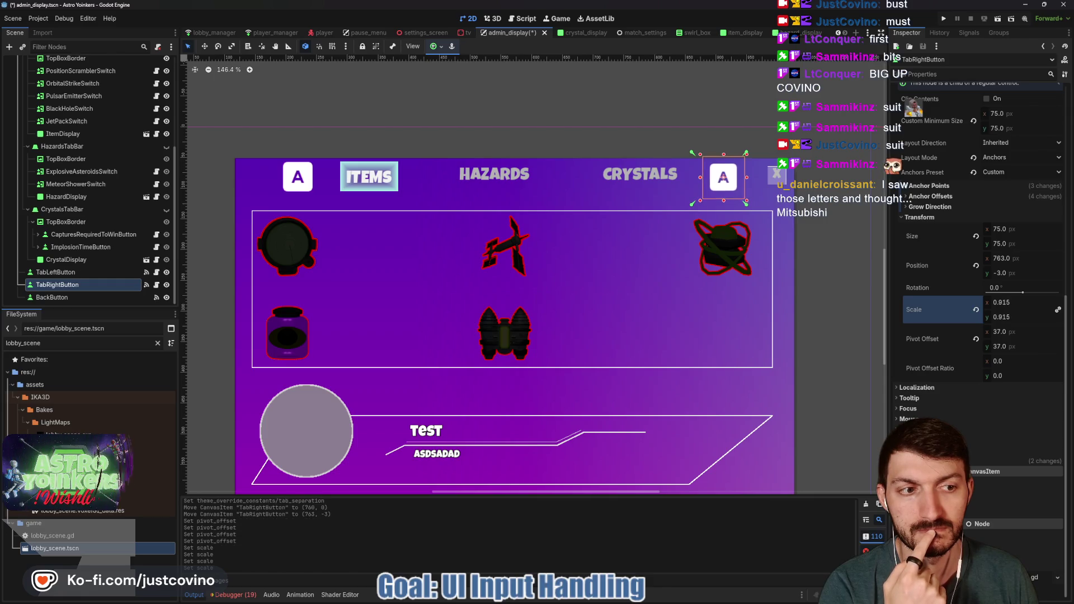
pyautogui.moveTo(999, 303); pyautogui.dragTo(1002, 304)
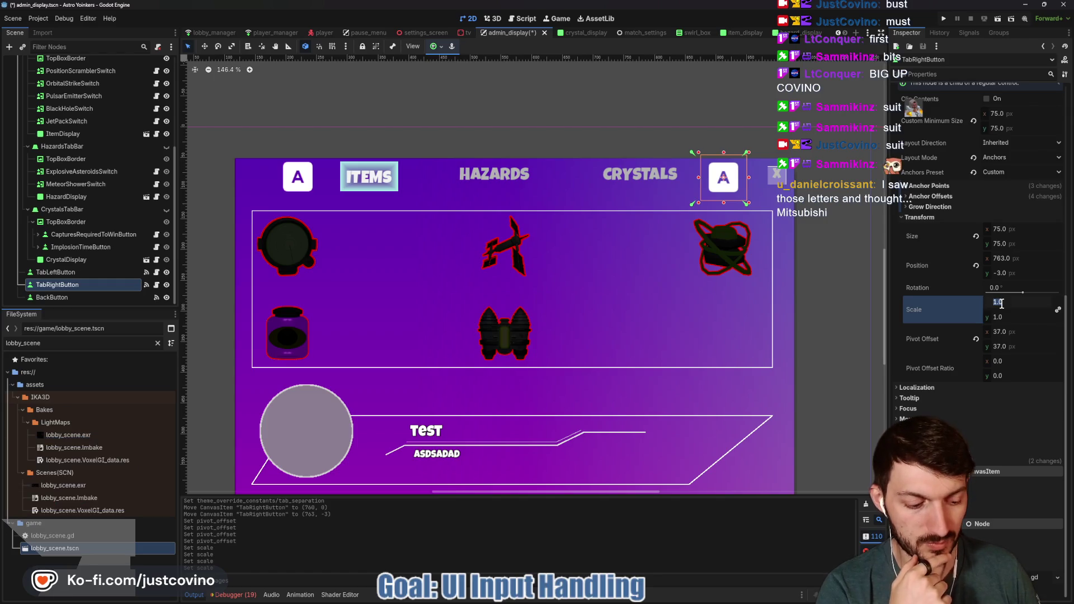
pyautogui.write('1.2')
pyautogui.press('Return')
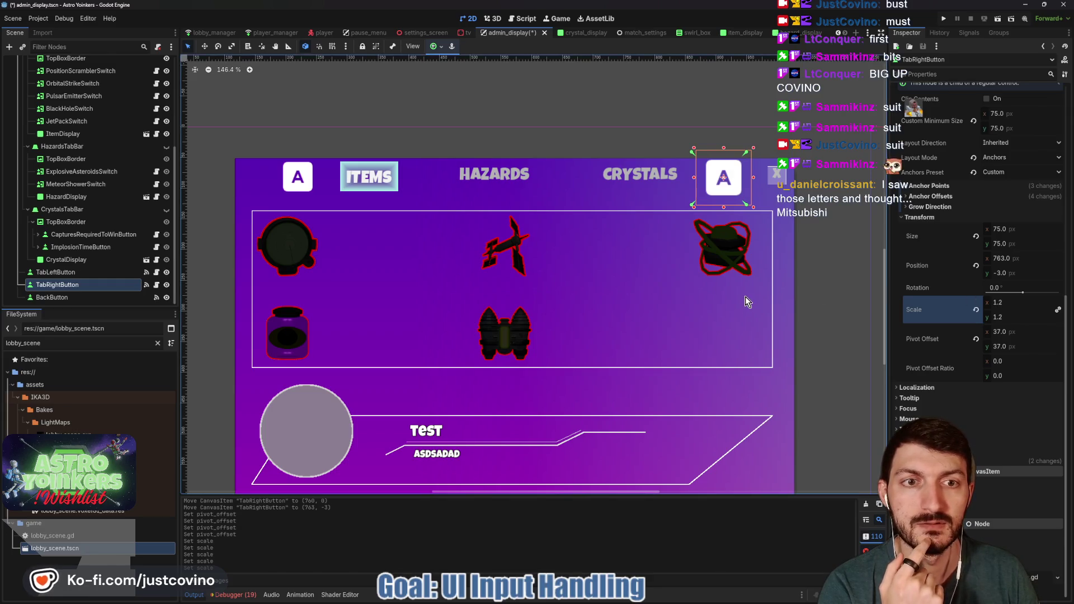
pyautogui.click(975, 309)
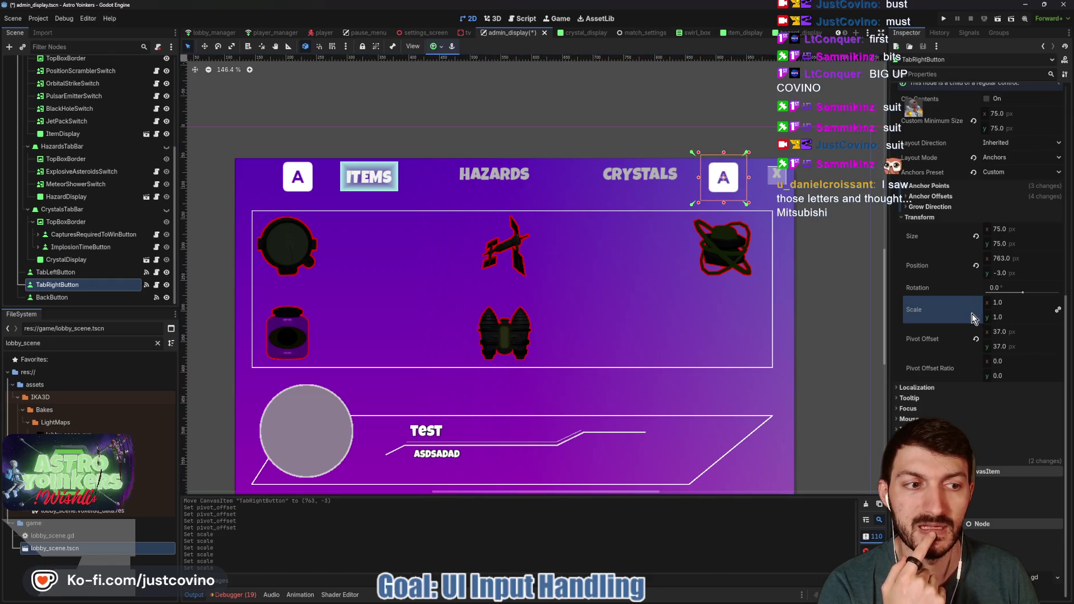
pyautogui.click(156, 285)
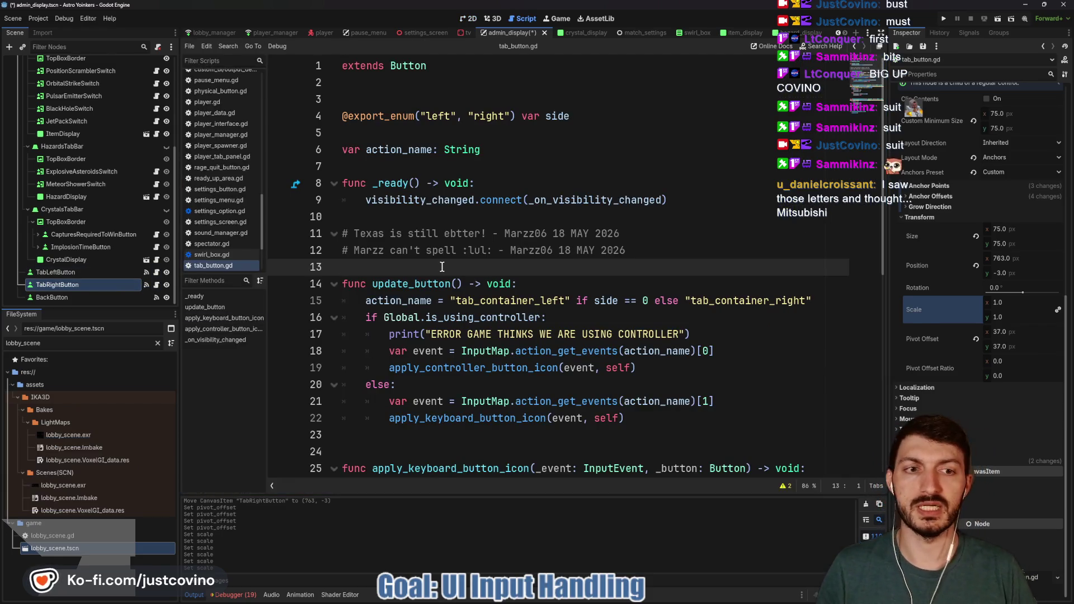
# Tidy the blank lines below the comments and after update_button in tab_button.gd.
pyautogui.press('Return')
pyautogui.press('Return')
pyautogui.press('Return')
pyautogui.press('Up')
pyautogui.press('Up')
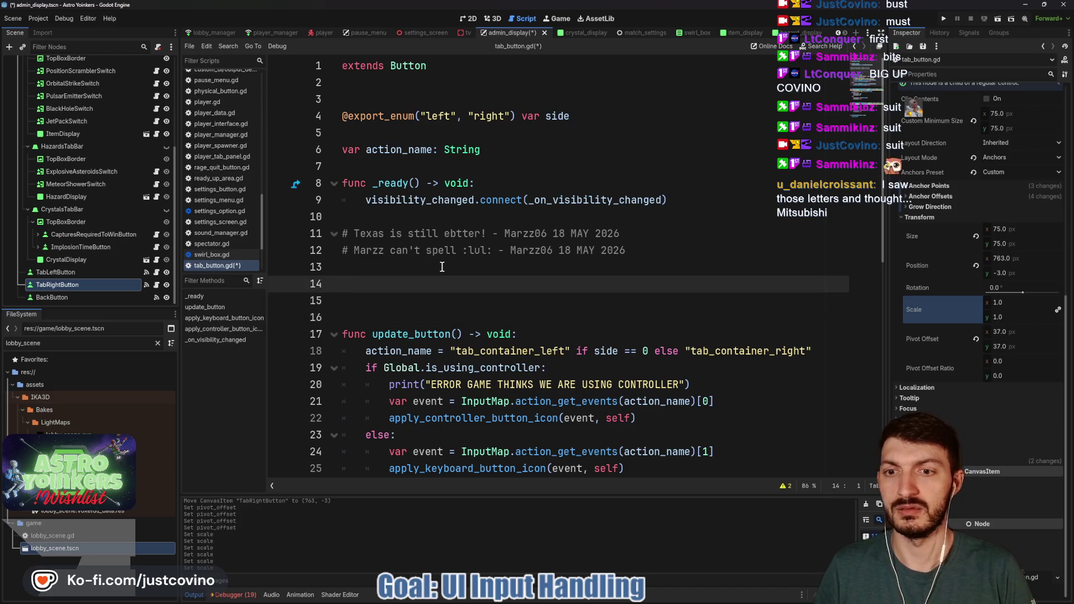
pyautogui.press('BackSpace')
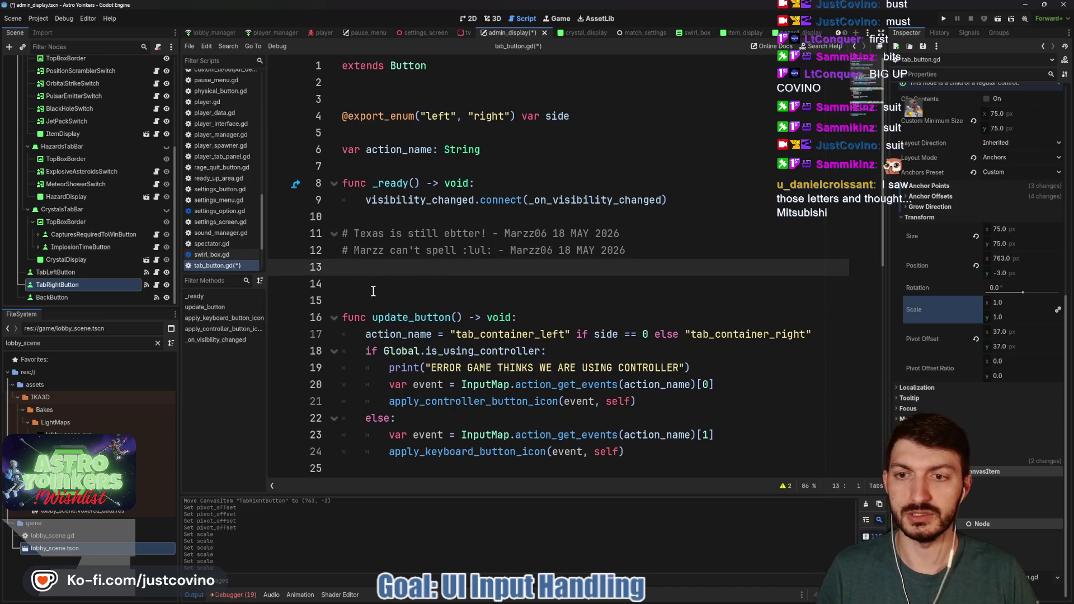
pyautogui.press('Delete')
pyautogui.press('Delete')
pyautogui.scroll(-2, 382, 296)
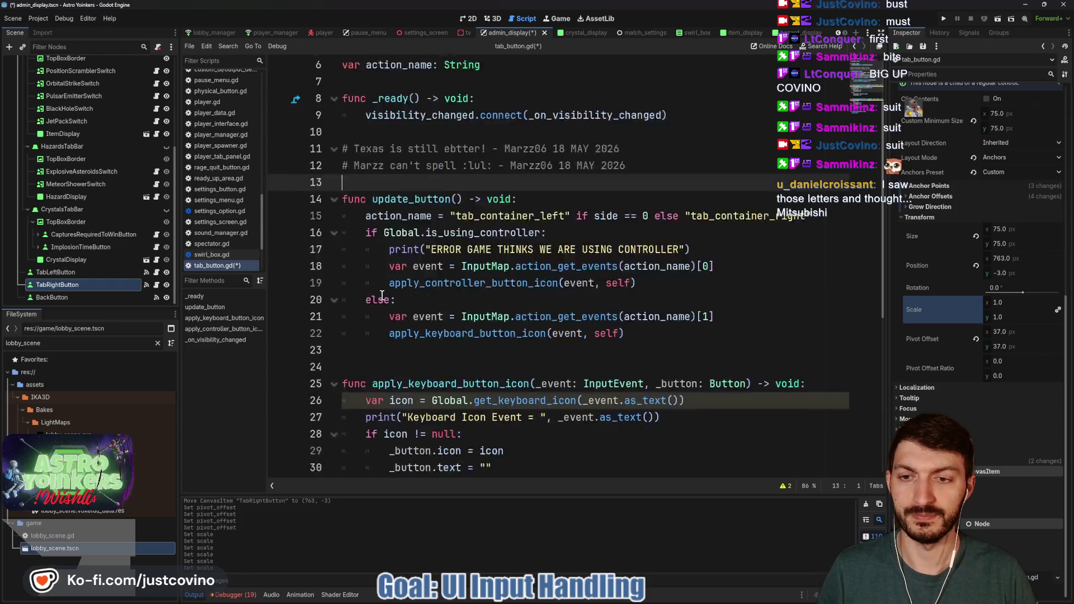
pyautogui.scroll(-3, 382, 295)
pyautogui.click(389, 249)
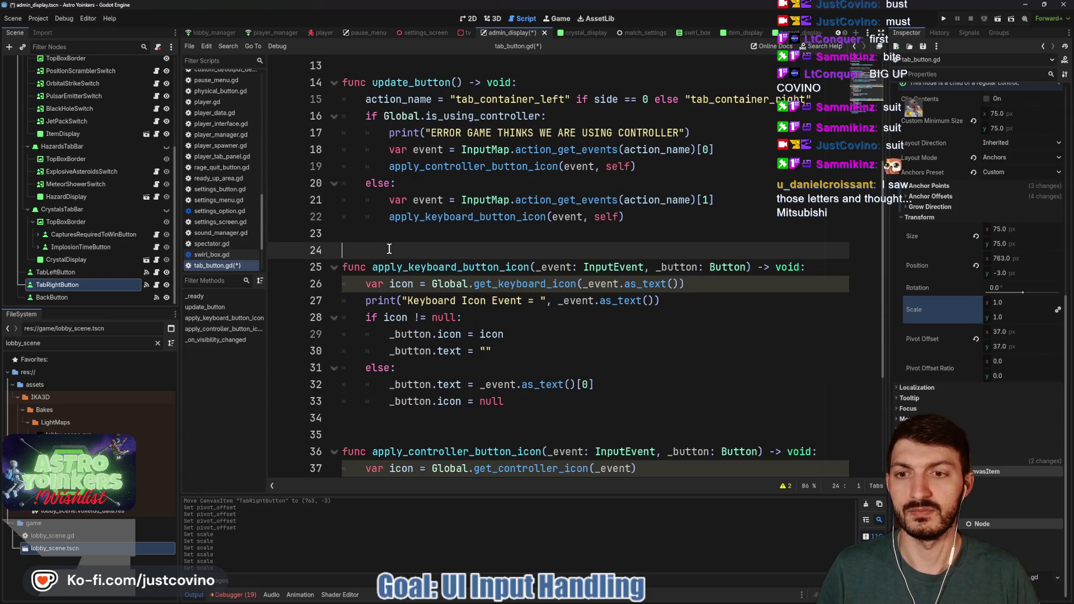
pyautogui.press('Return')
pyautogui.press('Return')
pyautogui.press('Return')
pyautogui.press('Up')
pyautogui.press('Up')
pyautogui.press('Up')
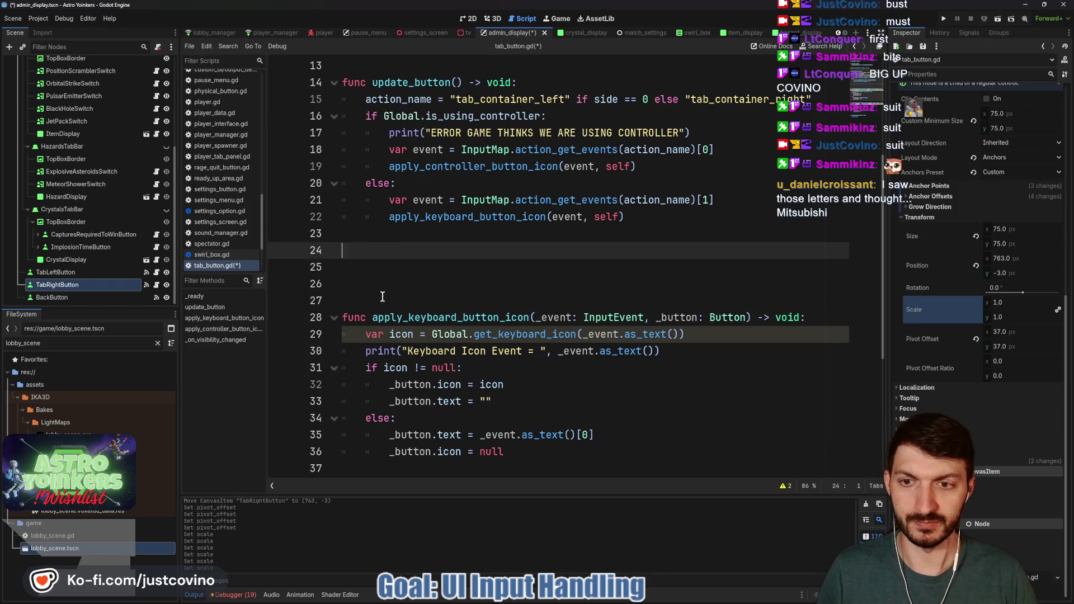
pyautogui.press('Delete')
pyautogui.press('Delete')
pyautogui.press('Delete')
pyautogui.scroll(-4, 347, 251)
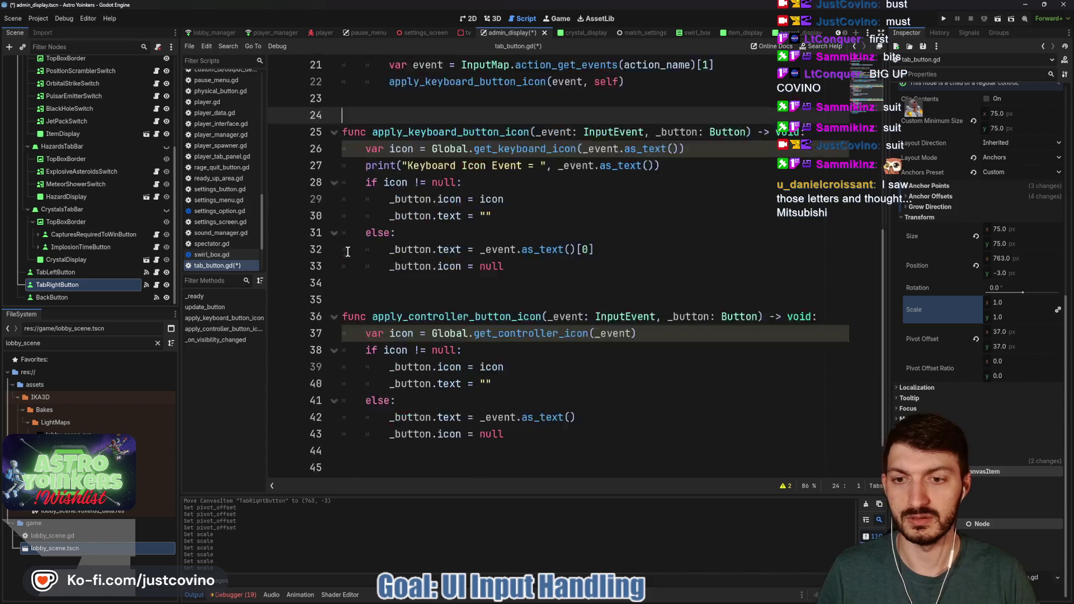
# Declare a new grow_icon() -> void function after the controller icon function.
pyautogui.click(391, 411)
pyautogui.press('Return')
pyautogui.press('Return')
pyautogui.press('Return')
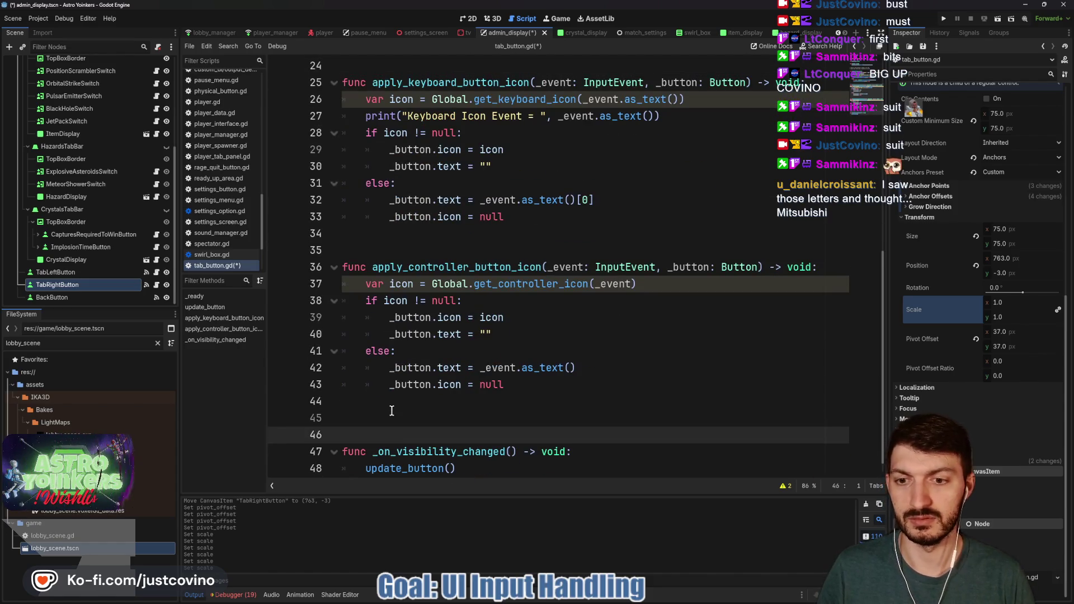
pyautogui.press('Up')
pyautogui.press('Up')
pyautogui.press('Up')
pyautogui.press('Down')
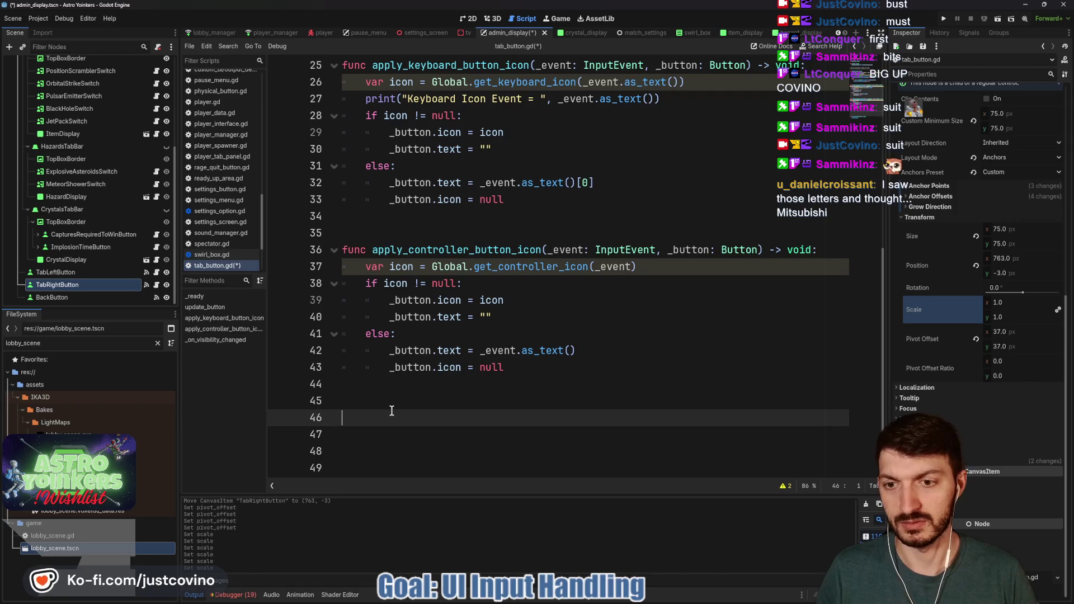
pyautogui.write('row_icon() -')
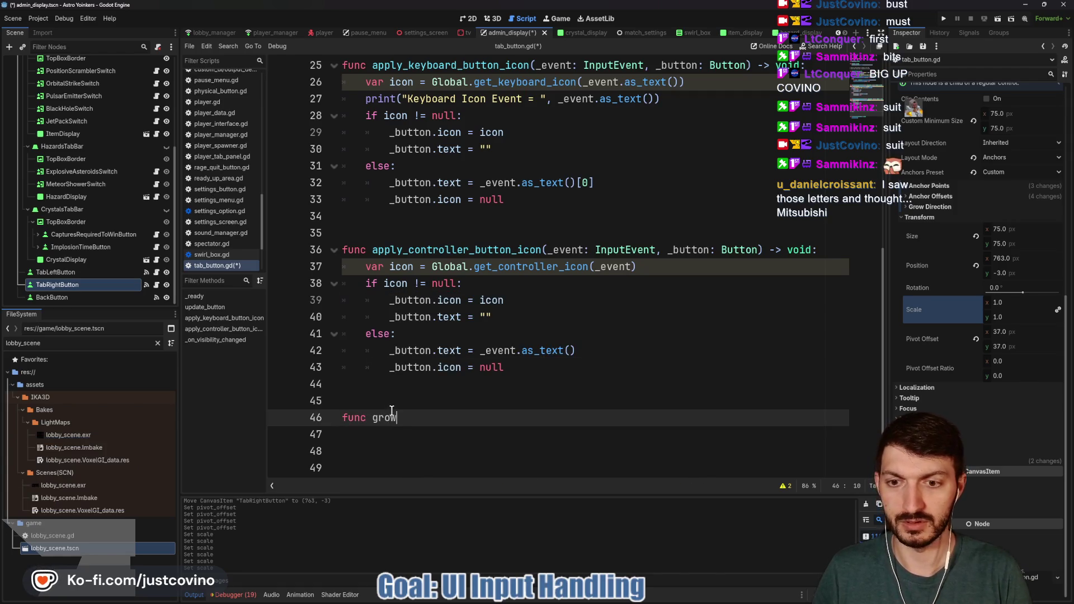
pyautogui.write('> void:')
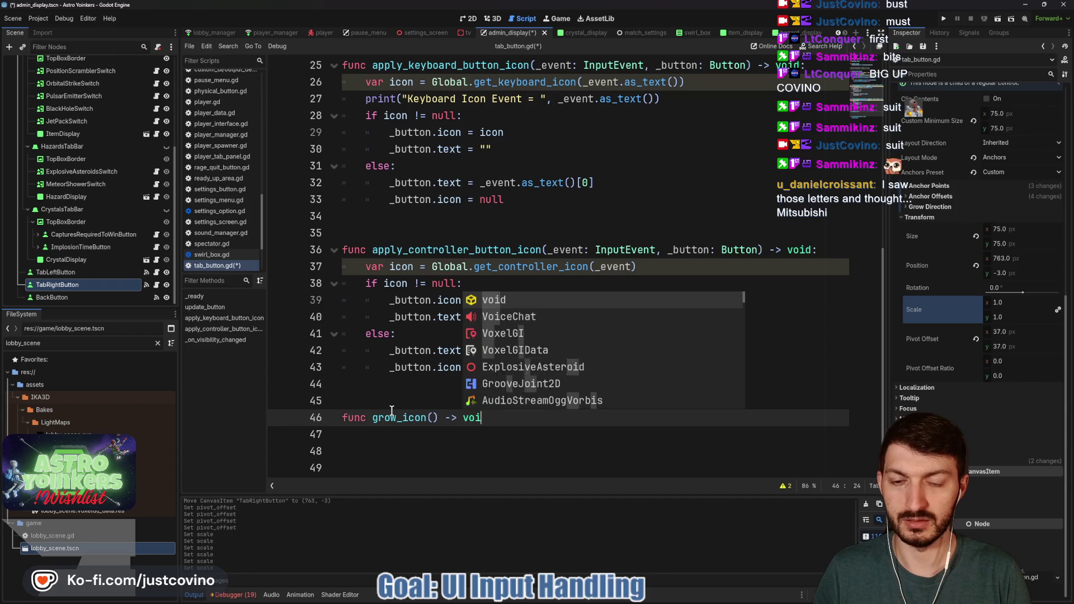
pyautogui.press('Return')
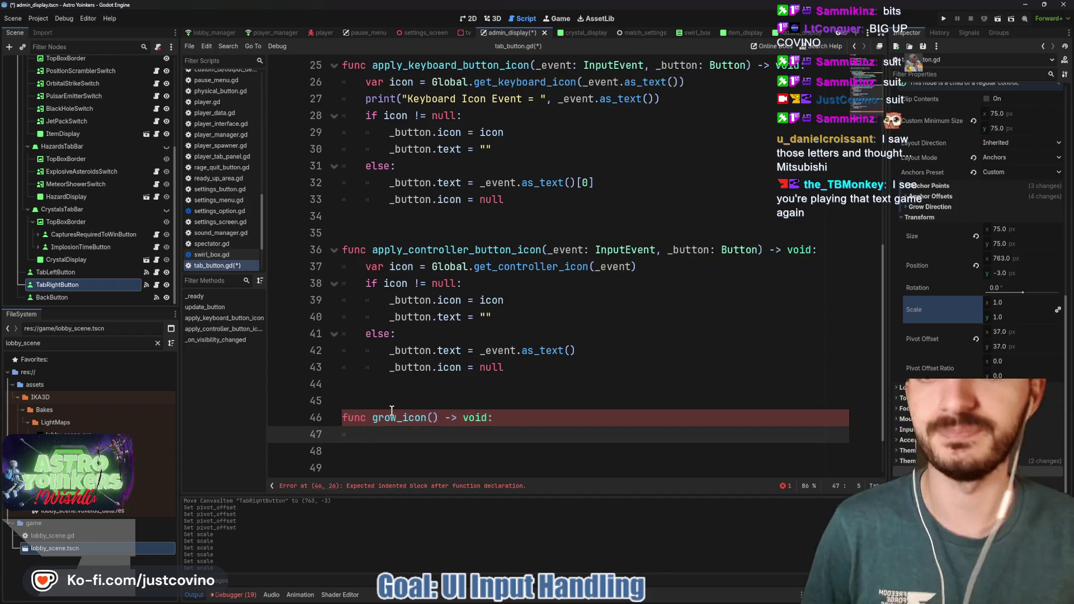
# Add a tween variable of type Tween below the action_name declaration.
pyautogui.scroll(8, 392, 410)
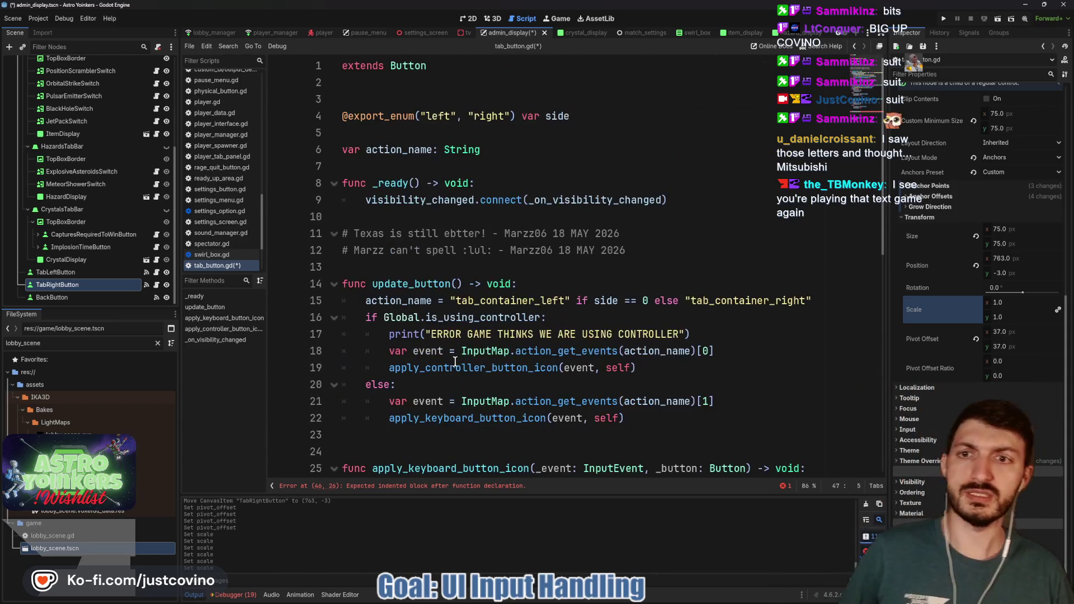
pyautogui.click(507, 152)
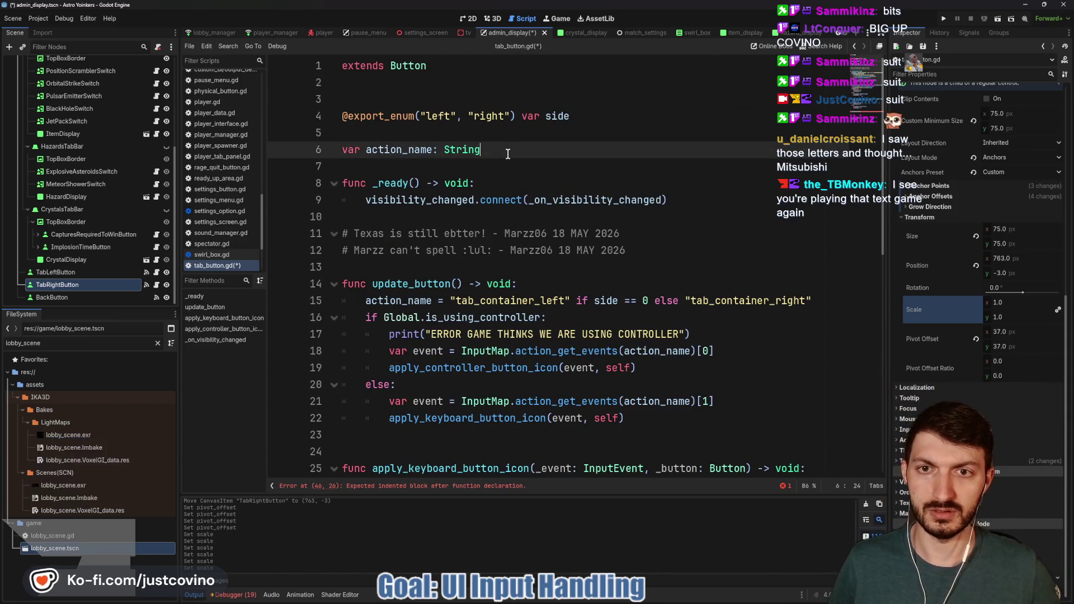
pyautogui.press('Return')
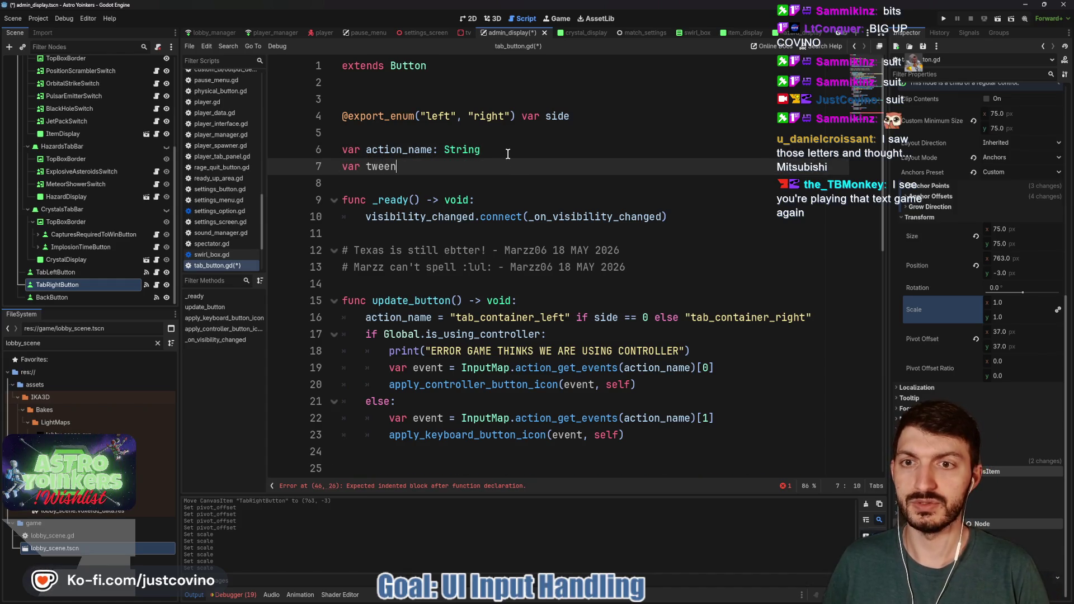
pyautogui.write('Tween')
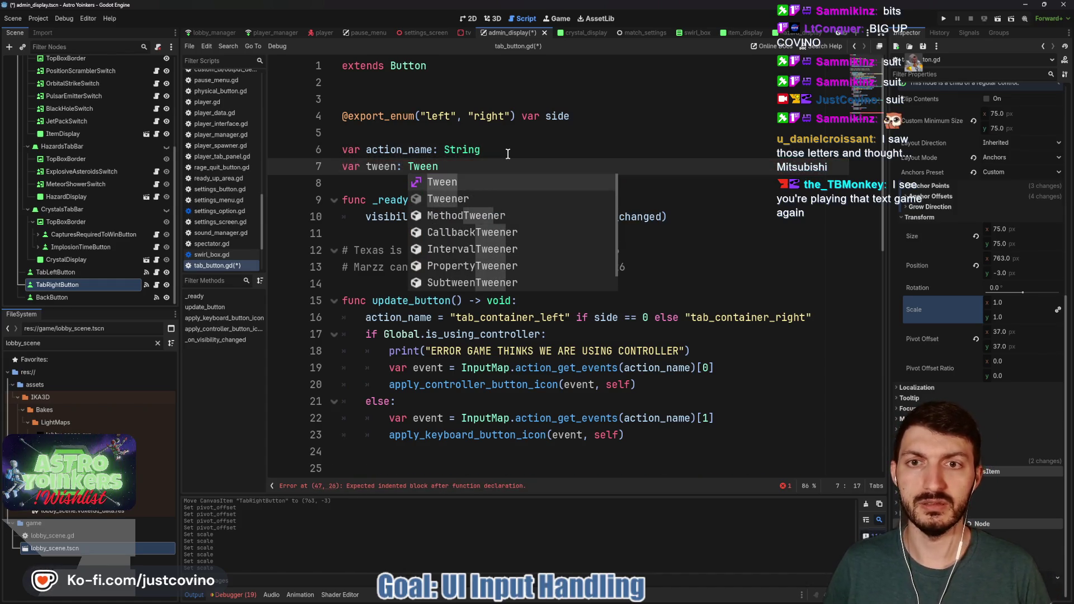
pyautogui.click(507, 152)
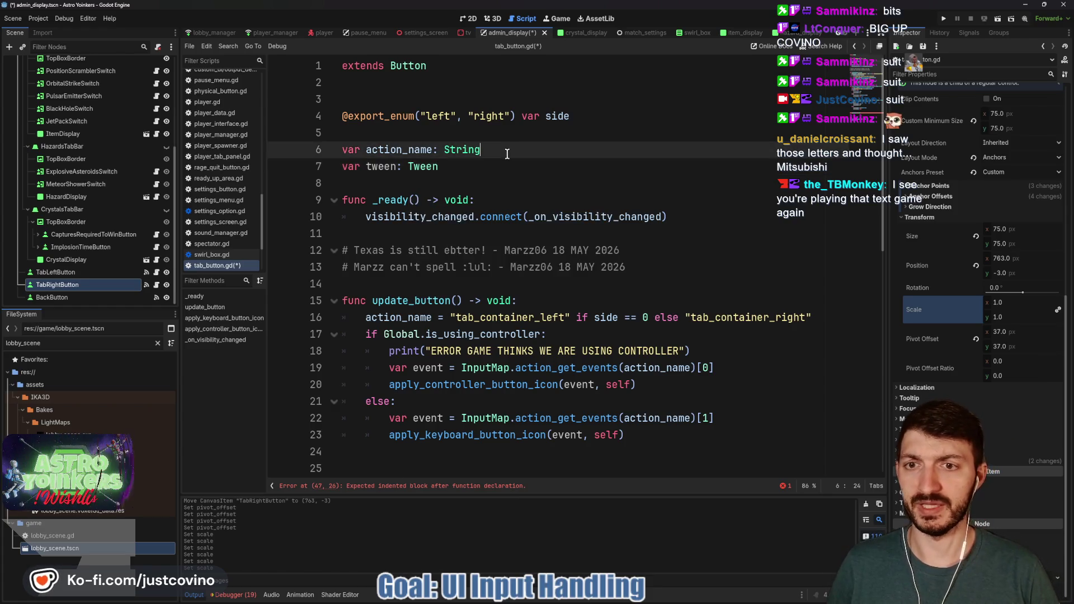
pyautogui.scroll(-8, 450, 343)
pyautogui.scroll(-2, 450, 342)
# In grow_icon, kill the tween if it exists and is running.
pyautogui.click(421, 369)
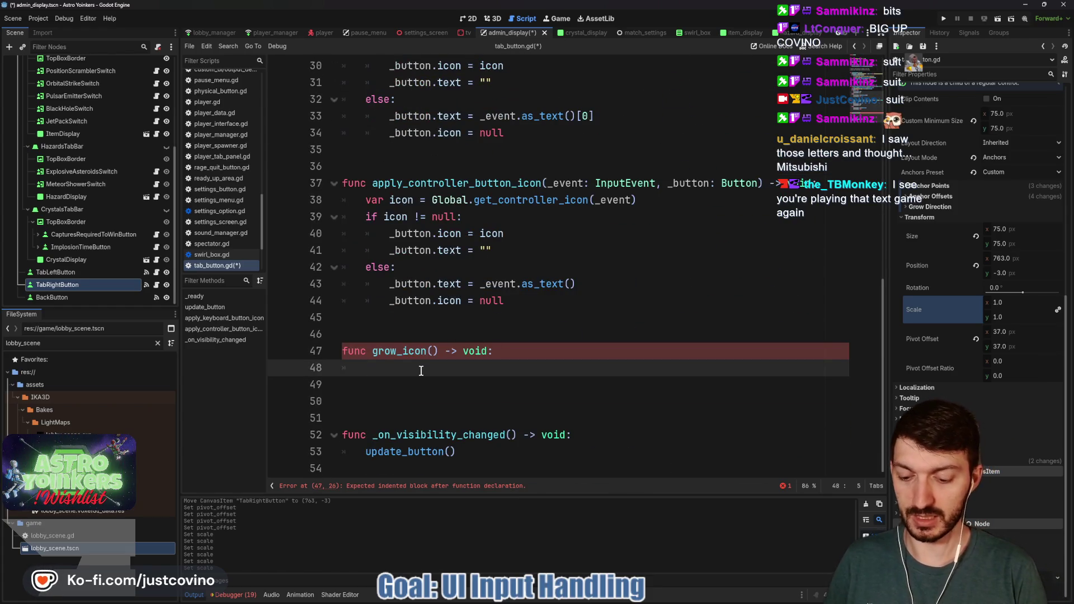
pyautogui.write('een and tween.')
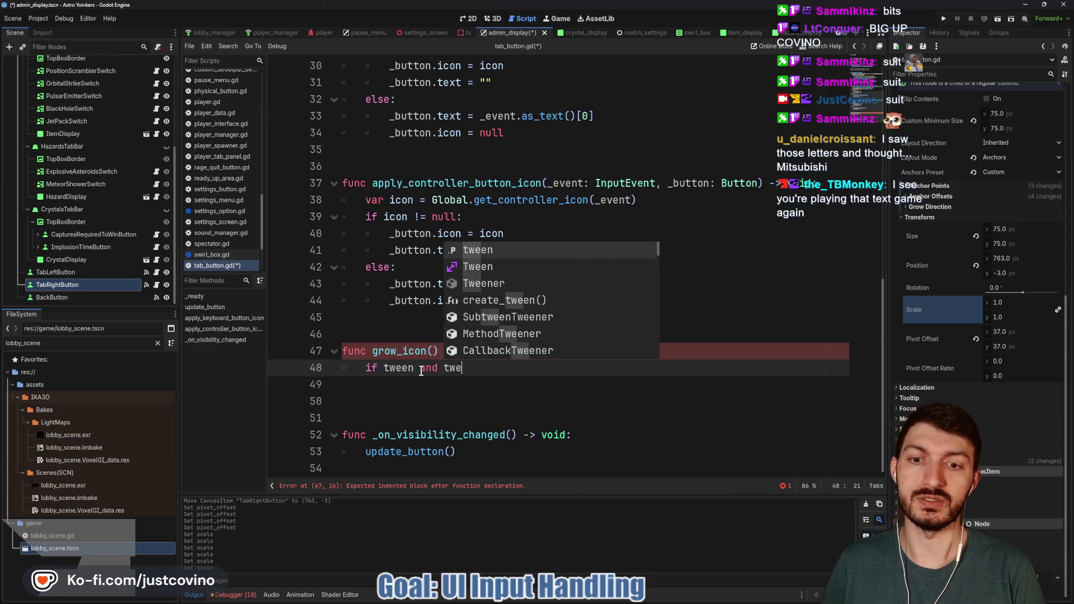
pyautogui.write('is_ru')
pyautogui.press('Return')
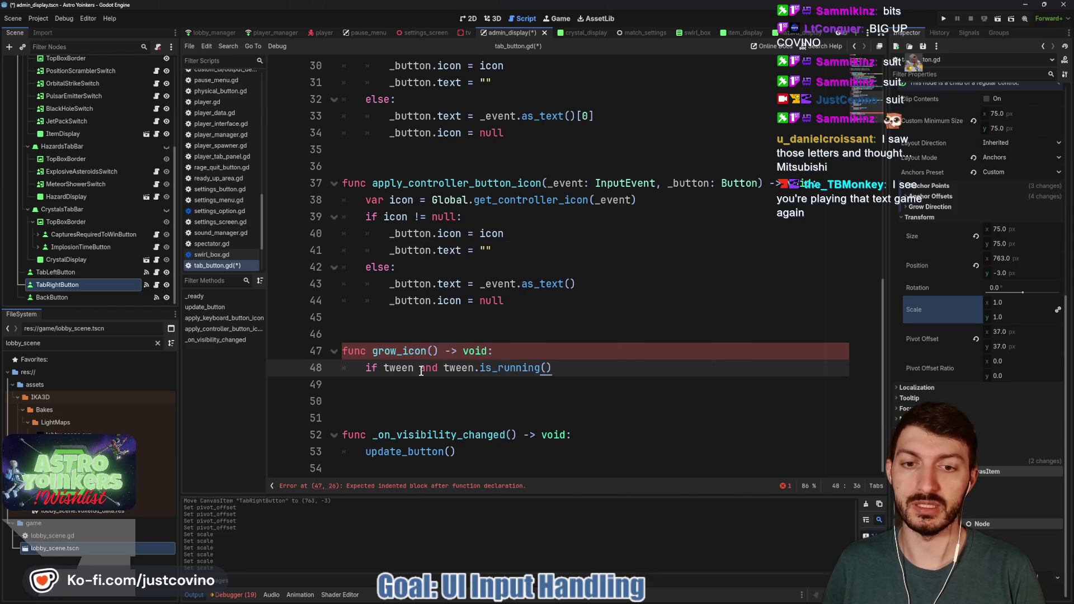
pyautogui.write(': tween.ki')
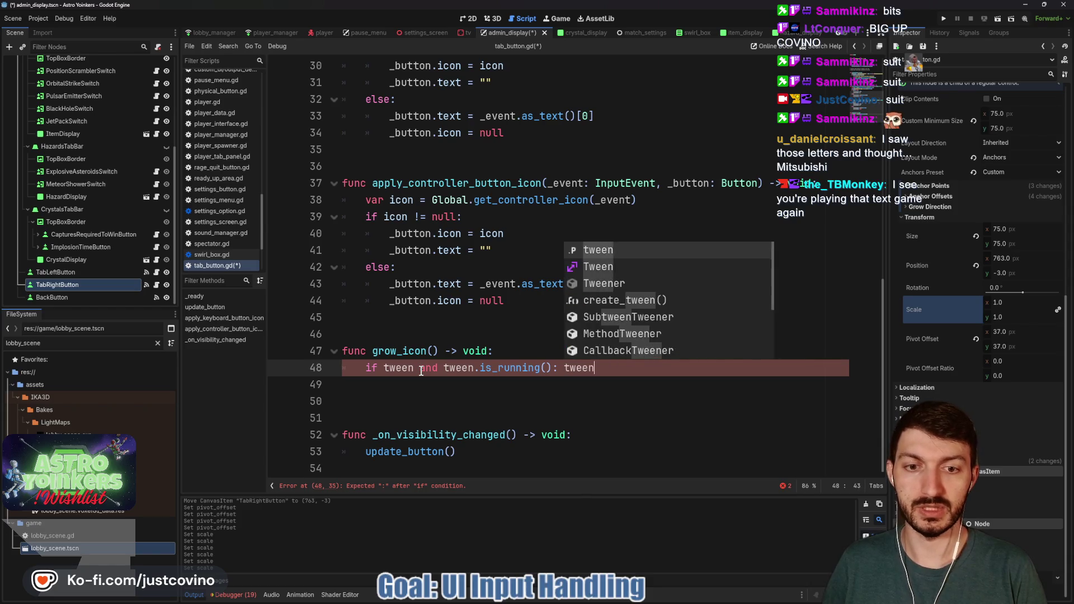
pyautogui.press('Return')
pyautogui.press('Return')
# Create a new tween that scales the button to Vector2(1.2, 1.2) over 0.15 seconds.
pyautogui.write('tween')
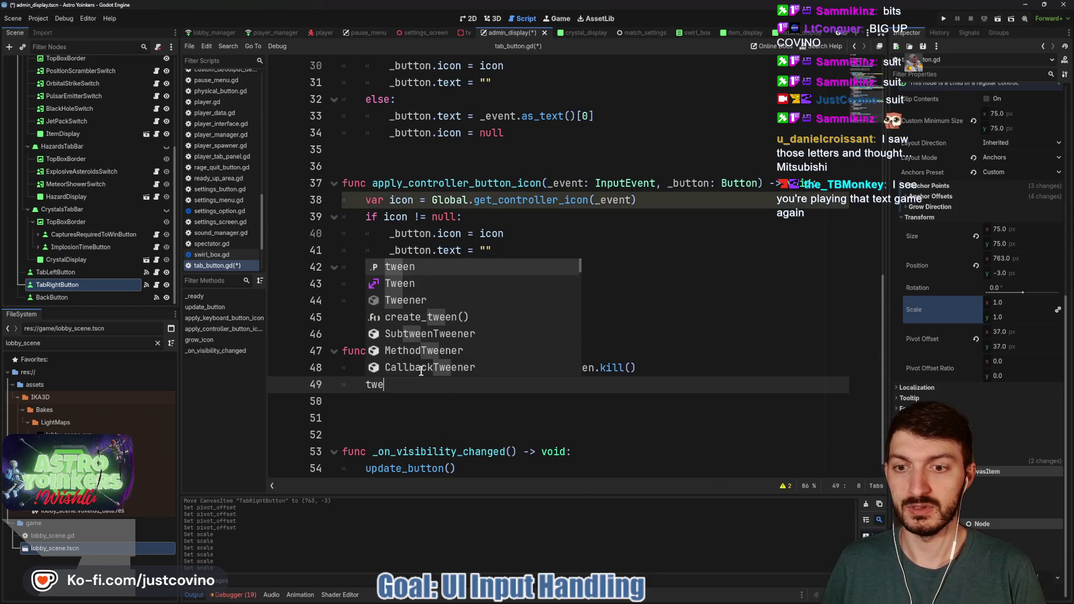
pyautogui.write(' = create_t')
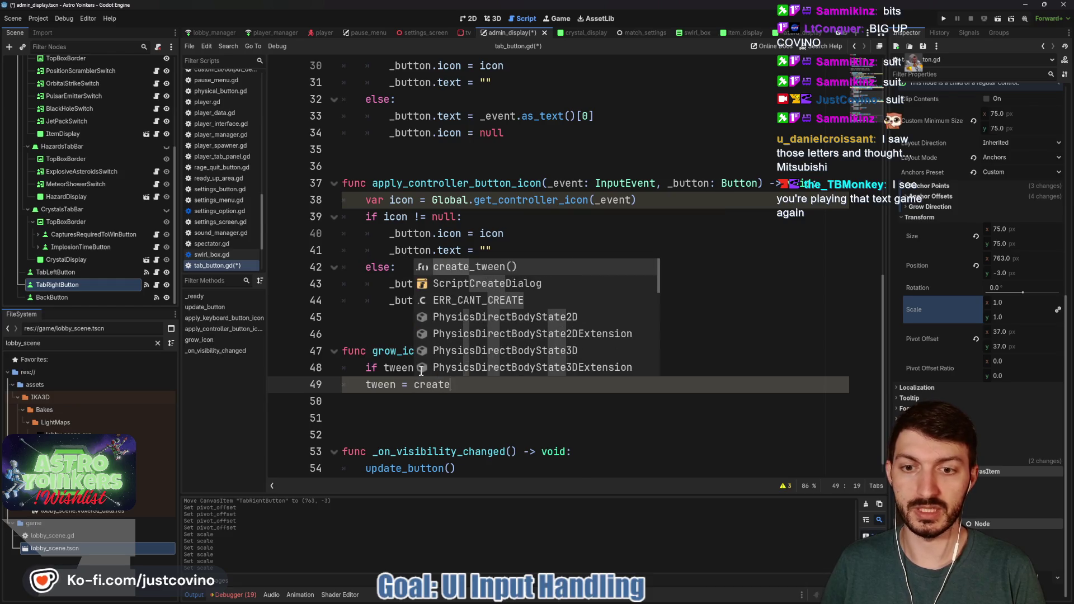
pyautogui.press('Return')
pyautogui.press('Return')
pyautogui.write('tween.tween')
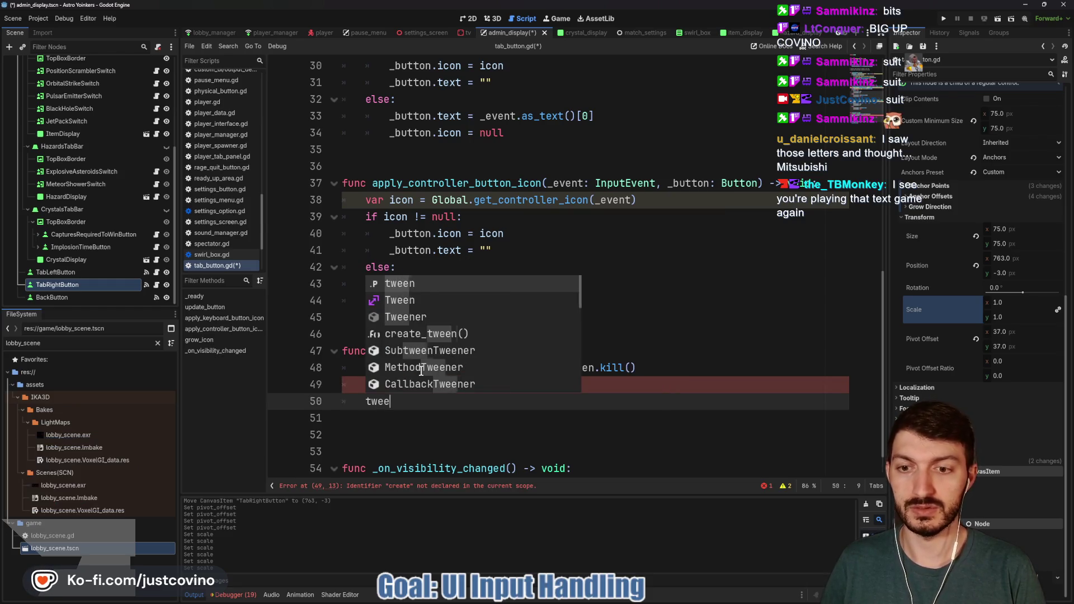
pyautogui.write('_p')
pyautogui.press('Return')
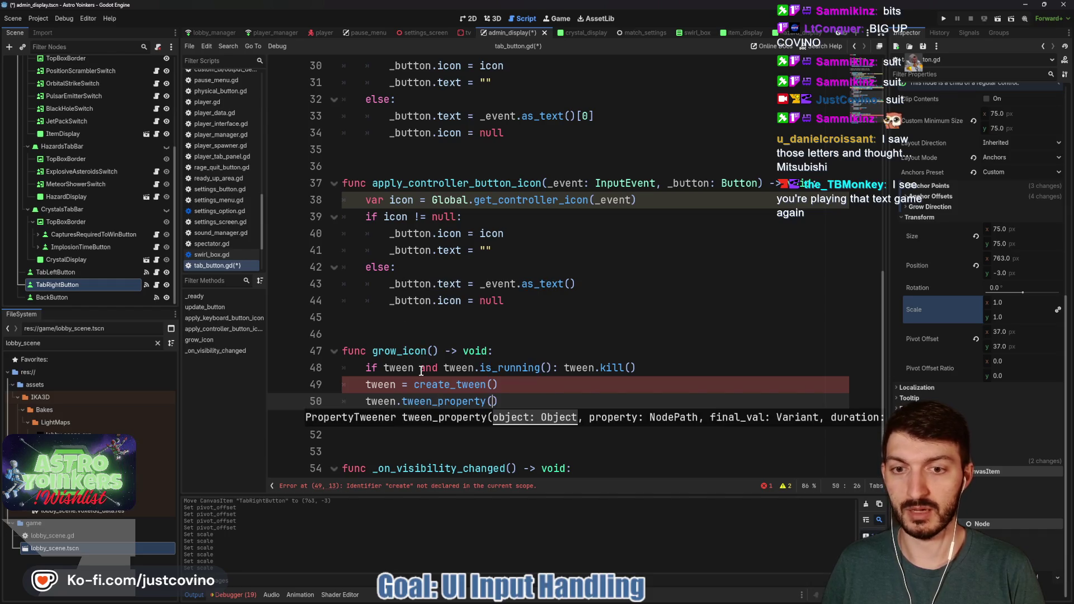
pyautogui.write('self, ')
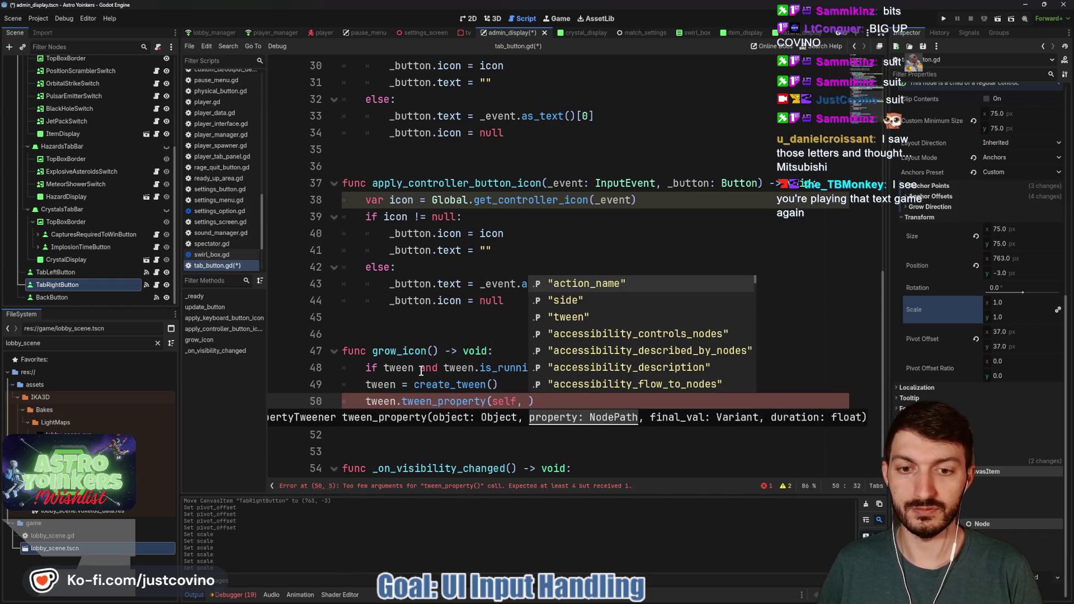
pyautogui.write('"scale')
pyautogui.press('Return')
pyautogui.write(', V')
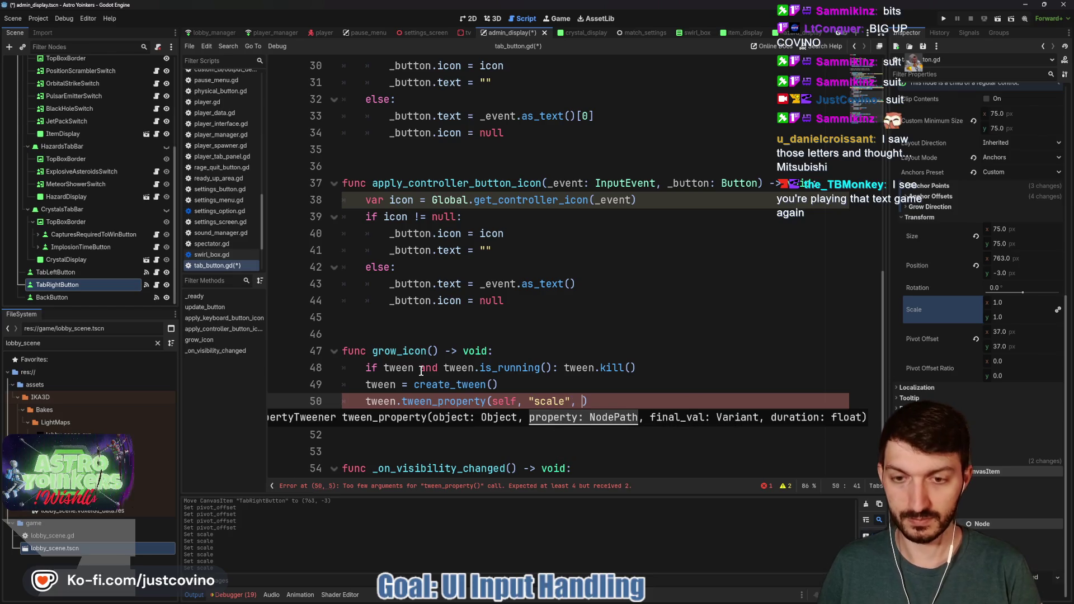
pyautogui.write('ector2')
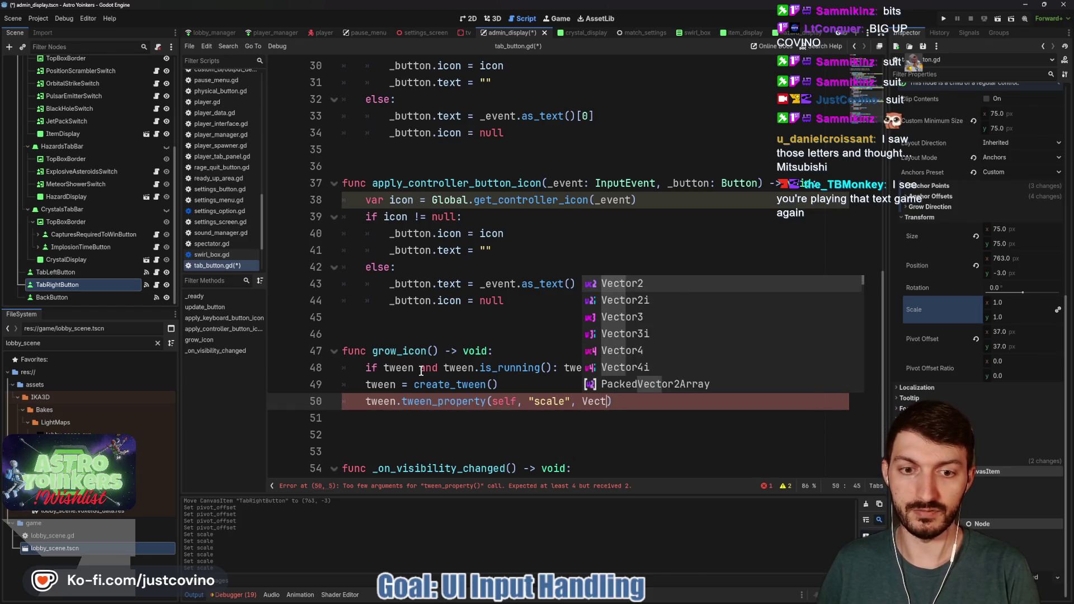
pyautogui.write('(1.2, 1.2)')
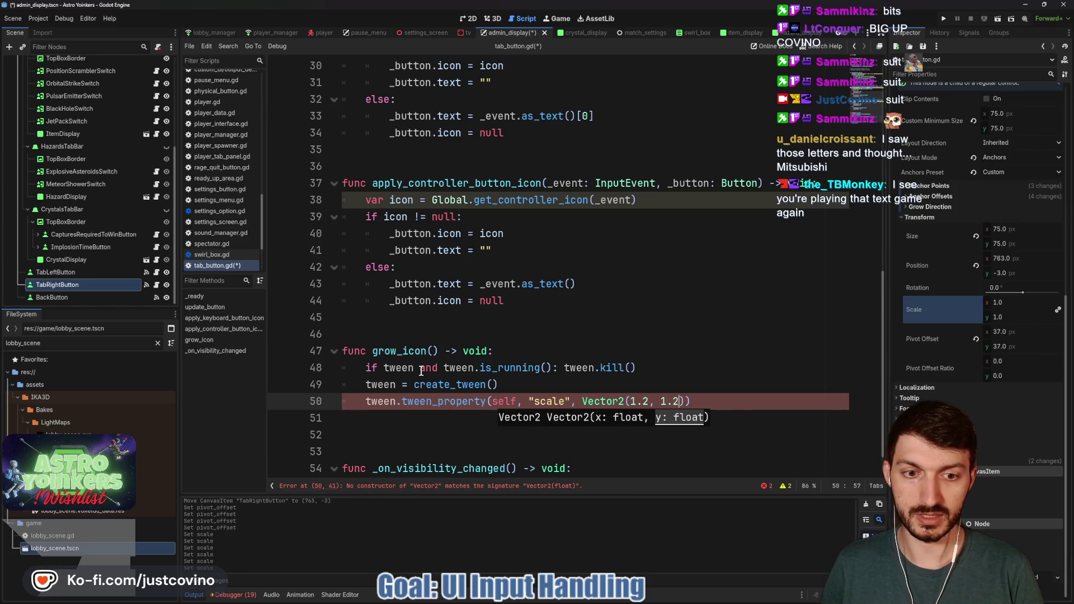
pyautogui.write(', 0.15')
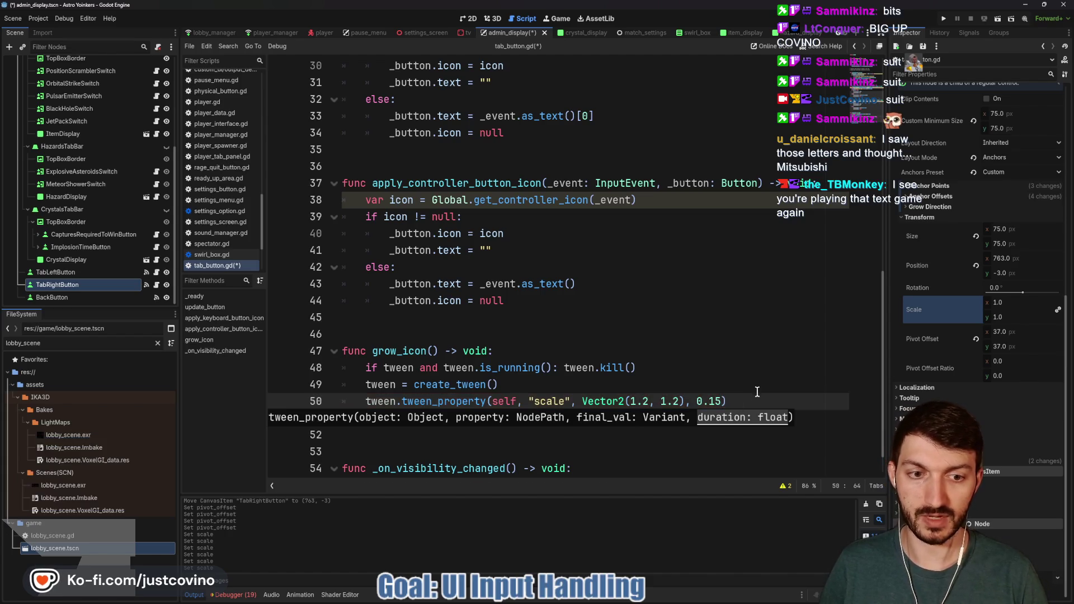
pyautogui.press('End')
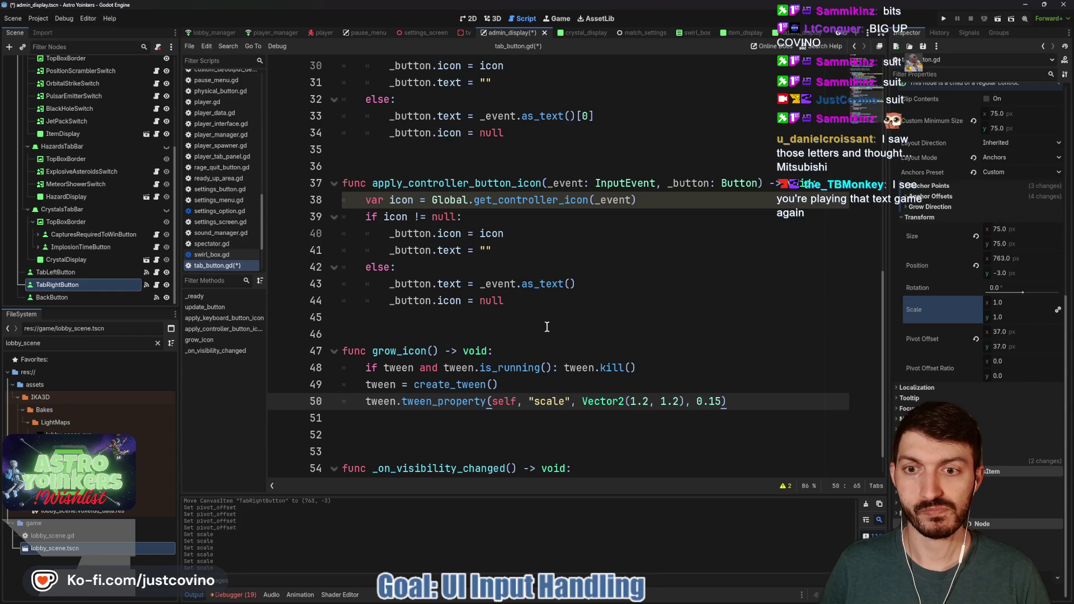
# Declare shrink_icon() -> void below grow_icon, with a check that kills any running tween.
pyautogui.scroll(-1, 542, 327)
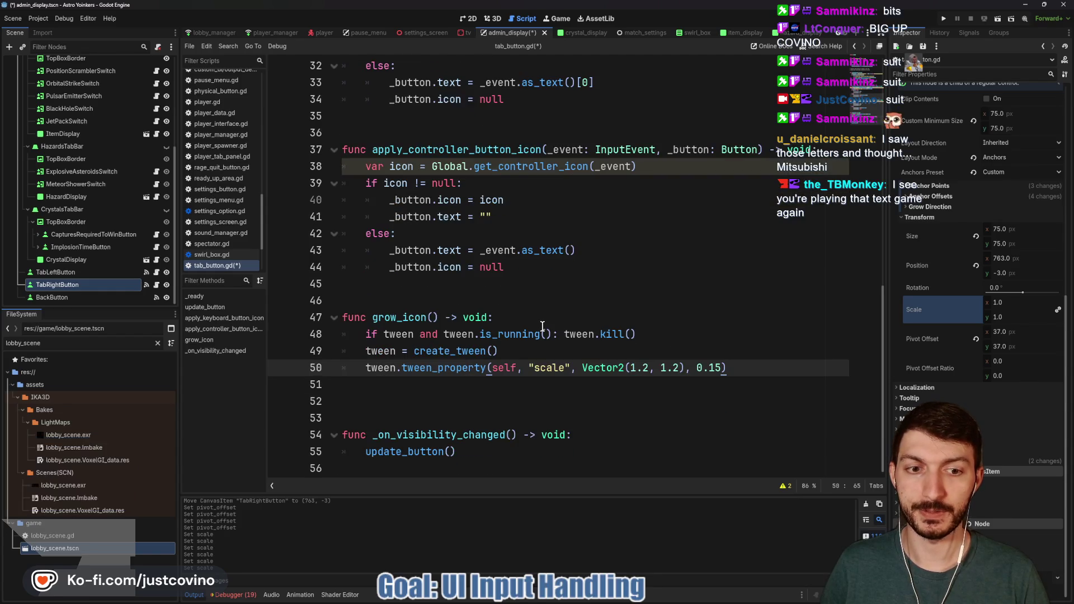
pyautogui.press('Down')
pyautogui.press('Down')
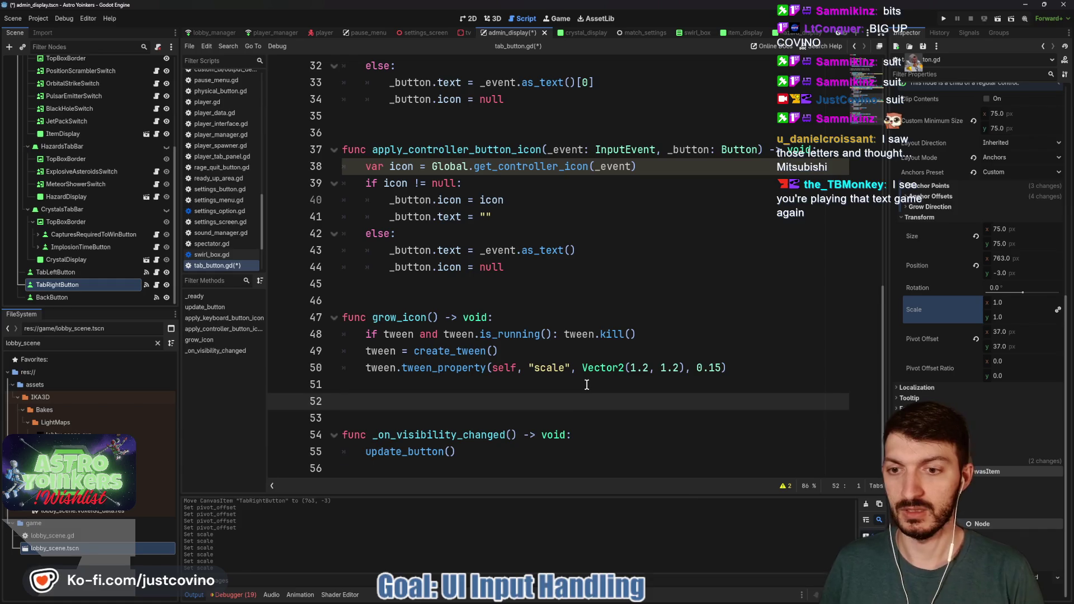
pyautogui.press('Return')
pyautogui.write('func shr')
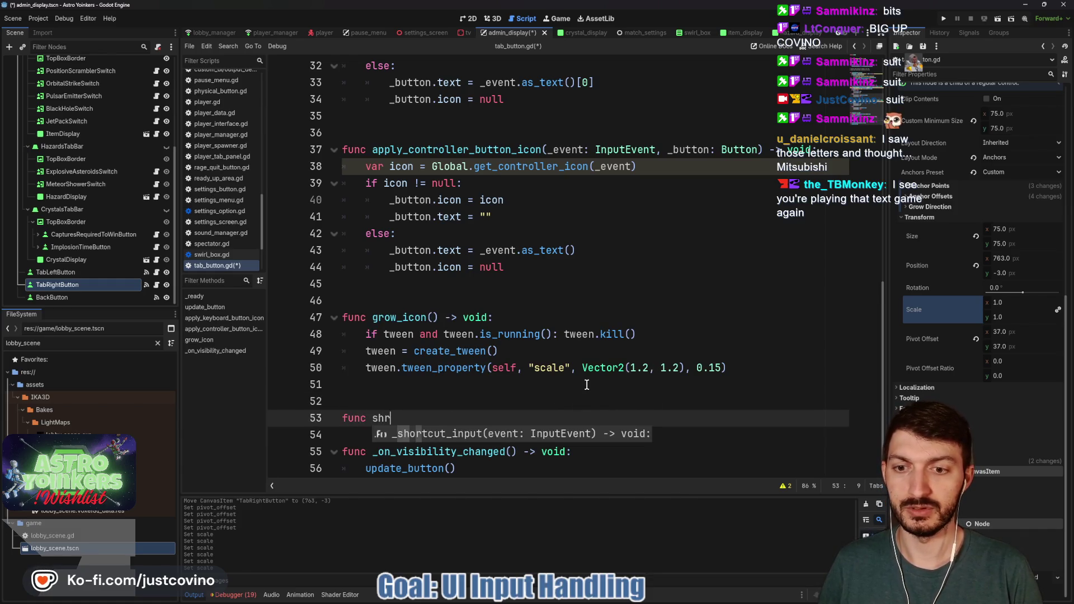
pyautogui.write('ink_icon() -> ')
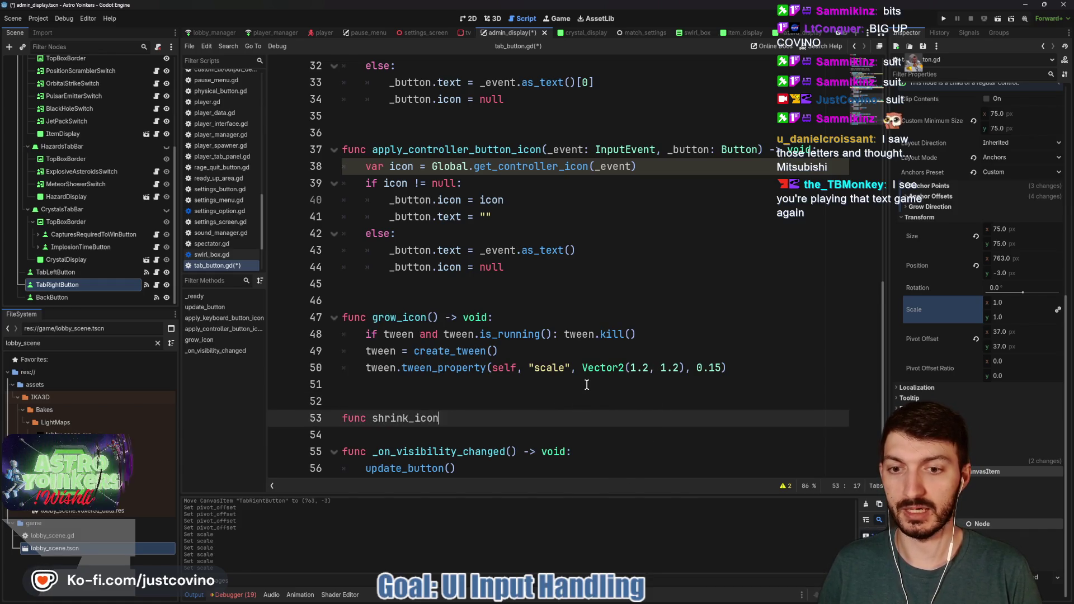
pyautogui.write('void:')
pyautogui.press('Return')
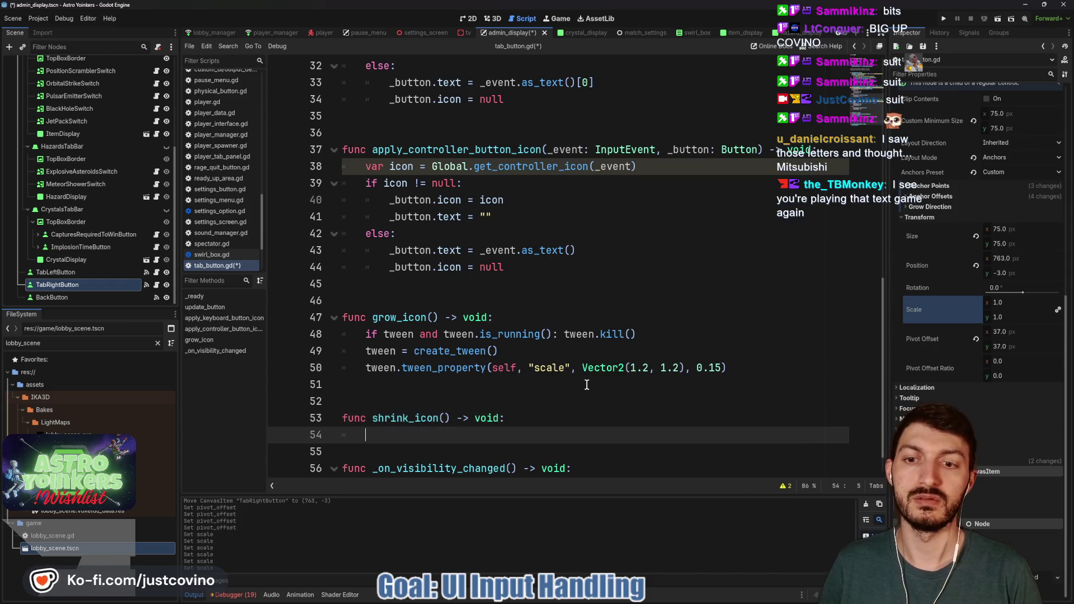
pyautogui.write('ween and tween')
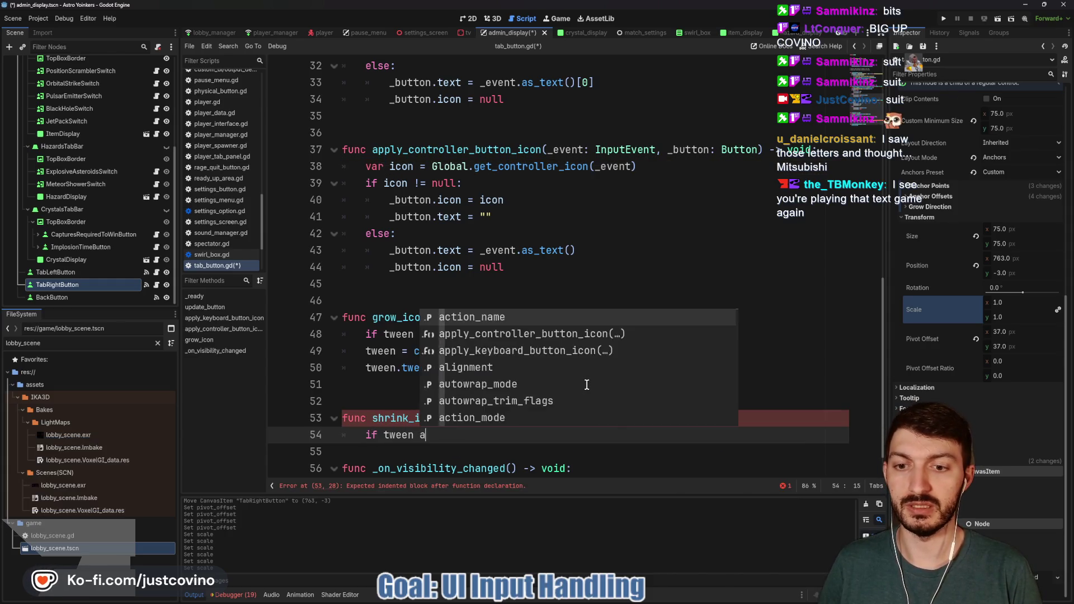
pyautogui.write('.is')
pyautogui.press('Return')
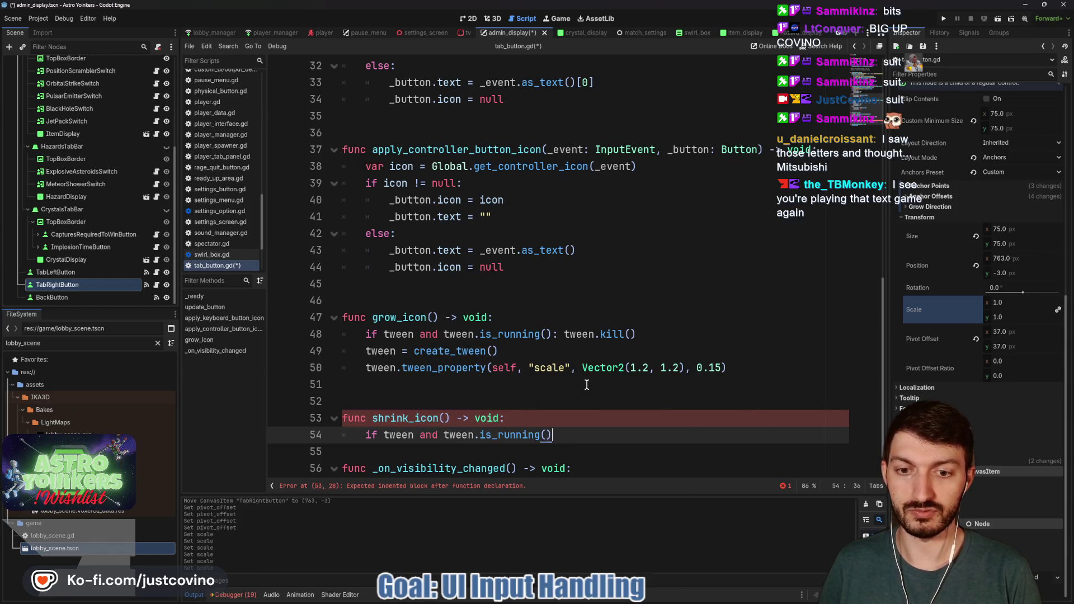
pyautogui.write('tween.ki')
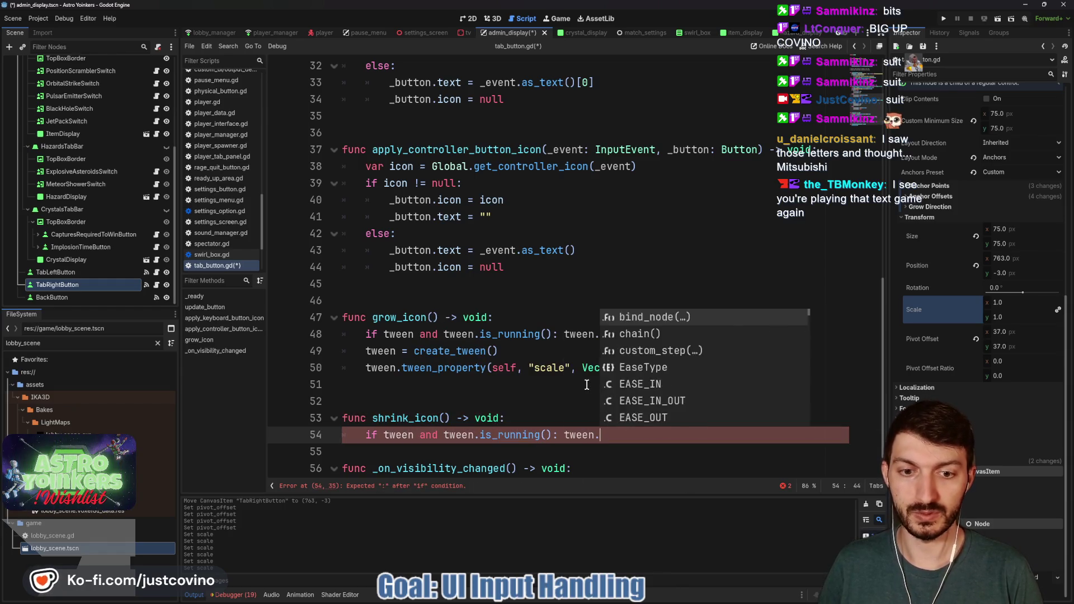
pyautogui.press('Return')
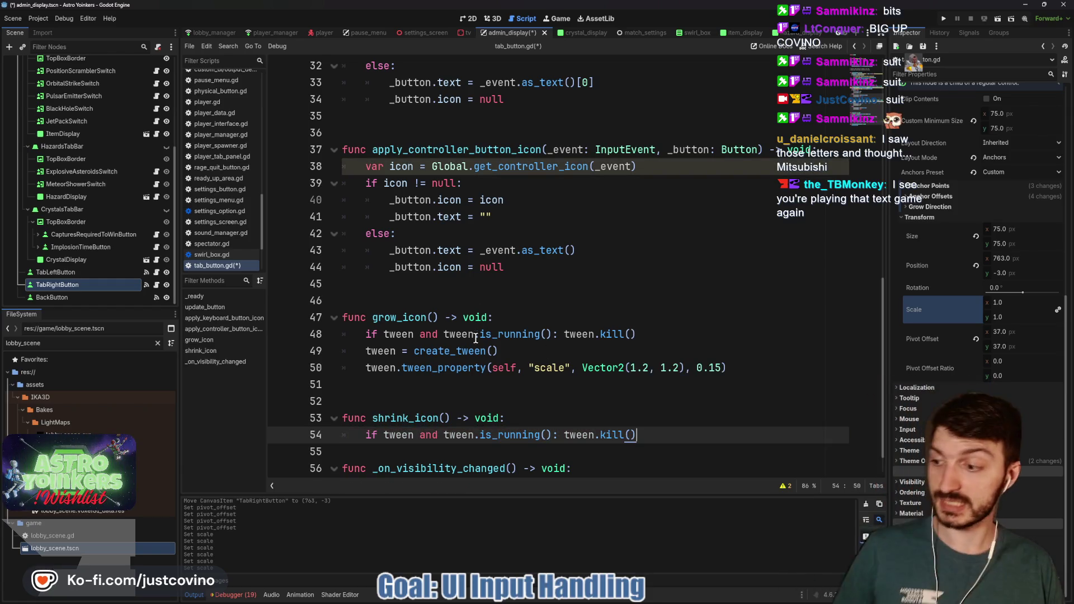
pyautogui.scroll(-1, 570, 347)
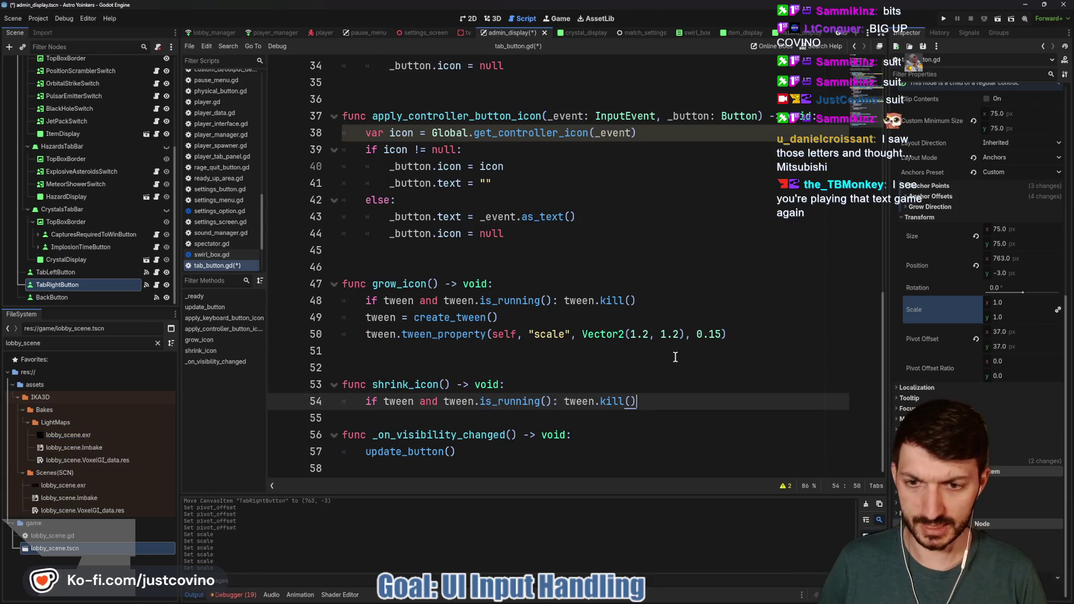
pyautogui.press('Down')
pyautogui.press('Return')
pyautogui.press('Return')
pyautogui.press('Up')
pyautogui.press('Up')
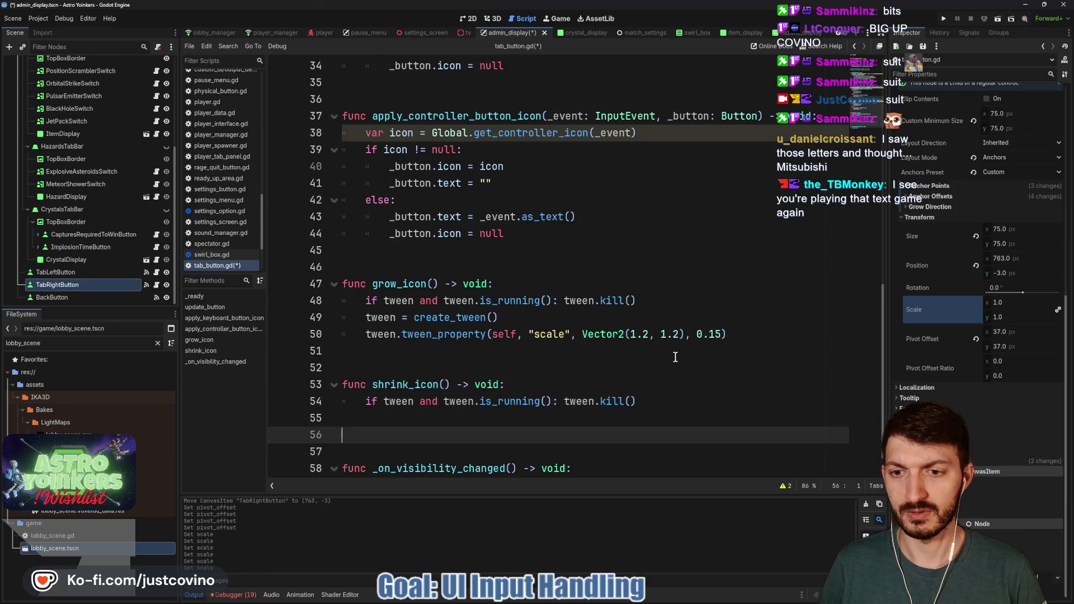
# Create a tween scaling the button back to Vector2.ONE over 0.15 seconds, and save.
pyautogui.write('ween = c')
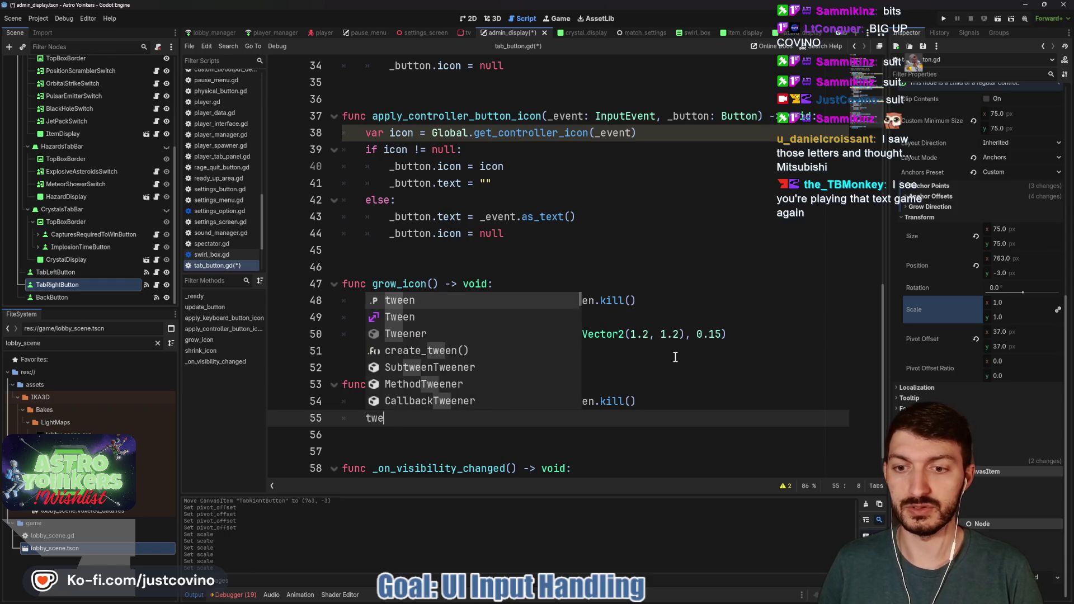
pyautogui.write('reat')
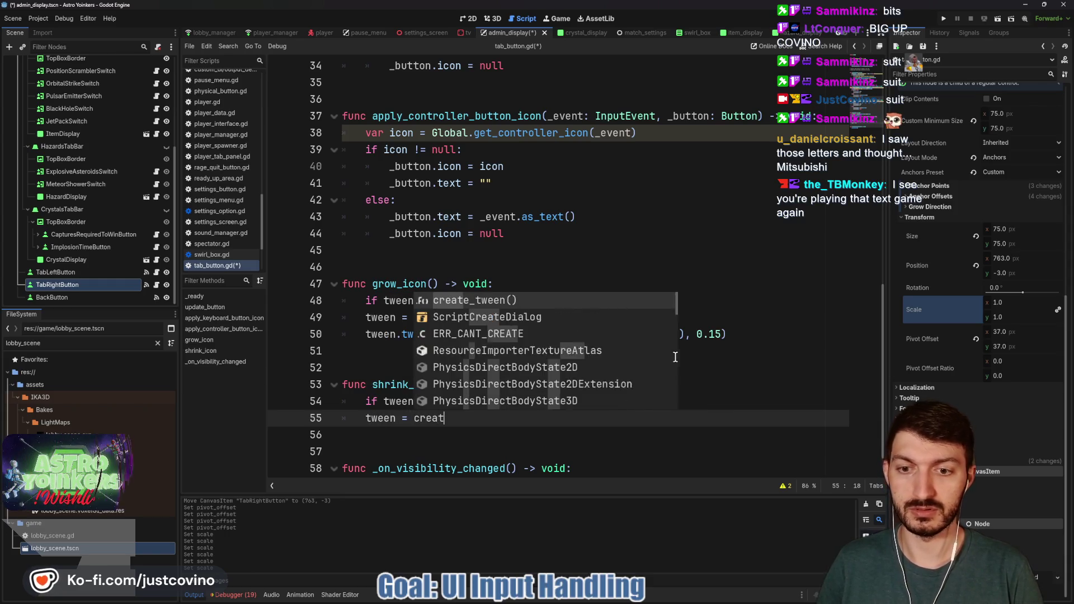
pyautogui.press('Return')
pyautogui.press('Return')
pyautogui.write('tween.tween_pr')
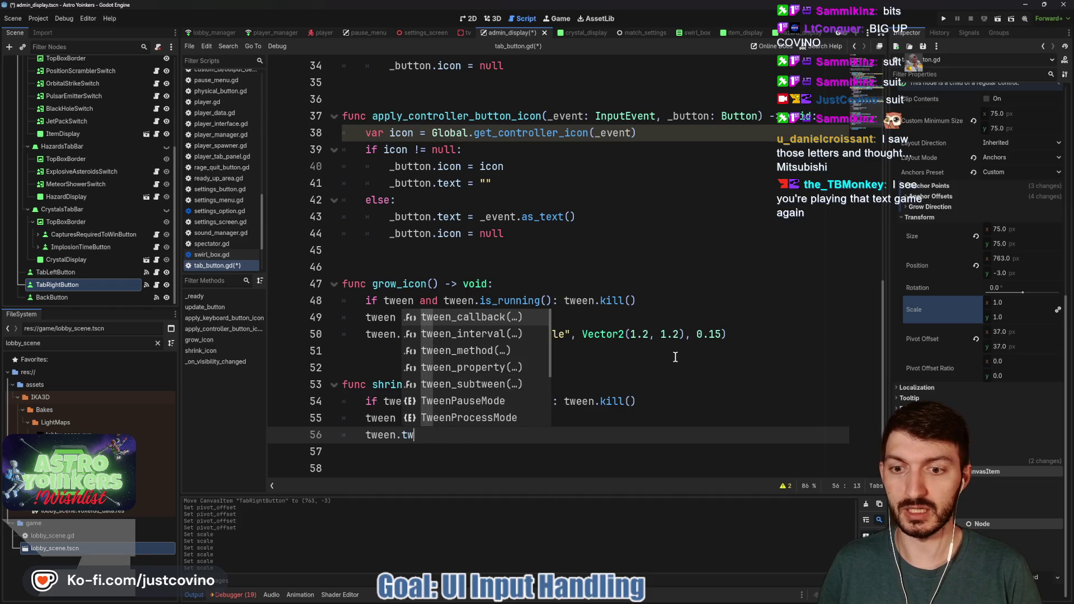
pyautogui.press('Return')
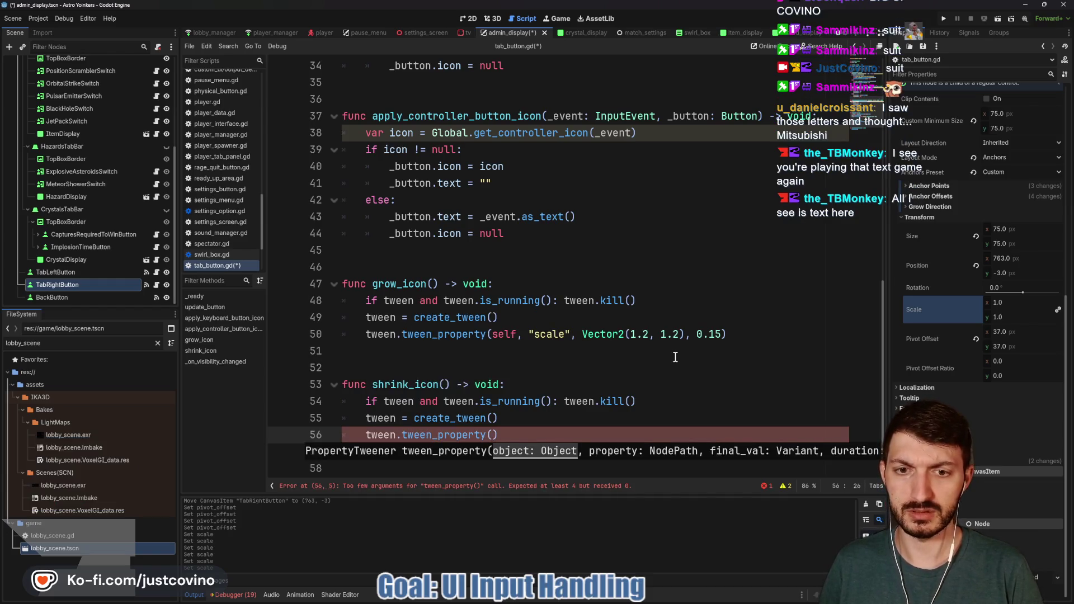
pyautogui.write('self, "')
pyautogui.write('scale')
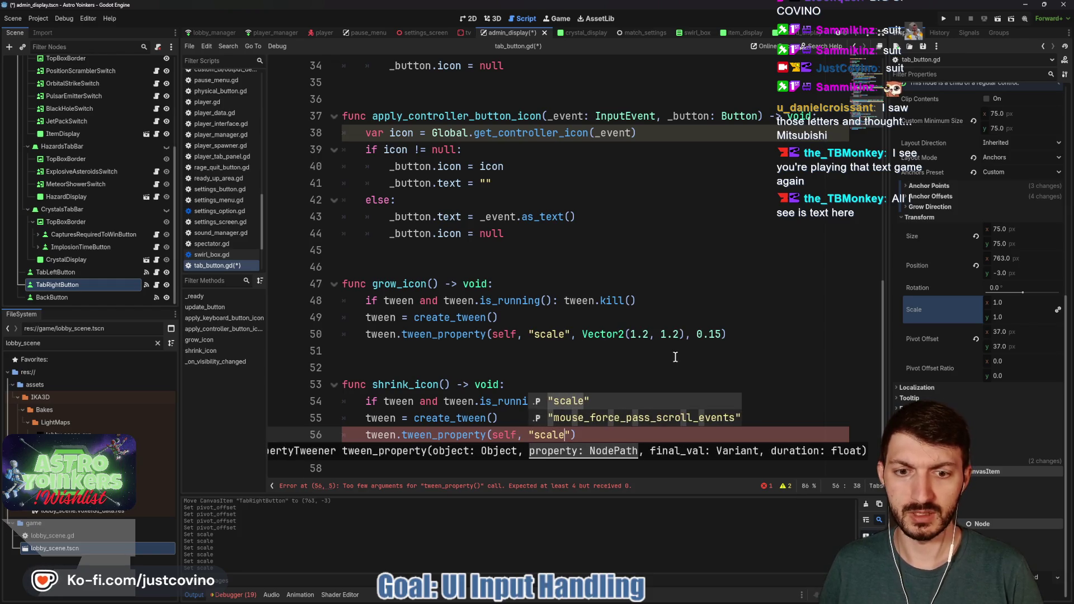
pyautogui.press('Return')
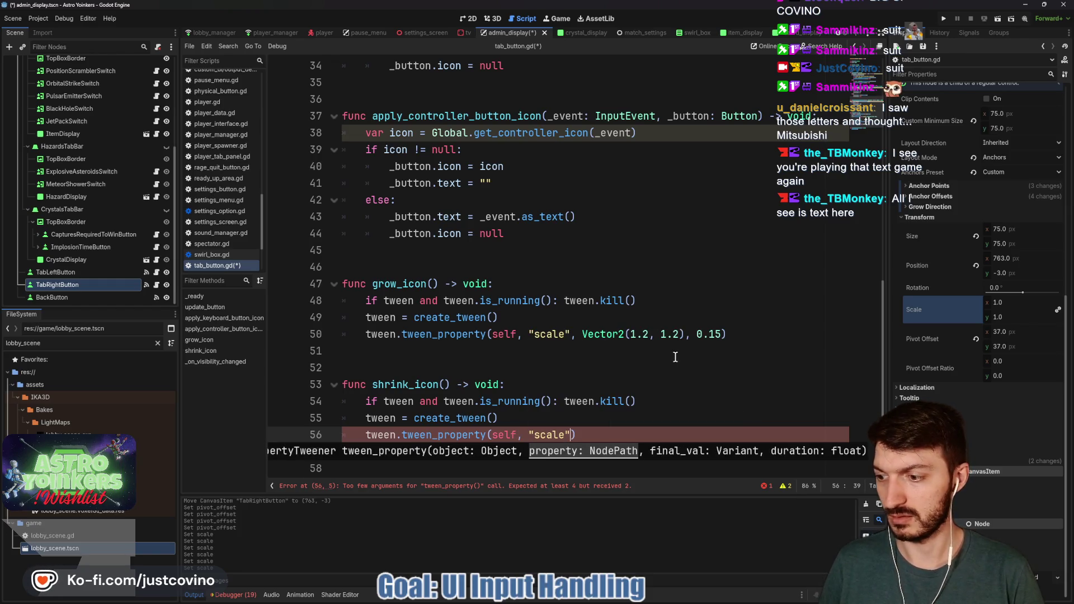
pyautogui.write(', ')
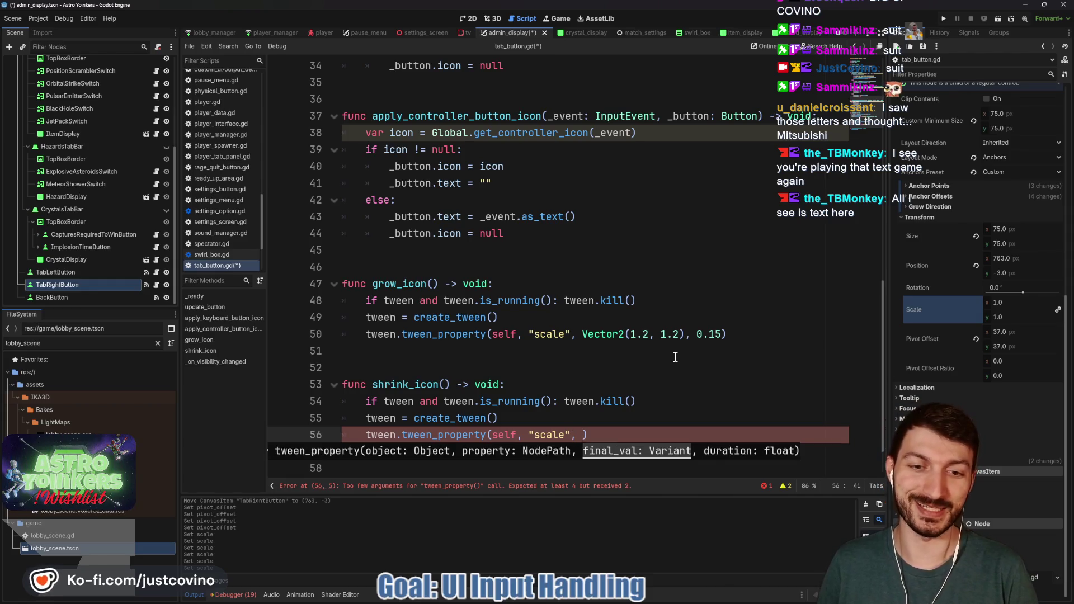
pyautogui.write('Vector2.ONE')
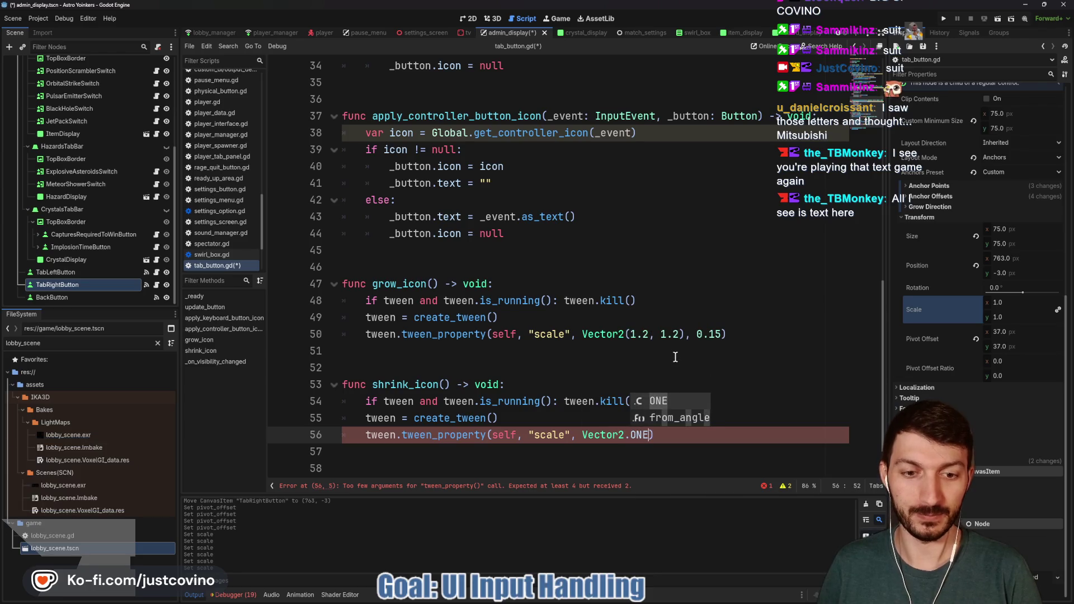
pyautogui.write(', 0.15')
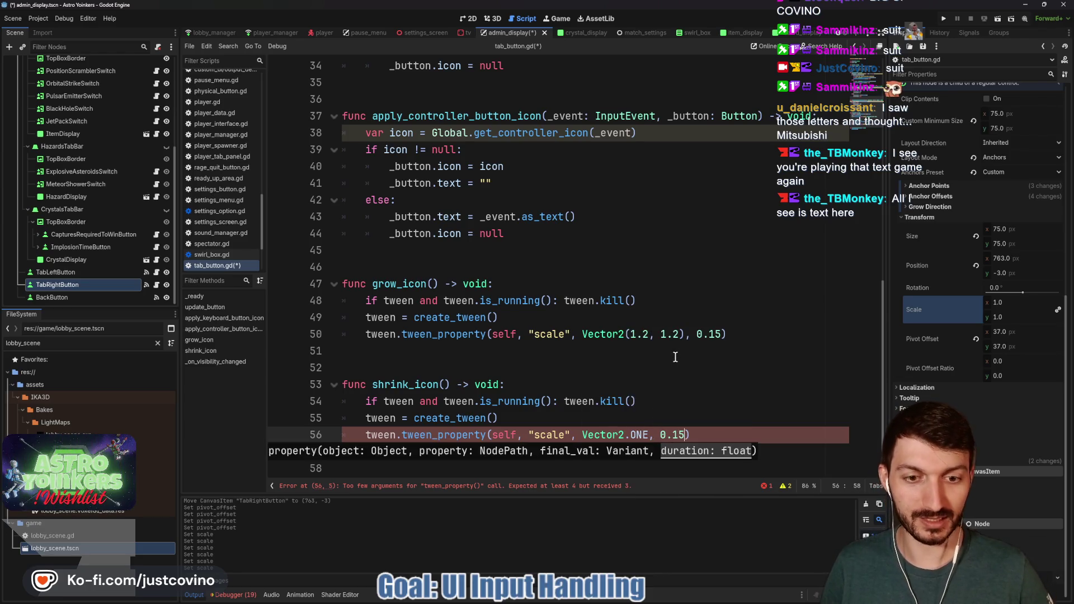
pyautogui.write(')')
pyautogui.hotkey('ctrl', 's')
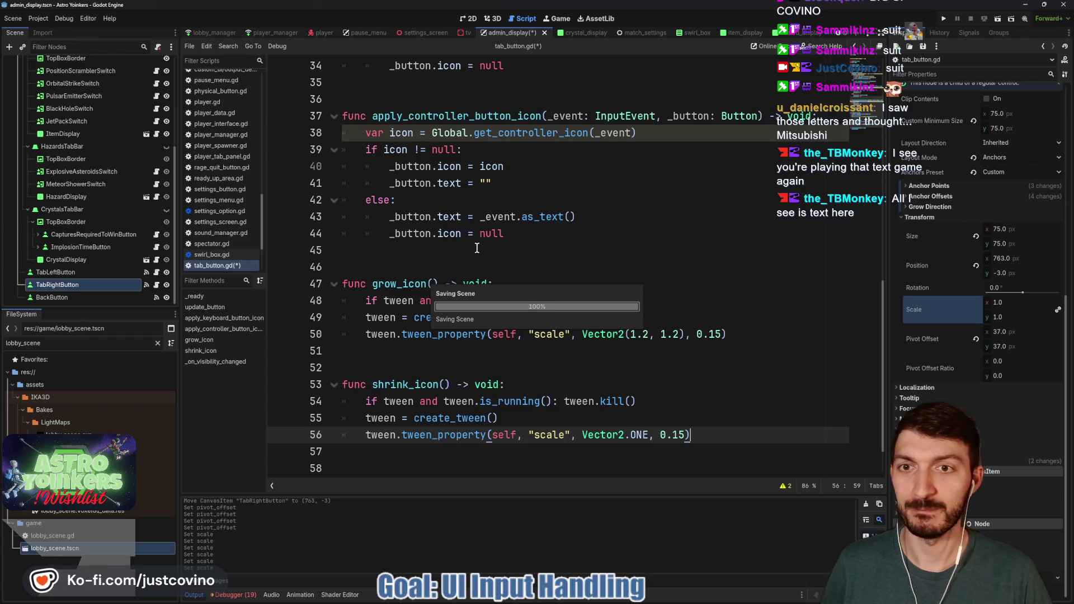
# Scroll through tab_button.gd to review the new shrink_icon code.
pyautogui.click(476, 248)
pyautogui.scroll(6, 481, 240)
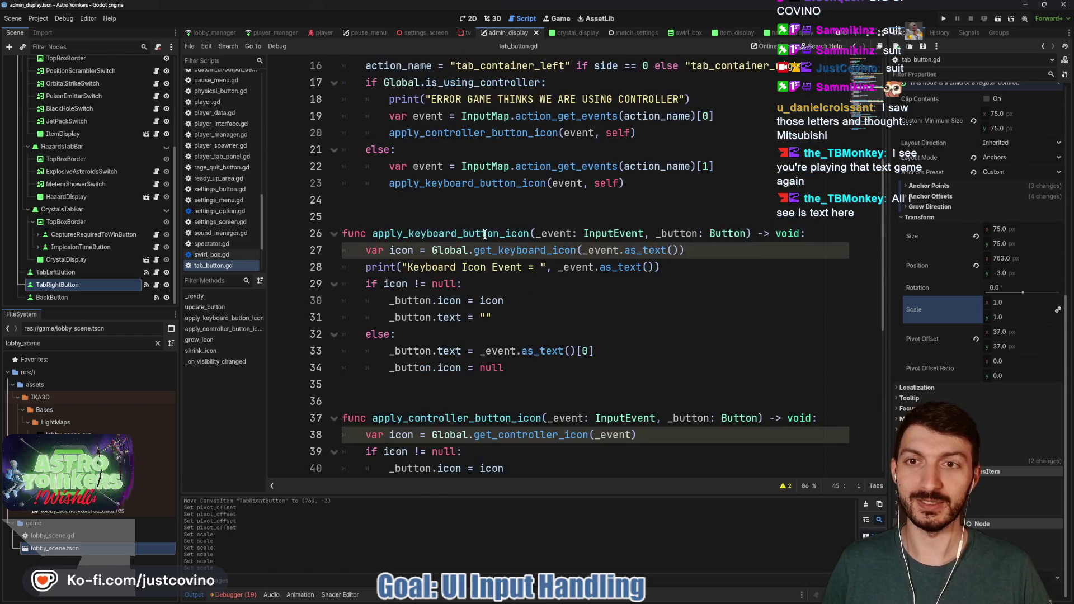
pyautogui.scroll(-6, 484, 234)
pyautogui.scroll(4, 425, 279)
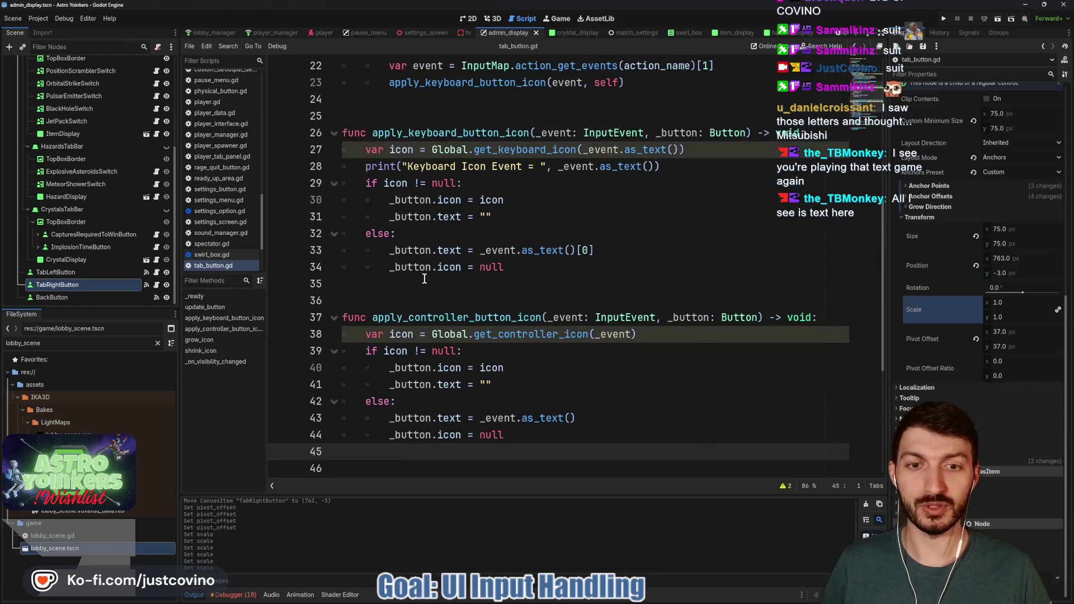
pyautogui.scroll(-5, 631, 250)
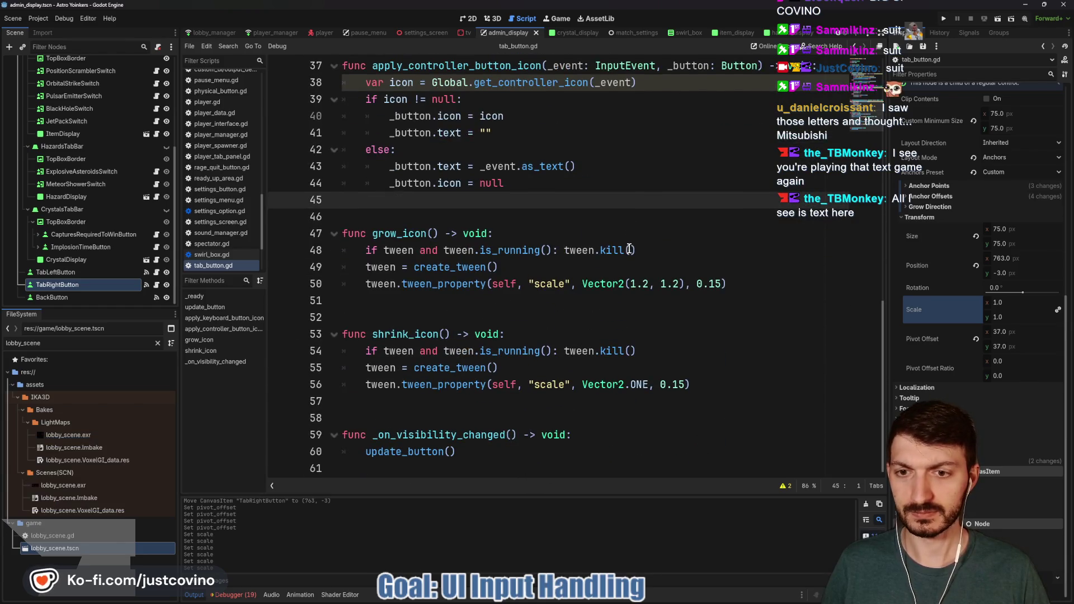
# Add an _on_mouse_entered() -> void function below shrink_icon that calls grow_icon().
pyautogui.click(393, 415)
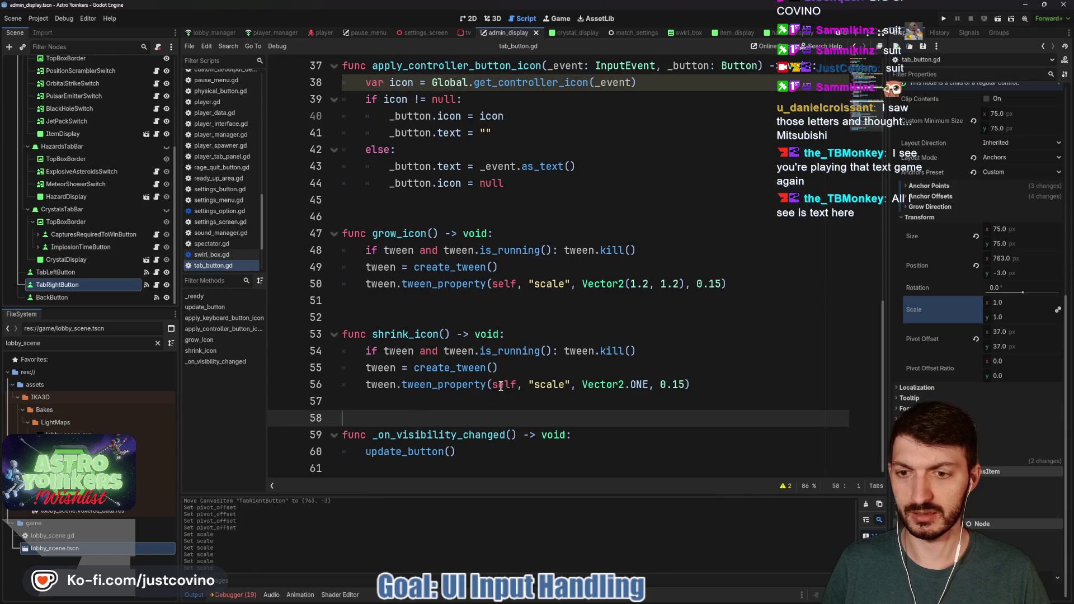
pyautogui.press('Return')
pyautogui.press('Return')
pyautogui.press('Up')
pyautogui.press('Up')
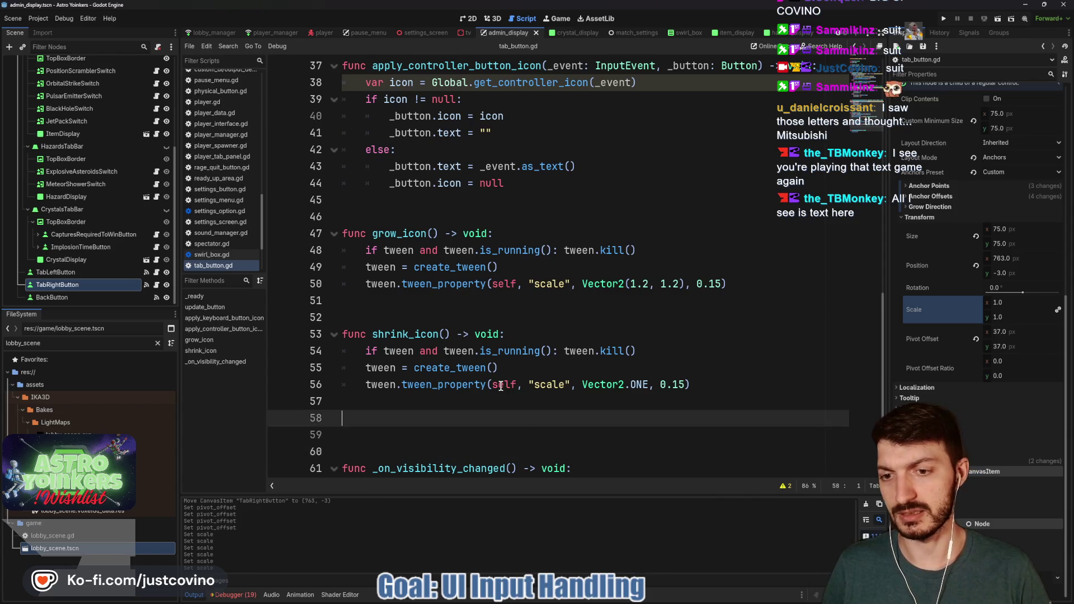
pyautogui.write('func _')
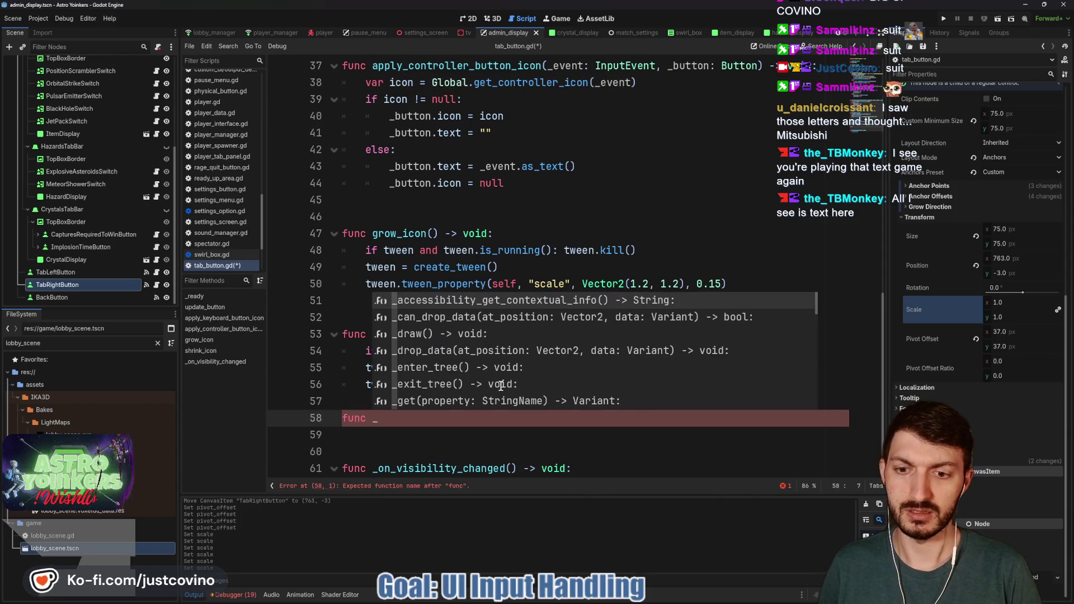
pyautogui.write('on_mouse_')
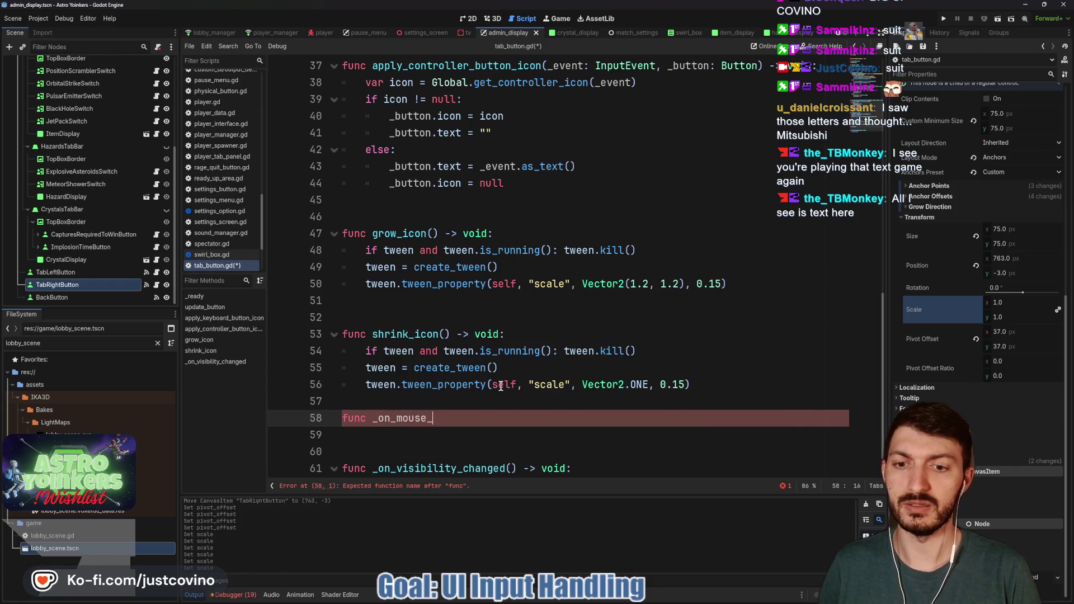
pyautogui.write('> void:')
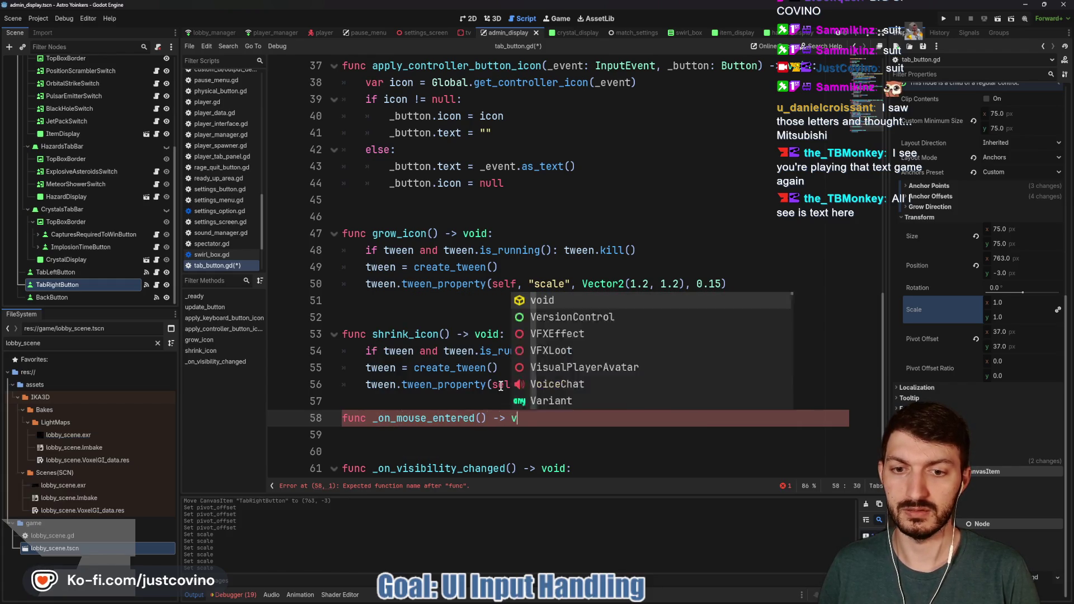
pyautogui.press('Return')
pyautogui.write('grow')
pyautogui.press('Return')
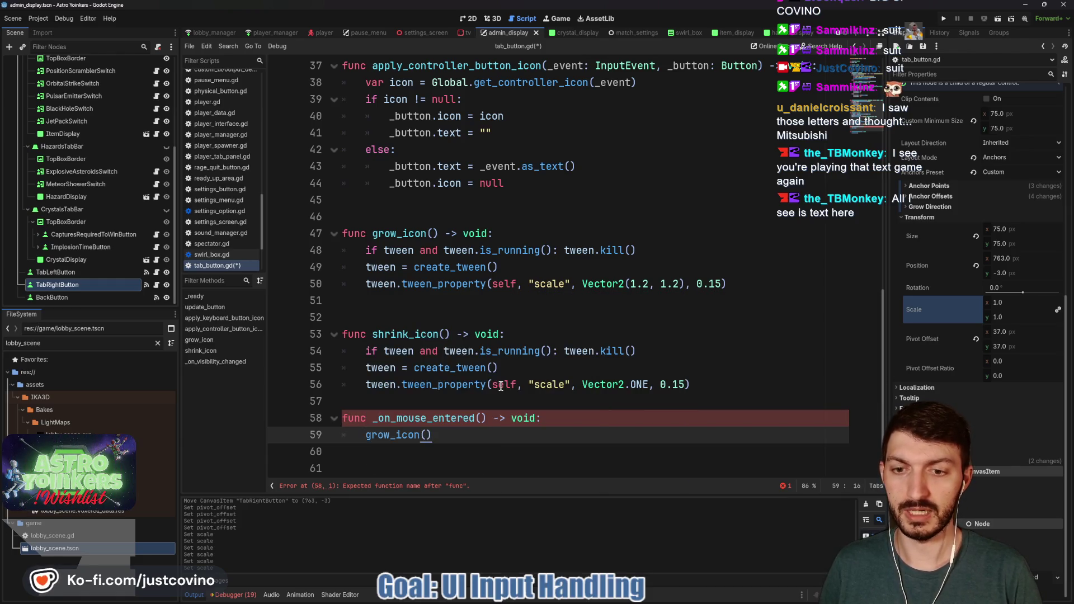
# Add an _on_mouse_exited() -> void function calling shrink_icon(), then save the script.
pyautogui.press('Down')
pyautogui.press('Down')
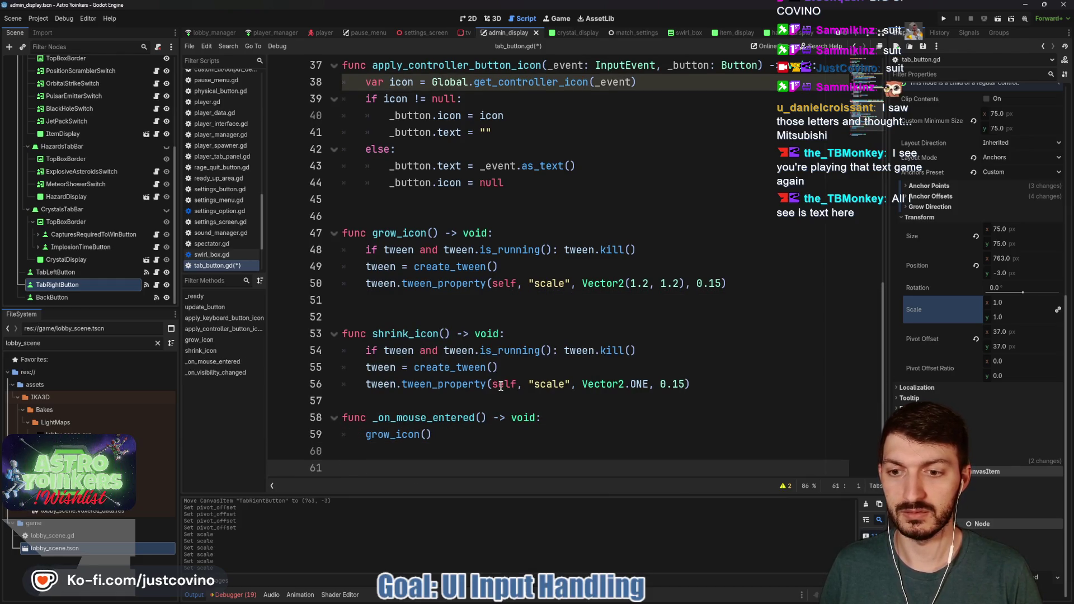
pyautogui.press('Return')
pyautogui.write('func')
pyautogui.press('Escape')
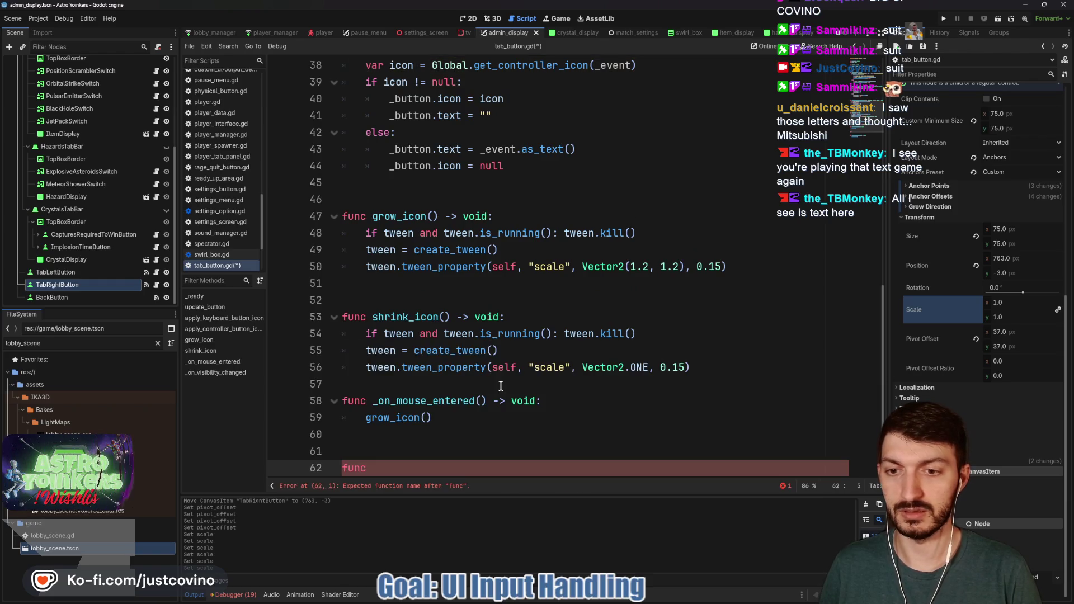
pyautogui.write('_on_)')
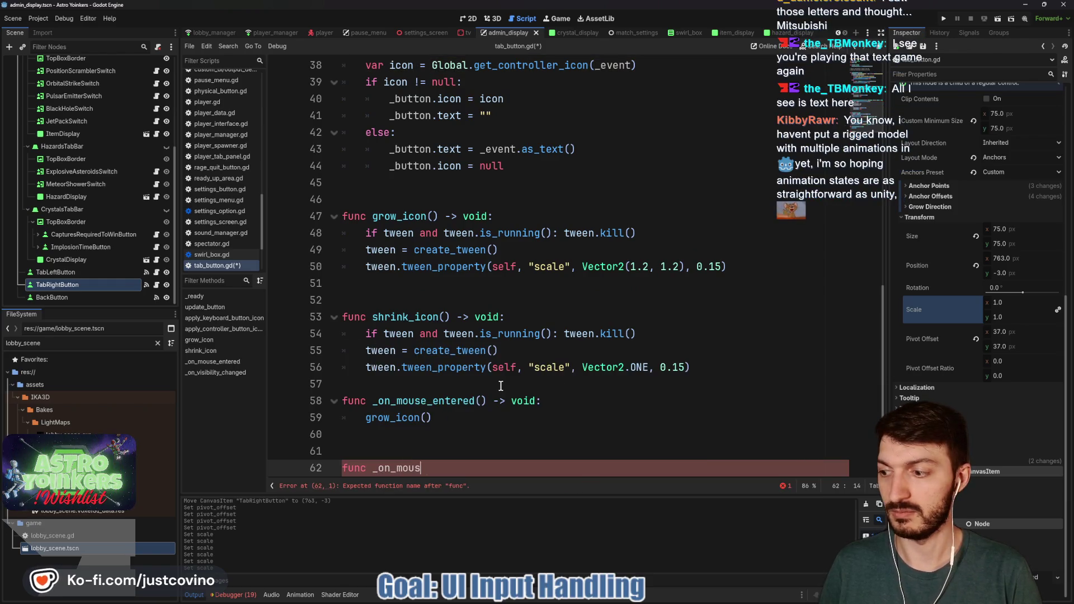
pyautogui.write(') -> void:')
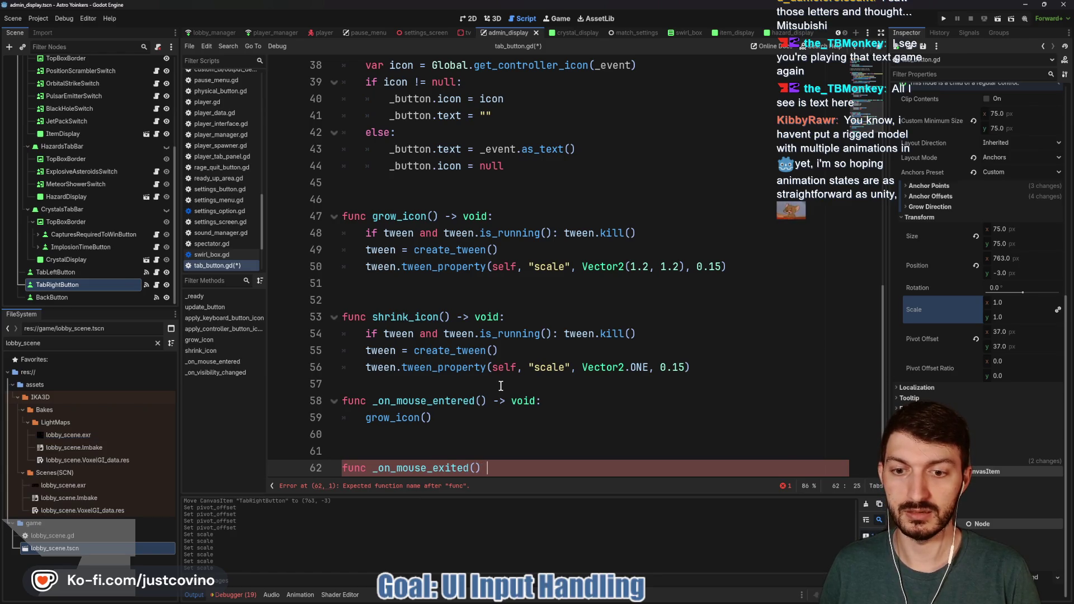
pyautogui.press('Return')
pyautogui.write('shrink')
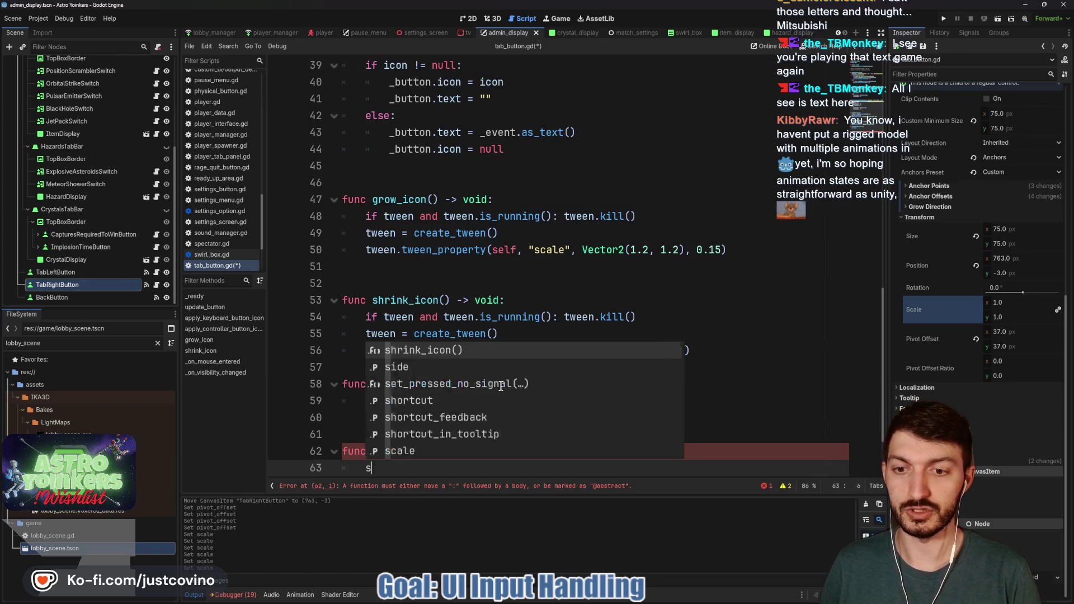
pyautogui.press('Return')
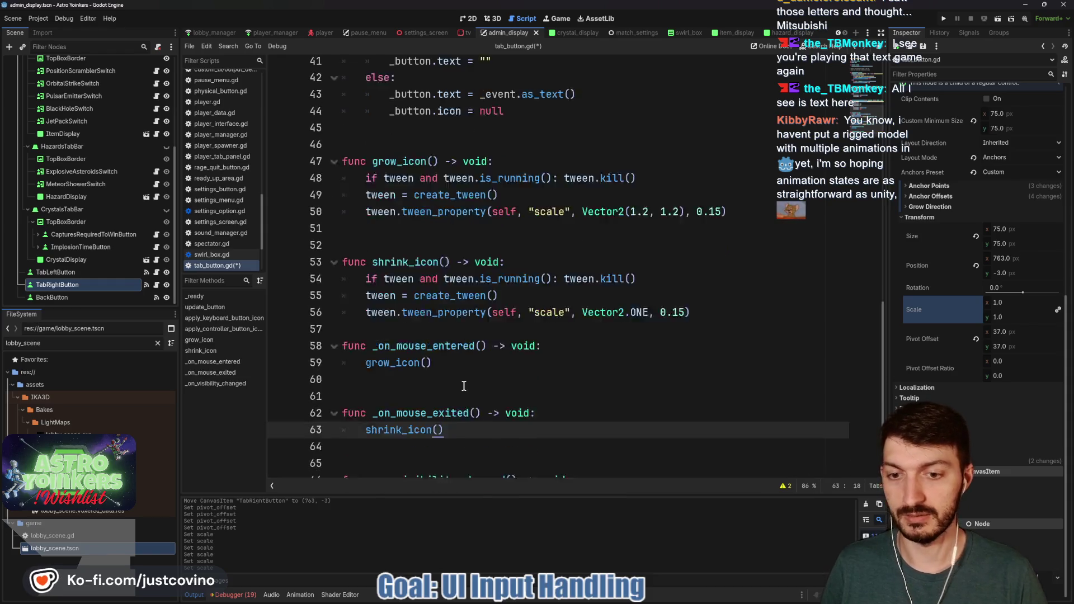
pyautogui.press('Down')
pyautogui.press('Down')
pyautogui.click(387, 287)
pyautogui.press('Return')
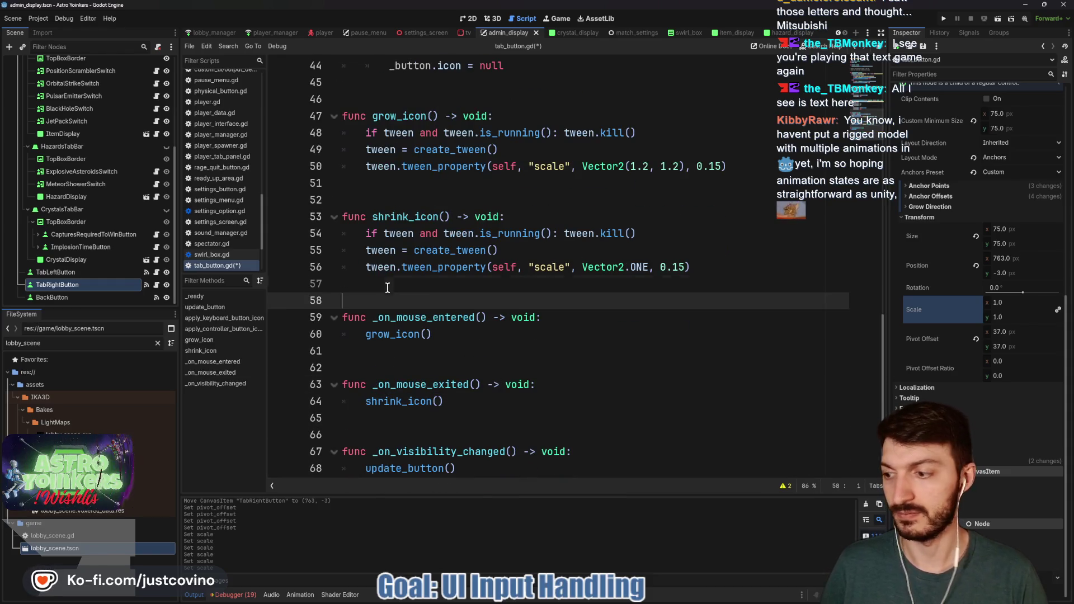
pyautogui.hotkey('ctrl', 's')
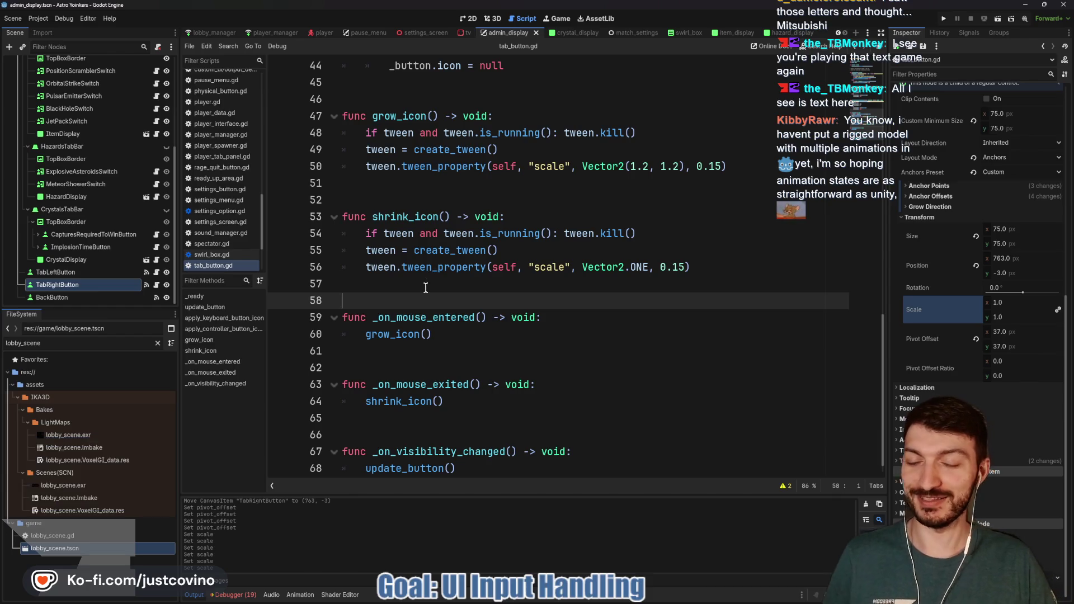
# In _ready, add mouse_entered.connect(_on_mouse_entered) below the visibility connection.
pyautogui.scroll(10, 431, 295)
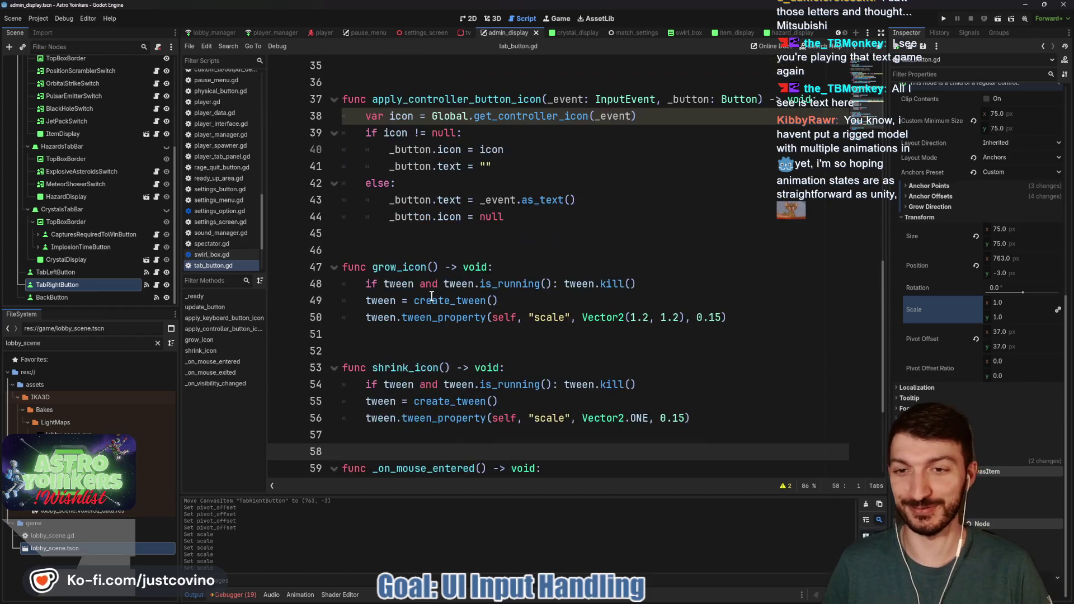
pyautogui.scroll(4, 450, 293)
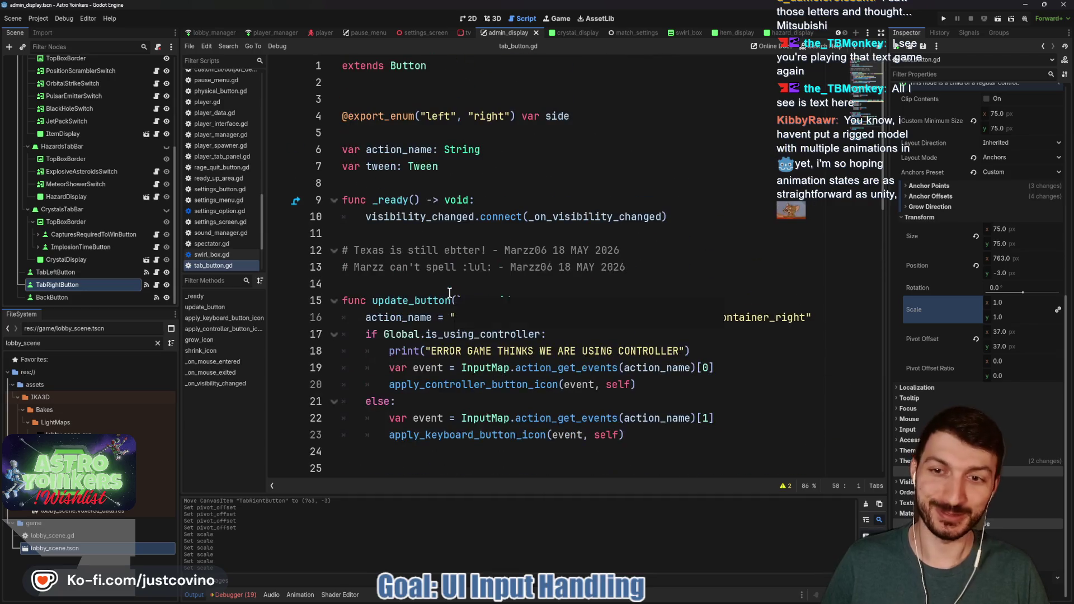
pyautogui.click(694, 220)
pyautogui.press('Return')
pyautogui.write('mouse_entered')
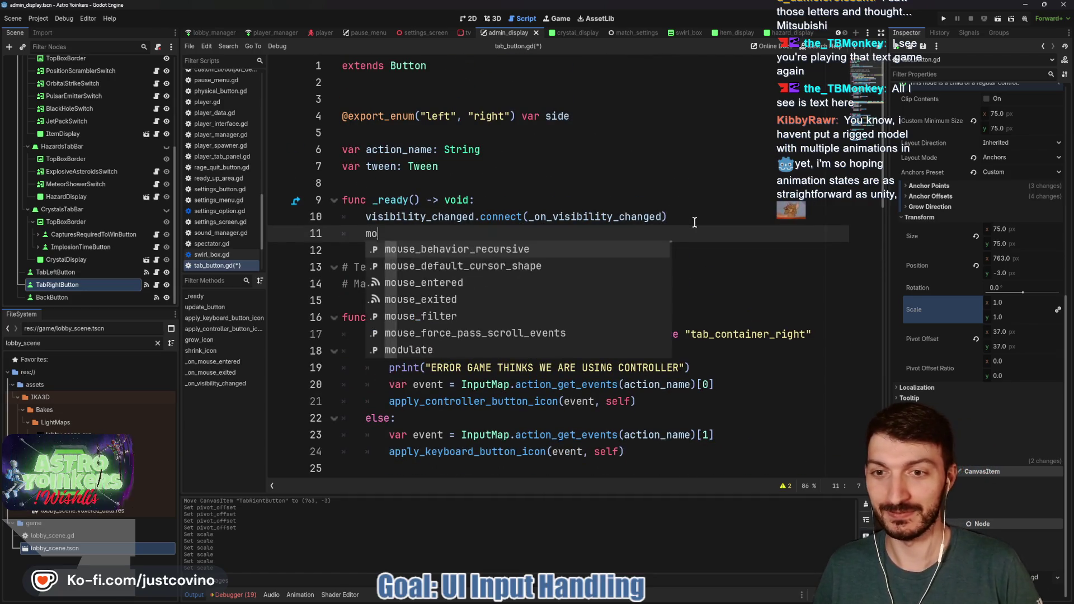
pyautogui.write('.con')
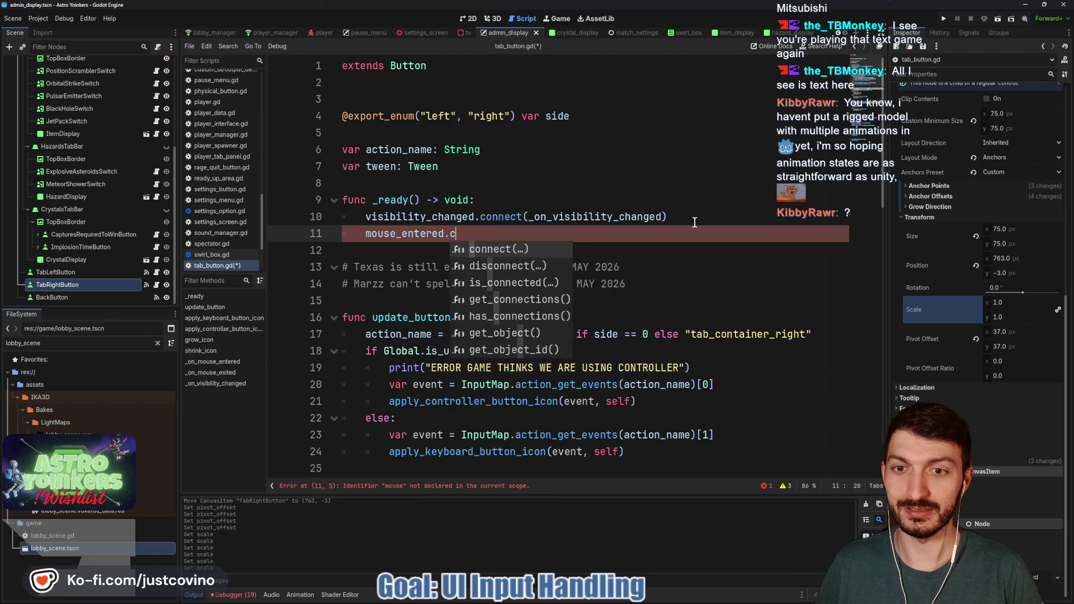
pyautogui.press('Return')
pyautogui.write('n_m')
pyautogui.press('Return')
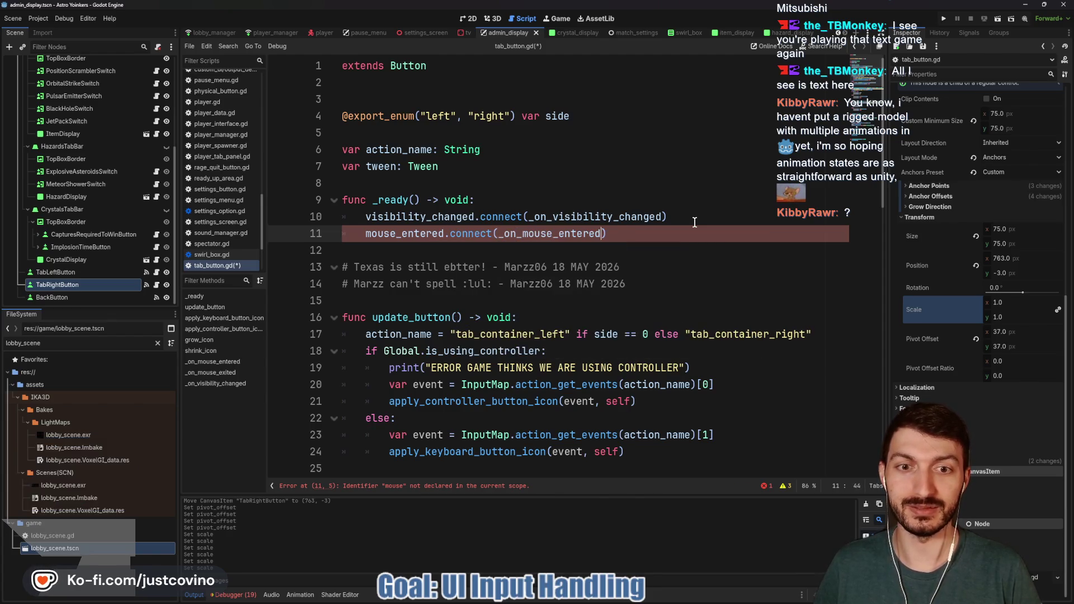
# Add mouse_exited.connect(_on_mouse_exited) on the next line and save the script.
pyautogui.press('Return')
pyautogui.write('mouse_exited')
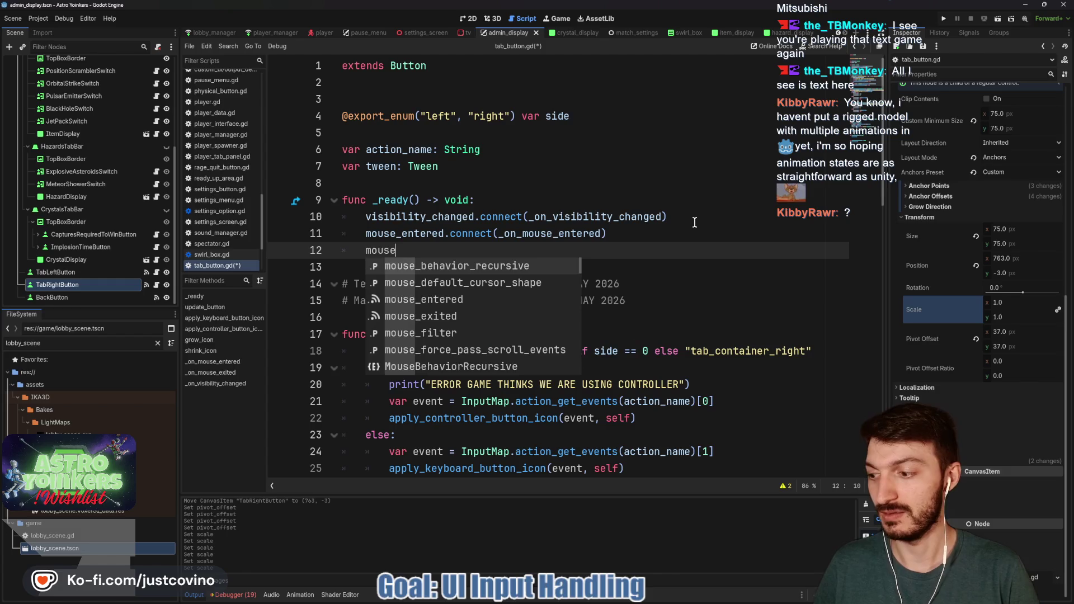
pyautogui.write('.co')
pyautogui.press('Return')
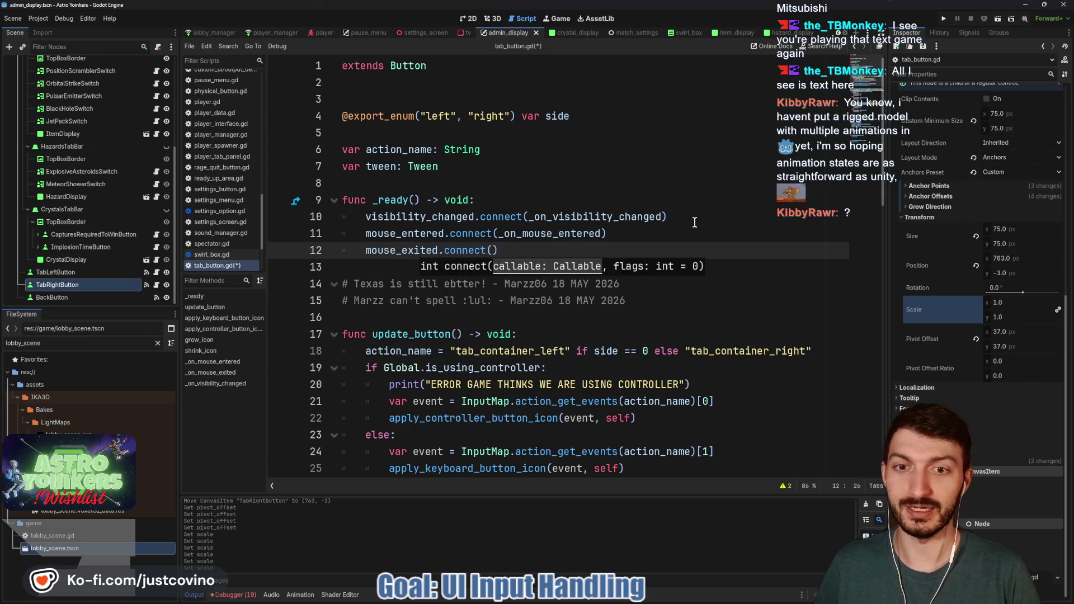
pyautogui.write('_on_mouse_exi')
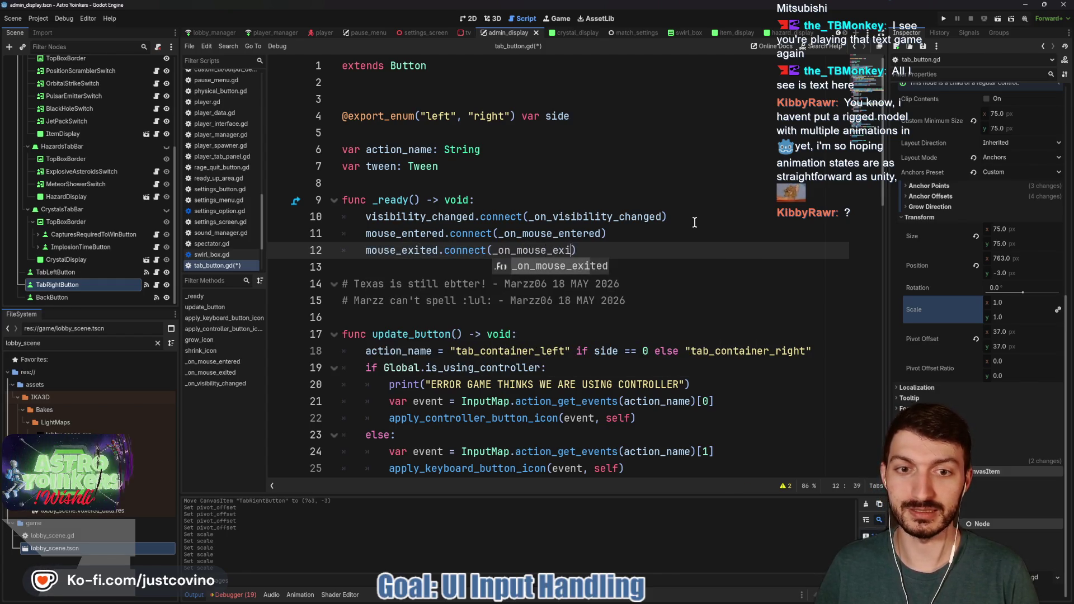
pyautogui.press('Return')
pyautogui.hotkey('ctrl', 's')
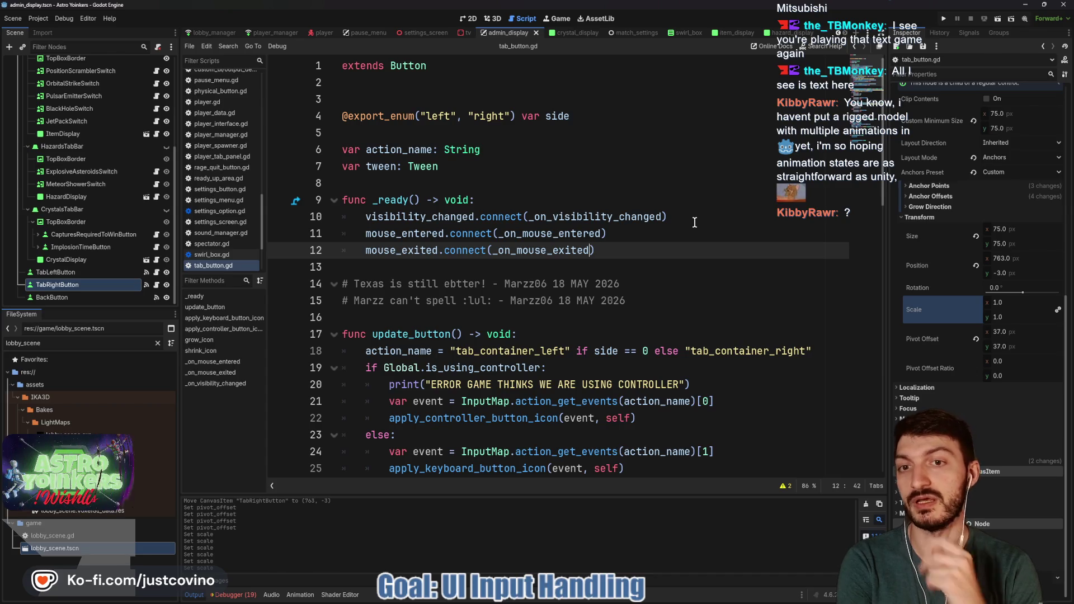
# Look over the grow_icon and shrink_icon code, then bring up the player scene with player.gd.
pyautogui.click(556, 270)
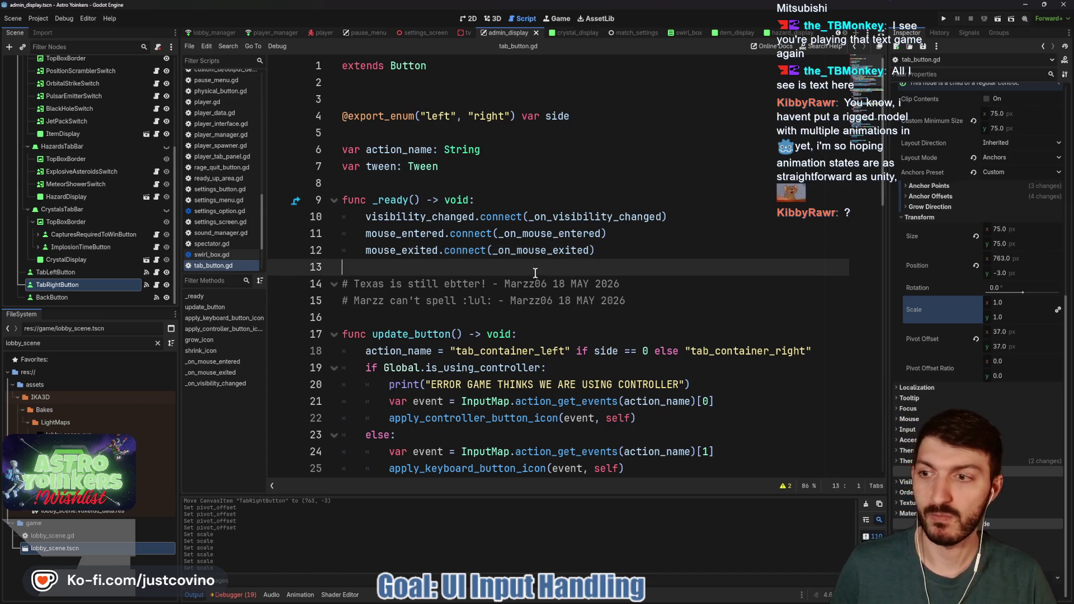
pyautogui.click(74, 273)
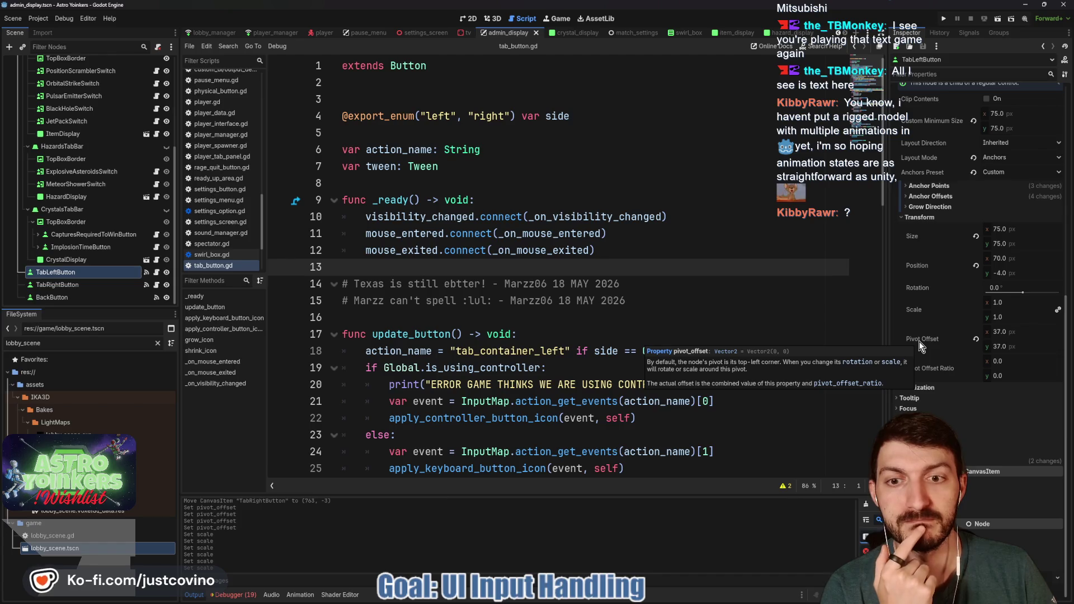
pyautogui.scroll(-14, 647, 291)
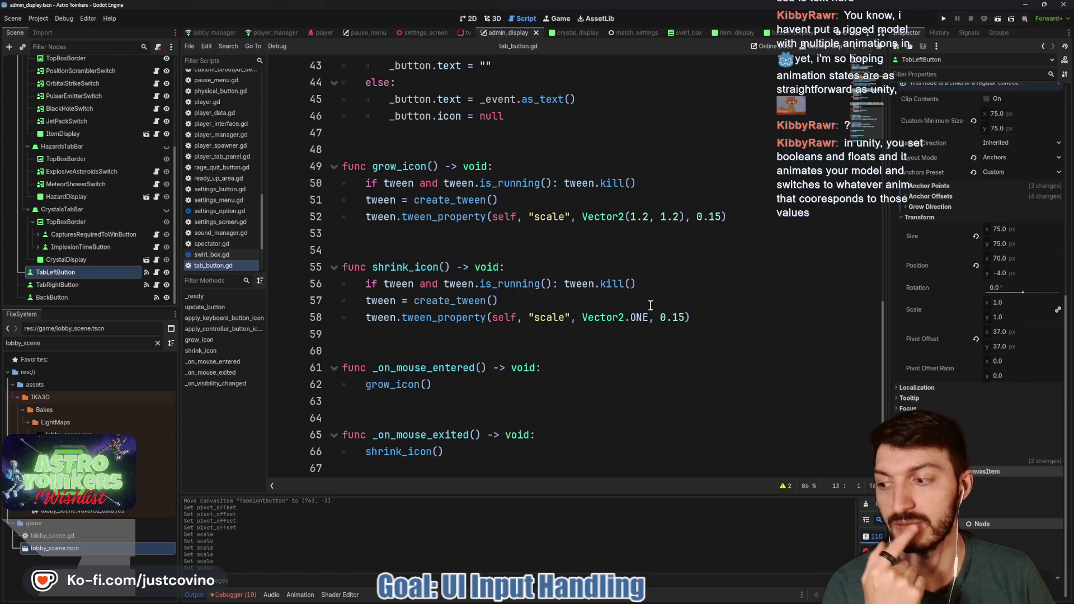
pyautogui.click(512, 150)
pyautogui.scroll(3, 513, 176)
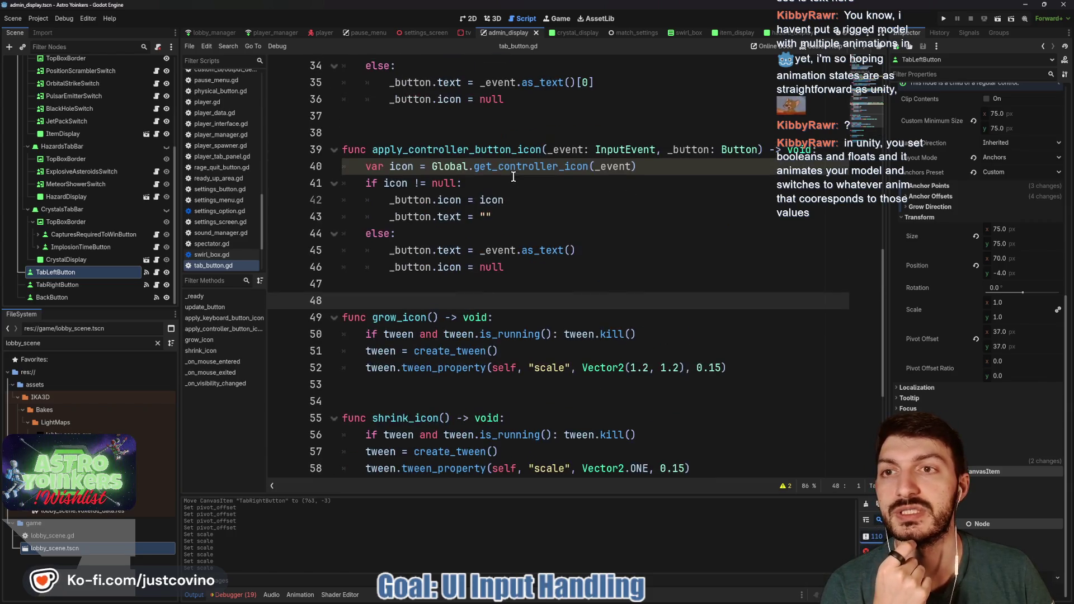
pyautogui.click(318, 32)
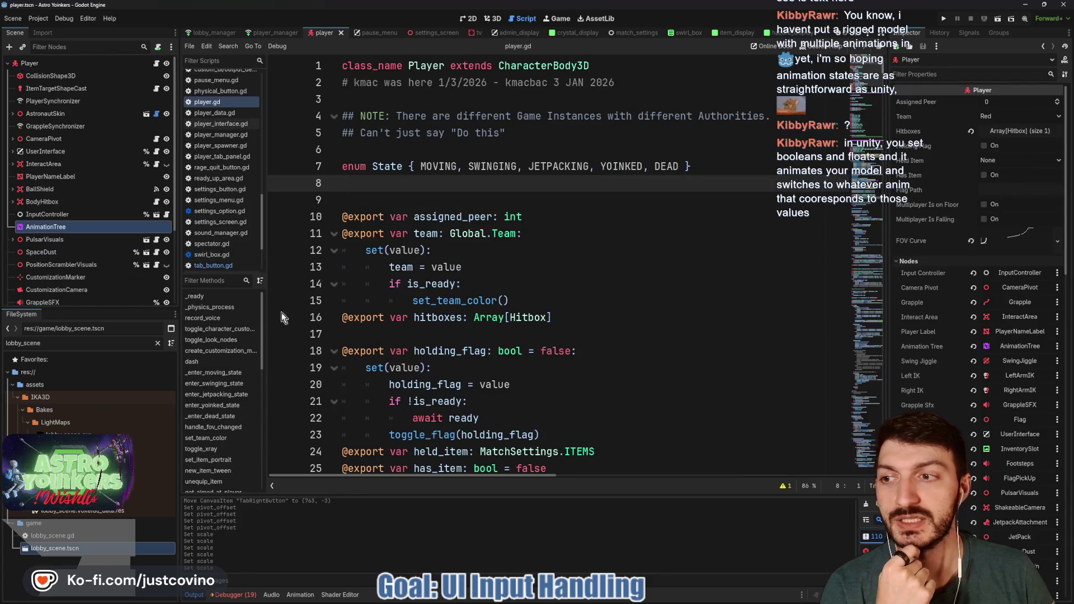
# Open the AnimationTree graph, inspect MovementTree's BlendSpace2D, then return to the Root state machine.
pyautogui.click(379, 596)
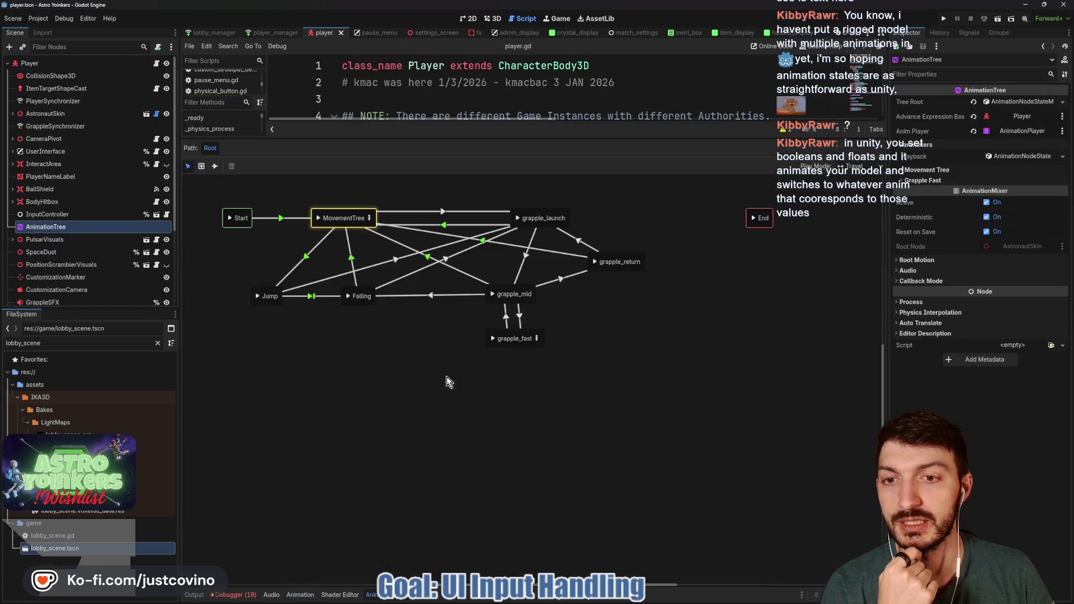
pyautogui.moveTo(385, 387); pyautogui.dragTo(453, 410)
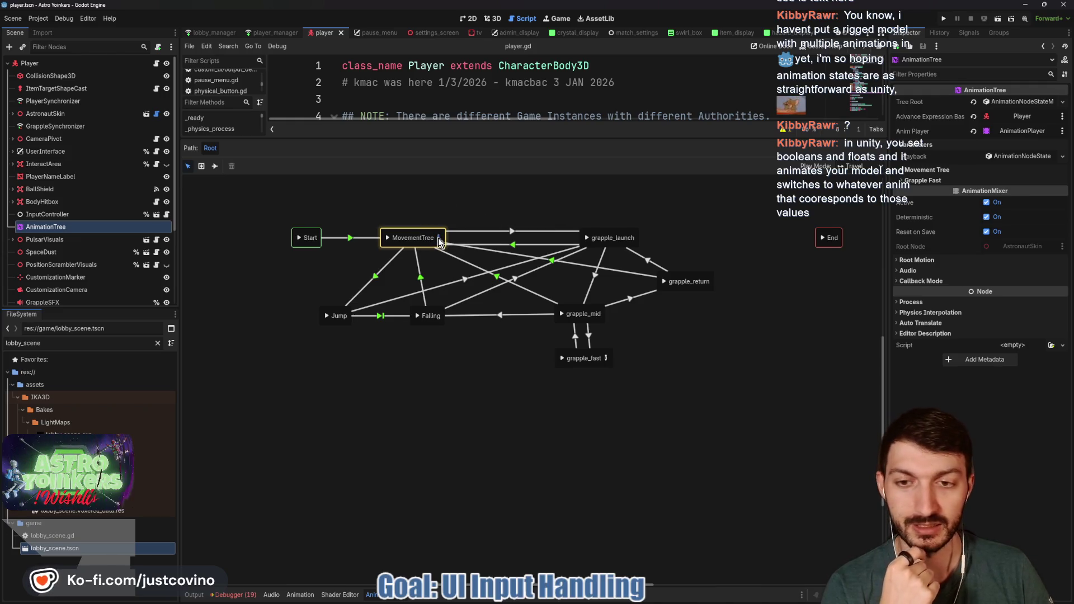
pyautogui.click(438, 237)
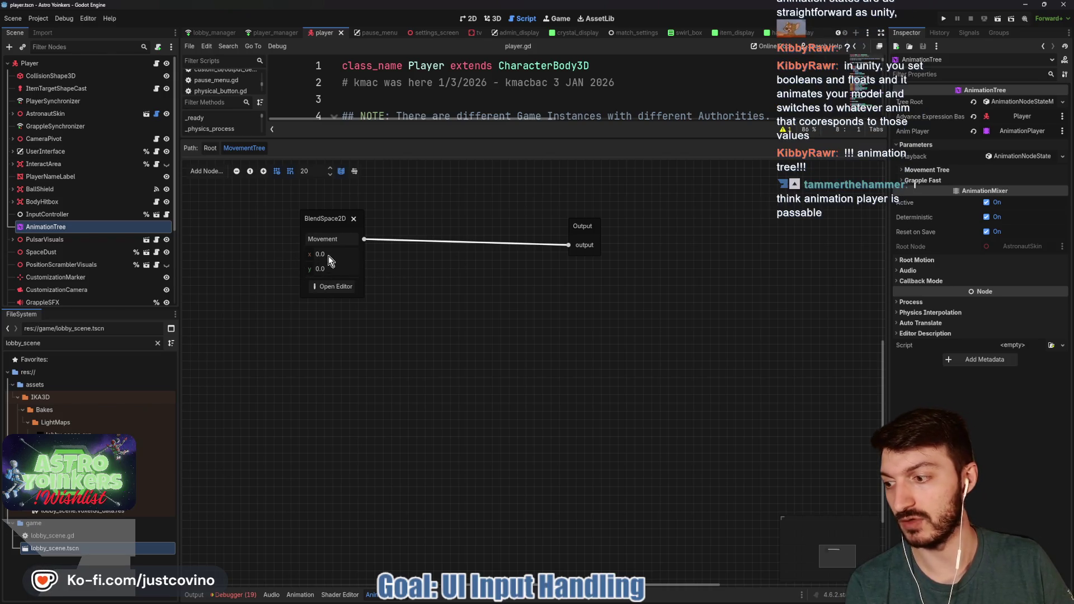
pyautogui.click(210, 149)
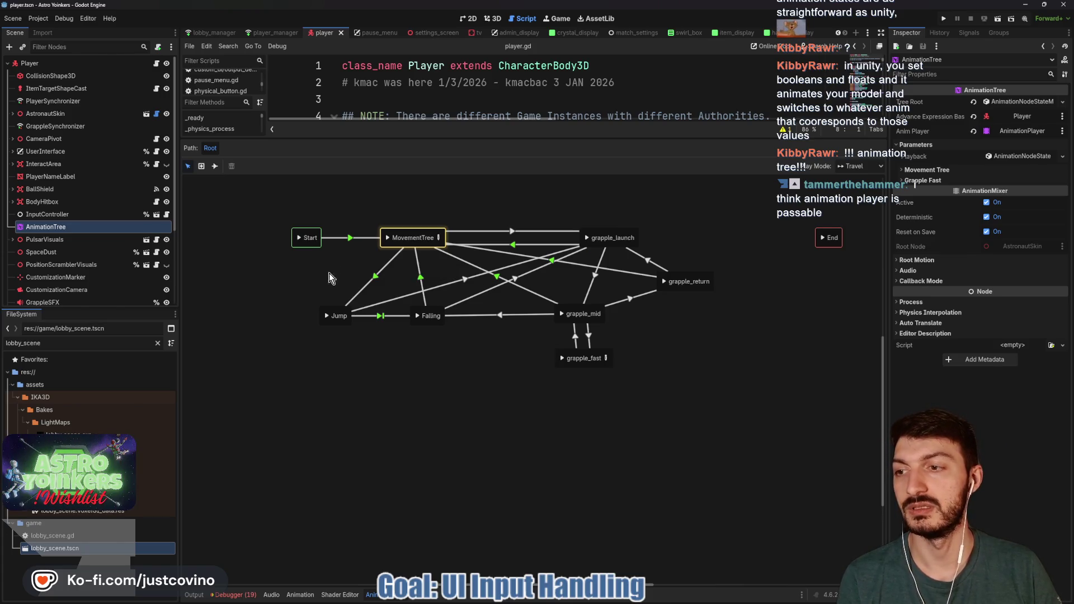
pyautogui.scroll(-4, 51, 210)
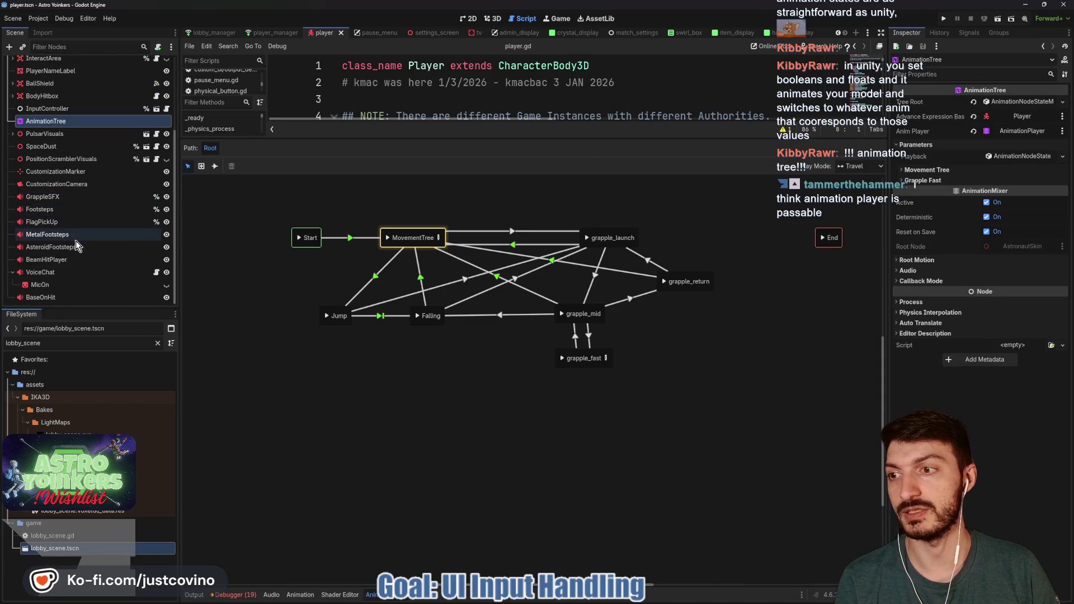
pyautogui.scroll(4, 76, 242)
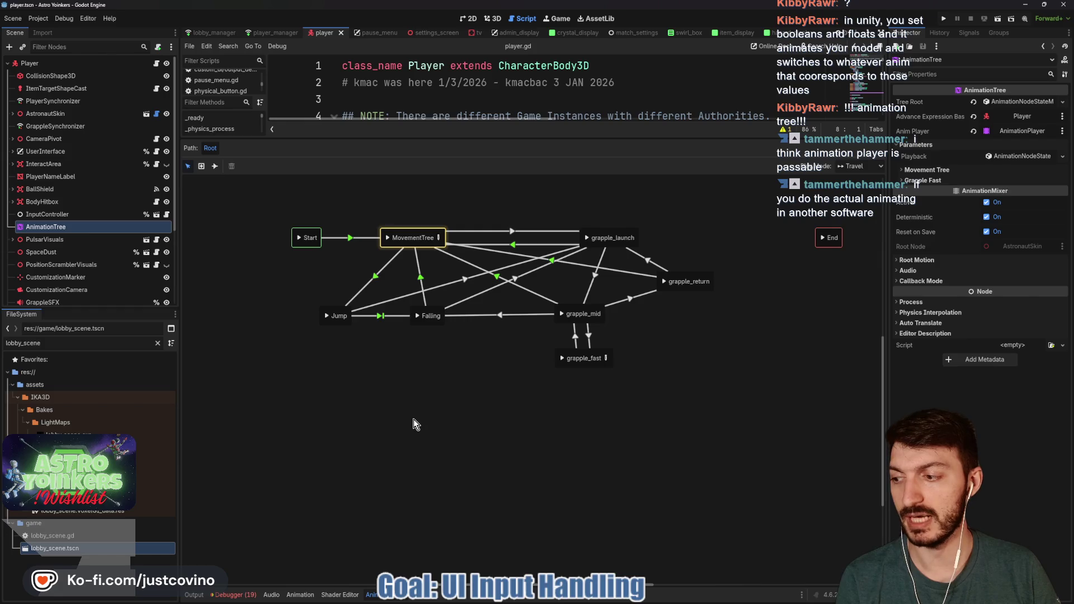
# Switch the bottom panel to Output, pass through settings_screen, and view admin_display in 2D.
pyautogui.click(194, 595)
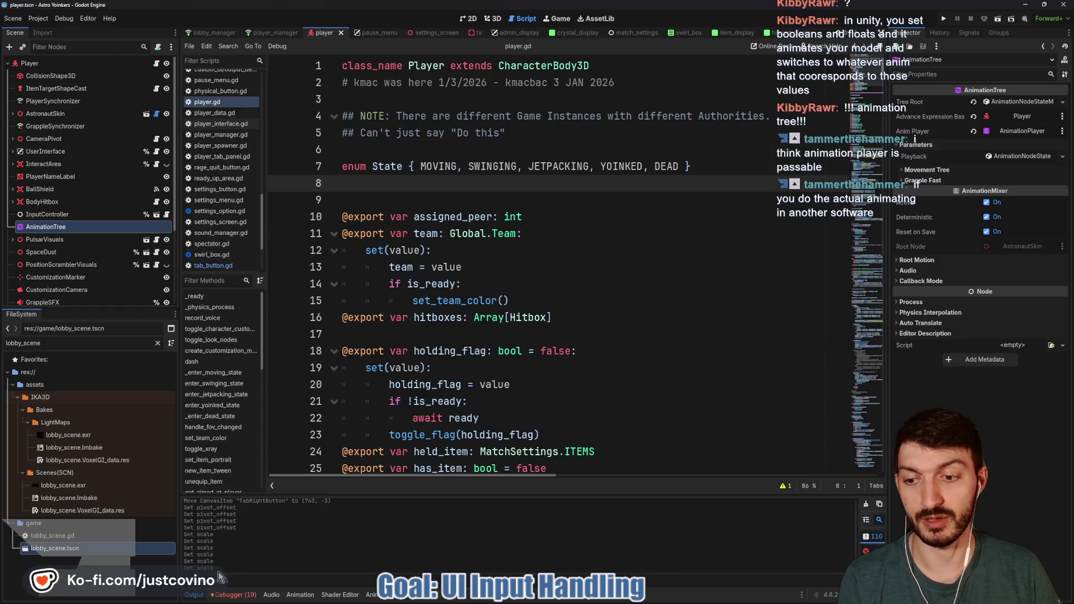
pyautogui.click(538, 363)
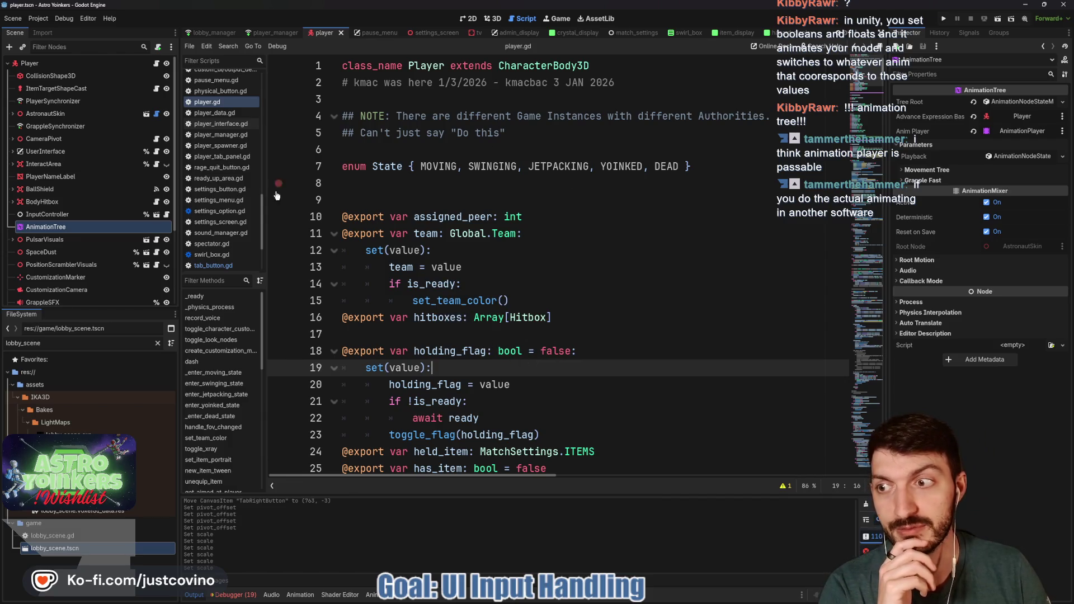
pyautogui.click(427, 32)
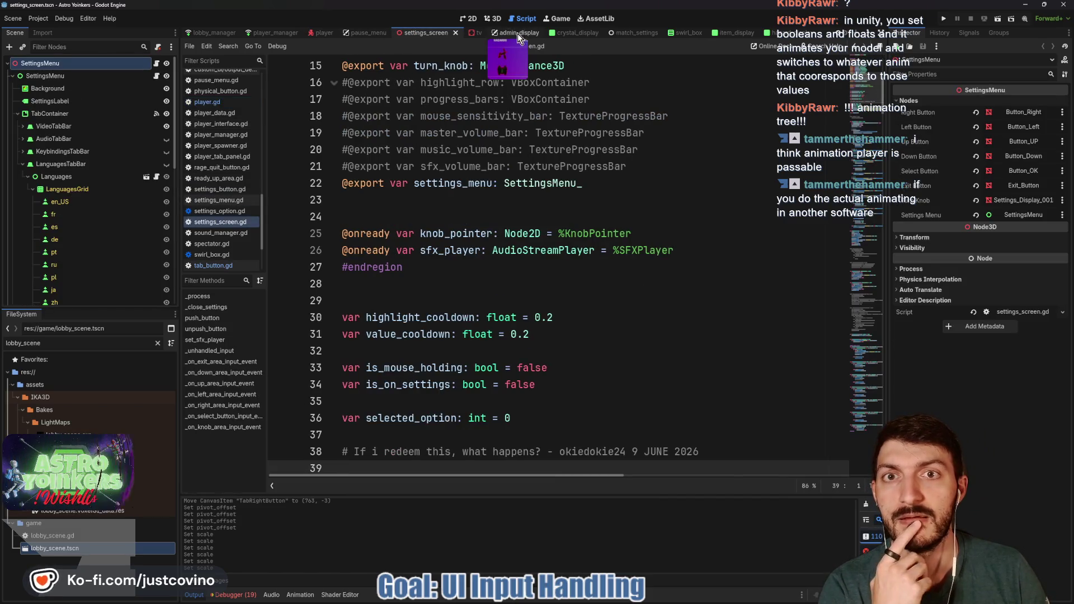
pyautogui.click(518, 34)
pyautogui.click(471, 17)
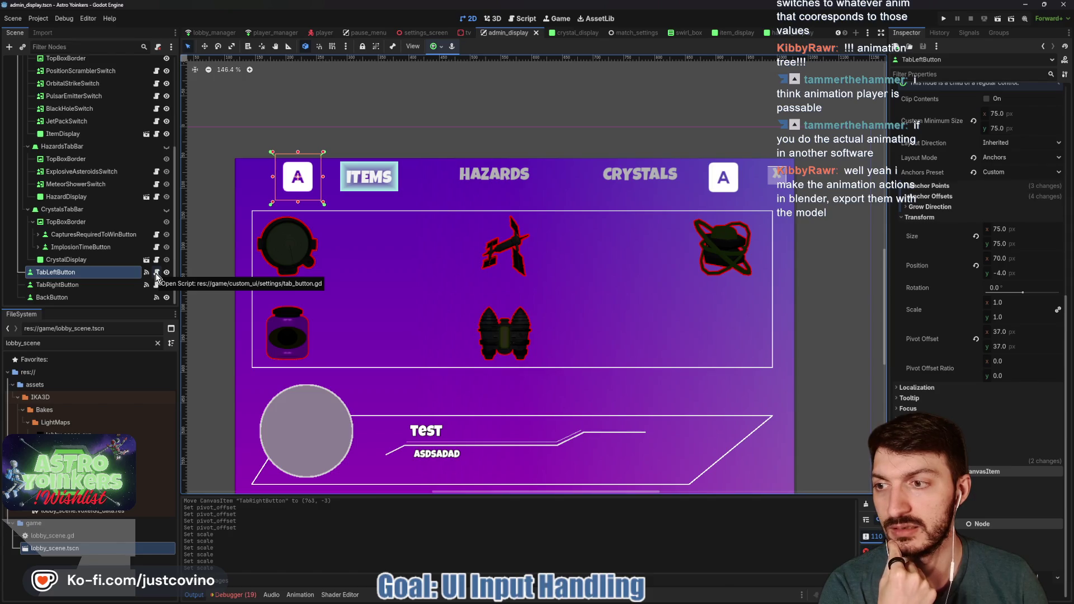
# Clear the lobby_scene FileSystem filter and browse the maps, game, assets and Asteroids folders.
pyautogui.click(157, 342)
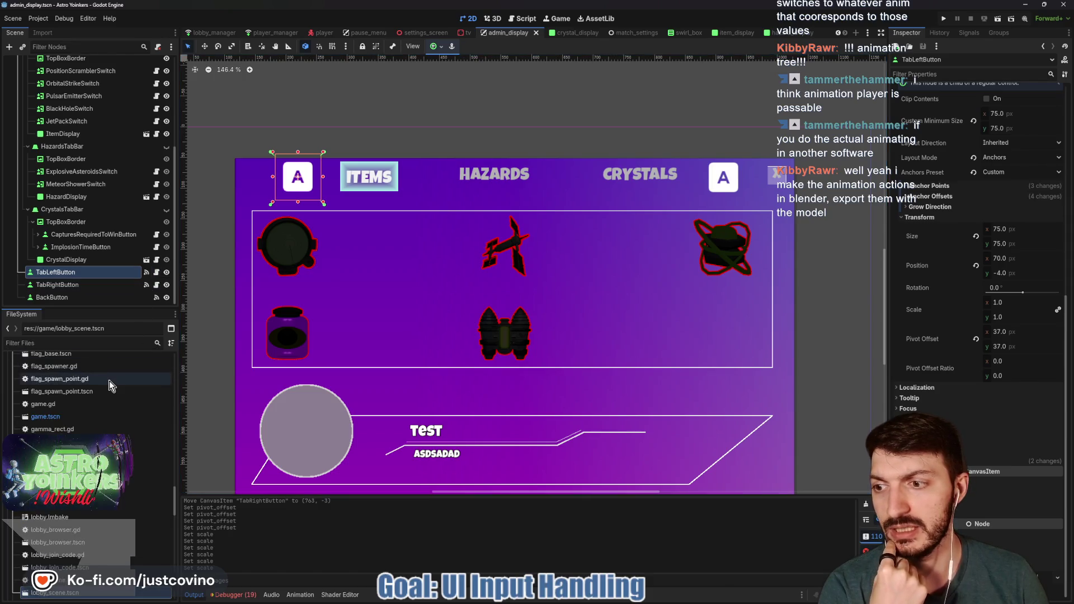
pyautogui.scroll(8, 110, 385)
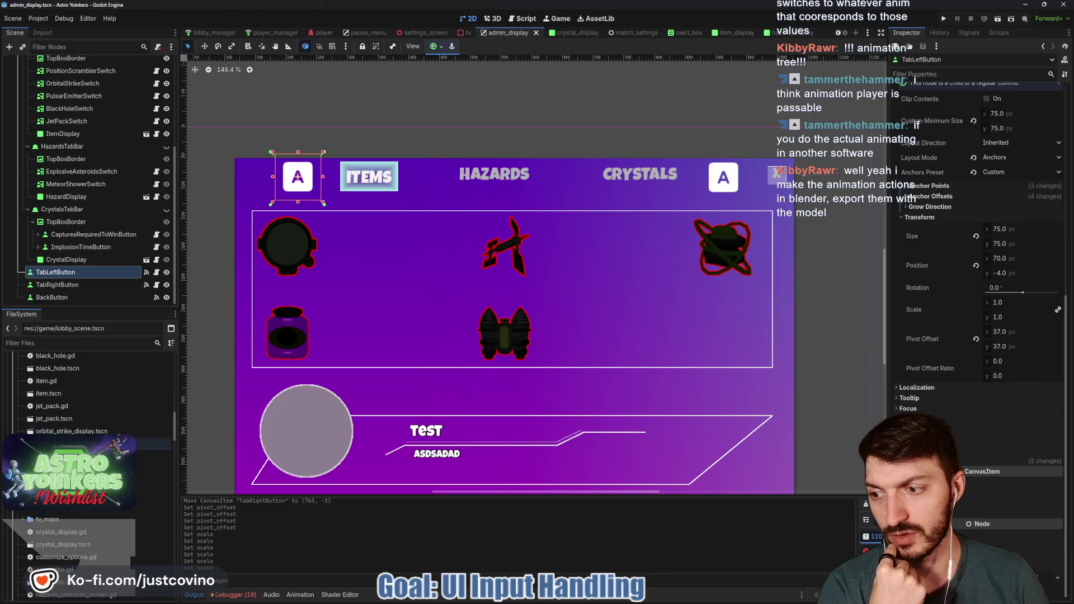
pyautogui.doubleClick(44, 495)
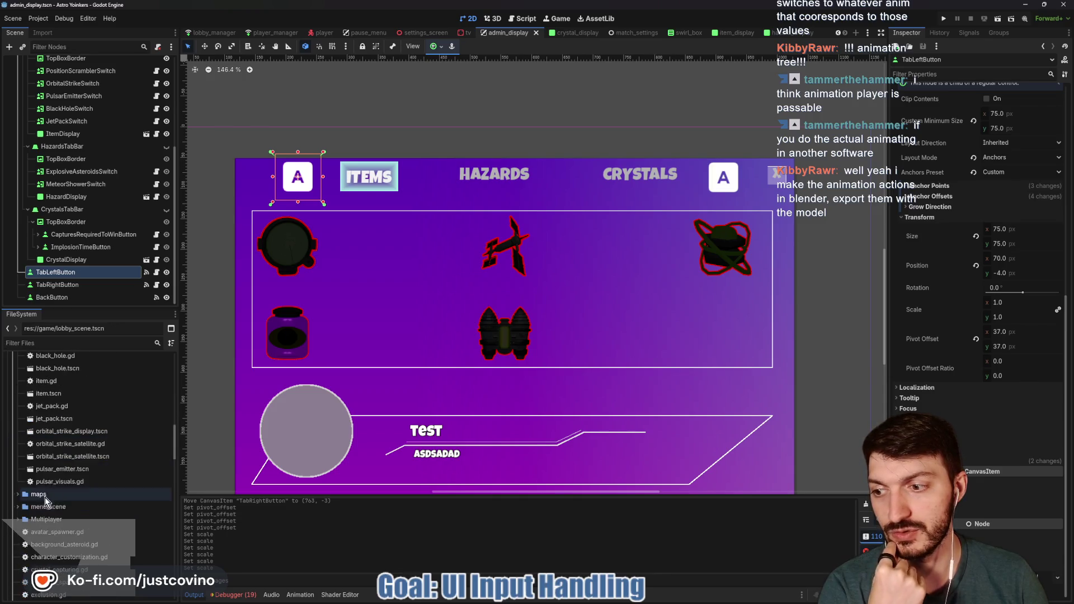
pyautogui.scroll(10, 26, 436)
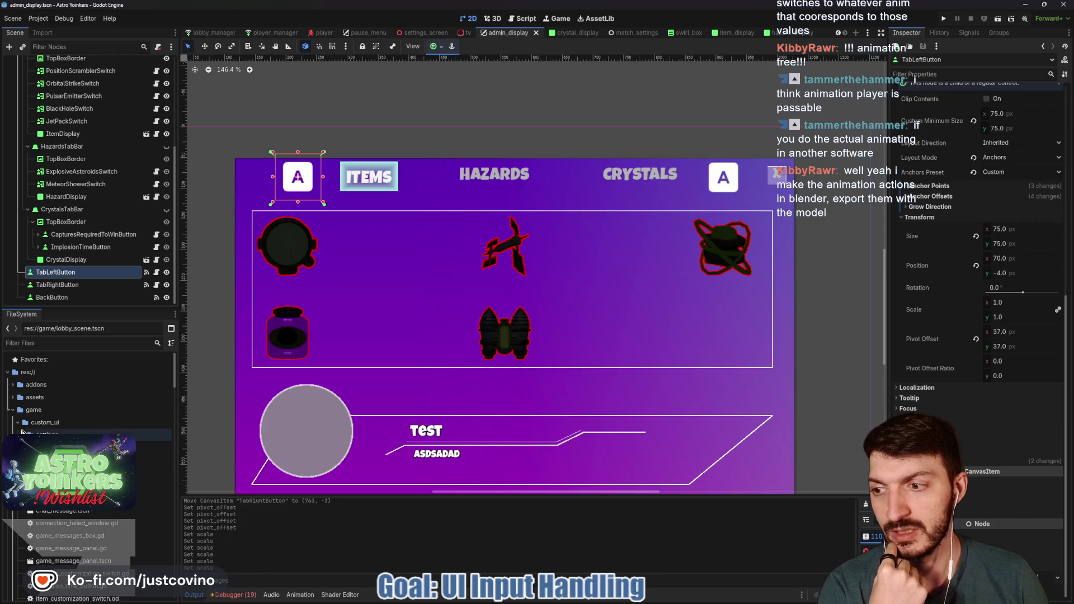
pyautogui.click(12, 410)
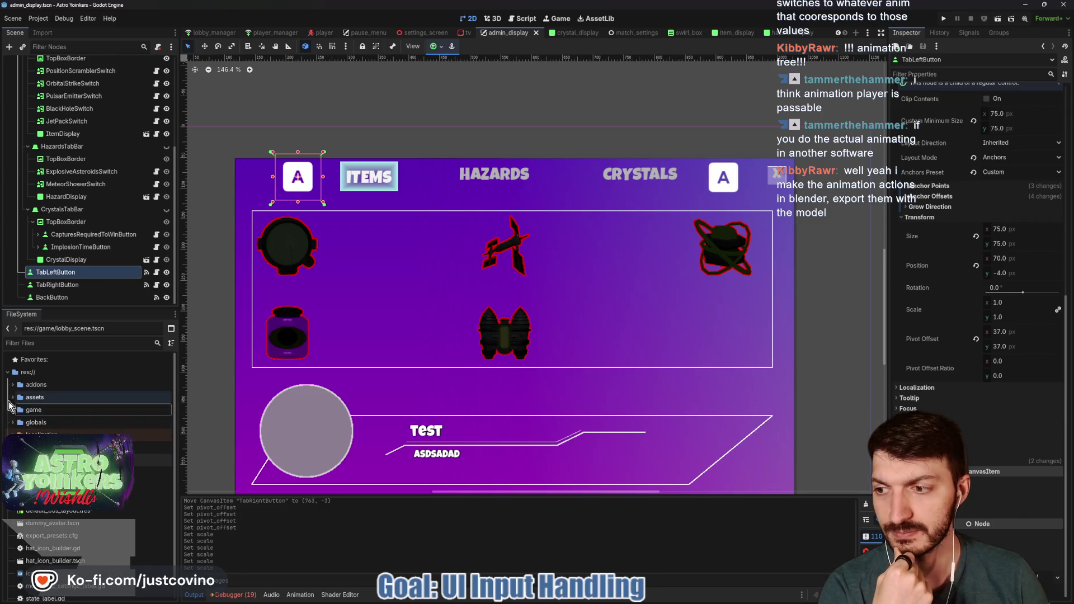
pyautogui.click(13, 398)
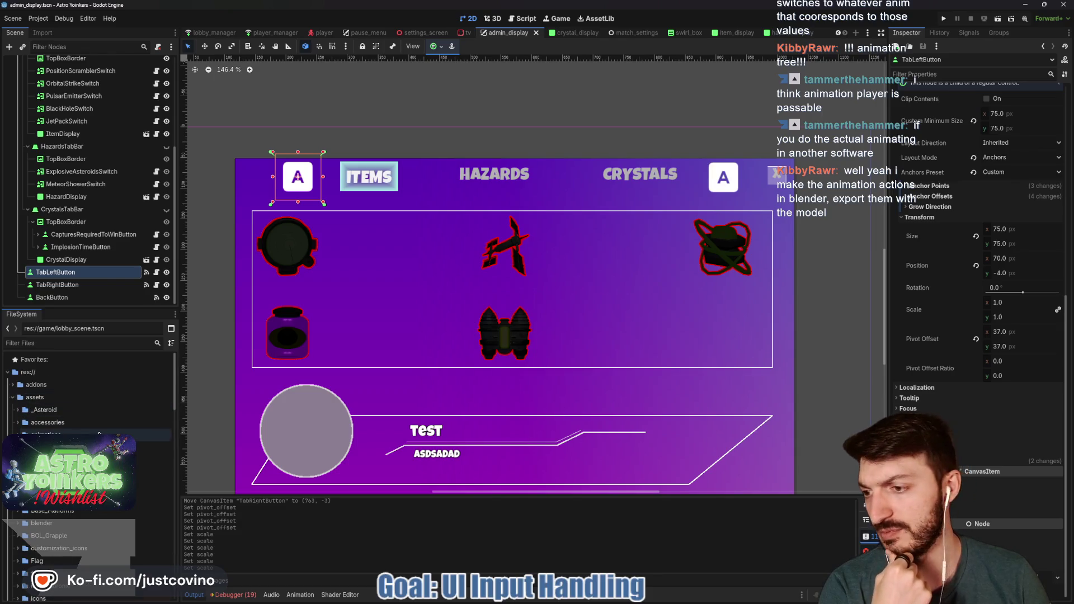
pyautogui.scroll(-2, 56, 403)
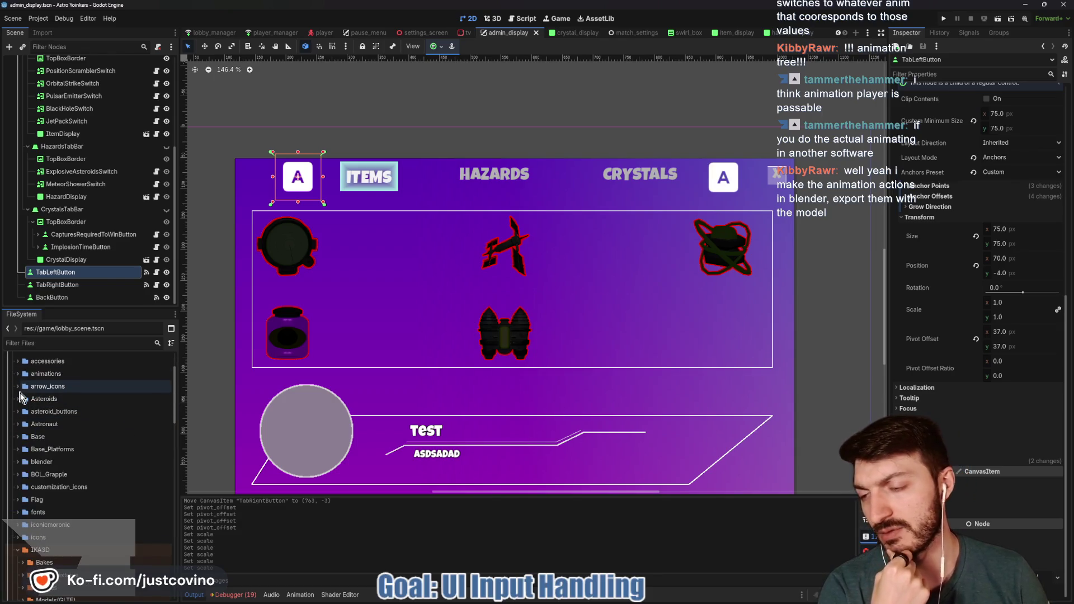
pyautogui.click(18, 399)
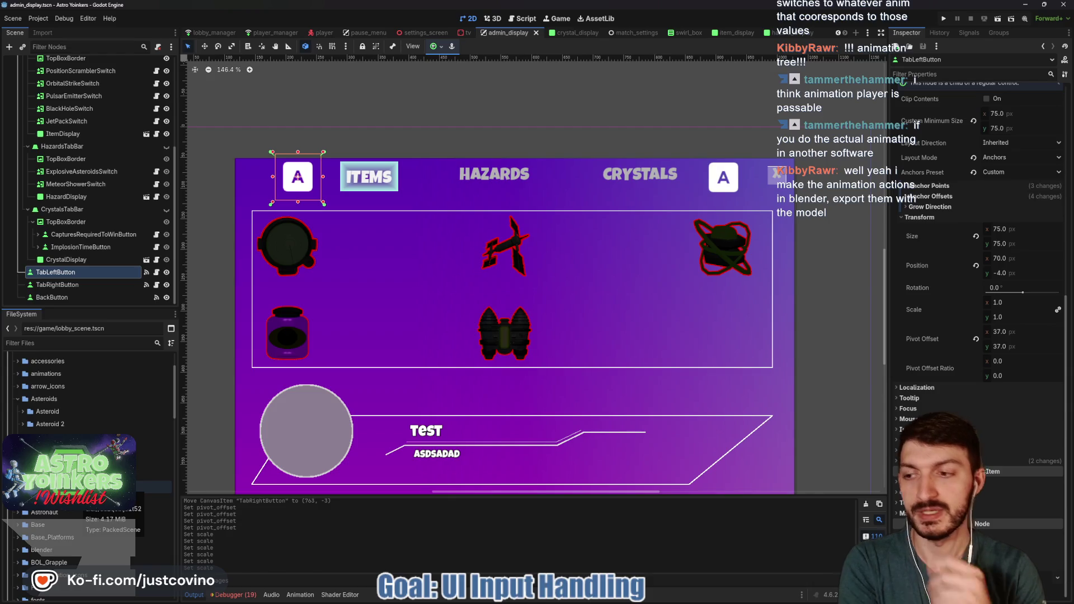
pyautogui.click(17, 399)
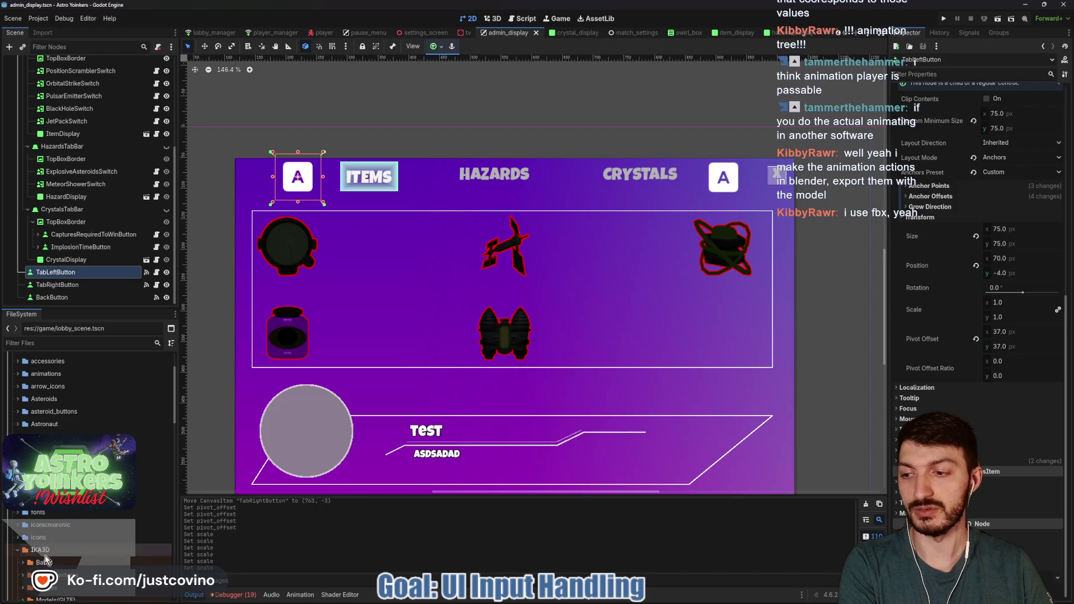
pyautogui.scroll(3, 106, 399)
pyautogui.doubleClick(107, 398)
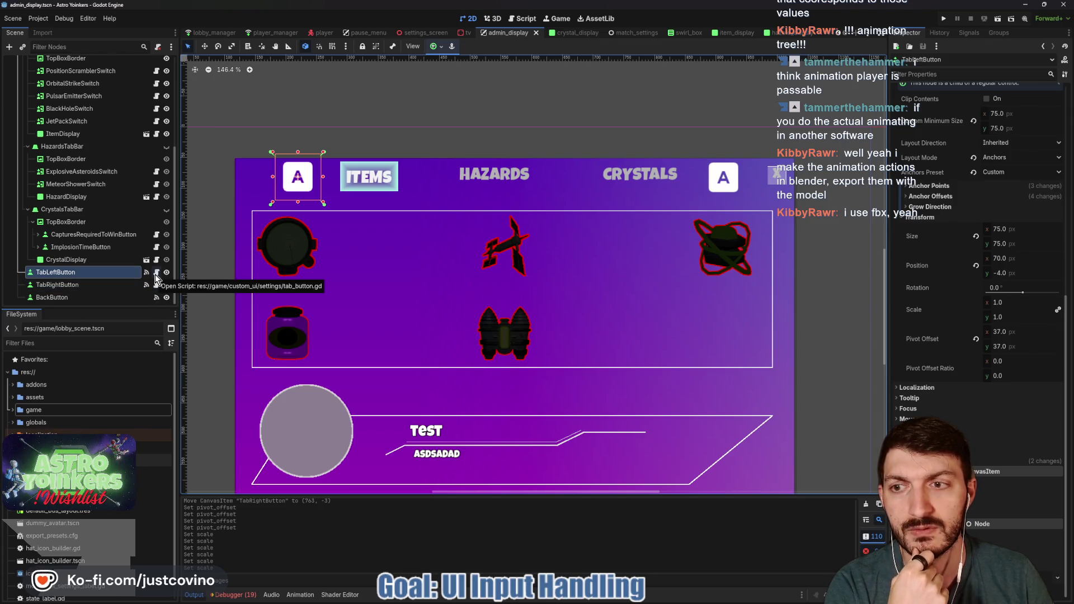
pyautogui.click(157, 273)
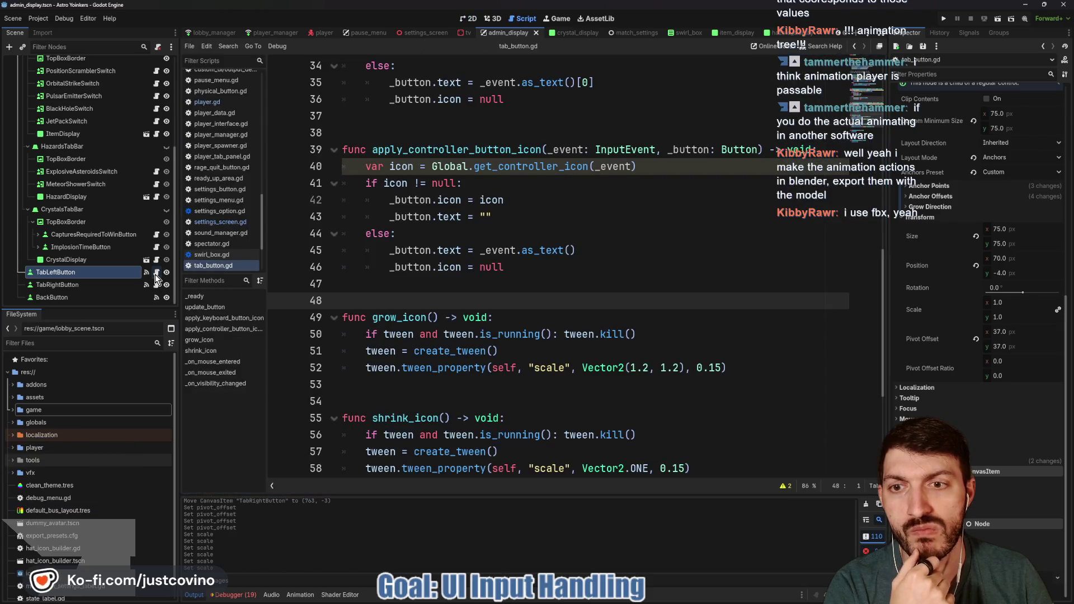
pyautogui.scroll(-4, 509, 286)
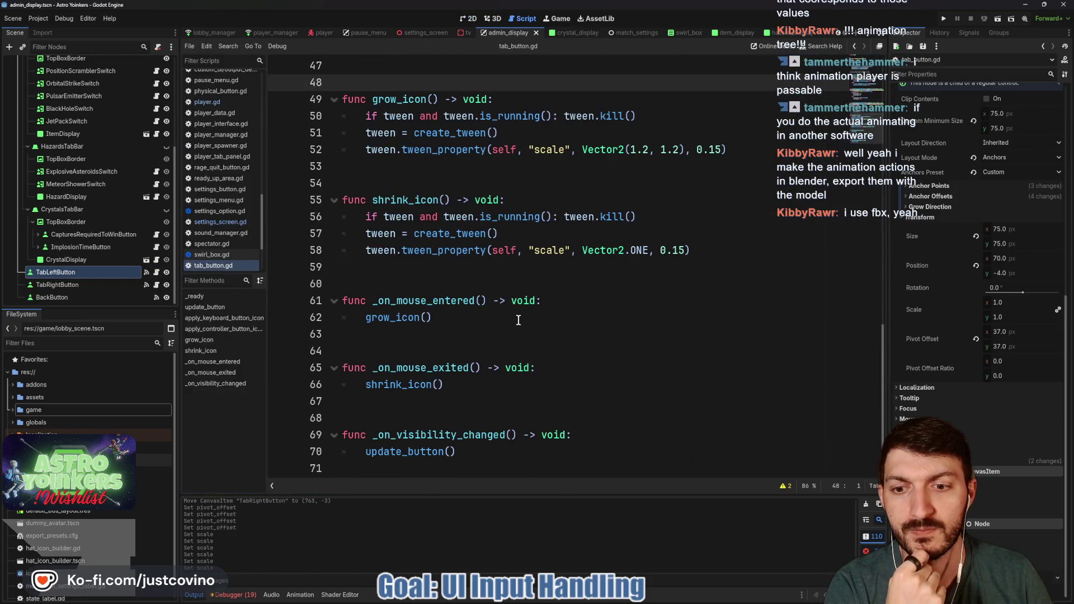
pyautogui.scroll(5, 513, 364)
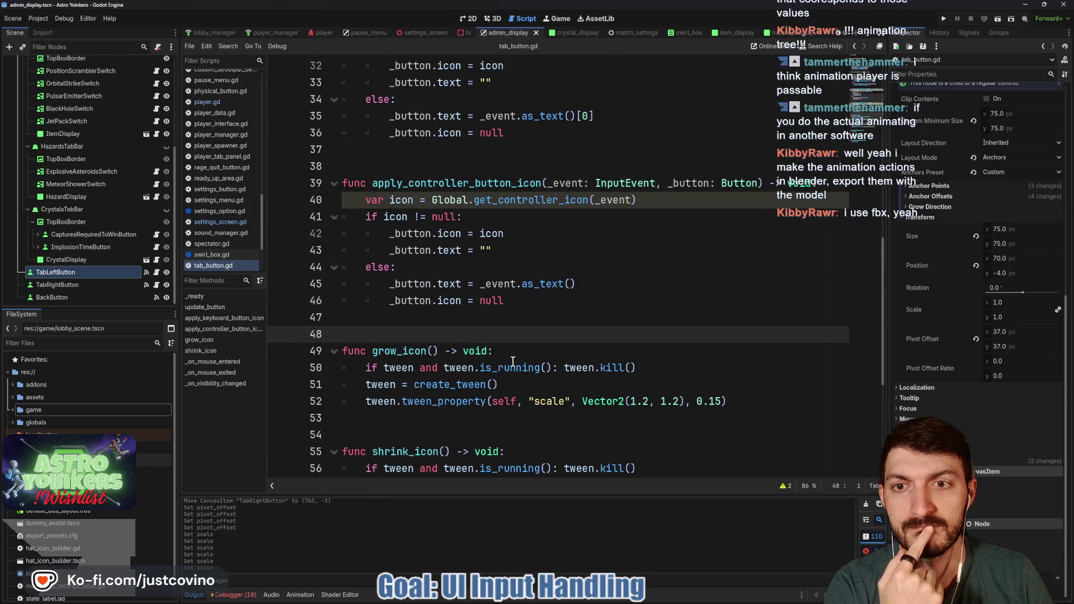
pyautogui.scroll(1, 513, 360)
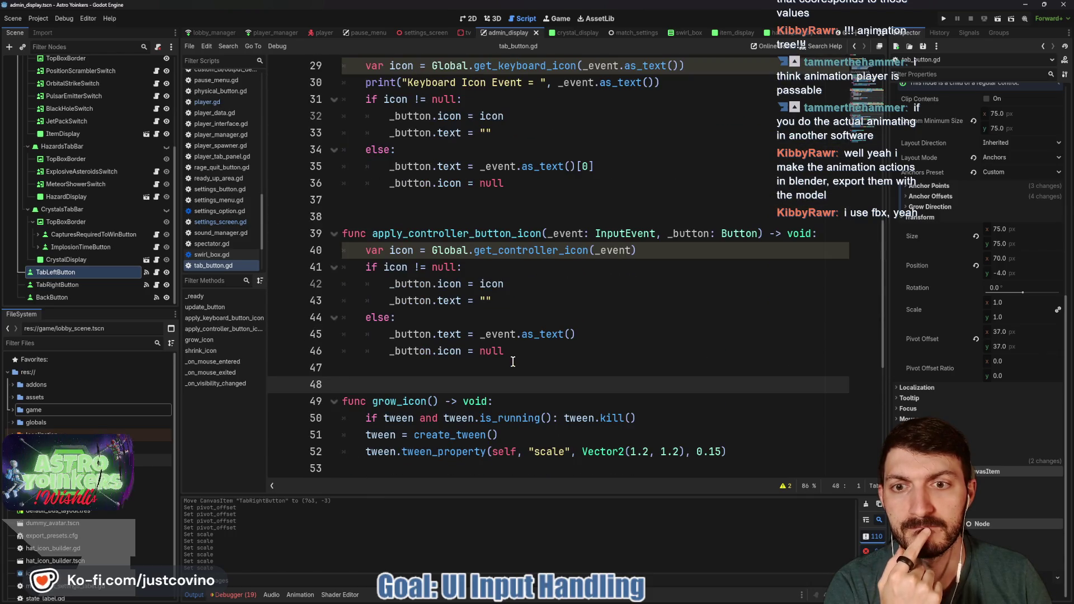
pyautogui.scroll(6, 513, 361)
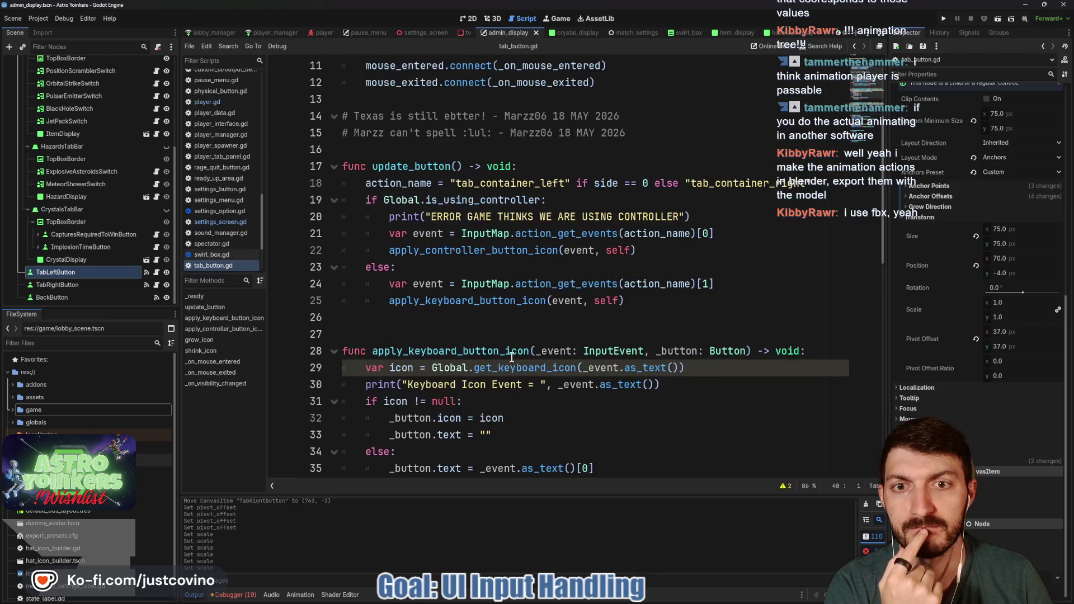
pyautogui.scroll(4, 512, 356)
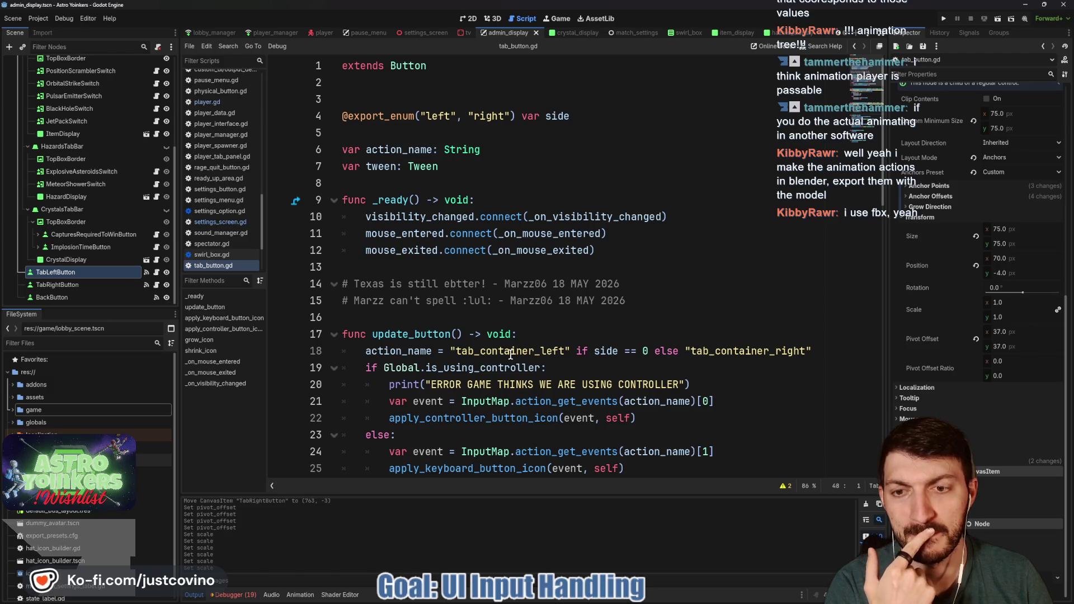
pyautogui.scroll(-4, 510, 353)
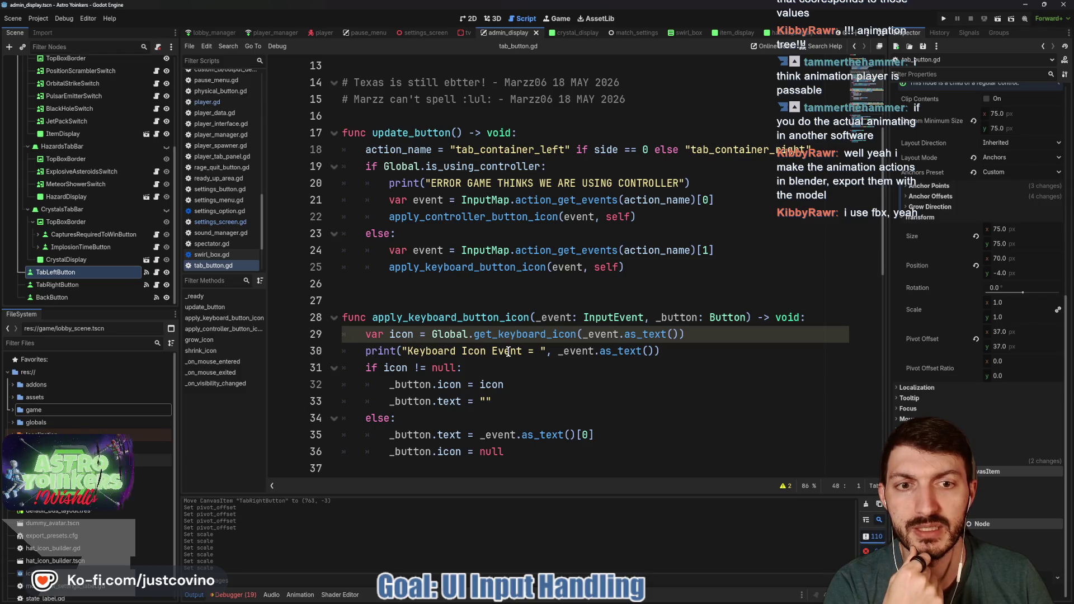
pyautogui.scroll(-3, 508, 351)
pyautogui.scroll(-7, 504, 345)
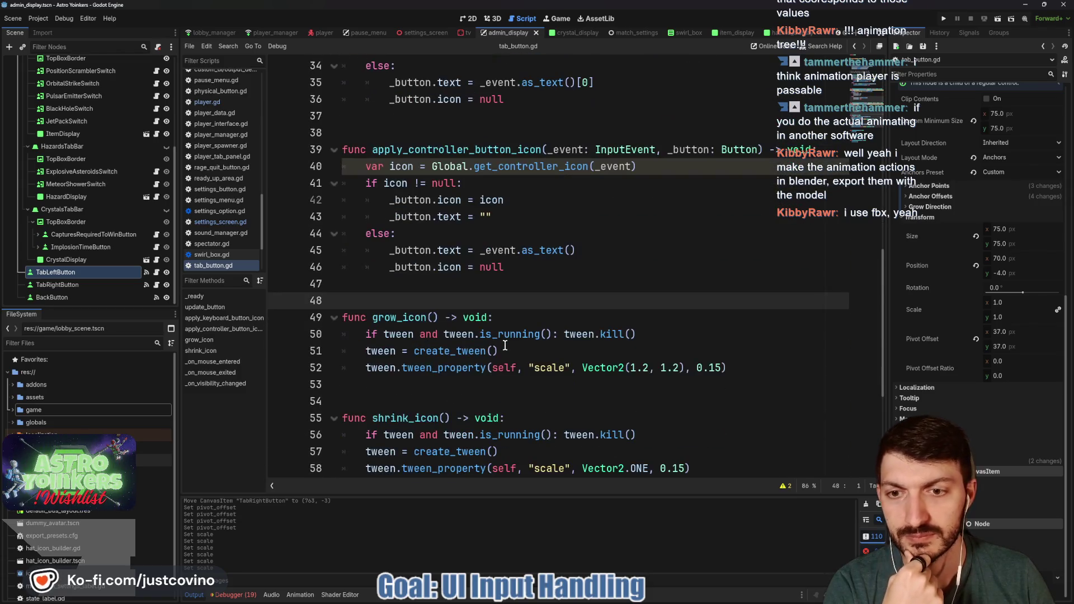
pyautogui.click(385, 337)
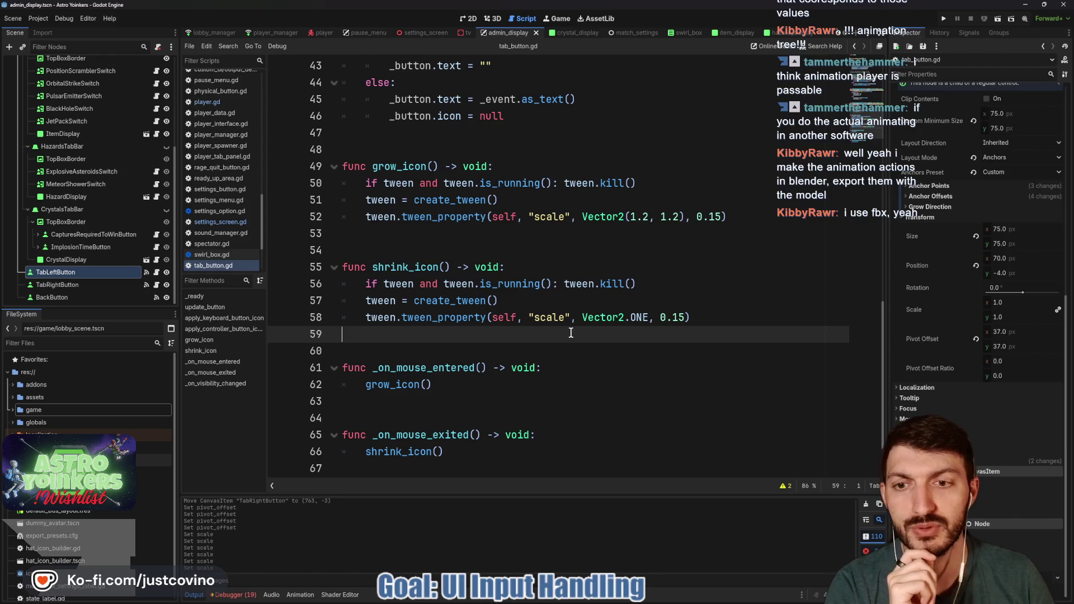
# Declare push_button() -> void and copy shrink_icon's running-tween kill check into it.
pyautogui.press('Return')
pyautogui.press('Return')
pyautogui.press('Return')
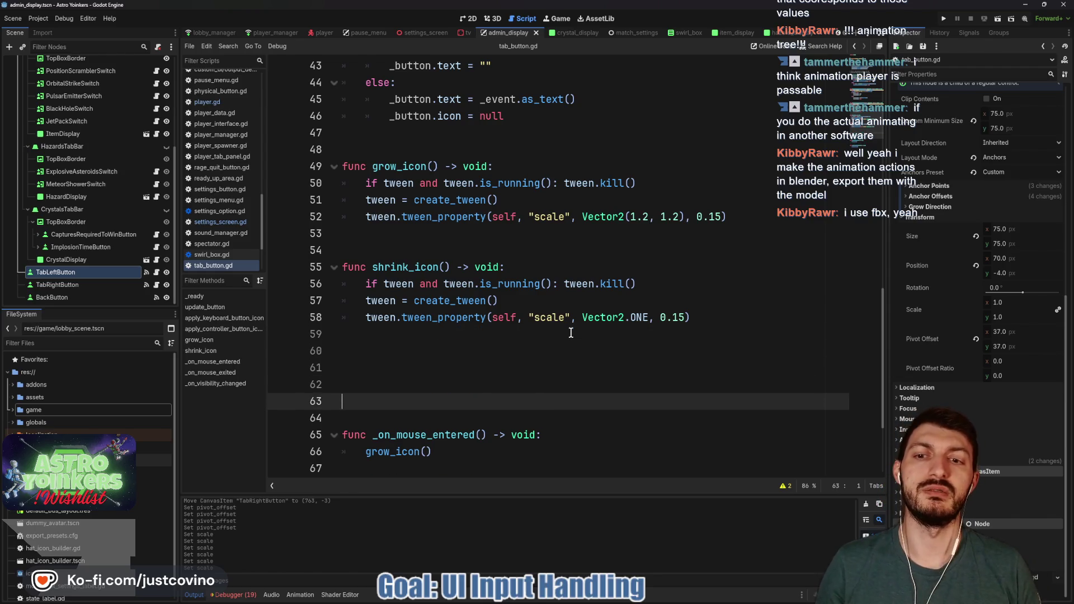
pyautogui.press('Up')
pyautogui.press('Up')
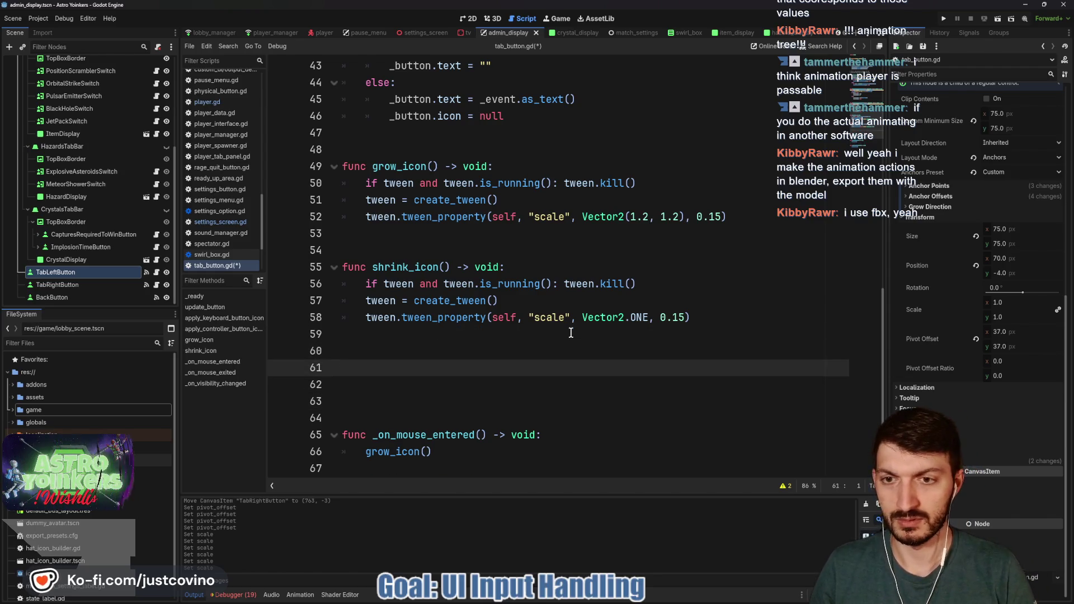
pyautogui.write('func push_button()')
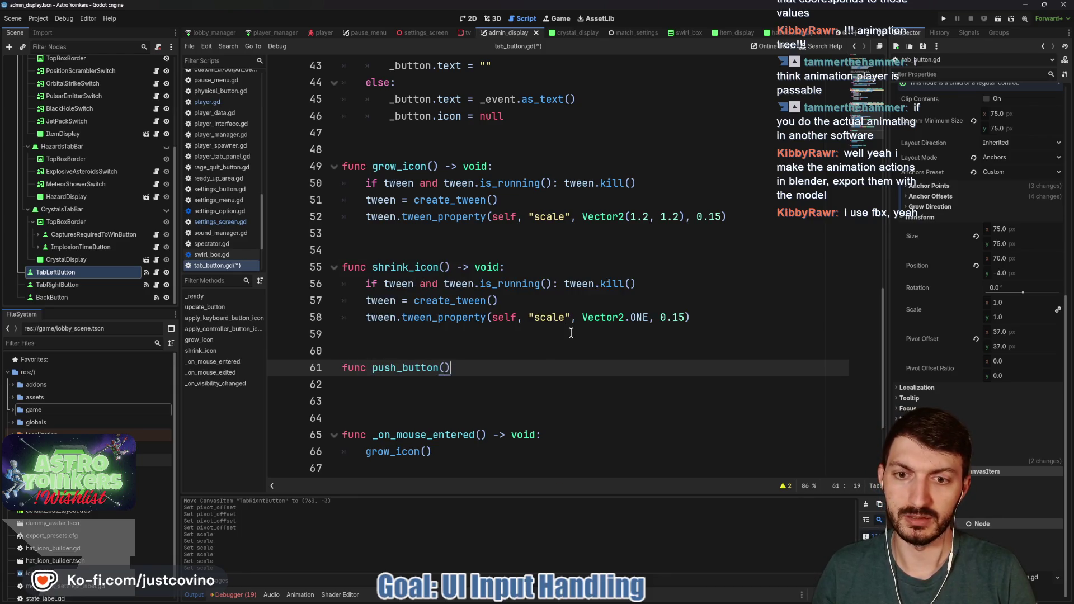
pyautogui.write(' -> void:')
pyautogui.press('Return')
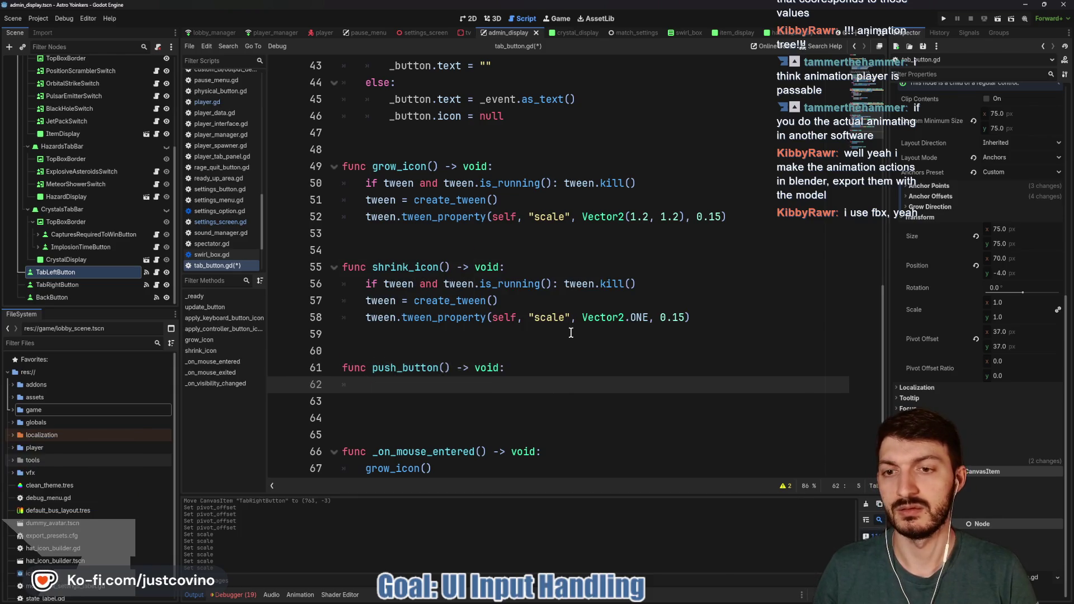
pyautogui.moveTo(636, 283); pyautogui.dragTo(336, 285)
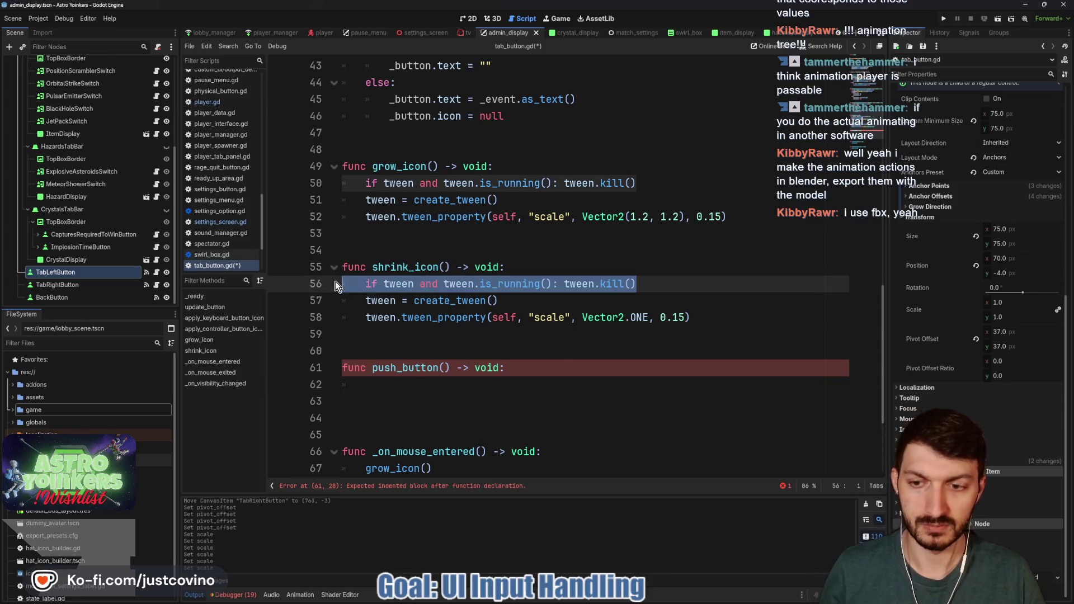
pyautogui.hotkey('ctrl', 'c')
pyautogui.click(366, 384)
pyautogui.hotkey('ctrl', 'v')
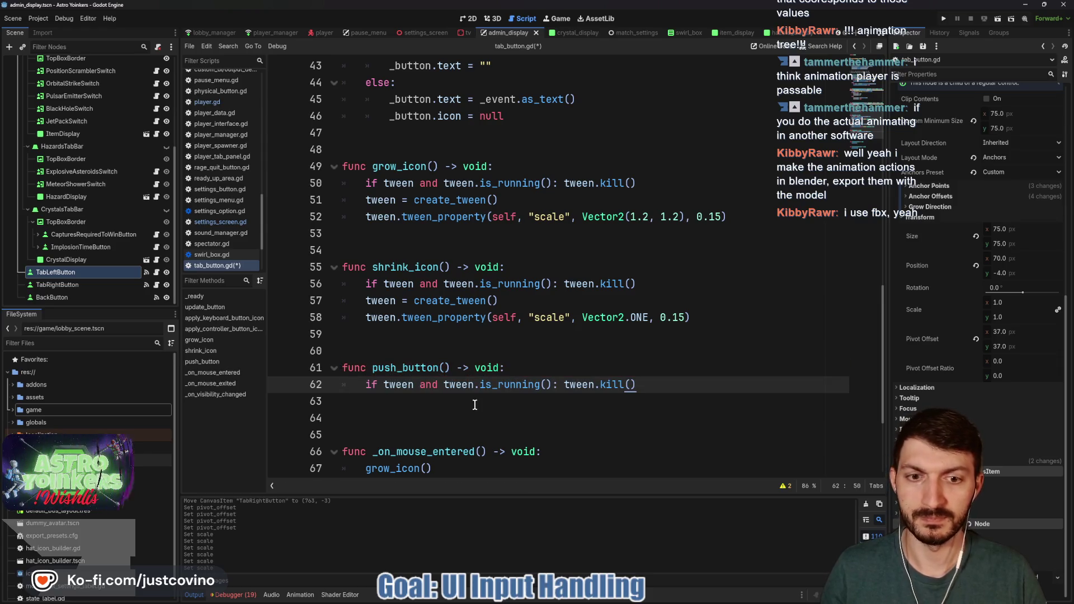
pyautogui.press('Return')
# Create a tween in push_button that scales to Vector2(0.8, 0.8) over 0.15 seconds.
pyautogui.write('tween - c')
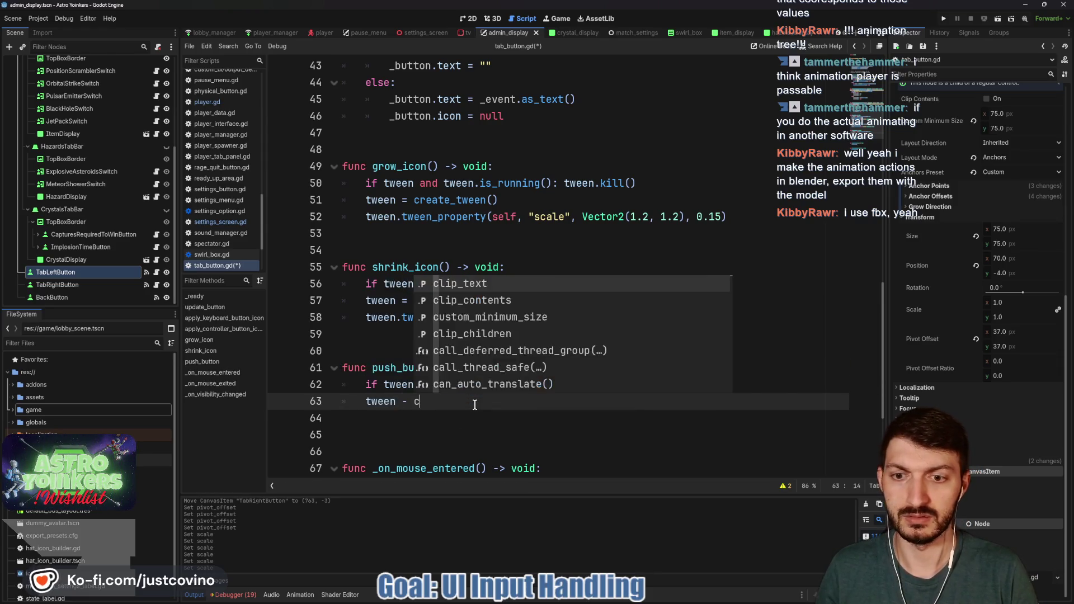
pyautogui.write('= crea')
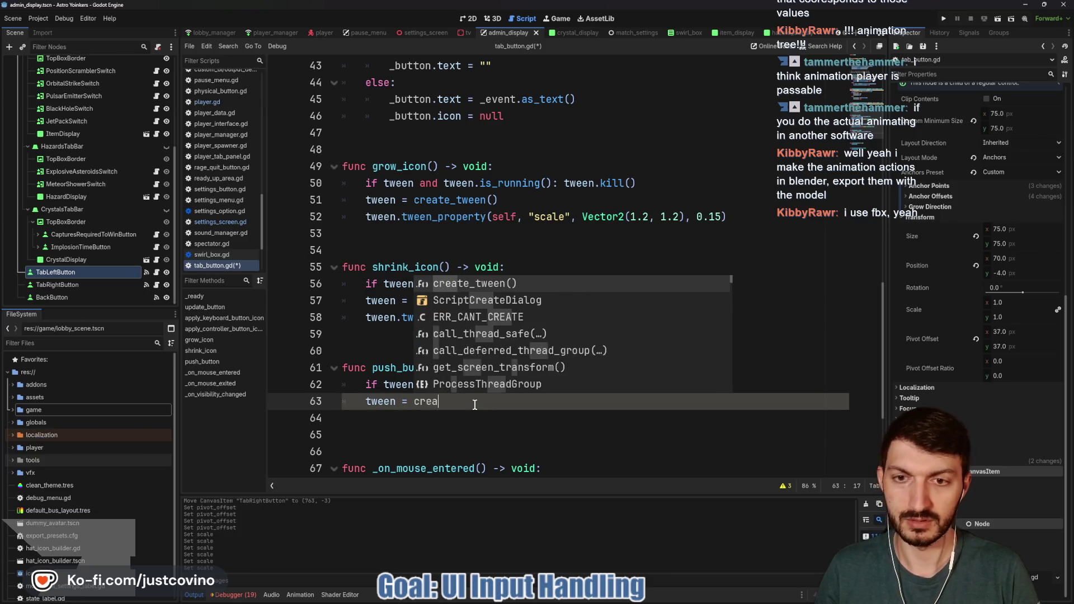
pyautogui.press('Return')
pyautogui.press('Return')
pyautogui.write('tween.tween_pro')
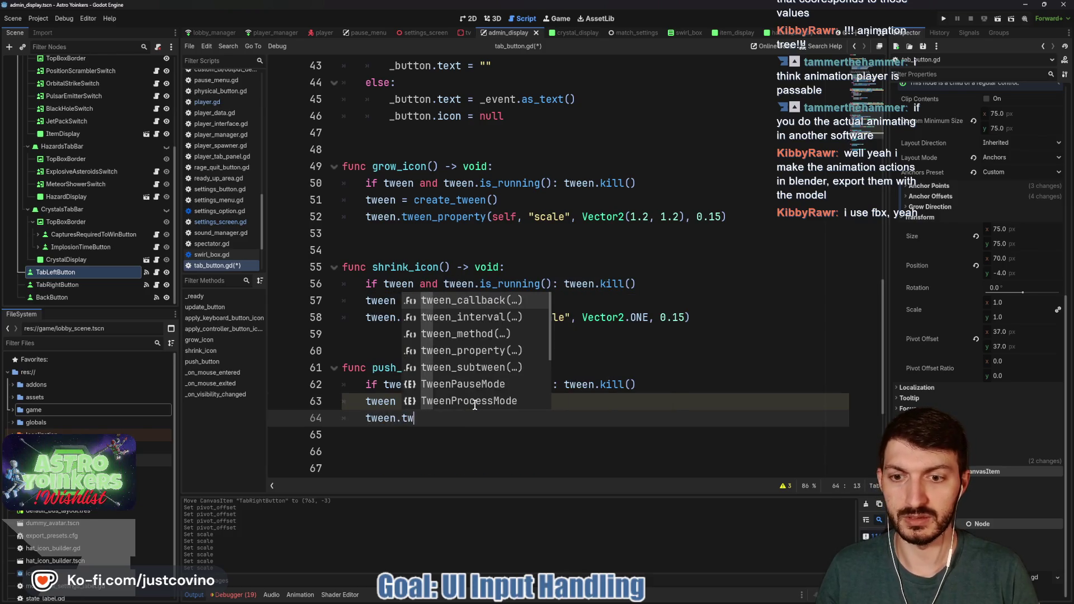
pyautogui.press('Return')
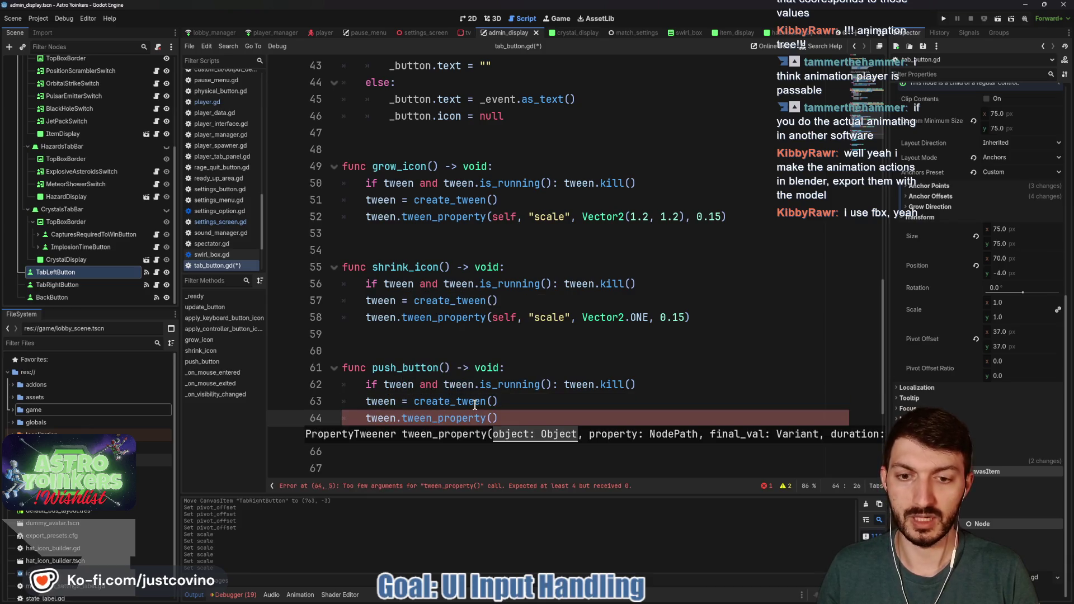
pyautogui.write('elf, "scale')
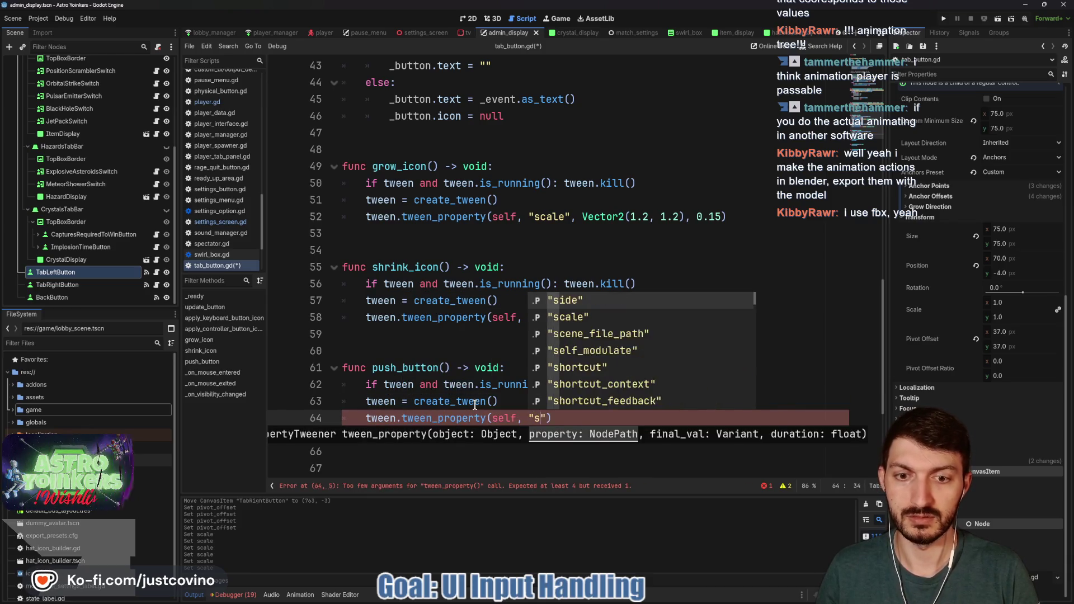
pyautogui.write('", ')
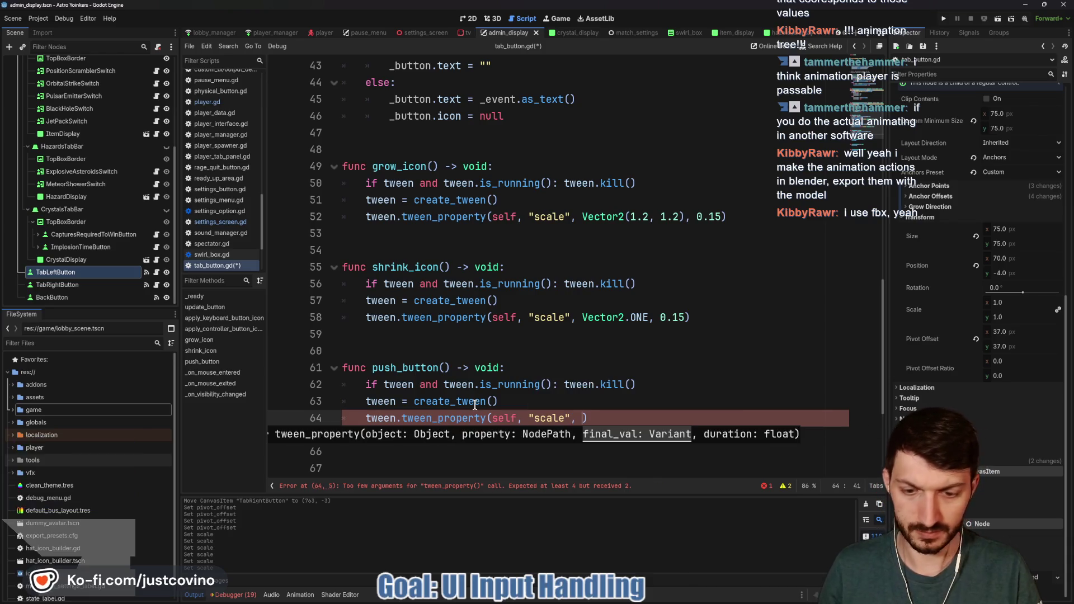
pyautogui.write('Vector2(0.8')
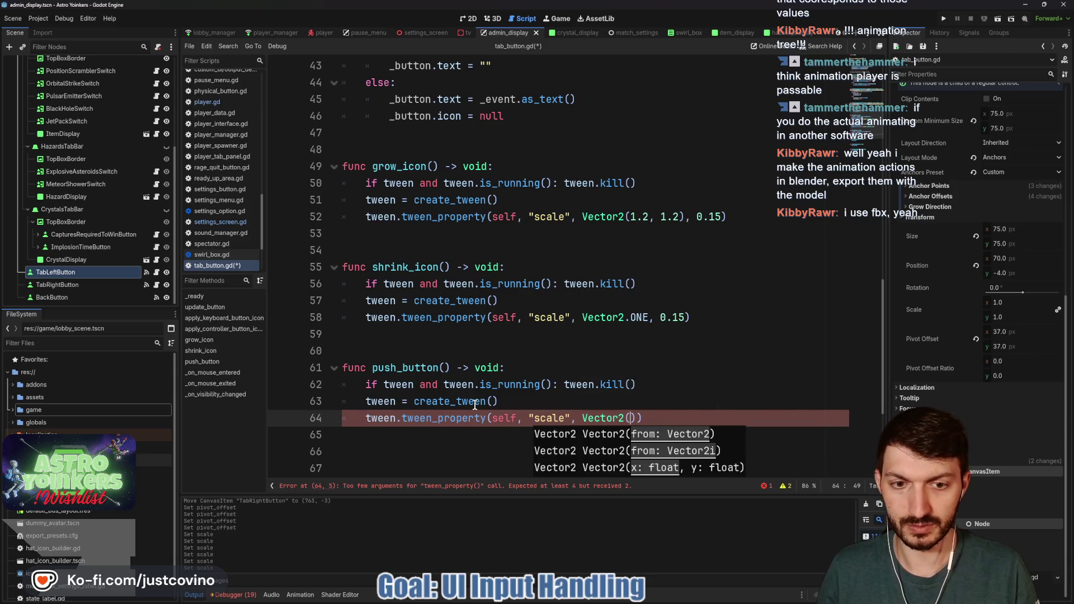
pyautogui.write(', 0.')
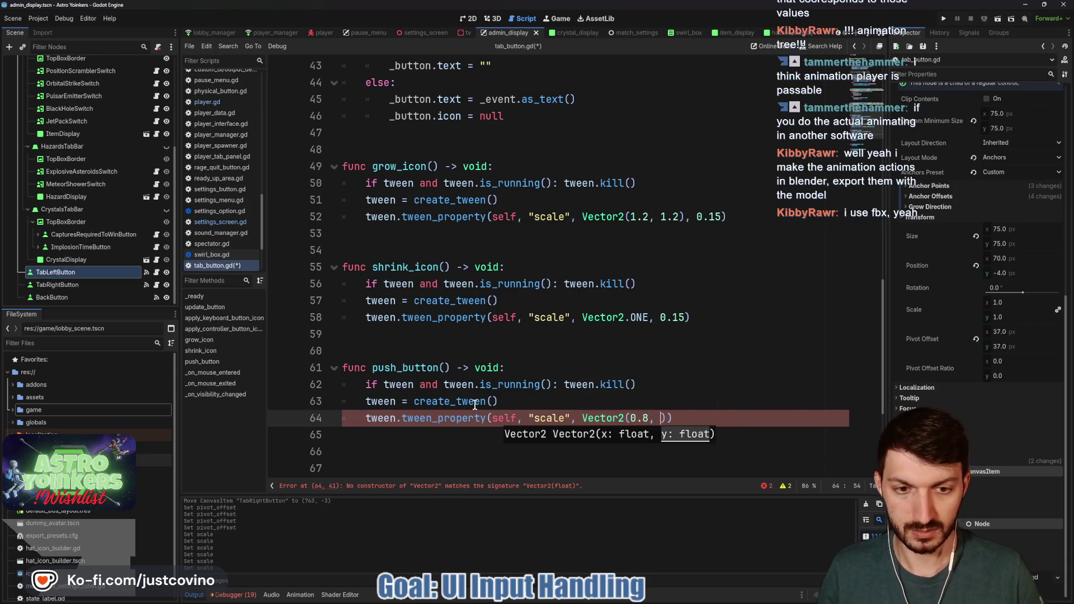
pyautogui.write('8')
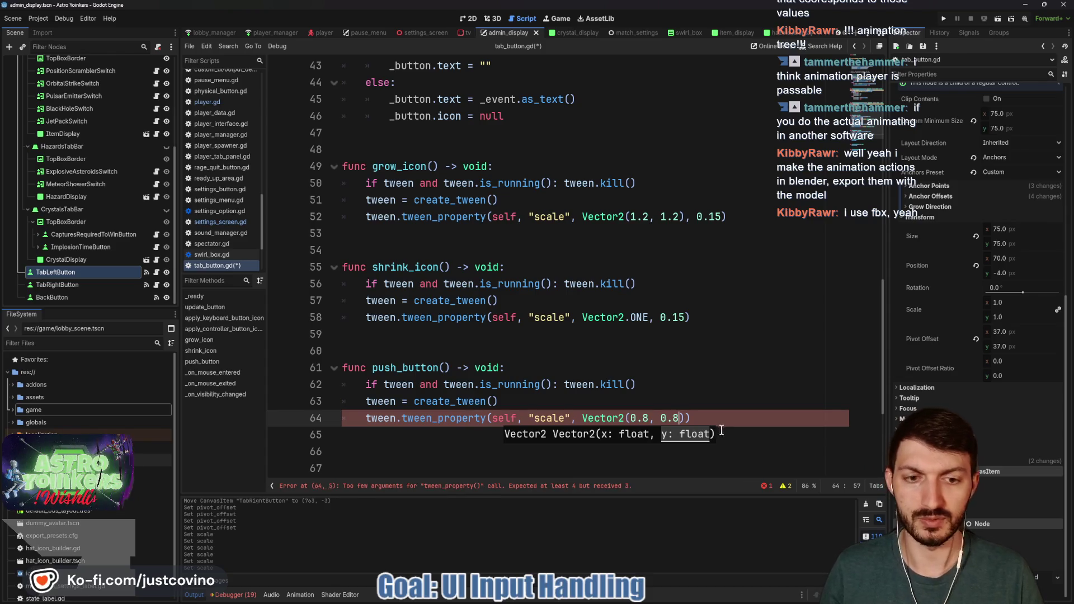
pyautogui.write(')')
pyautogui.write(', 0.15')
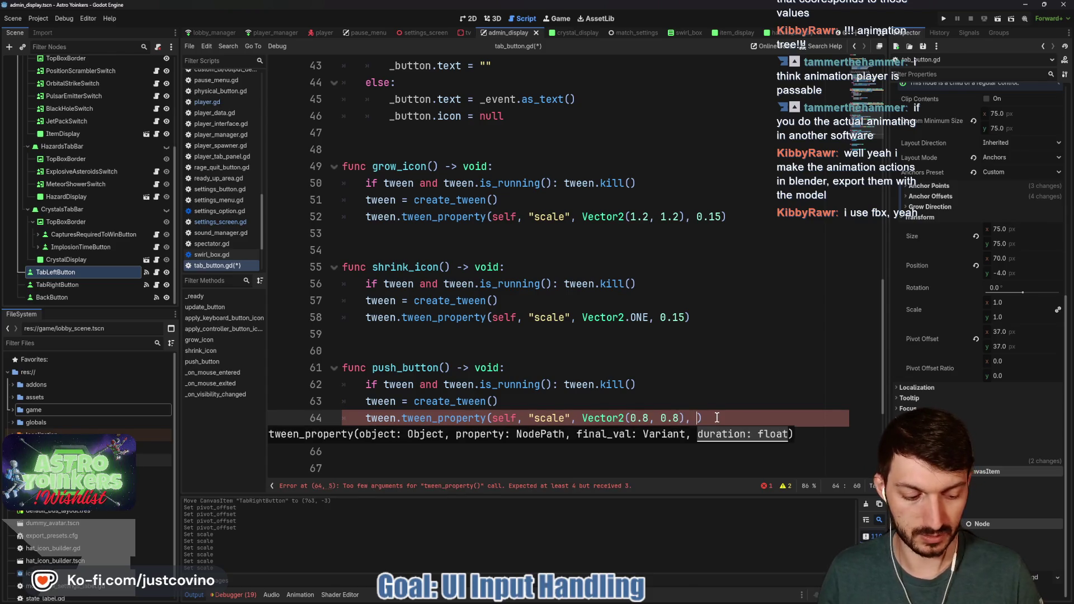
pyautogui.write(')')
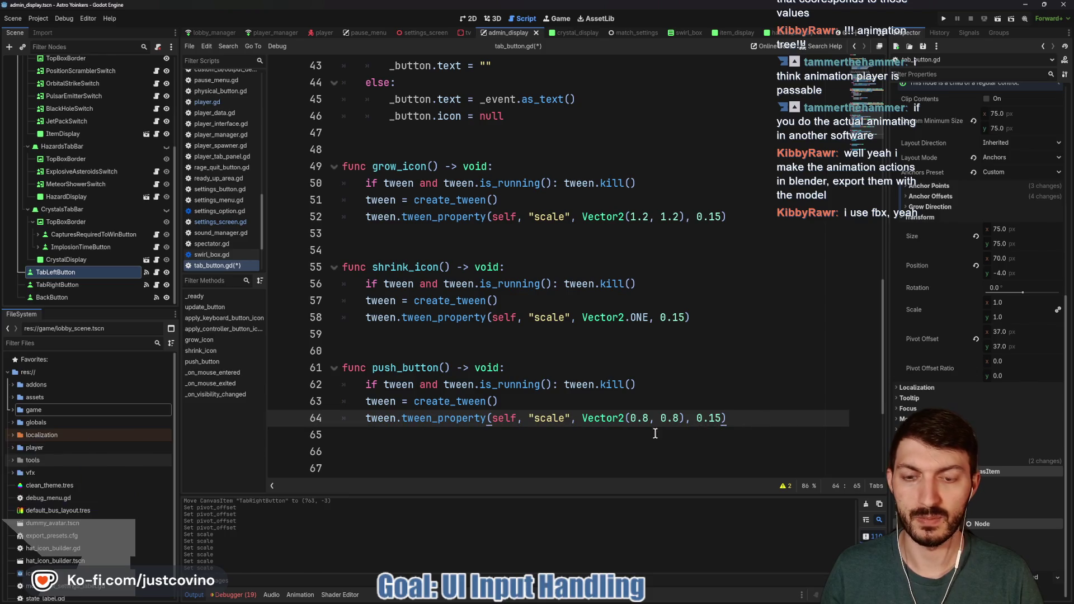
pyautogui.press('Return')
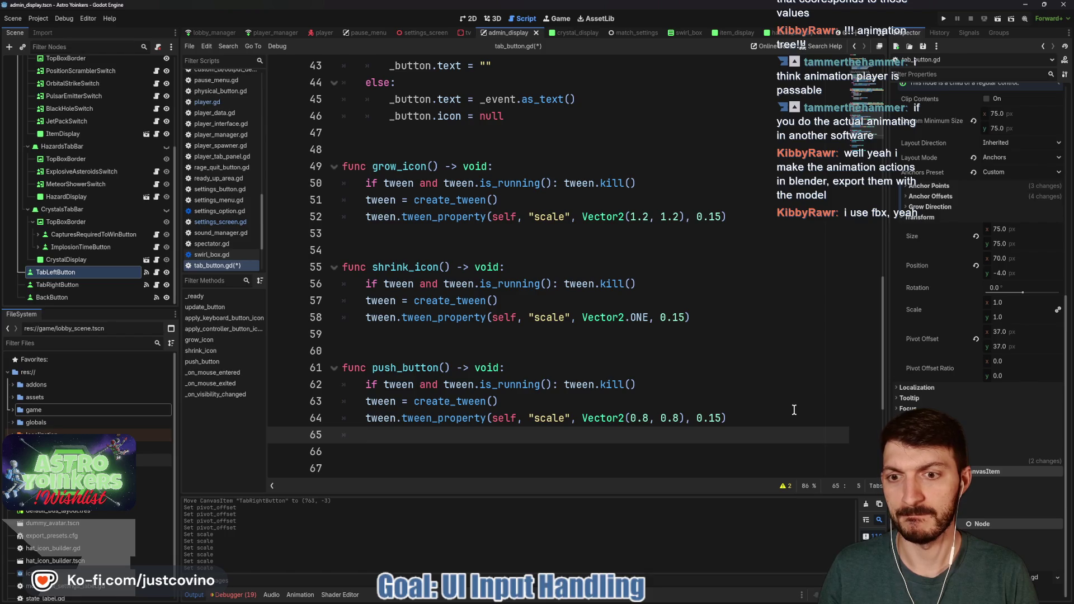
# Set modulate in push_button to cyan Color(0.078, 0.902, 0.844, 1.0) via the colour picker.
pyautogui.write('modulate = Co')
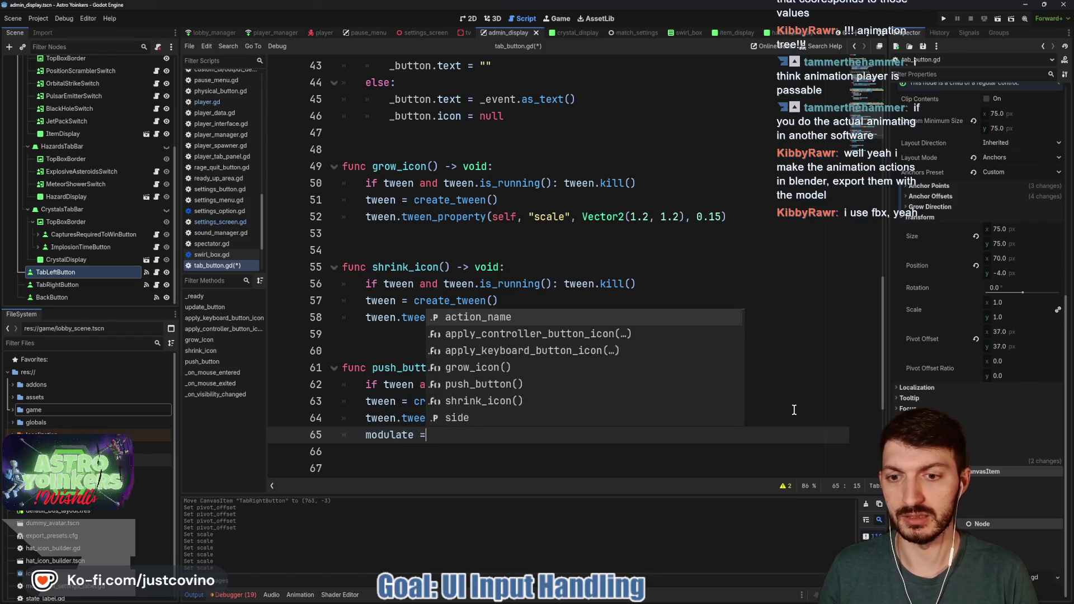
pyautogui.write('lor()')
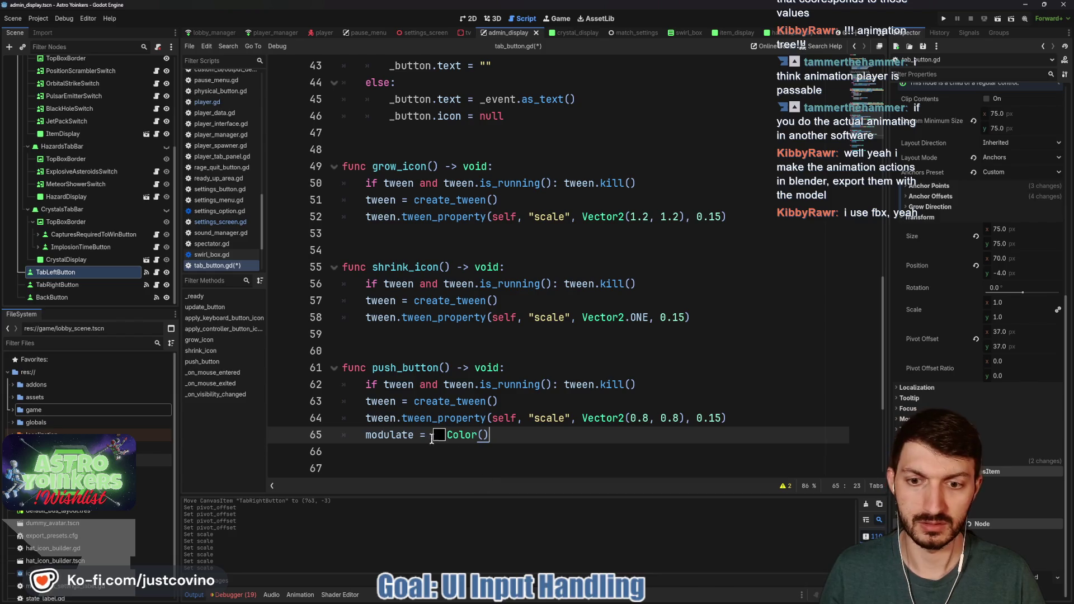
pyautogui.click(439, 436)
pyautogui.click(551, 227)
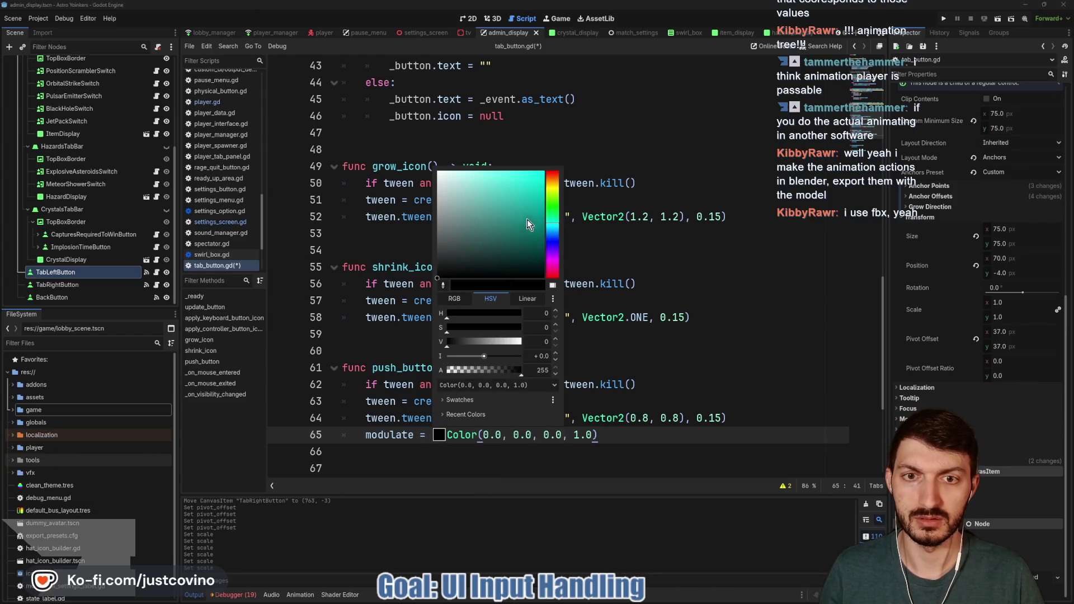
pyautogui.click(535, 181)
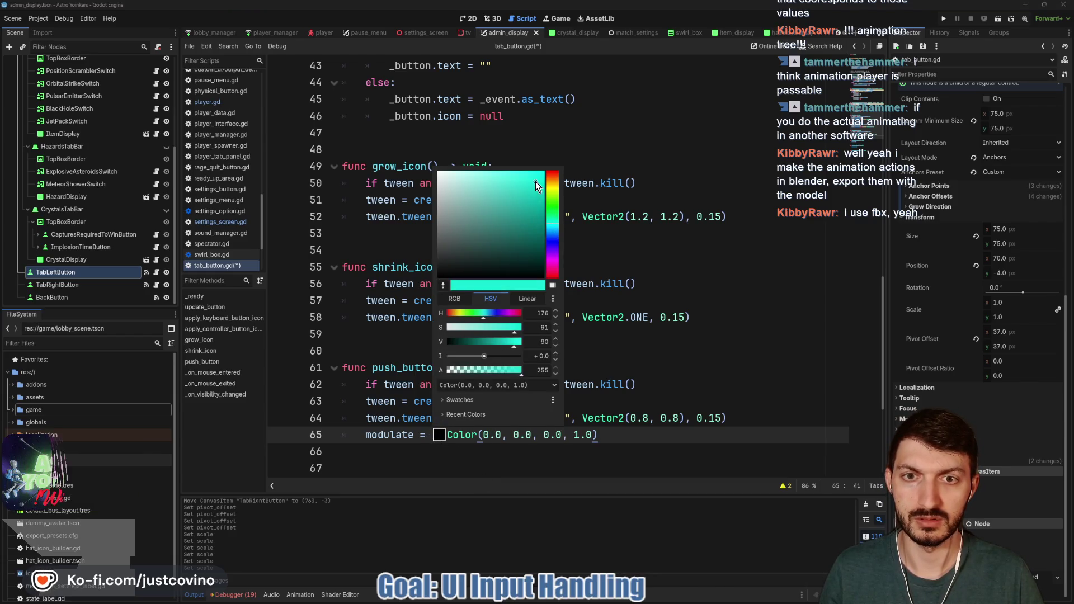
pyautogui.click(666, 434)
pyautogui.scroll(-2, 628, 391)
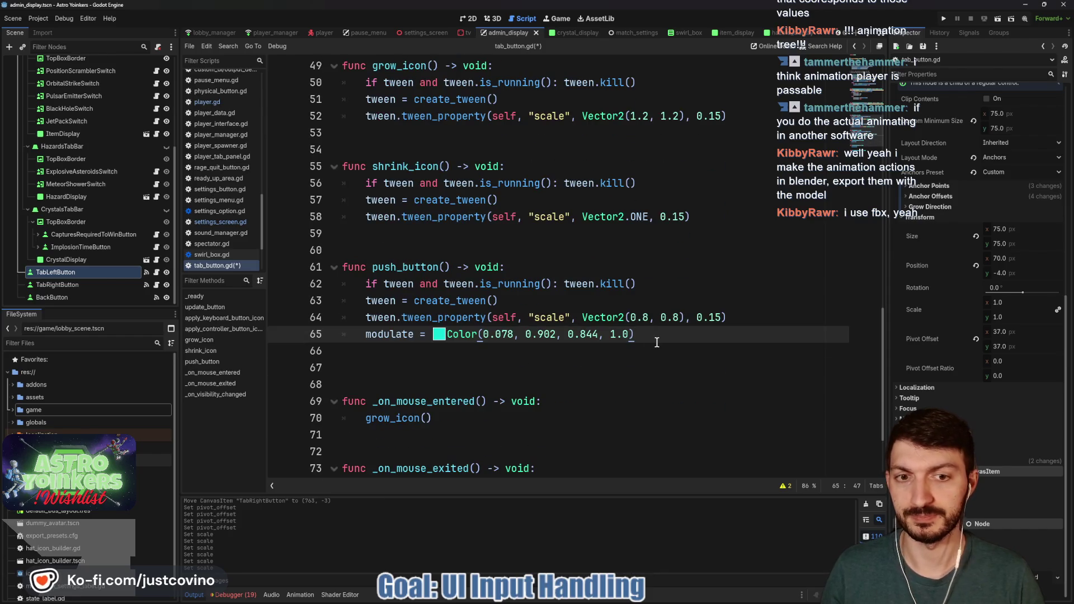
pyautogui.press('Return')
pyautogui.press('Return')
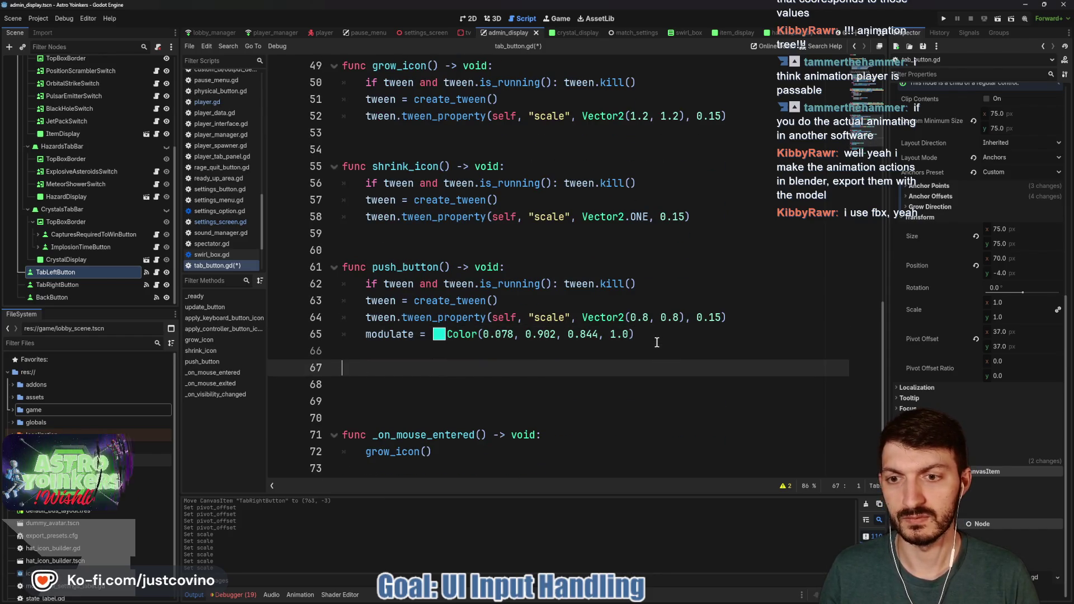
# Declare unpush_button() -> void with the pasted tween kill check and a new create_tween().
pyautogui.press('Return')
pyautogui.write('func un')
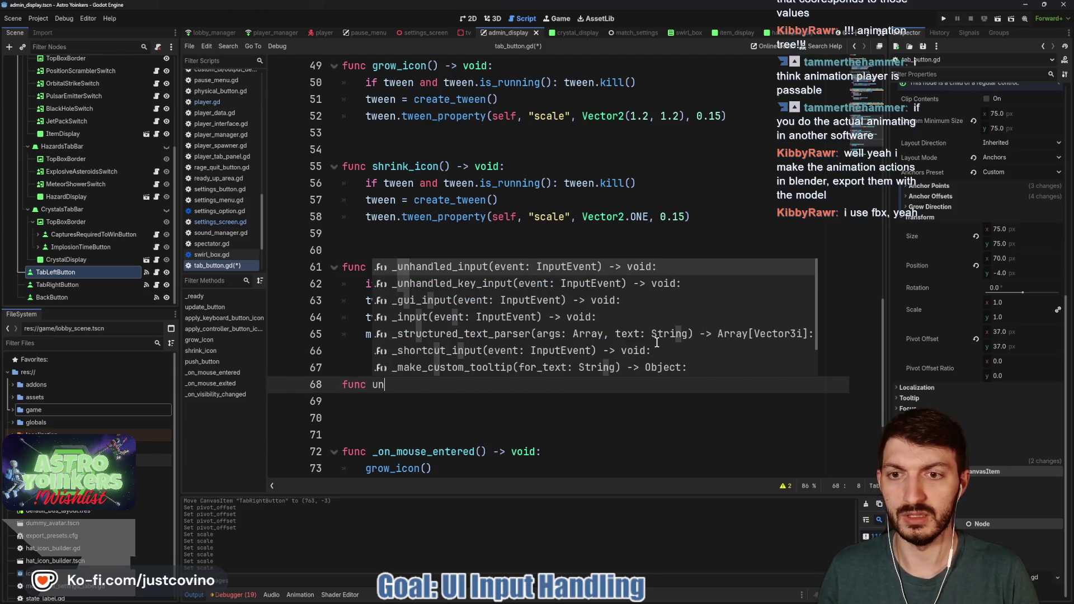
pyautogui.write('push_button() -> void')
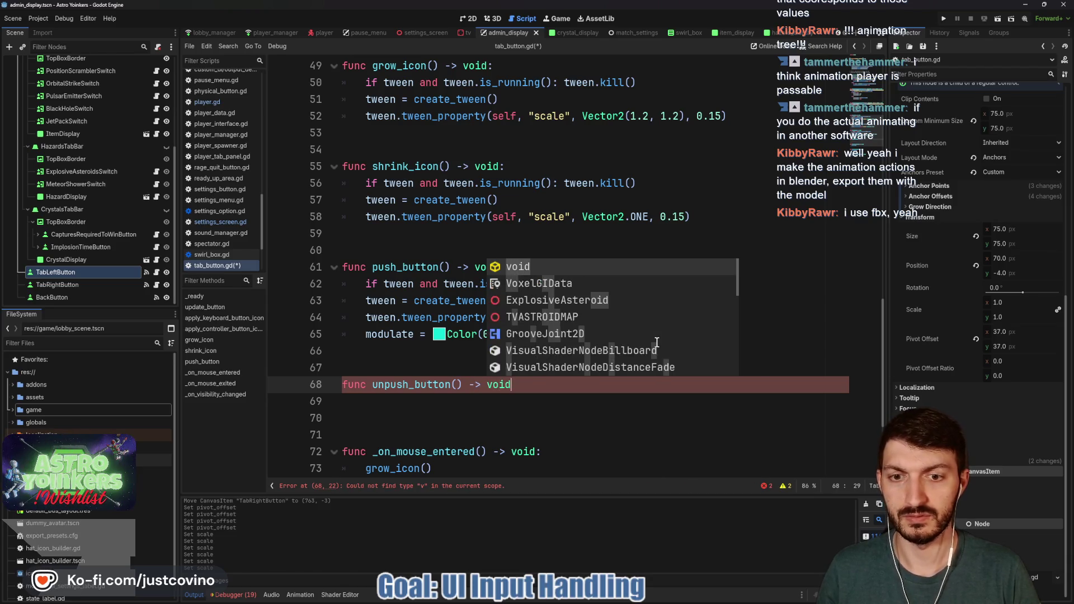
pyautogui.write(':')
pyautogui.press('Return')
pyautogui.write('if tween and tween.is_running(): tween.kill()')
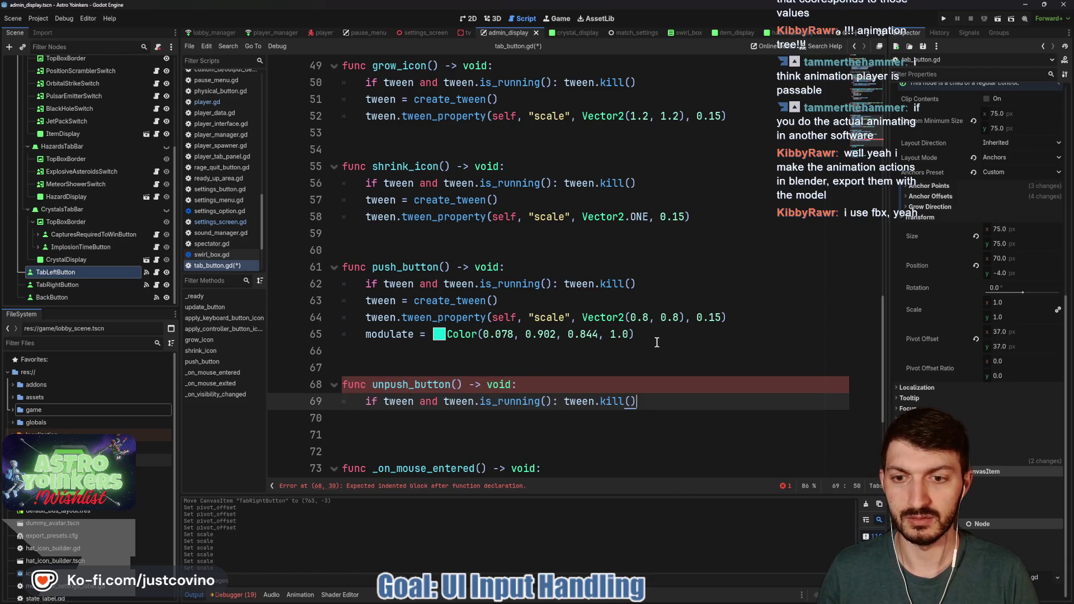
pyautogui.press('Return')
pyautogui.write('tween = creat')
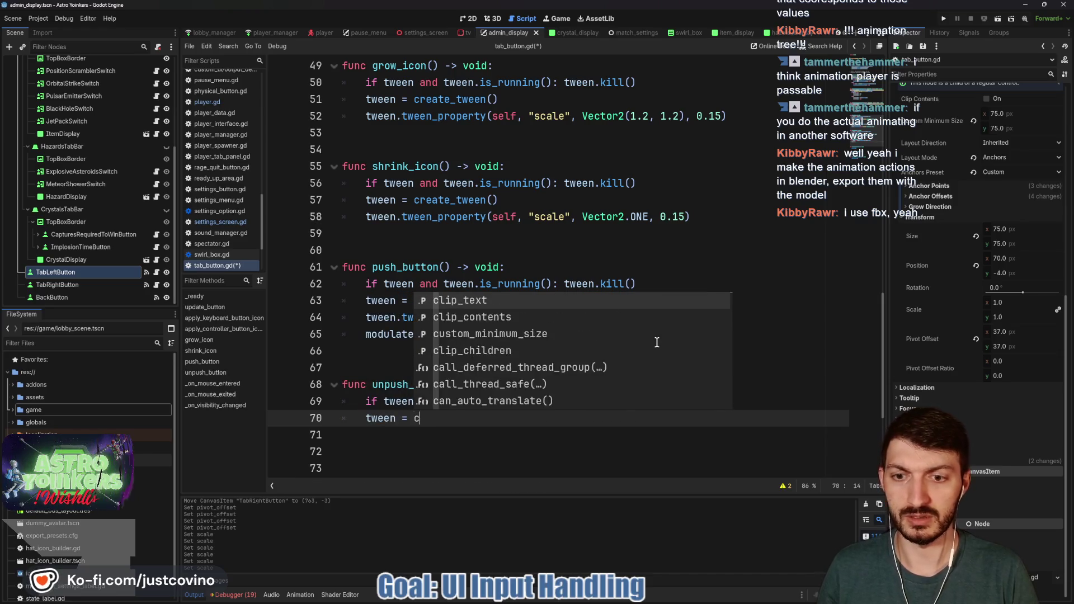
pyautogui.press('Return')
pyautogui.press('Return')
# Tween scale back to Vector2.ONE over 0.15, reset modulate to white, and save.
pyautogui.write('tween')
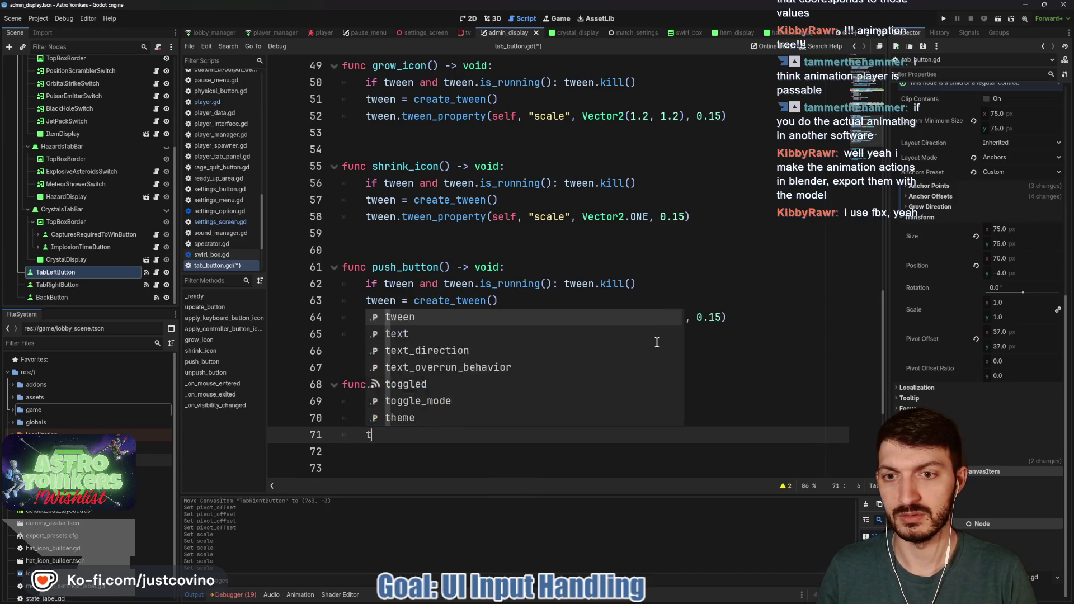
pyautogui.write('.tween_')
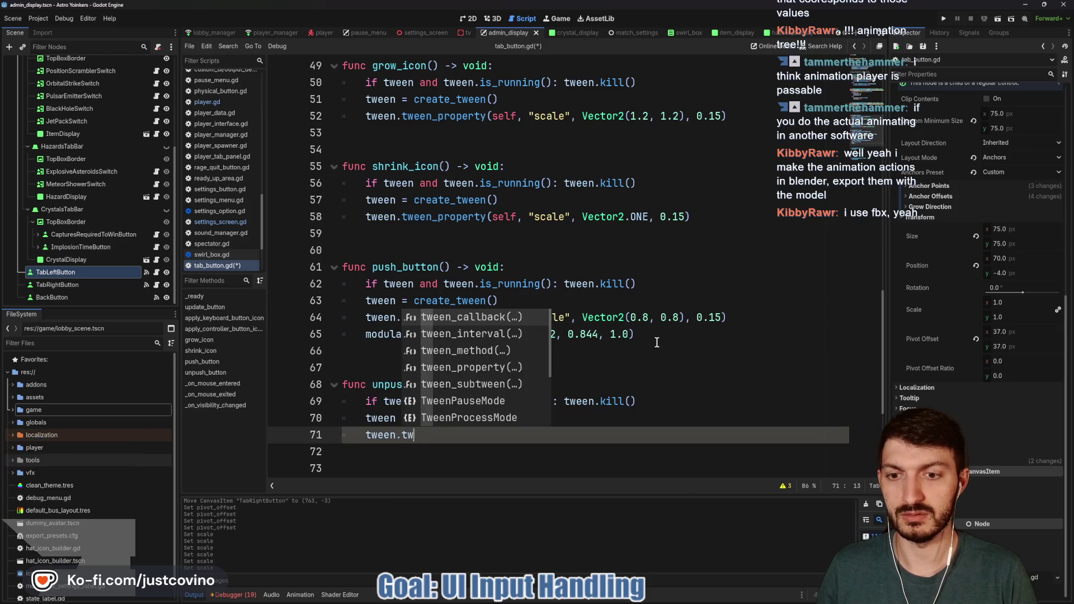
pyautogui.write('p')
pyautogui.press('Return')
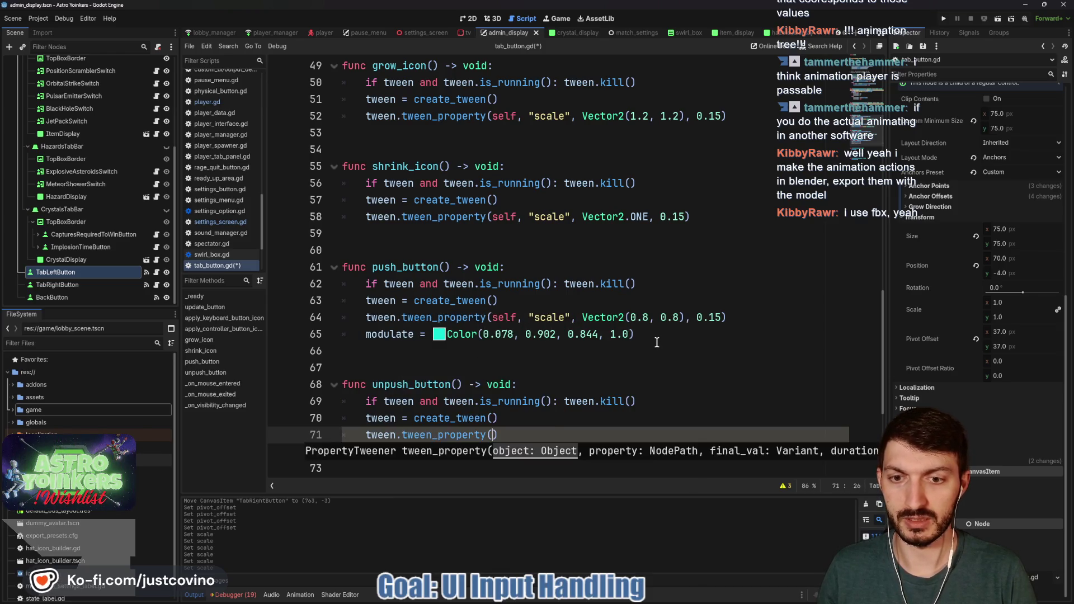
pyautogui.write('self, ')
pyautogui.write('"scale"')
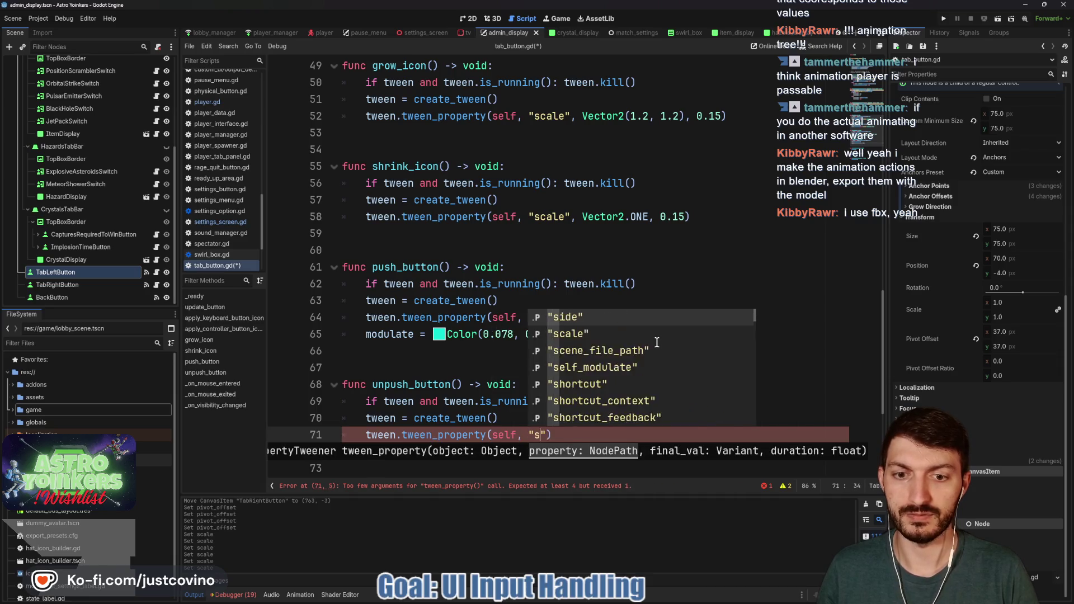
pyautogui.write(', Vector2')
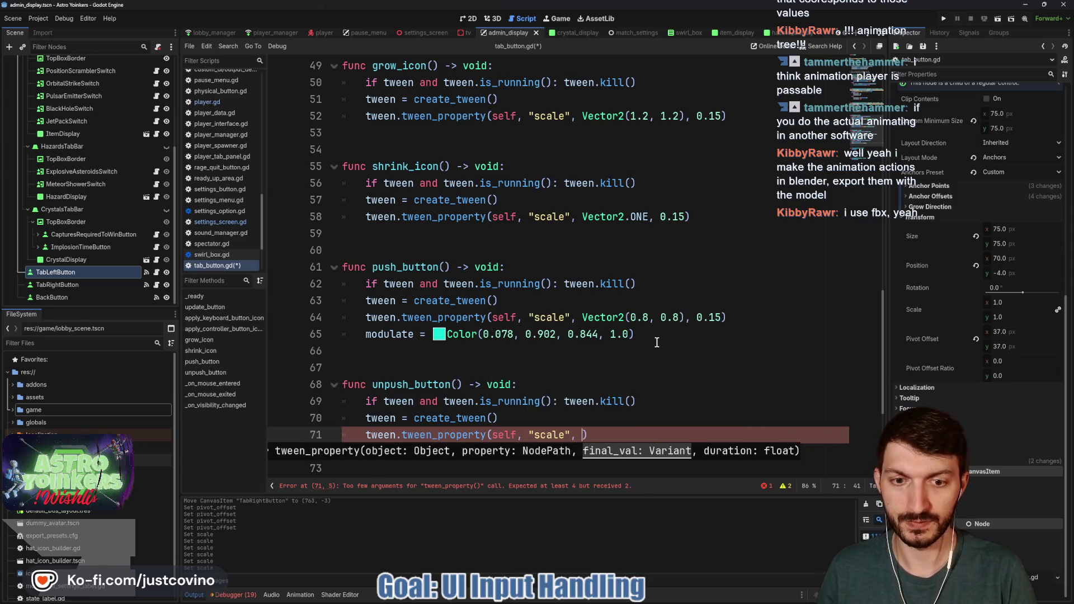
pyautogui.write('.ONE')
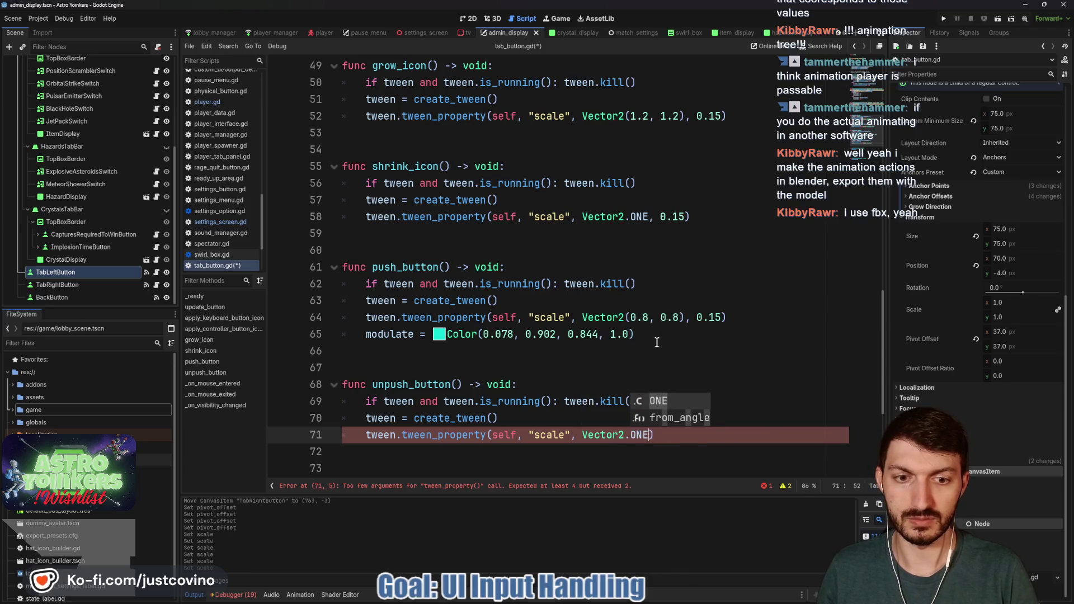
pyautogui.write(', 0.15)')
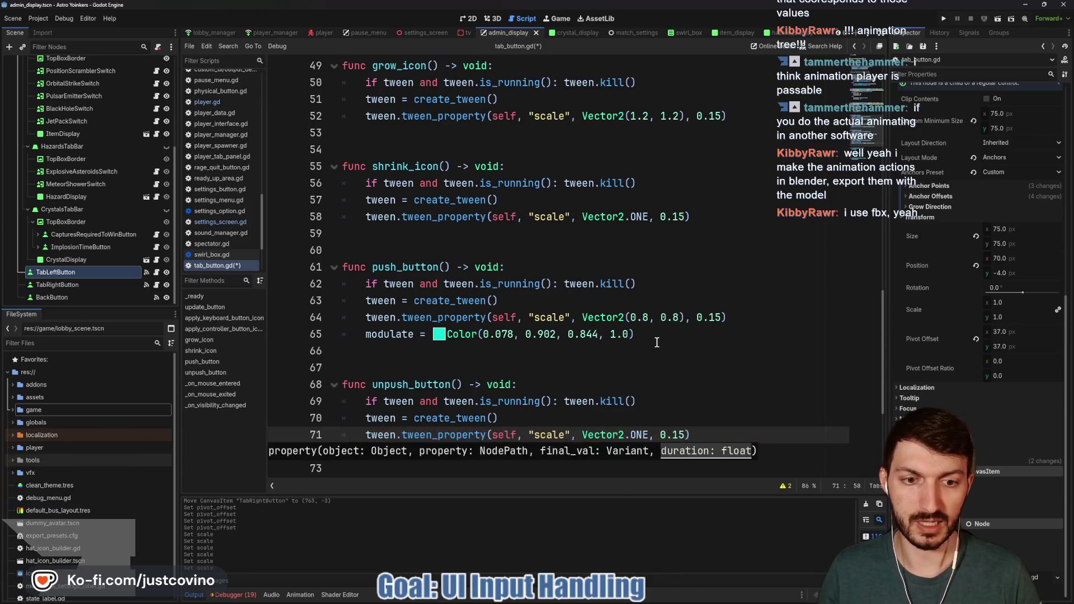
pyautogui.press('Return')
pyautogui.write('modu')
pyautogui.press('Return')
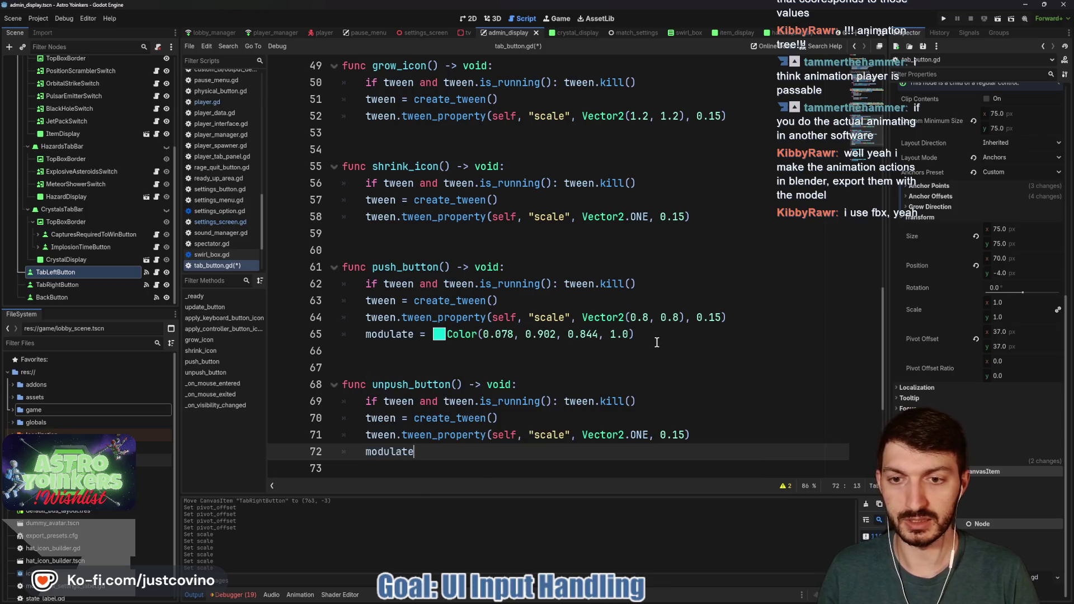
pyautogui.write('= Color(')
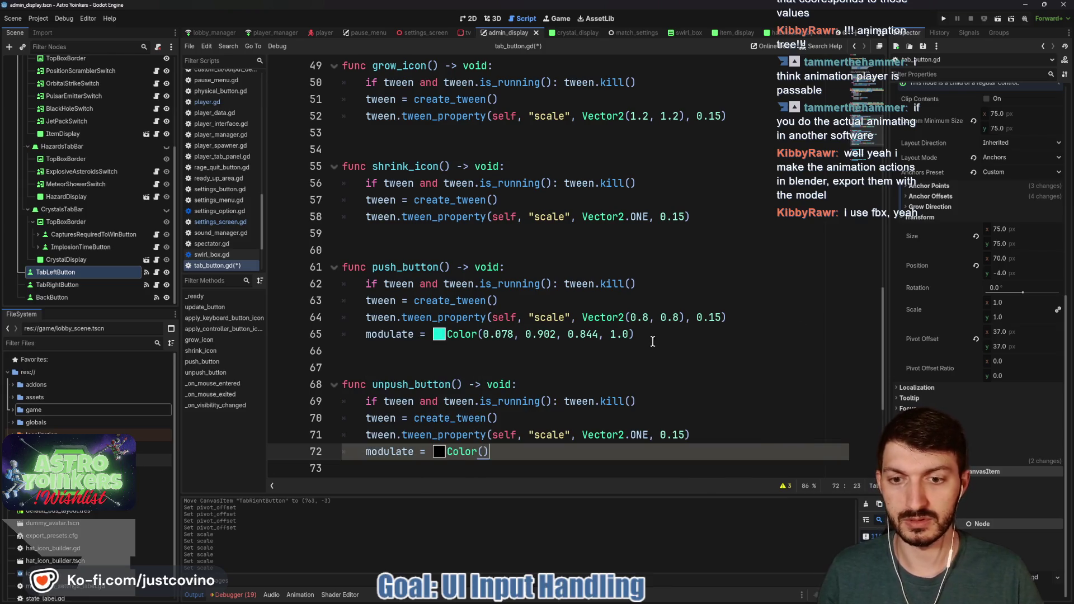
pyautogui.click(439, 451)
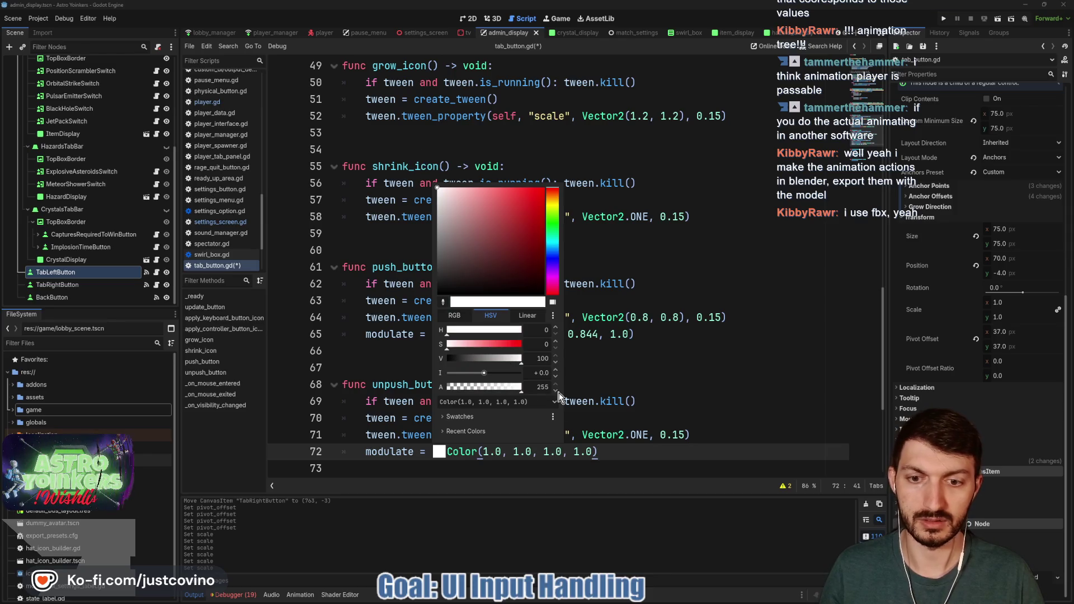
pyautogui.click(441, 355)
pyautogui.hotkey('ctrl', 's')
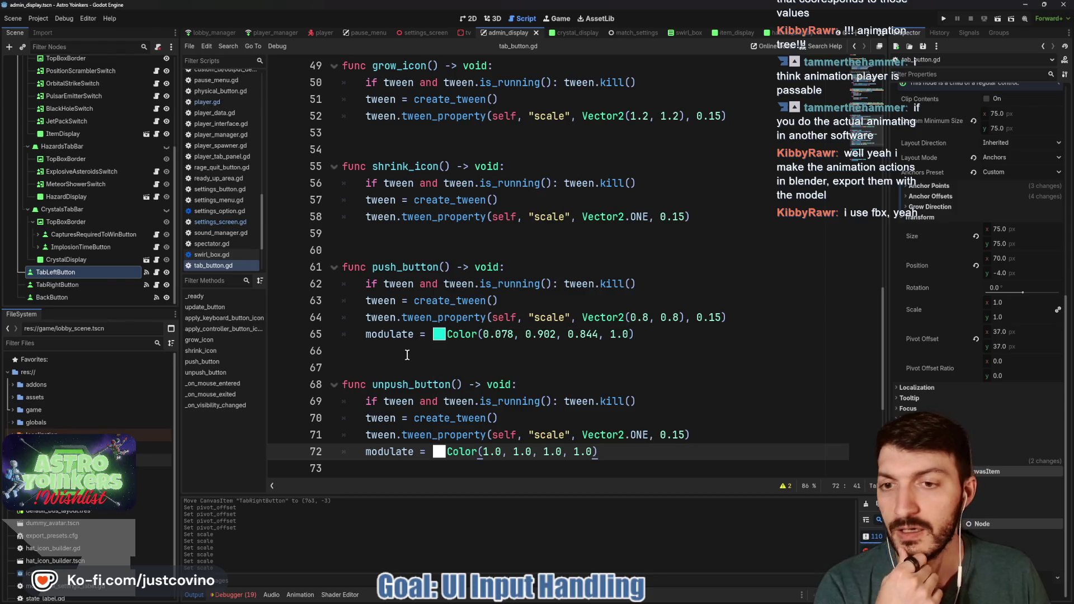
pyautogui.click(405, 362)
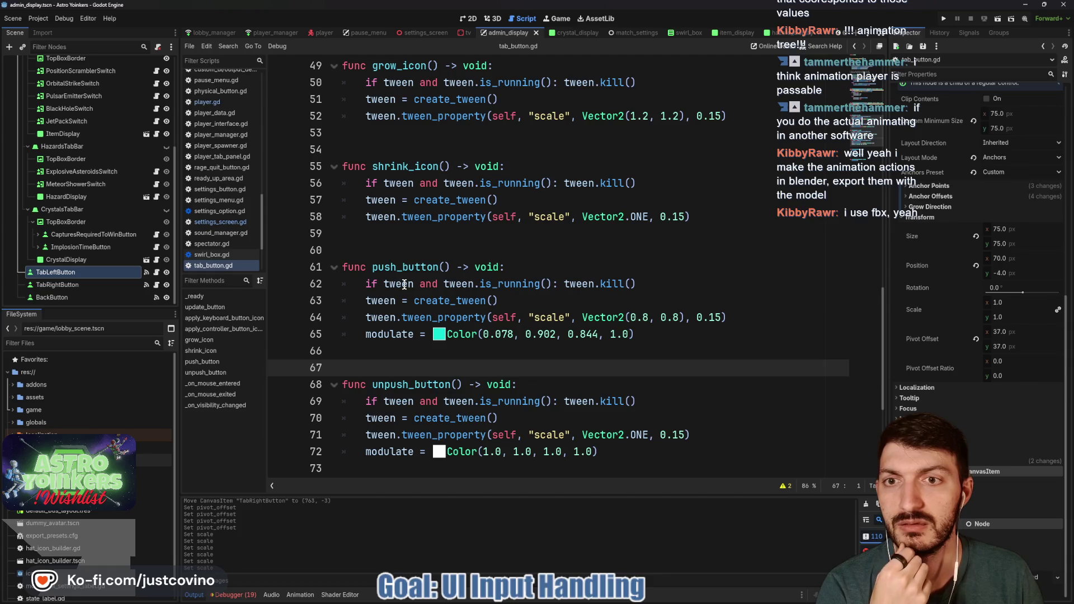
# Show TabLeftButton's signals in the Node dock, with pressed connected to _on_tab_left_button_pressed.
pyautogui.scroll(7, 403, 284)
pyautogui.scroll(-11, 404, 285)
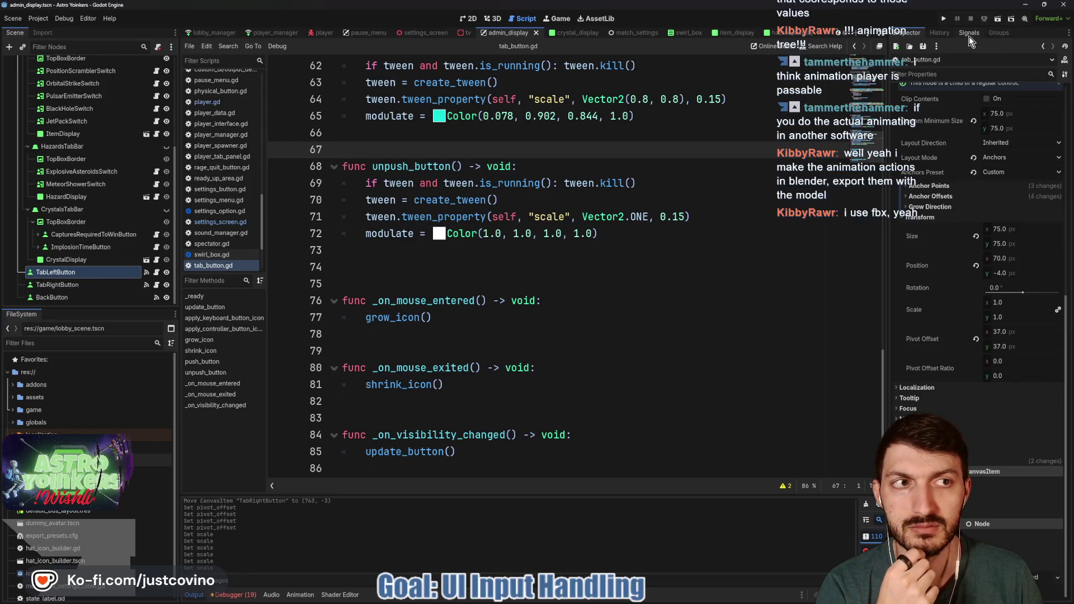
pyautogui.click(969, 33)
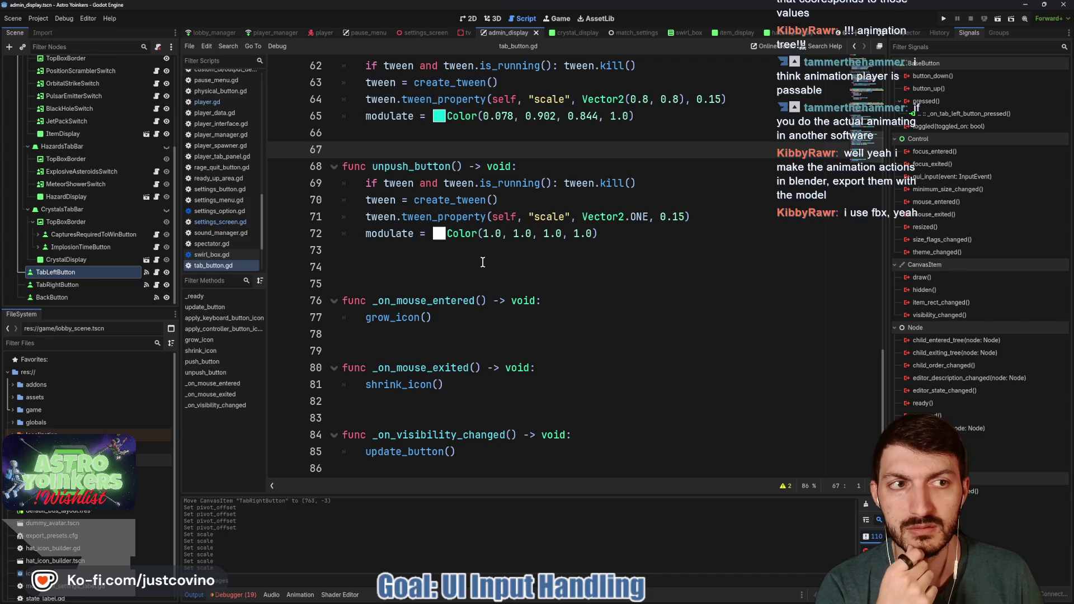
pyautogui.scroll(5, 91, 139)
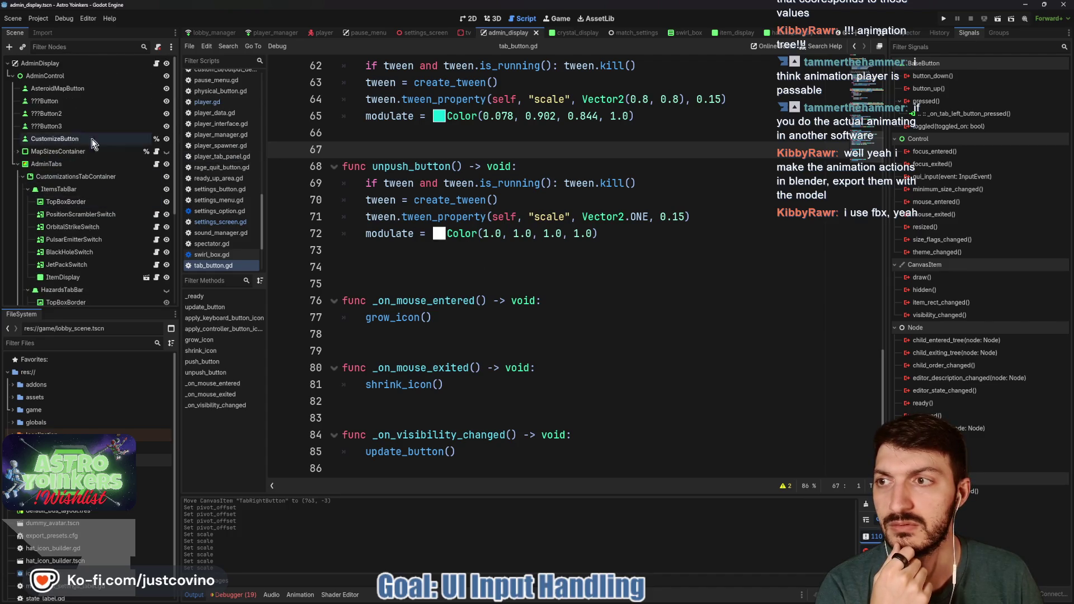
# Drag TabLeftButton and TabRightButton into admin_tabs.gd as exported tab_left_button and tab_right_button variables.
pyautogui.click(157, 164)
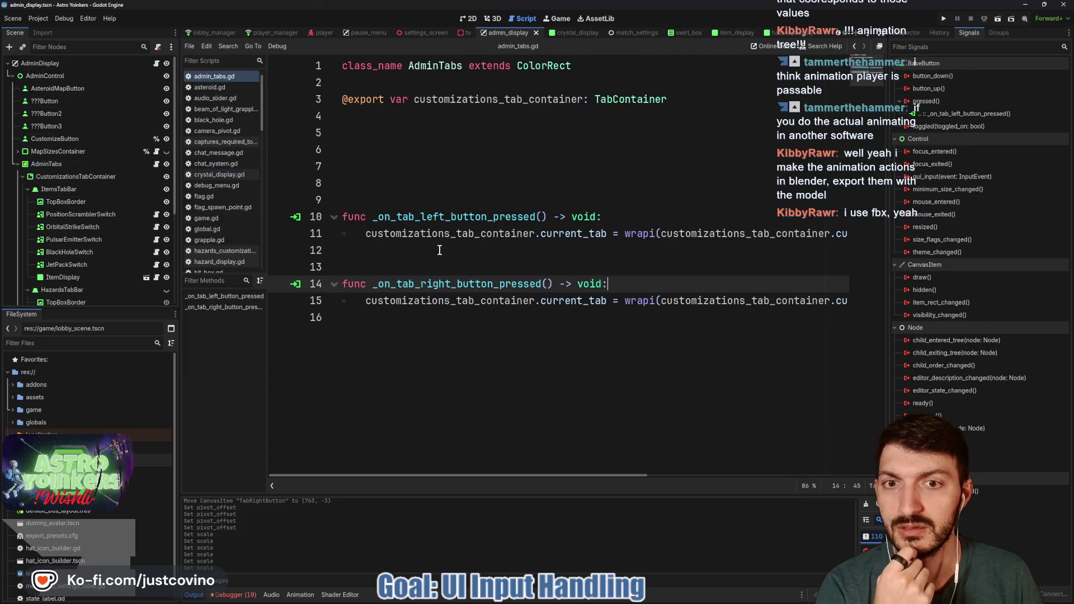
pyautogui.scroll(-5, 119, 223)
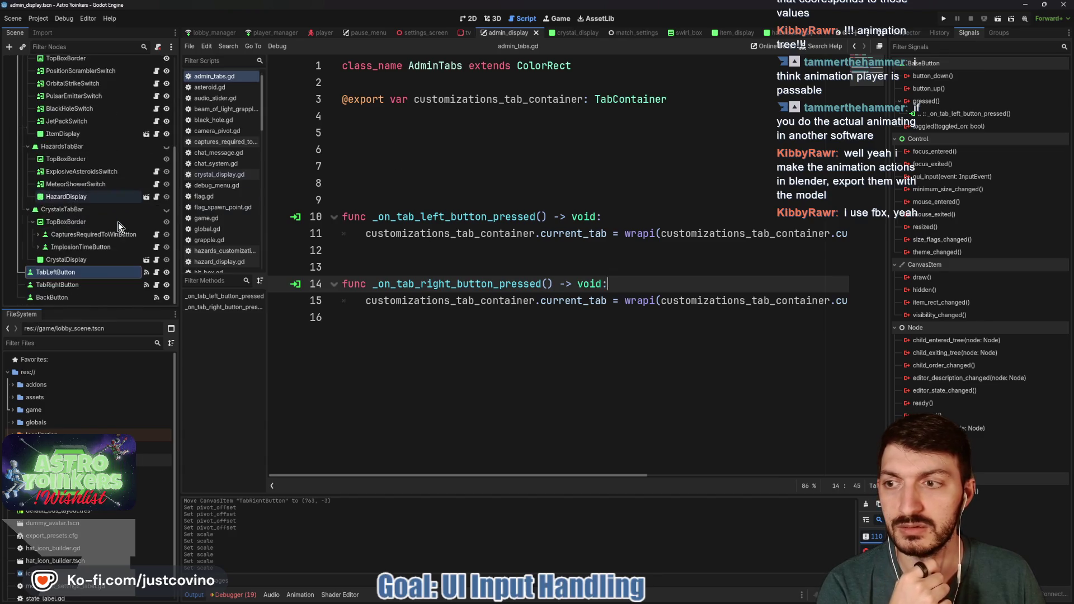
pyautogui.keyDown('ctrl'); pyautogui.click(79, 285); pyautogui.keyUp('ctrl')
pyautogui.moveTo(72, 276)
pyautogui.mouseDown()
pyautogui.moveTo(348, 149)
pyautogui.moveTo(362, 118)
pyautogui.mouseUp()
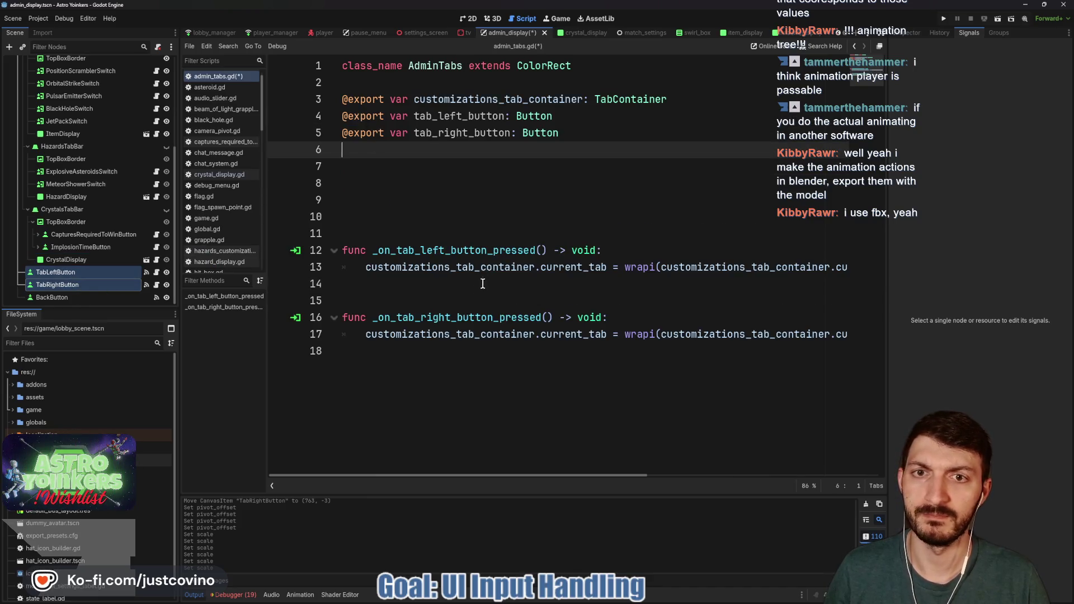
# Add a blank line in _on_tab_left_button_pressed, then reselect only TabLeftButton.
pyautogui.click(439, 280)
pyautogui.click(625, 250)
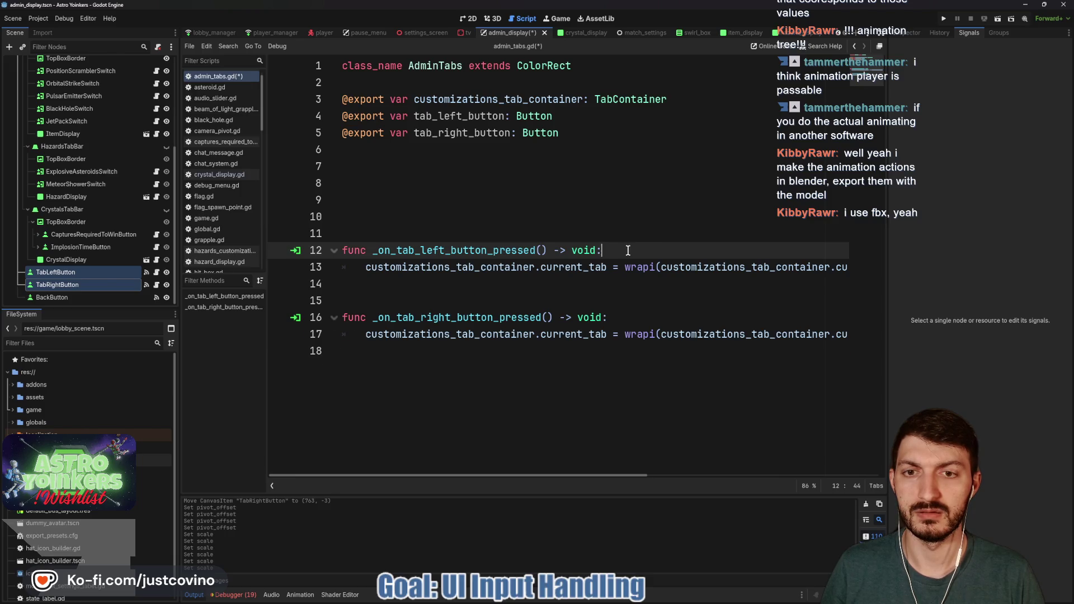
pyautogui.press('Return')
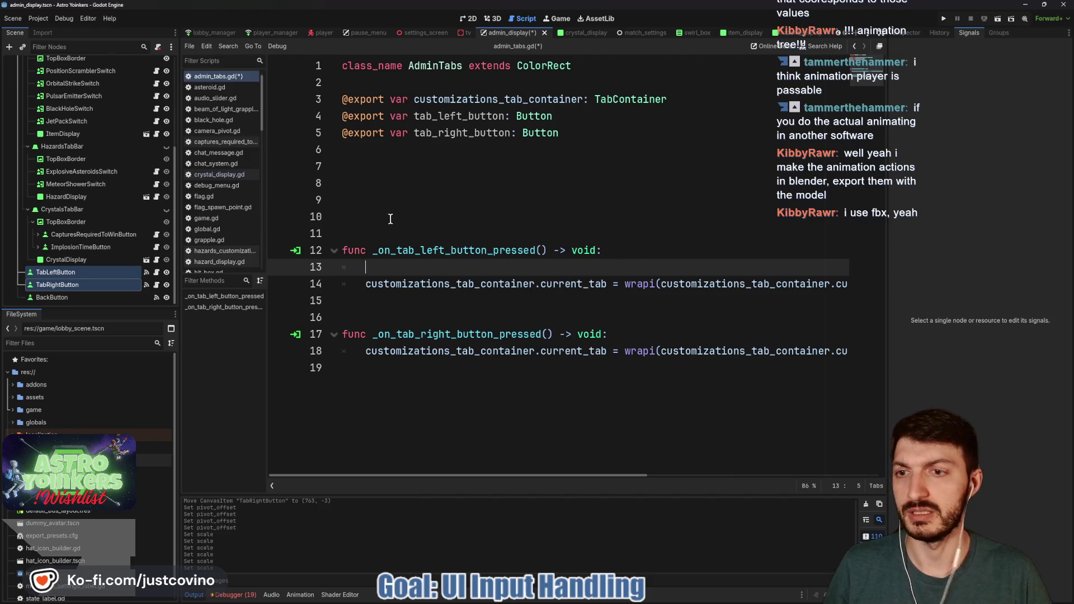
pyautogui.click(72, 271)
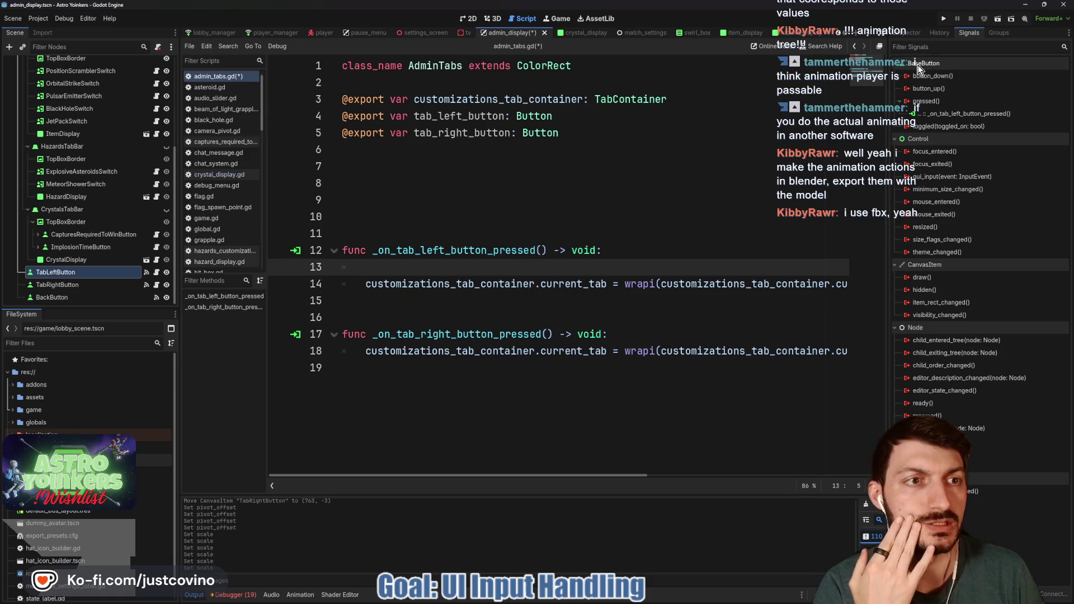
pyautogui.moveTo(976, 223)
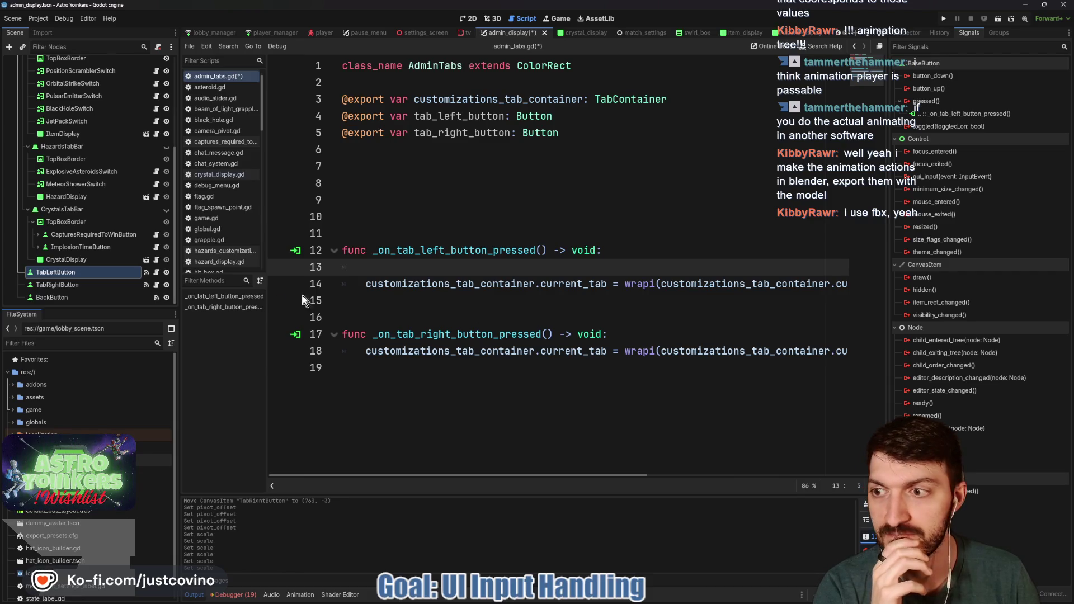
# Open TabLeftButton's tab_button.gd and scroll through it.
pyautogui.click(156, 273)
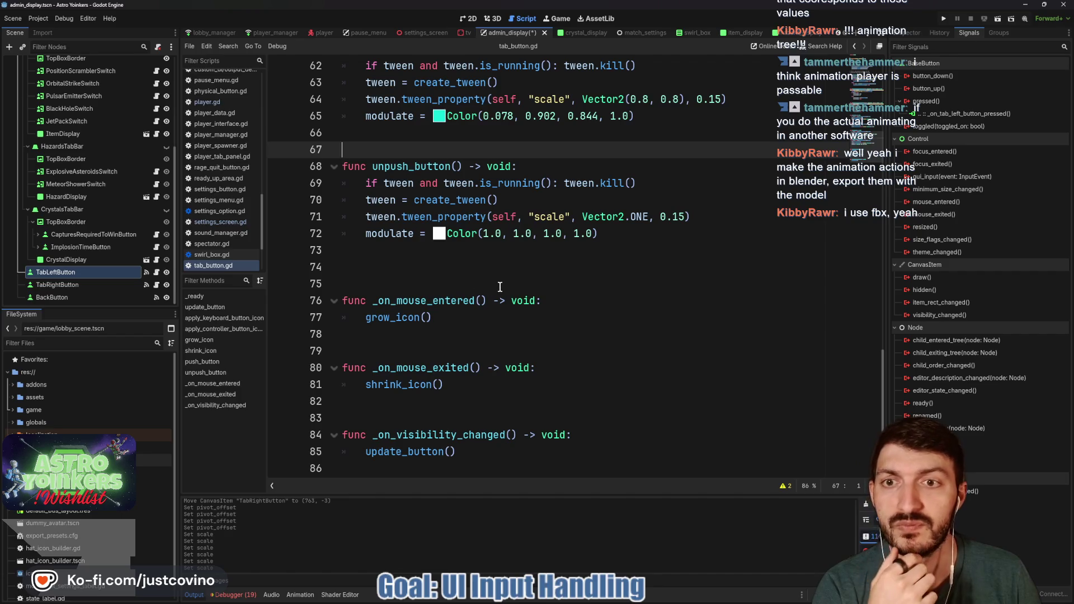
pyautogui.scroll(5, 500, 286)
pyautogui.scroll(4, 510, 287)
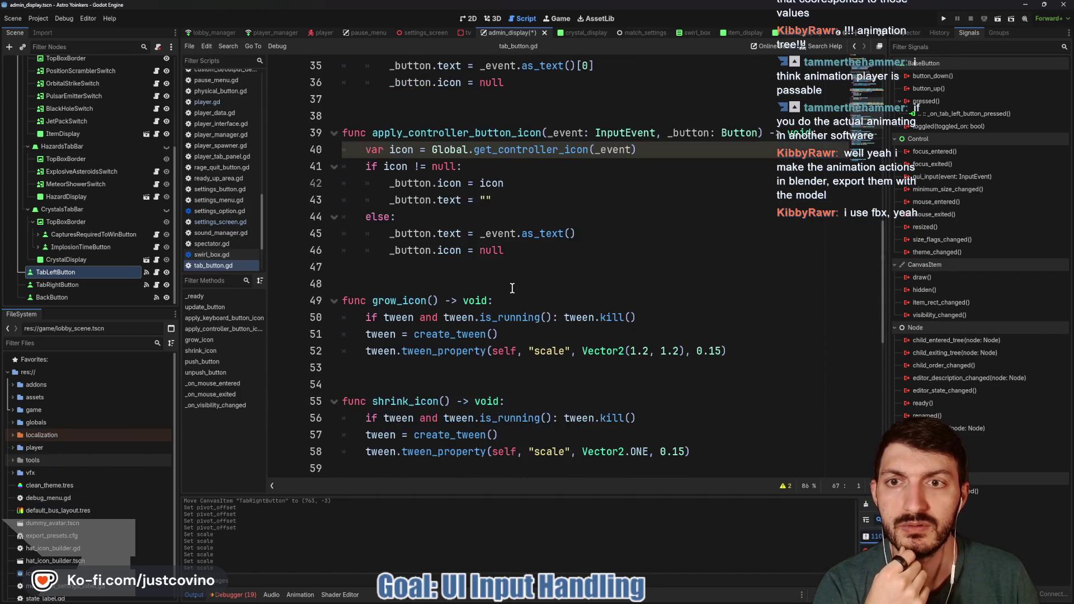
pyautogui.scroll(4, 458, 278)
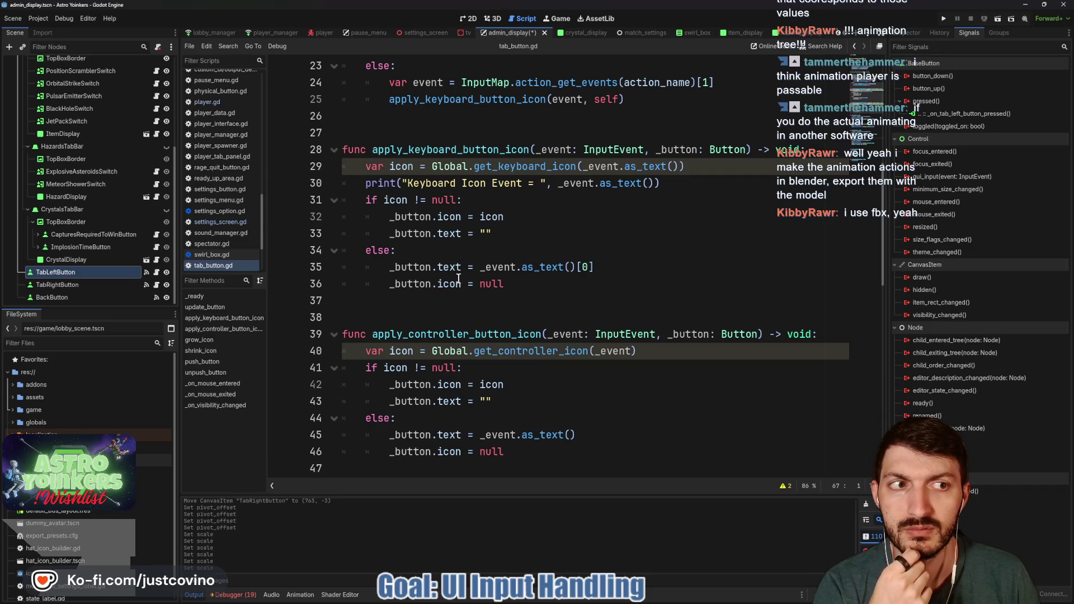
pyautogui.scroll(7, 458, 278)
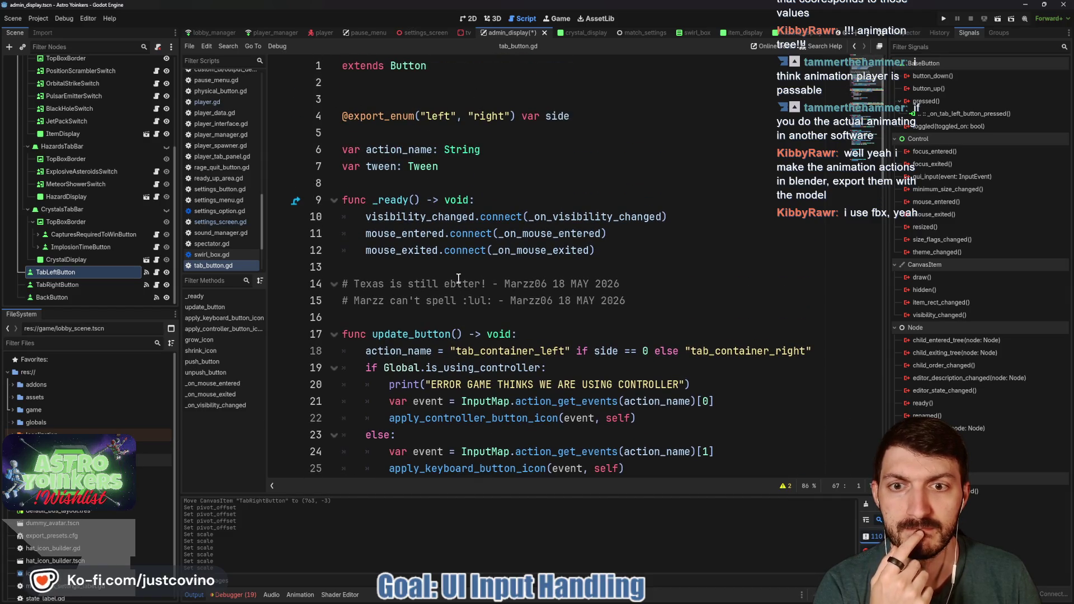
pyautogui.scroll(-4, 458, 278)
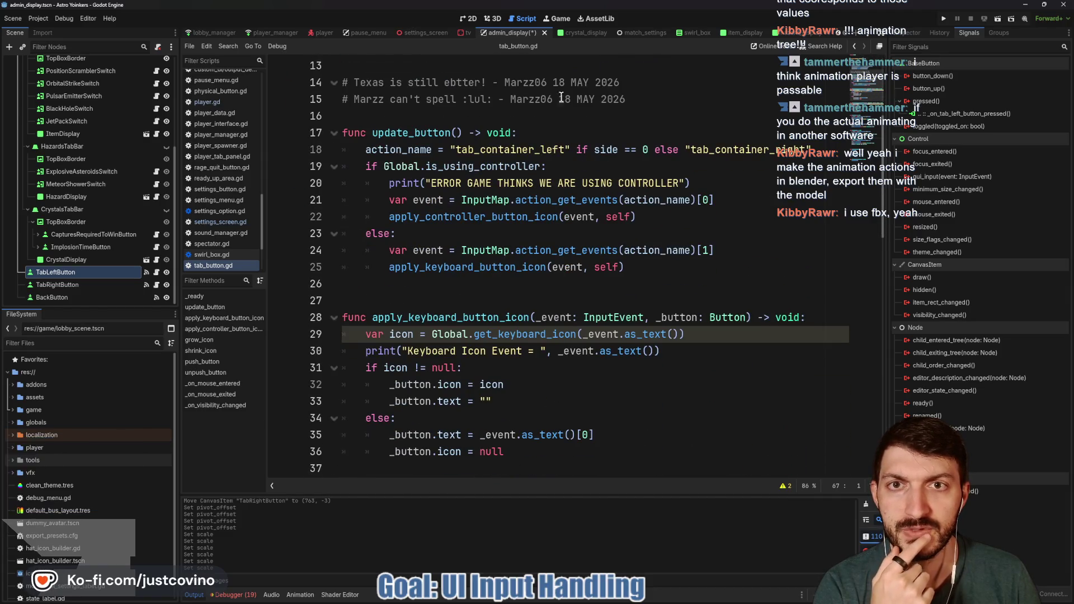
# Look over pause_menu.gd's input handler, then show the Settings panel on the 2D canvas.
pyautogui.click(363, 32)
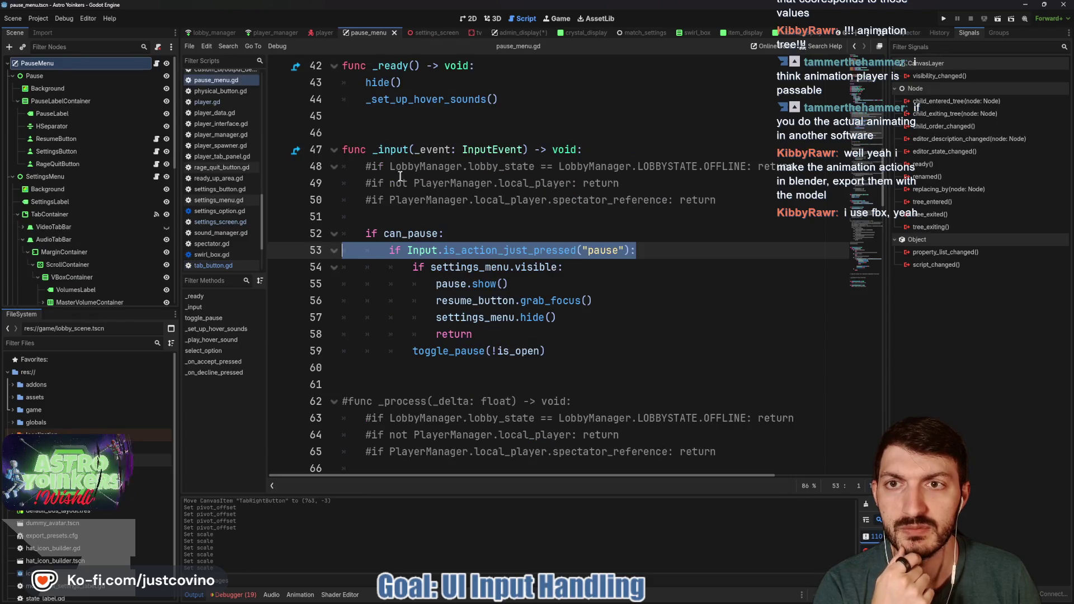
pyautogui.click(512, 233)
pyautogui.scroll(-5, 94, 240)
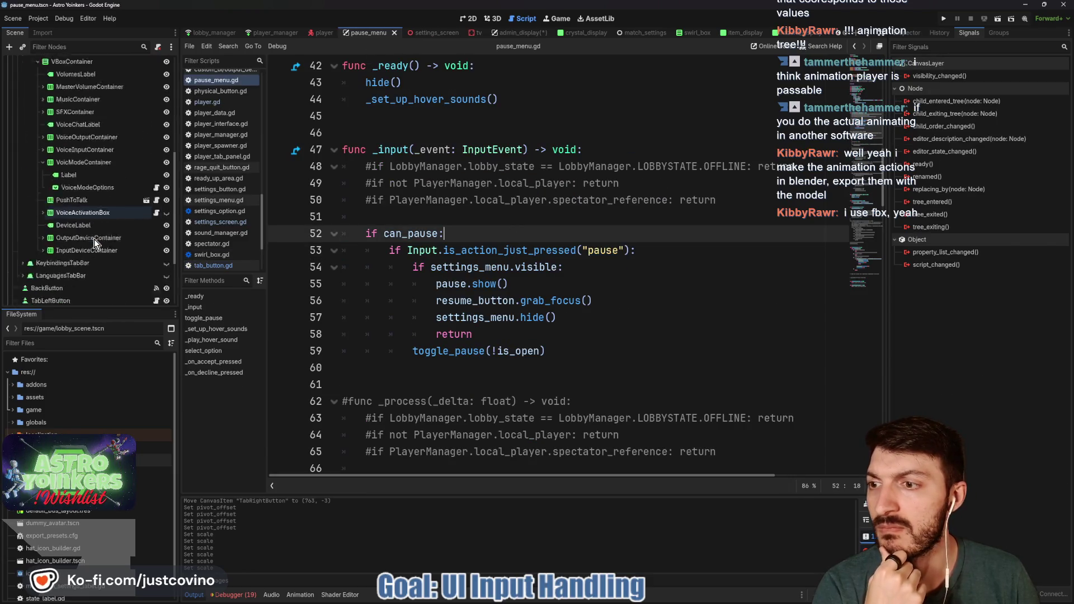
pyautogui.scroll(-3, 94, 240)
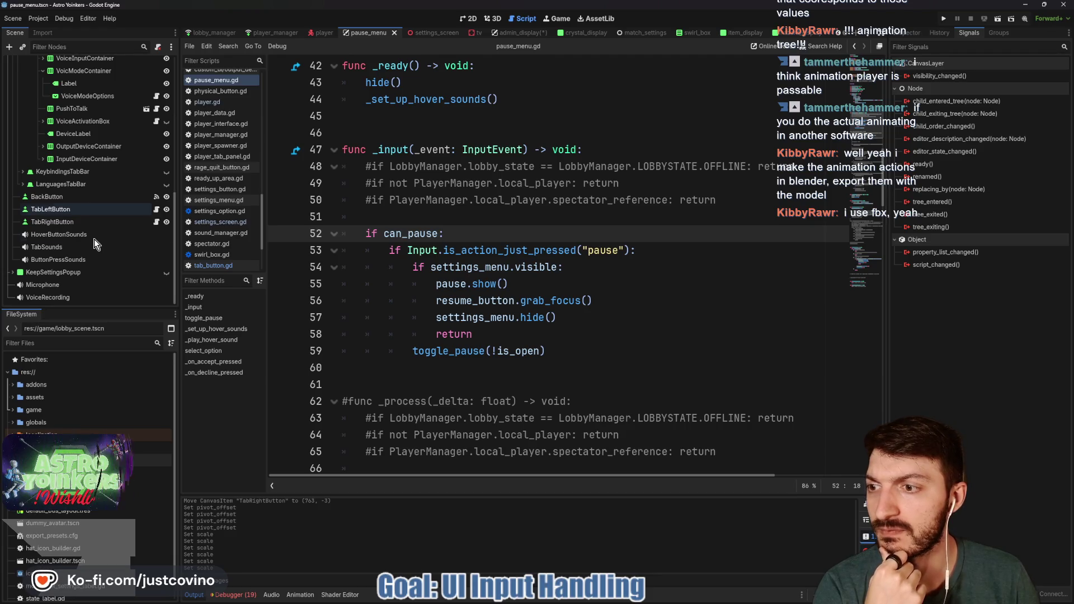
pyautogui.click(469, 18)
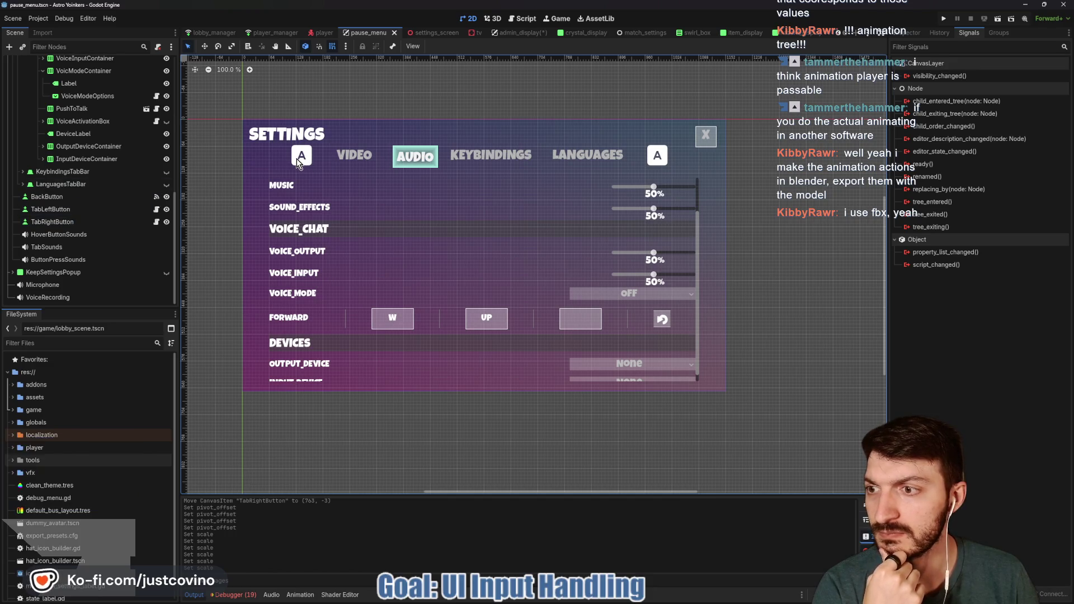
# Set Pivot Offset to x 37, y 37 on both TabLeftButton and TabRightButton.
pyautogui.click(82, 208)
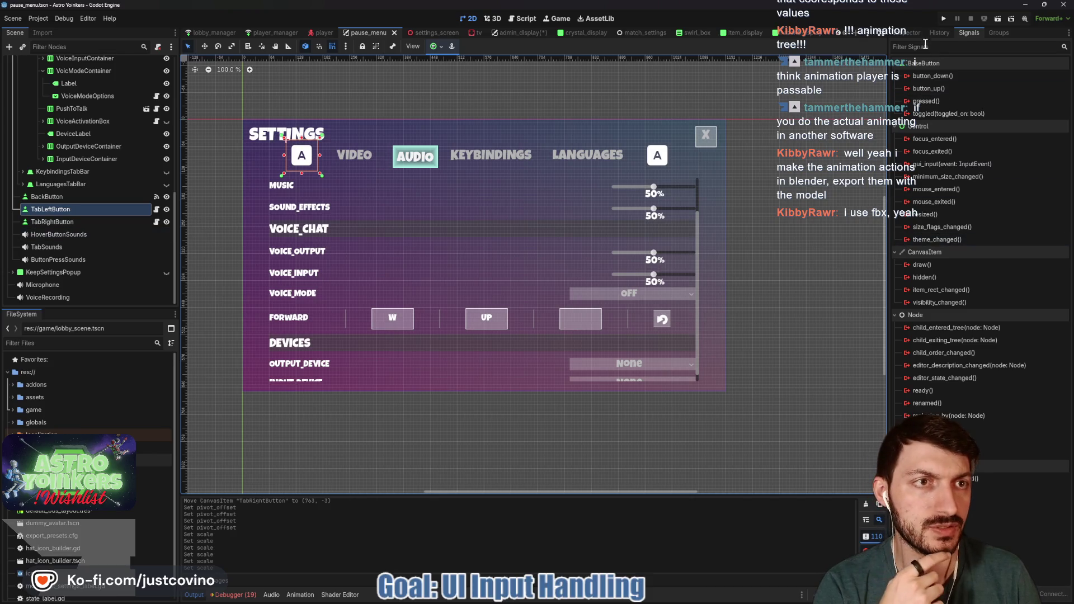
pyautogui.click(905, 32)
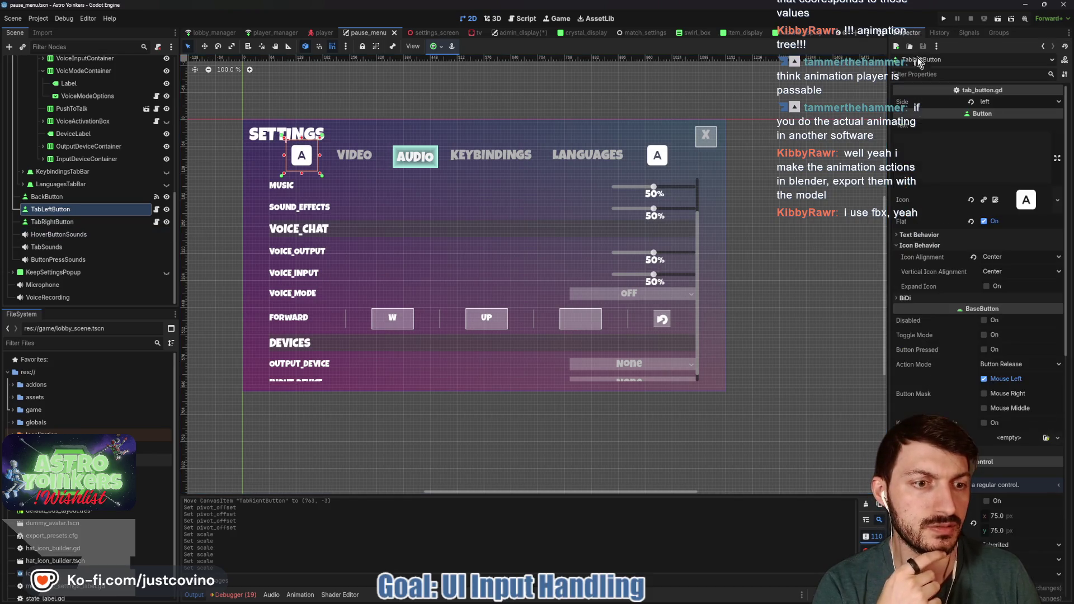
pyautogui.keyDown('shift'); pyautogui.click(100, 222); pyautogui.keyUp('shift')
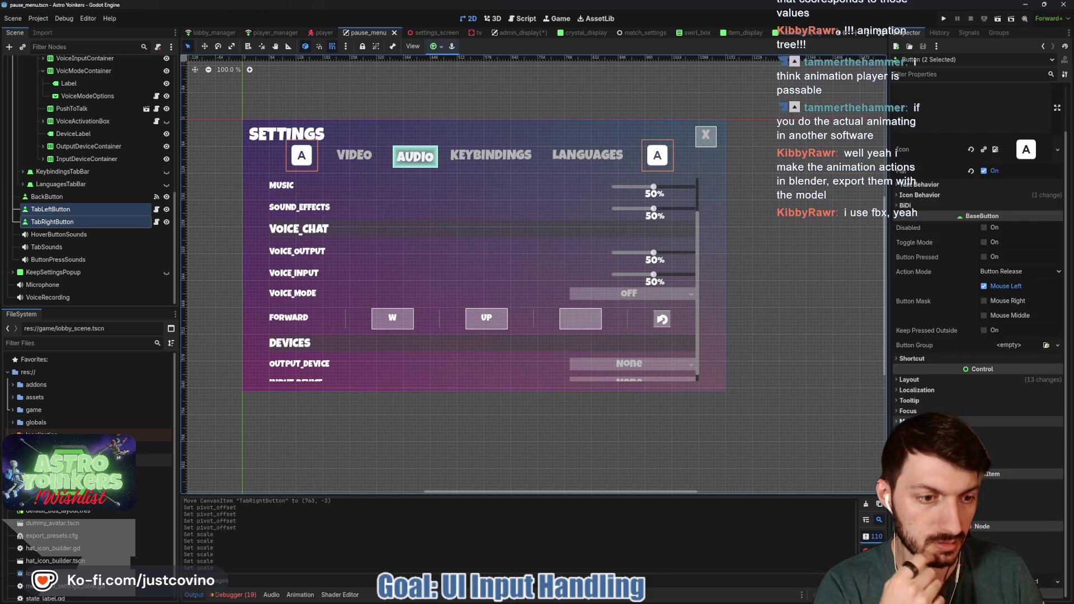
pyautogui.click(909, 379)
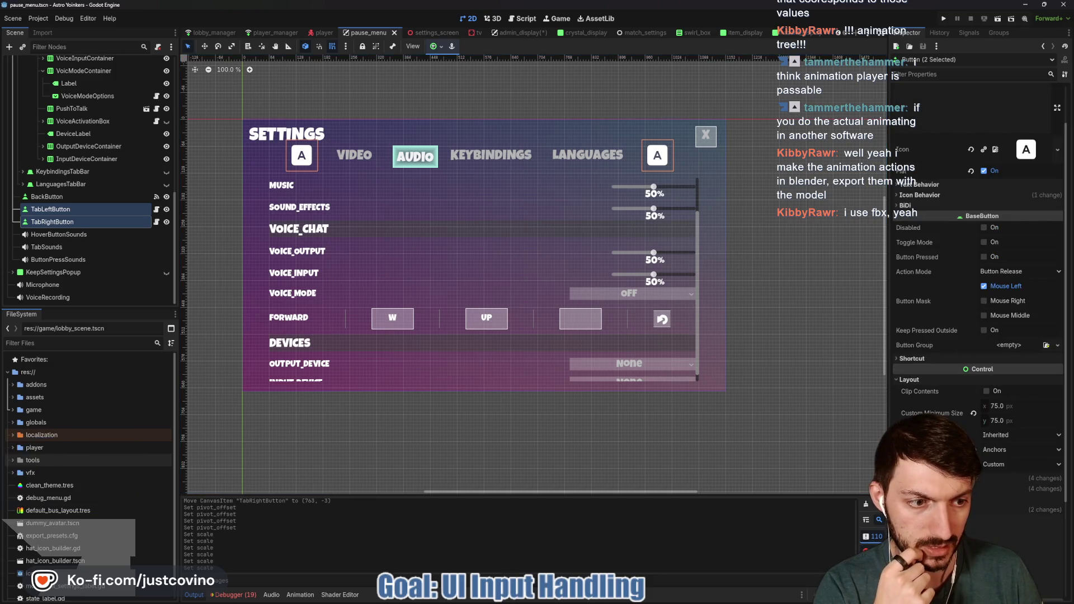
pyautogui.scroll(-4, 979, 279)
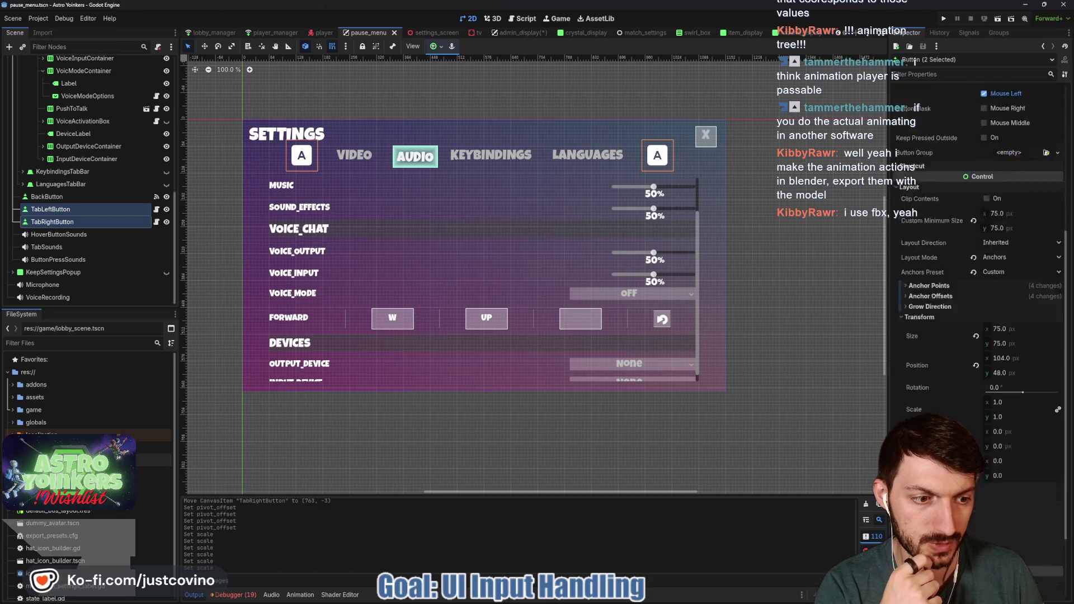
pyautogui.scroll(-2, 1013, 335)
pyautogui.click(1012, 334)
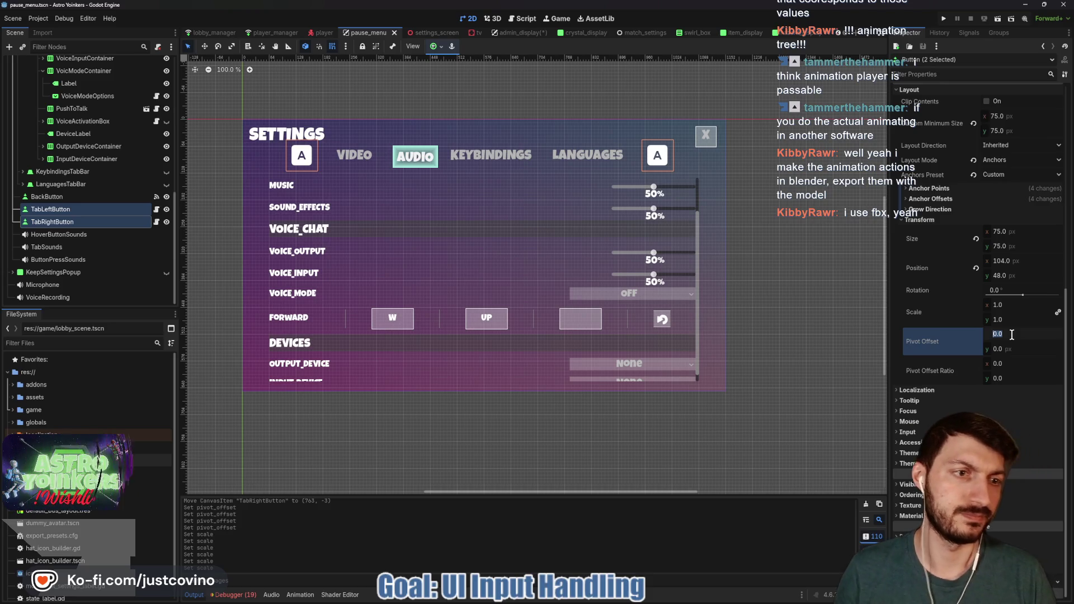
pyautogui.write('37')
pyautogui.press('Return')
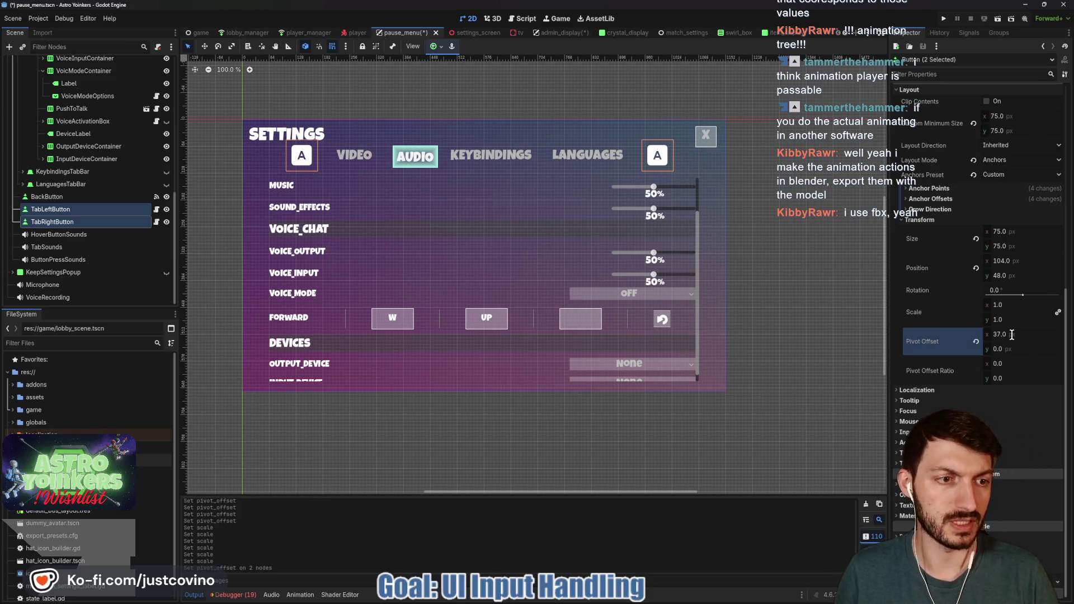
pyautogui.click(1019, 346)
pyautogui.write('37')
pyautogui.press('Return')
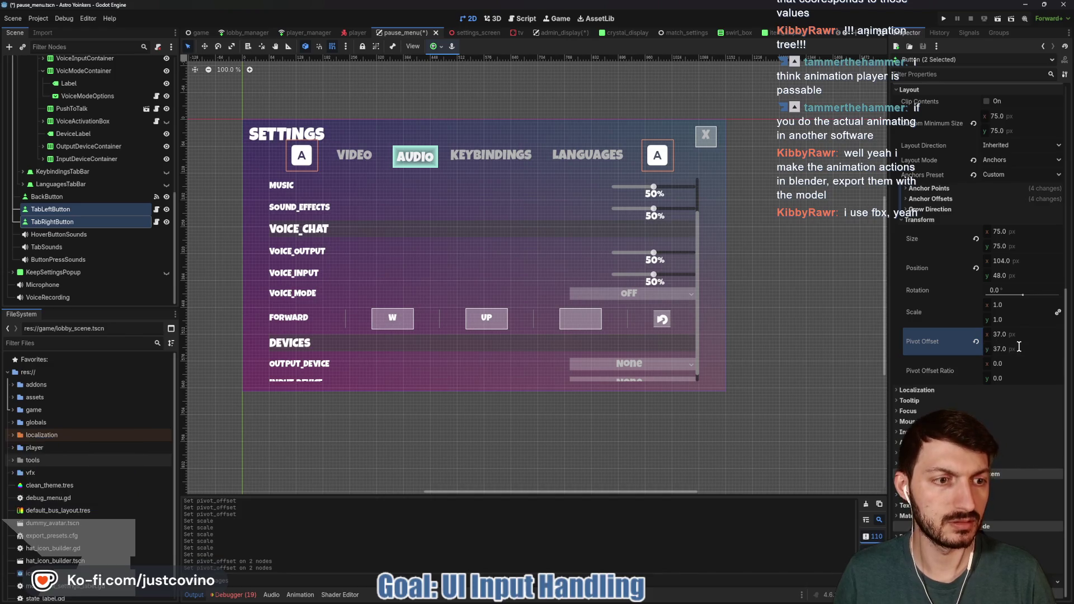
# Save the pause menu scene and open TabLeftButton's tab_button.gd.
pyautogui.hotkey('ctrl', 's')
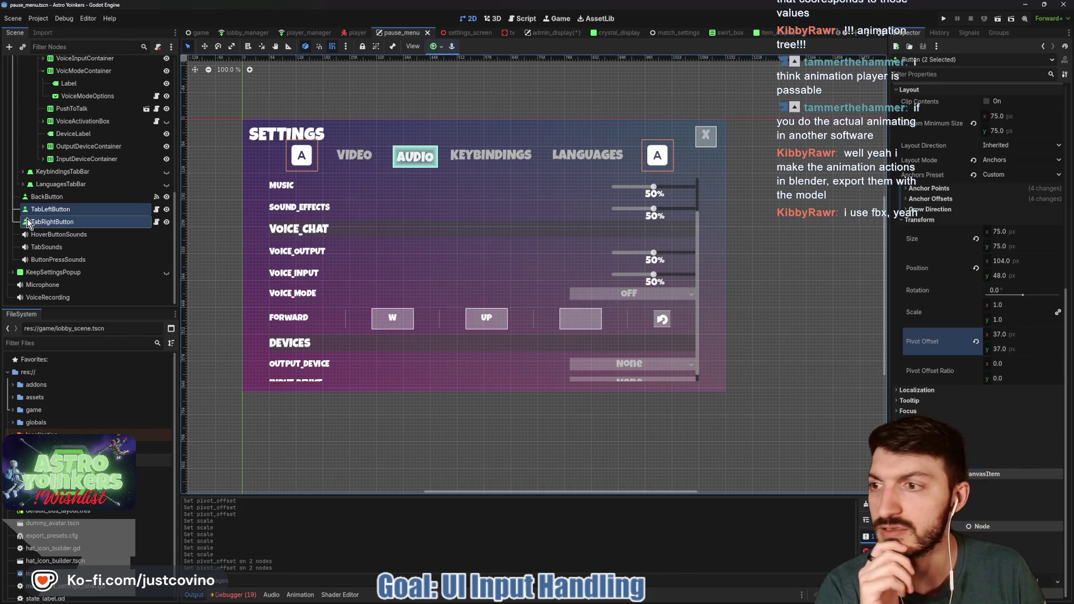
pyautogui.click(55, 200)
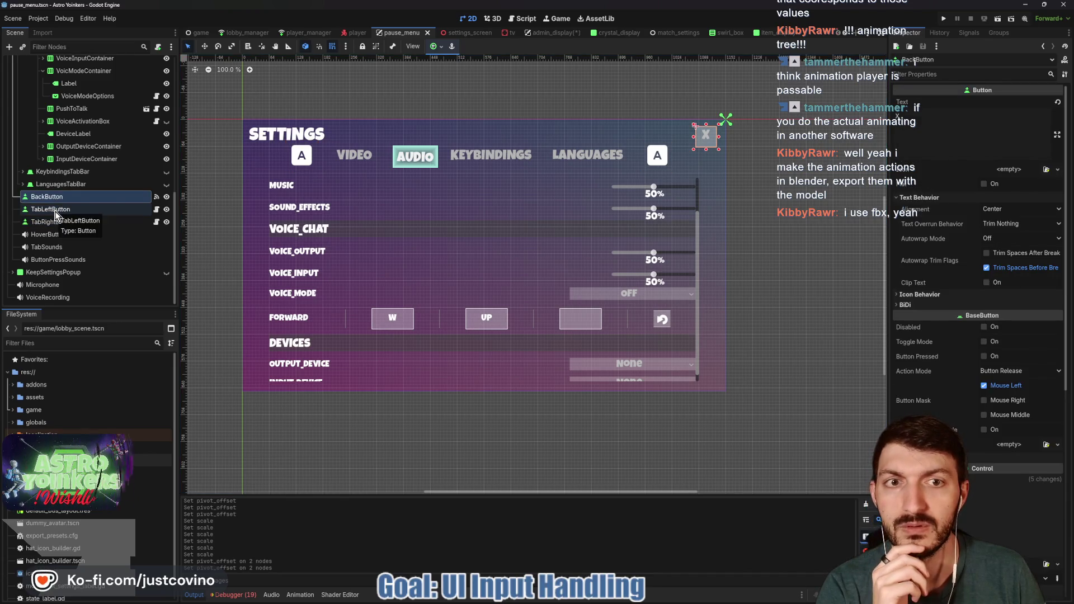
pyautogui.click(55, 211)
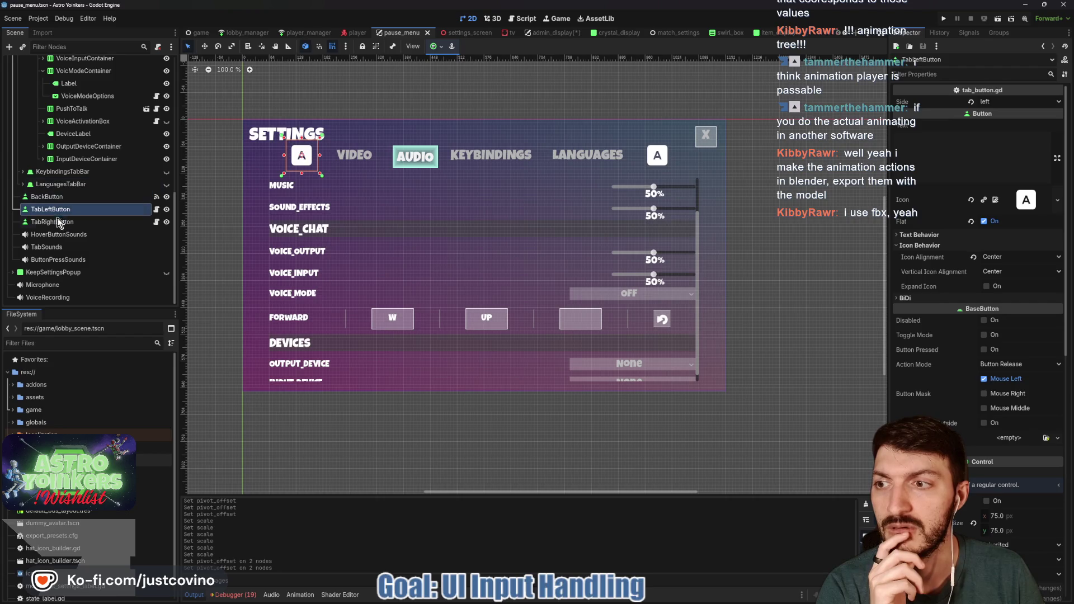
pyautogui.click(57, 223)
pyautogui.click(57, 212)
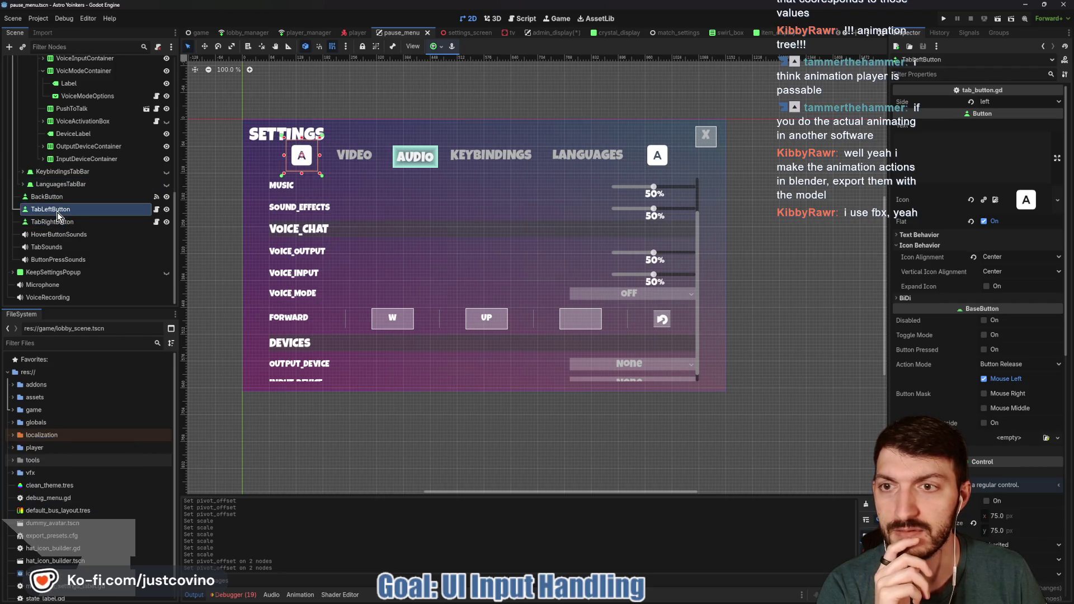
pyautogui.click(156, 209)
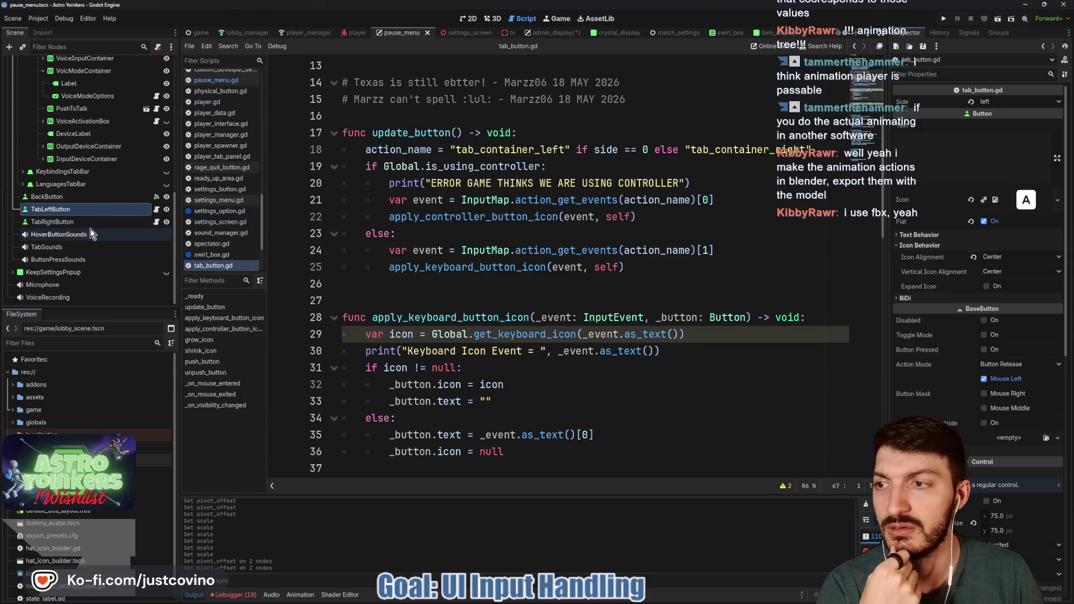
# Open pause_menu.gd and scroll down through its input code.
pyautogui.scroll(10, 95, 226)
pyautogui.click(157, 63)
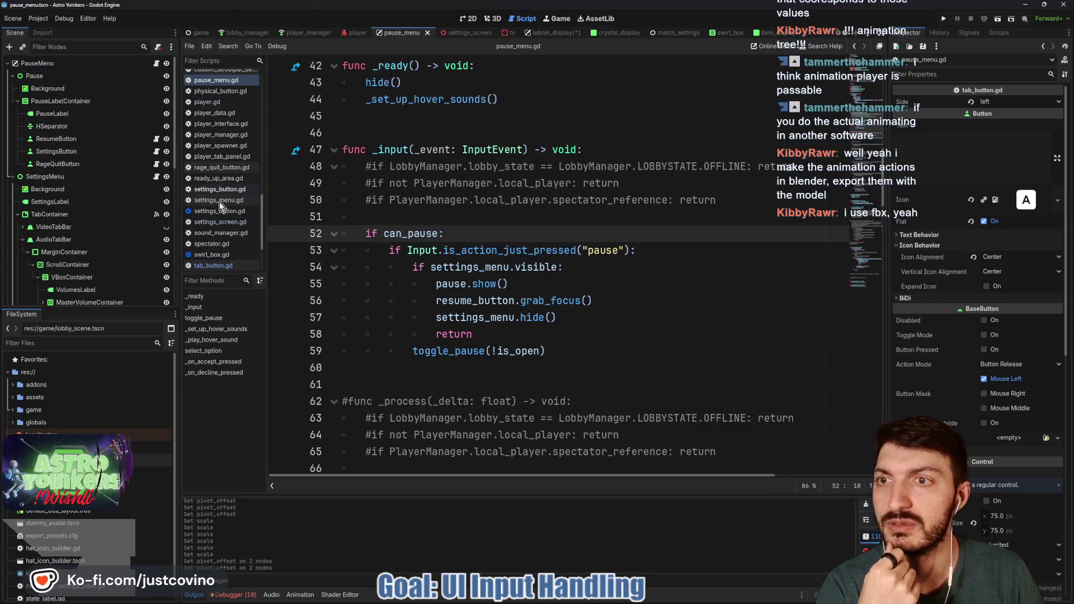
pyautogui.scroll(-6, 674, 250)
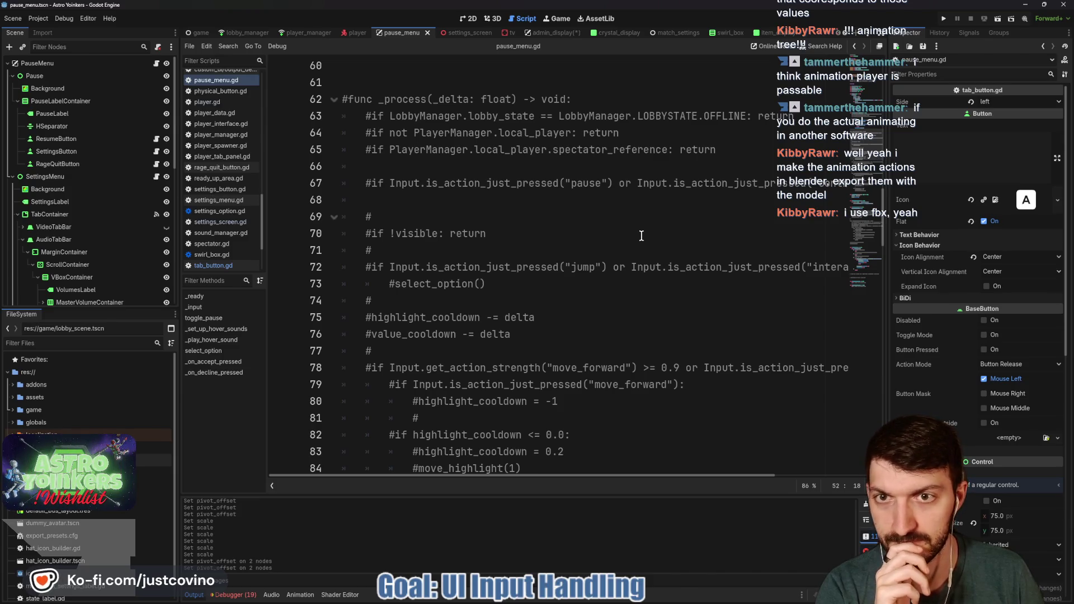
pyautogui.scroll(-3, 641, 236)
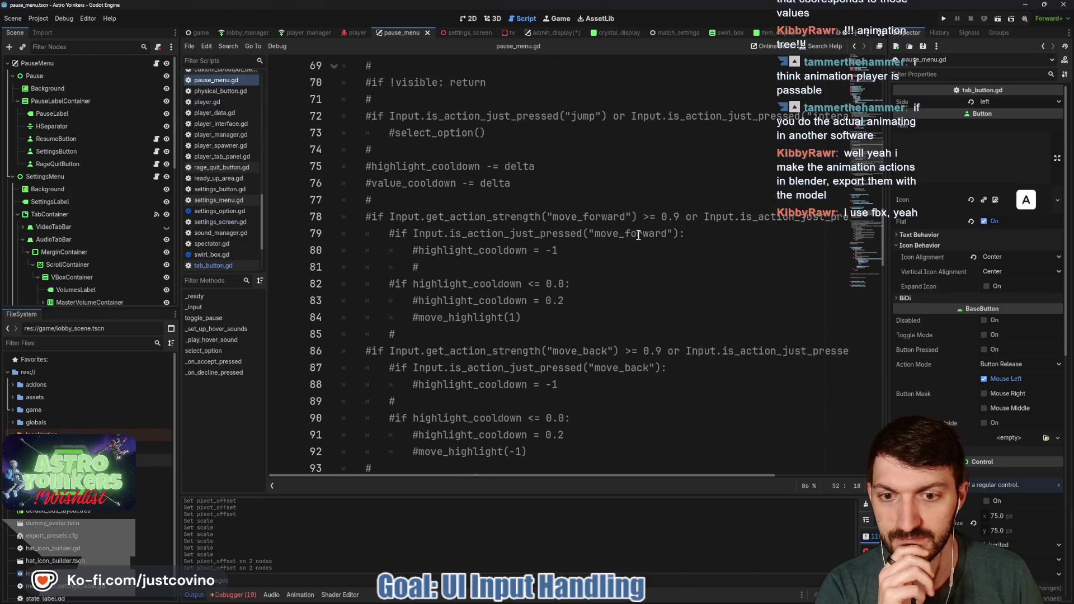
pyautogui.scroll(-10, 638, 234)
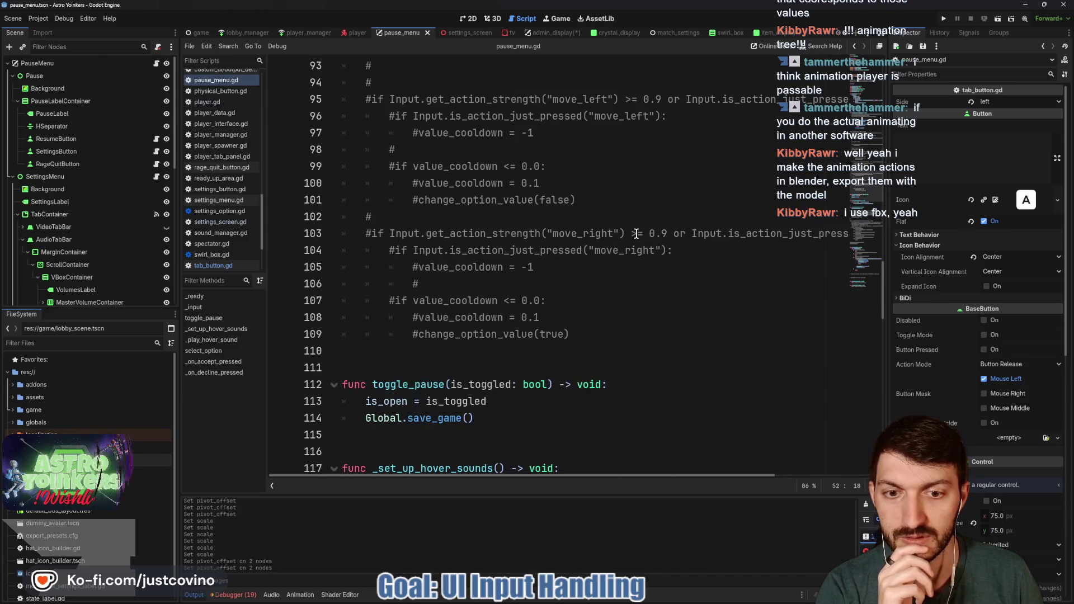
pyautogui.scroll(-4, 636, 234)
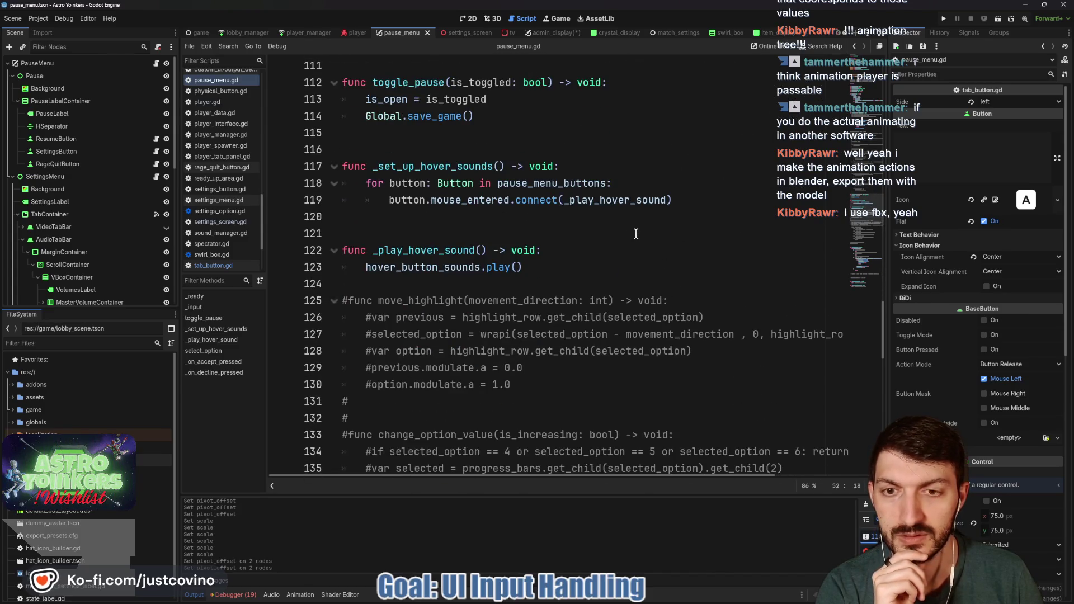
pyautogui.scroll(-3, 636, 233)
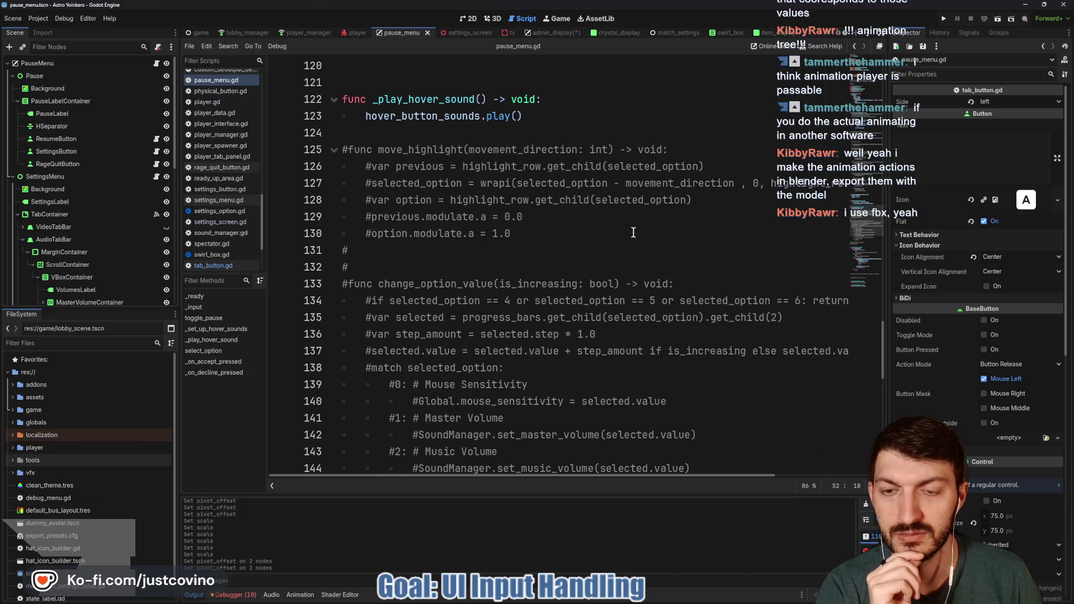
pyautogui.scroll(-7, 633, 233)
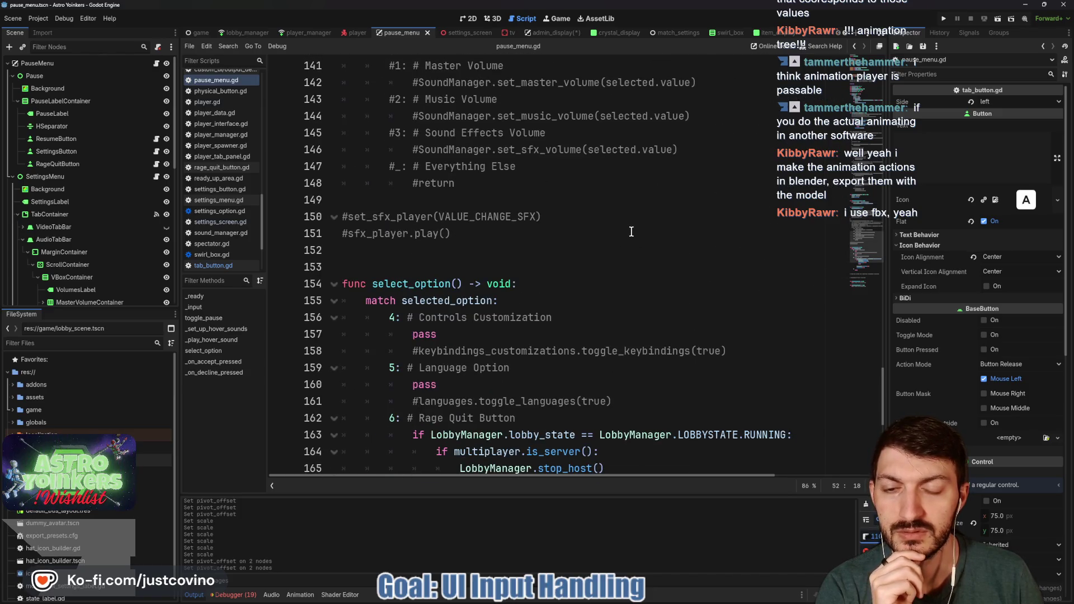
pyautogui.scroll(-3, 630, 231)
pyautogui.scroll(-4, 631, 231)
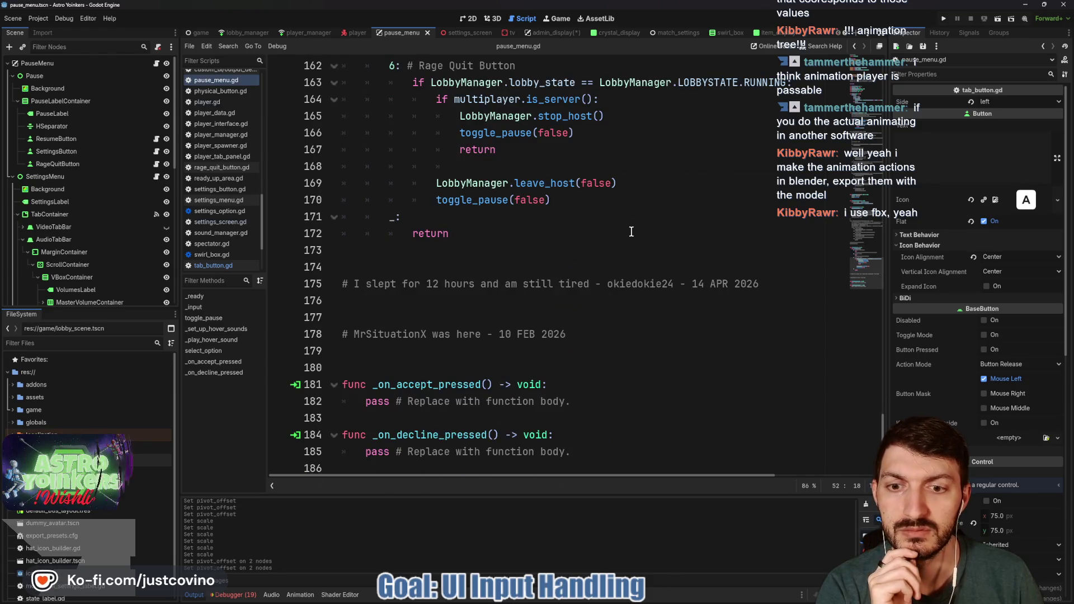
# Scroll back up in pause_menu.gd, then open SettingsMenu's settings_menu.gd.
pyautogui.scroll(4, 630, 232)
pyautogui.scroll(8, 630, 231)
pyautogui.scroll(5, 630, 231)
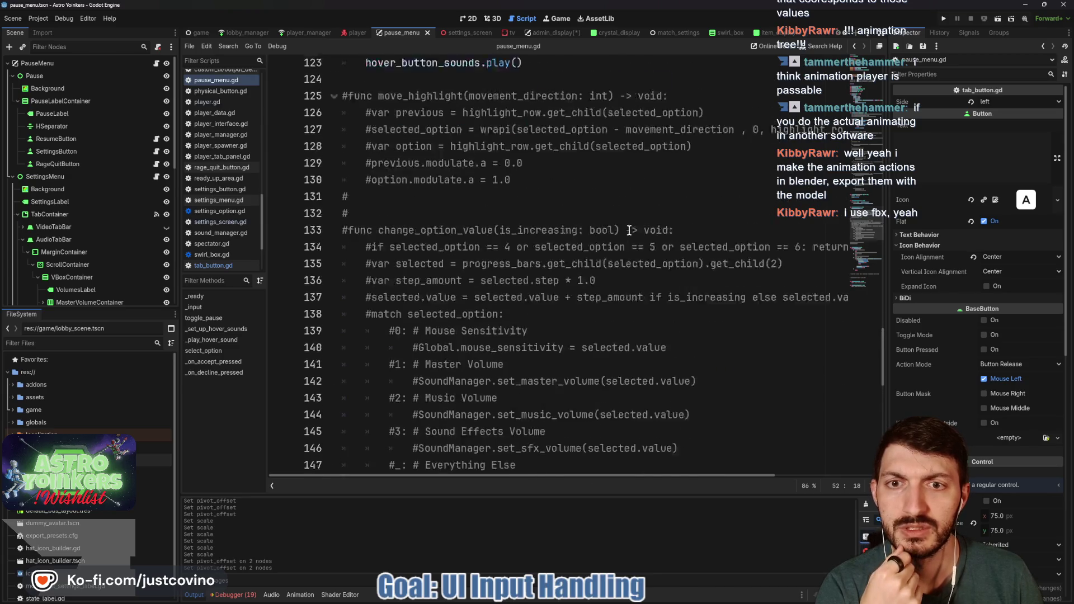
pyautogui.scroll(3, 629, 230)
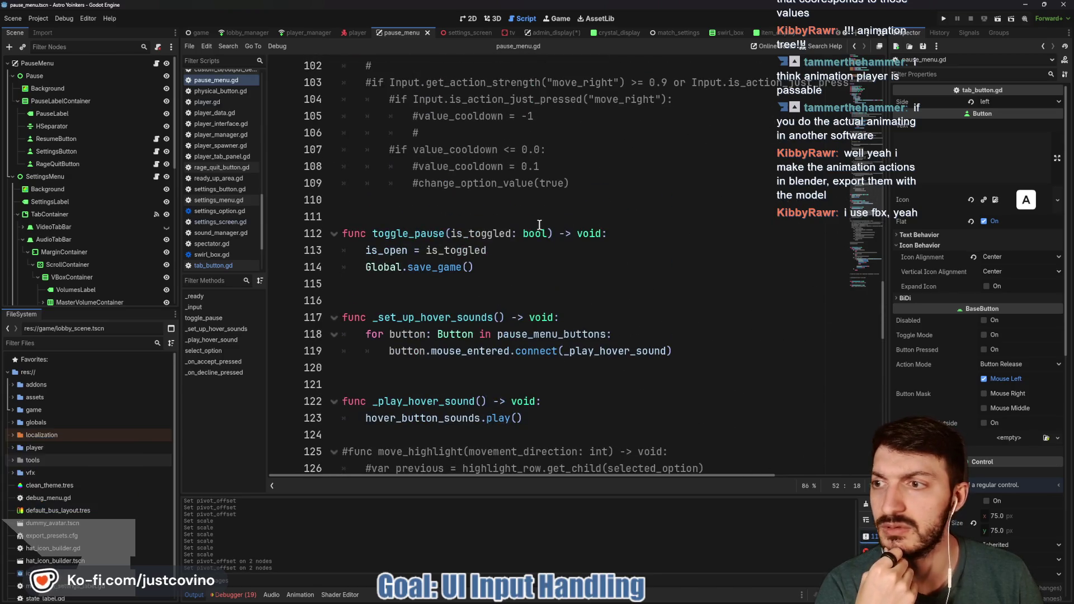
pyautogui.click(156, 178)
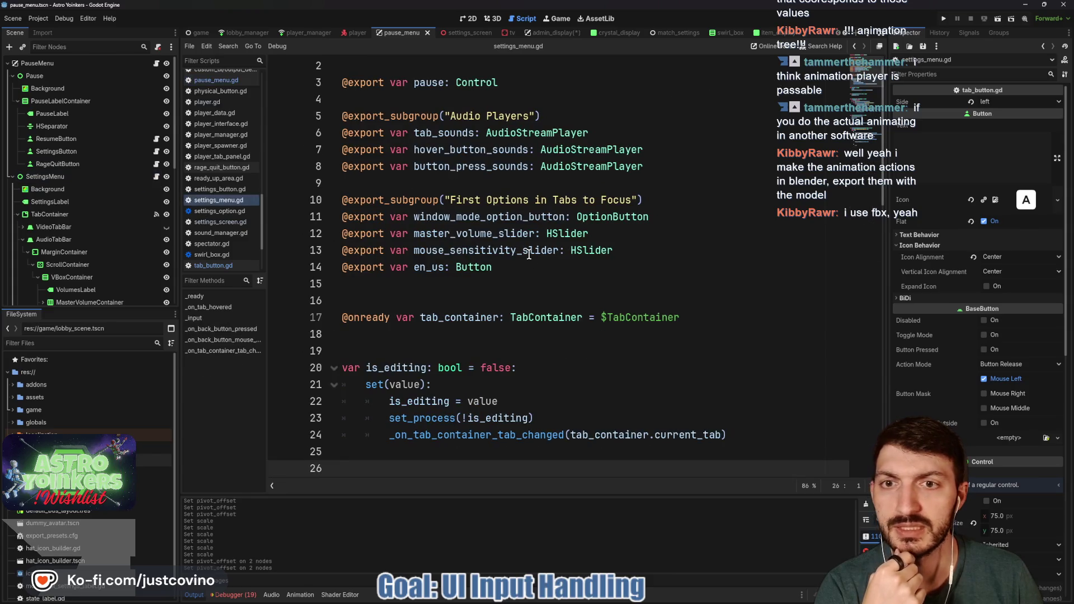
pyautogui.scroll(-3, 531, 254)
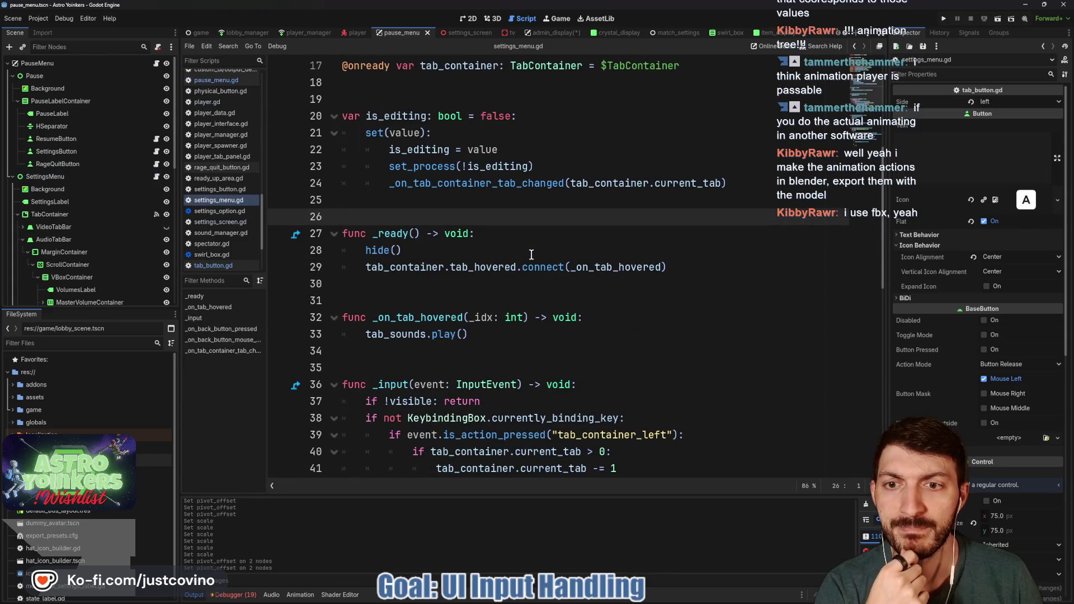
pyautogui.scroll(-4, 531, 255)
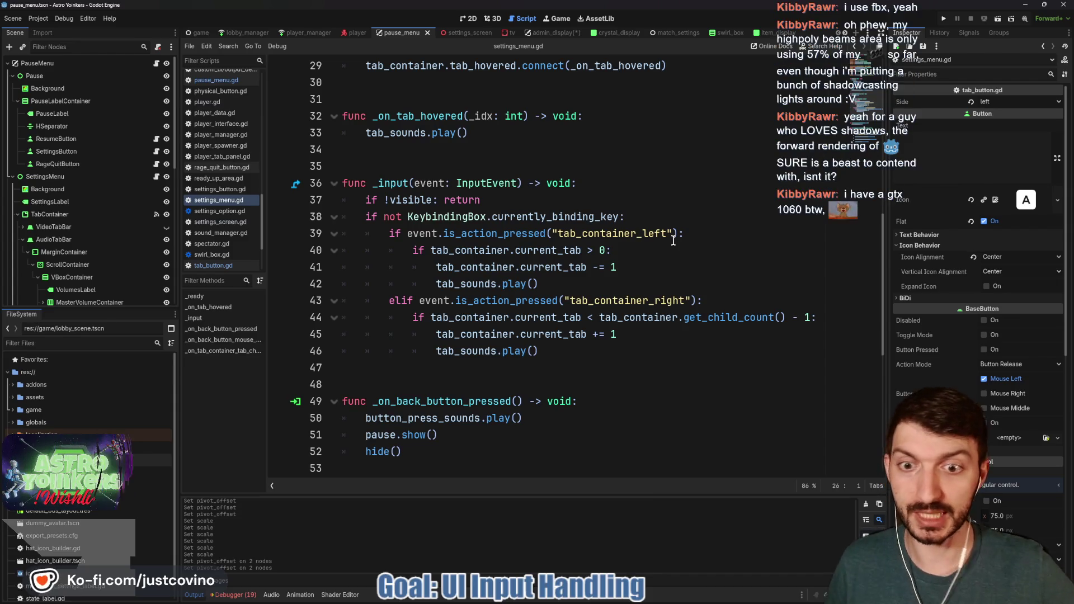
pyautogui.click(654, 333)
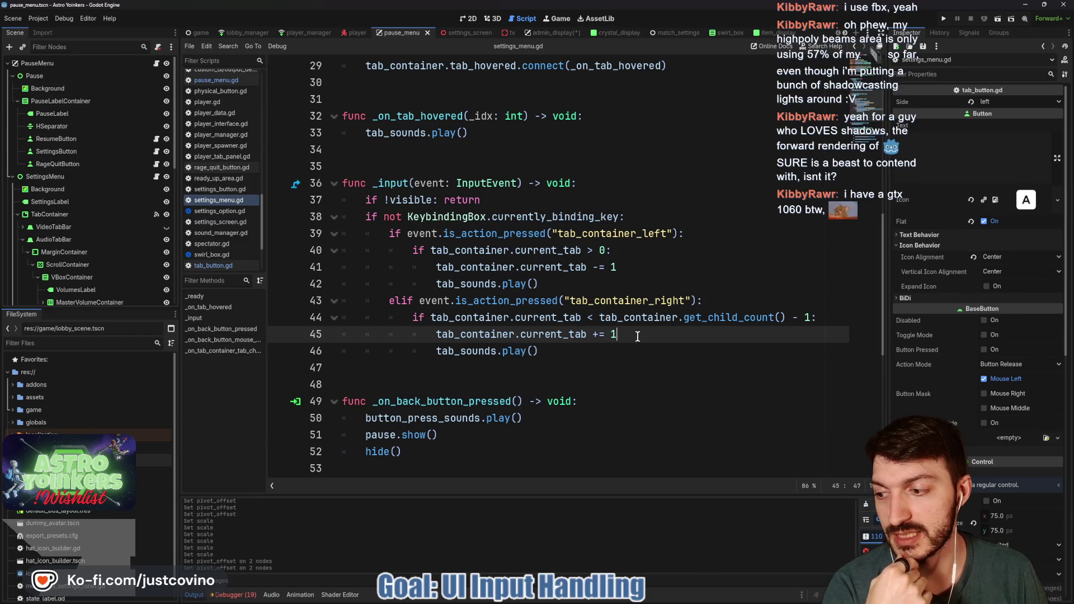
pyautogui.scroll(1, 634, 336)
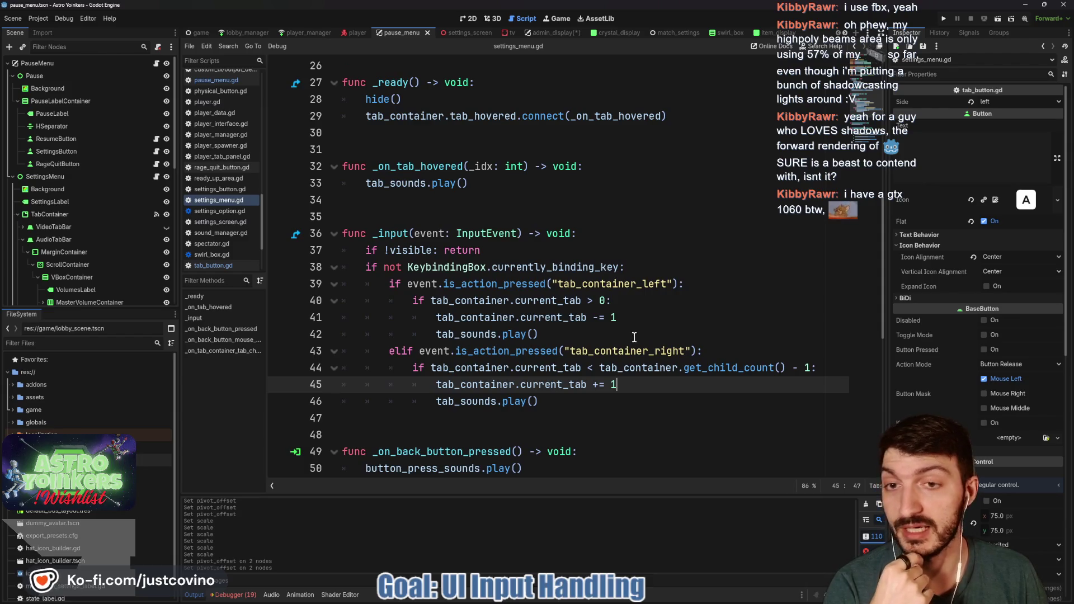
pyautogui.scroll(2, 634, 336)
pyautogui.scroll(1, 634, 336)
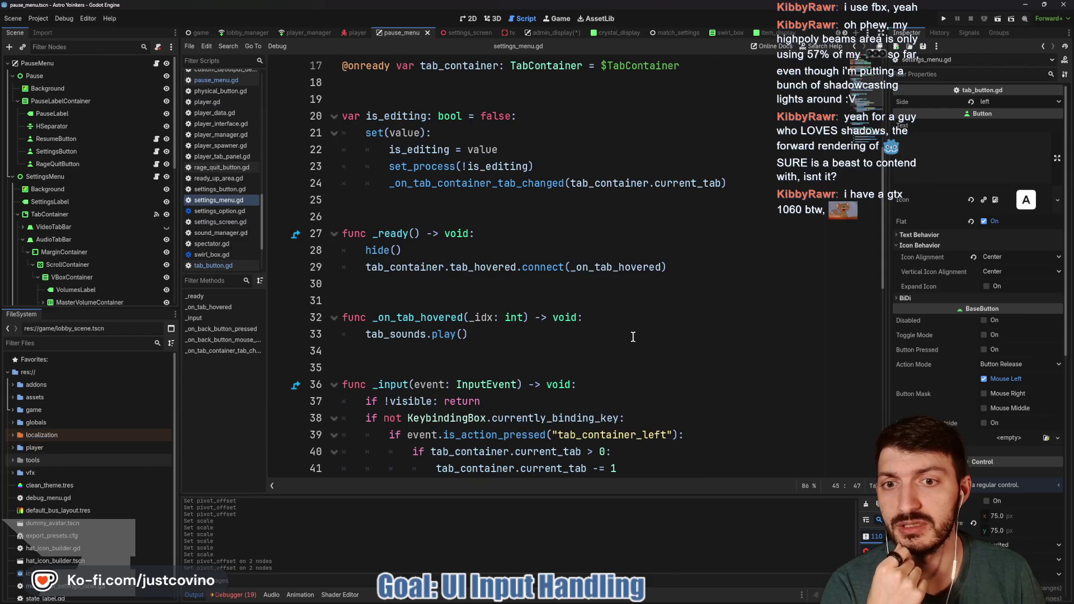
pyautogui.scroll(2, 630, 336)
pyautogui.scroll(3, 630, 336)
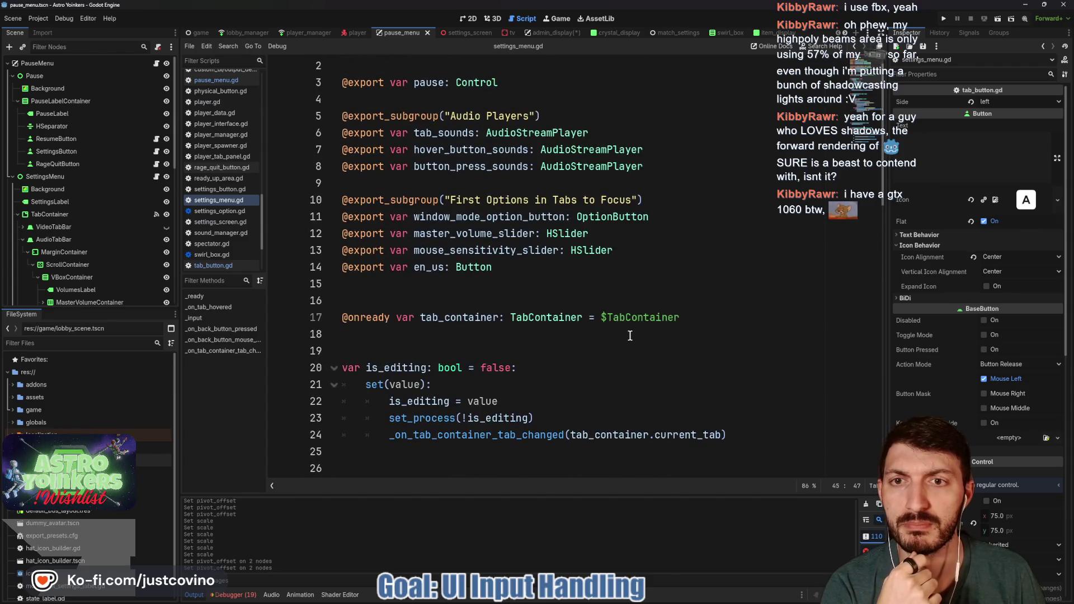
pyautogui.scroll(-1, 630, 335)
pyautogui.scroll(2, 630, 335)
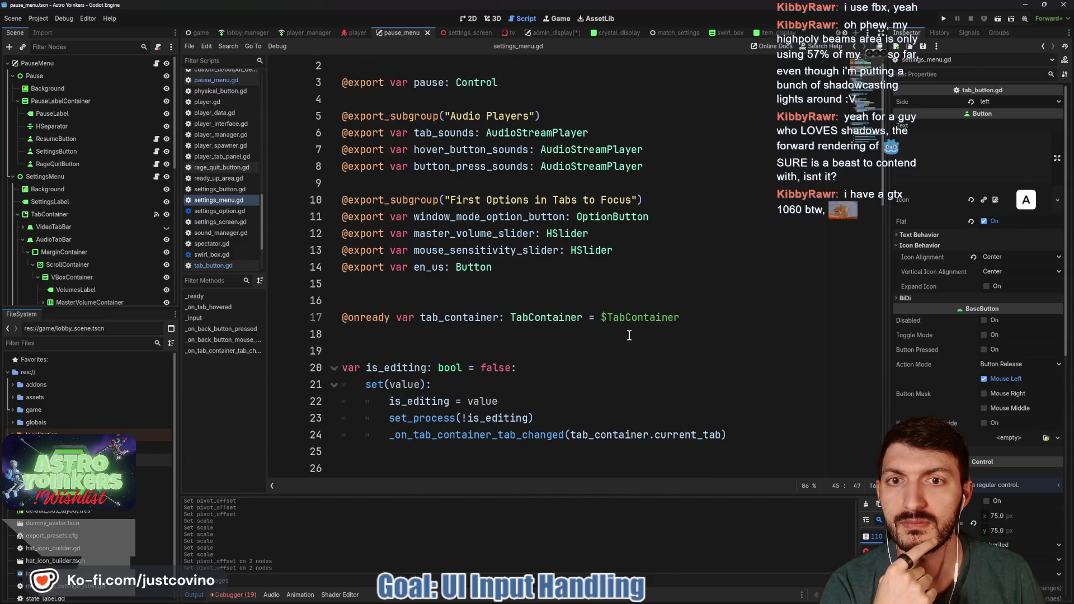
pyautogui.scroll(-4, 629, 335)
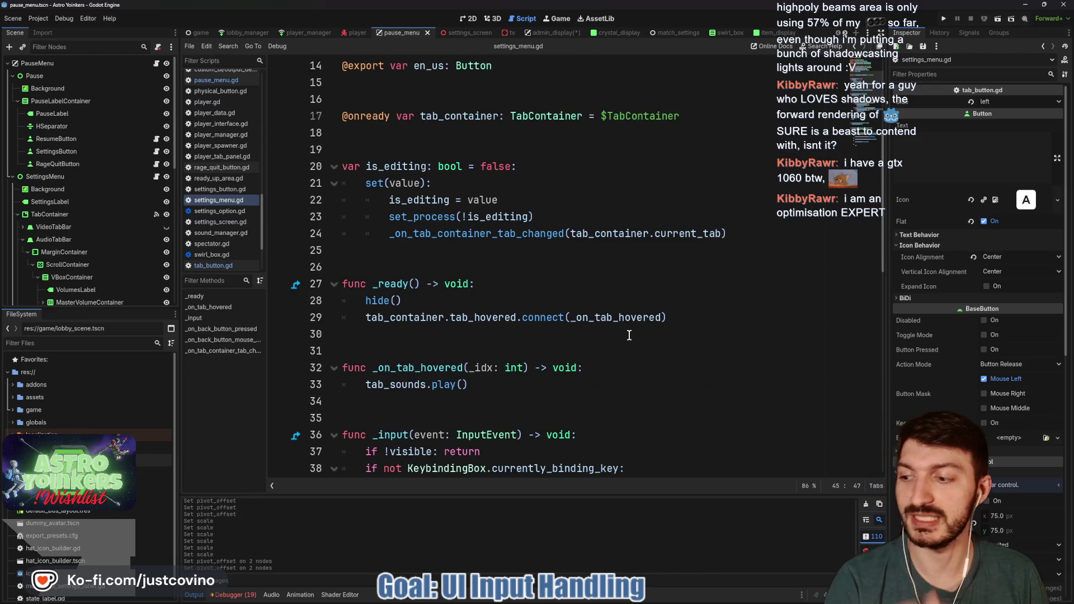
pyautogui.scroll(-4, 629, 335)
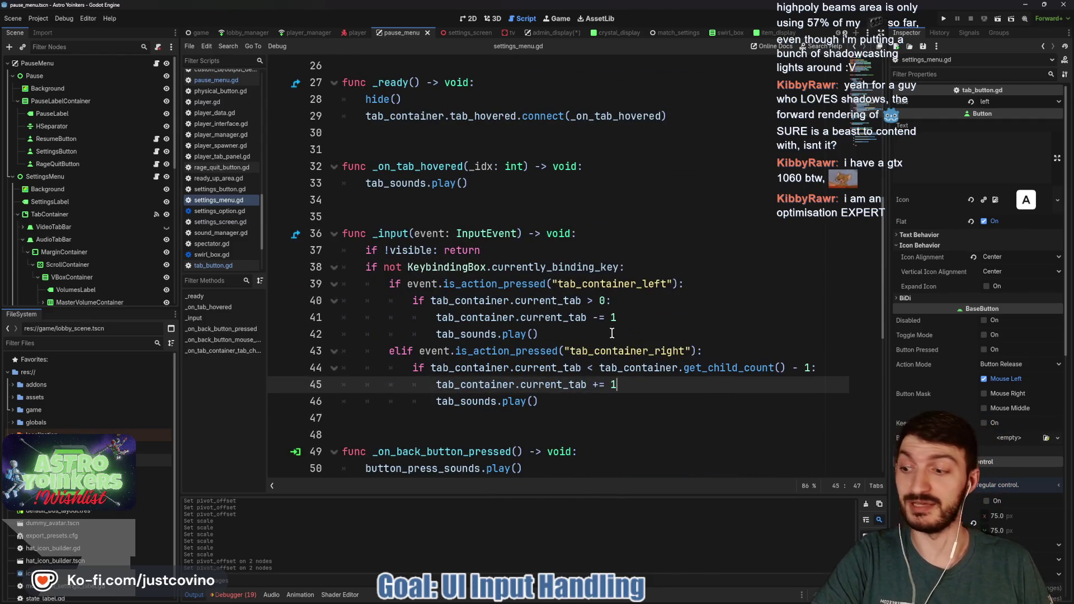
pyautogui.scroll(-2, 608, 330)
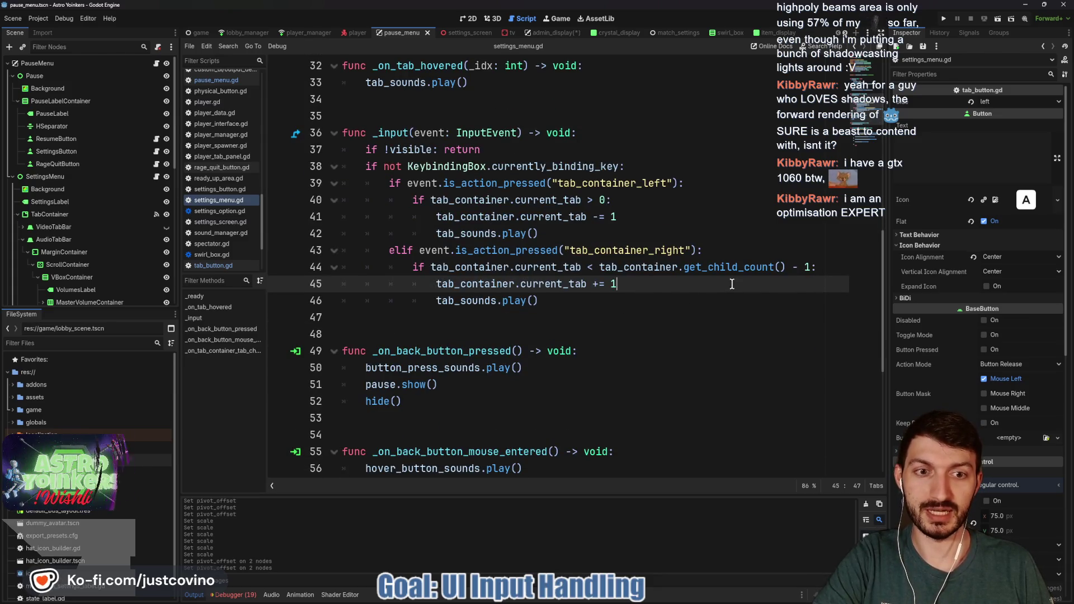
pyautogui.moveTo(736, 267)
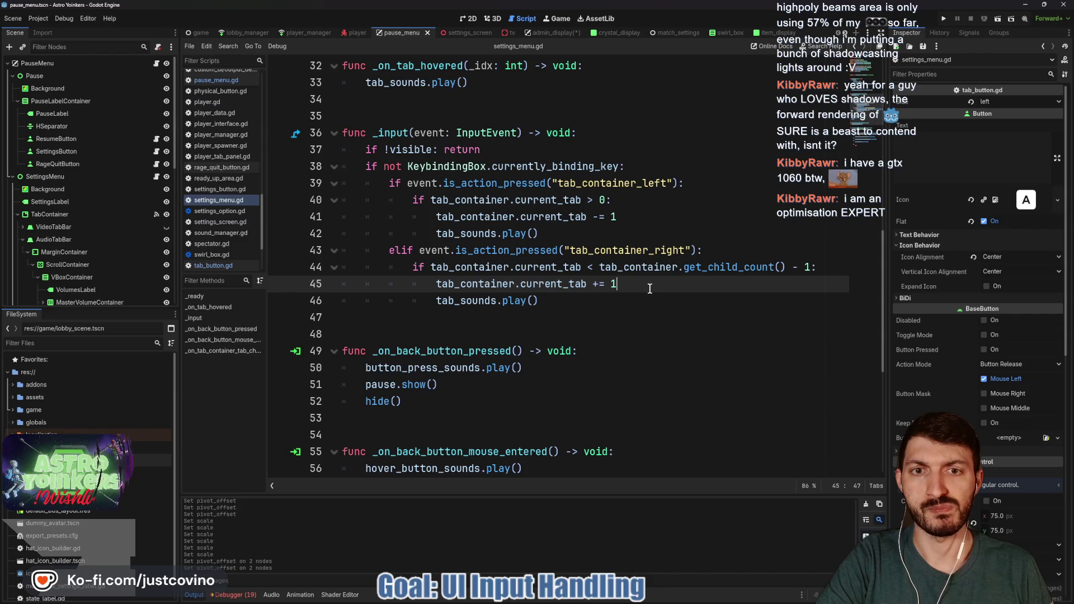
pyautogui.scroll(-1, 647, 288)
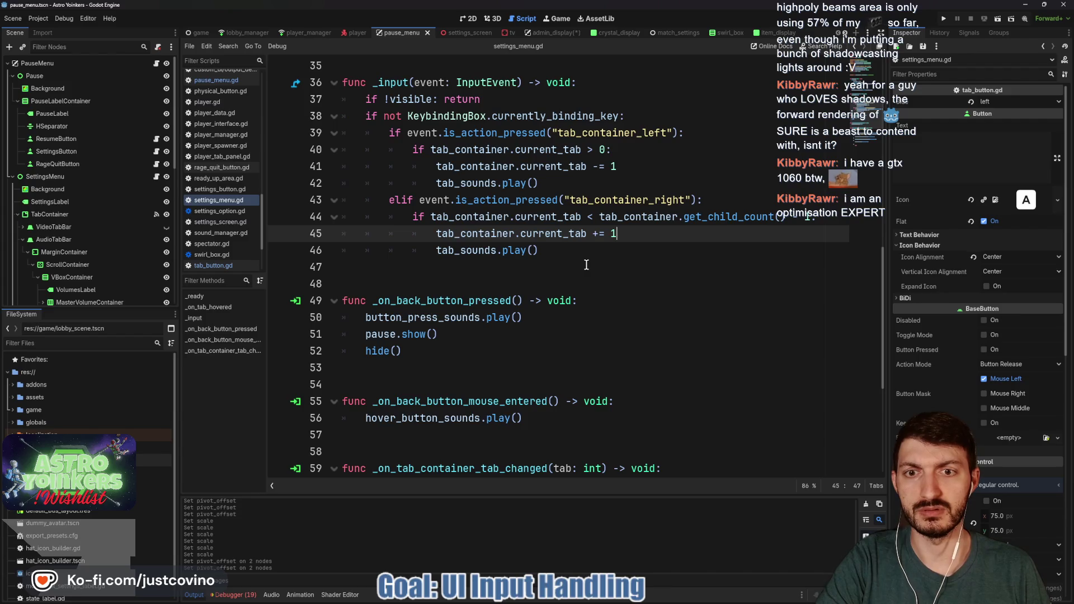
pyautogui.scroll(-5, 126, 269)
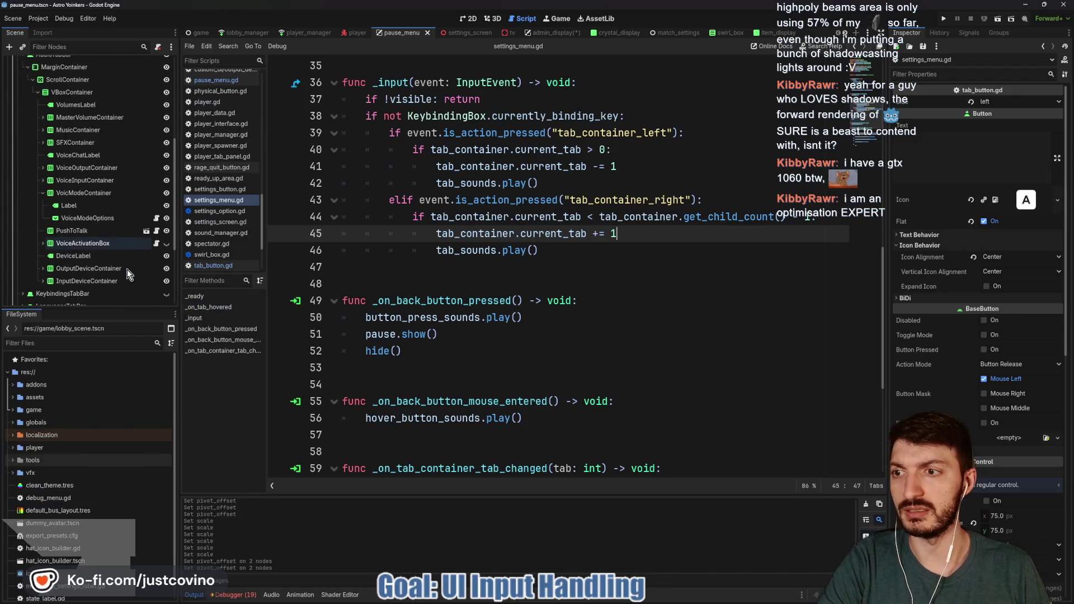
# Open TabLeftButton's tab_button.gd and scroll to shrink_icon, push_button and unpush_button.
pyautogui.scroll(-3, 126, 269)
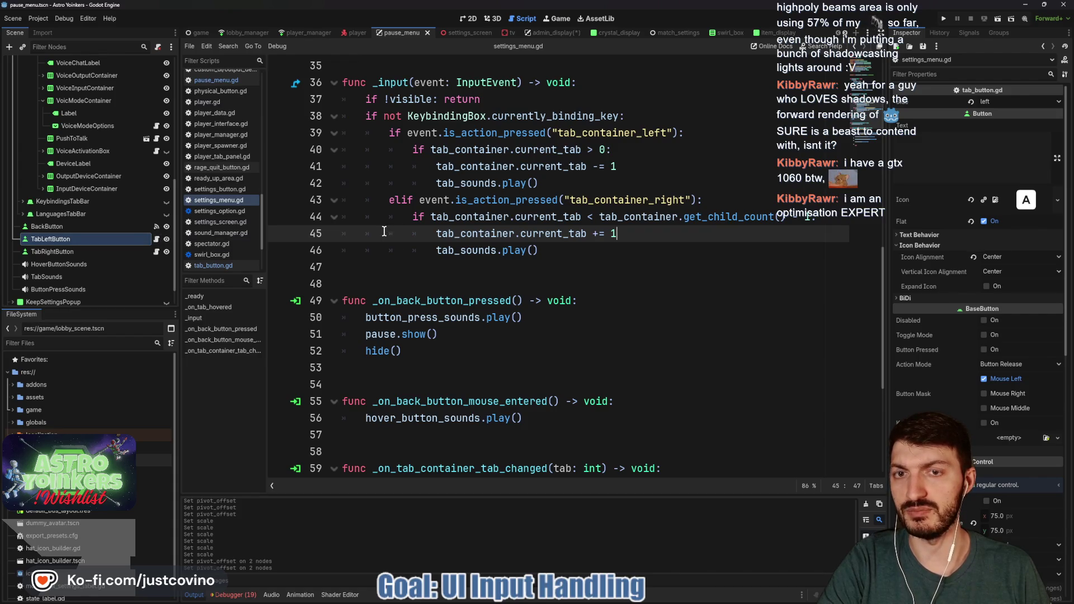
pyautogui.click(157, 240)
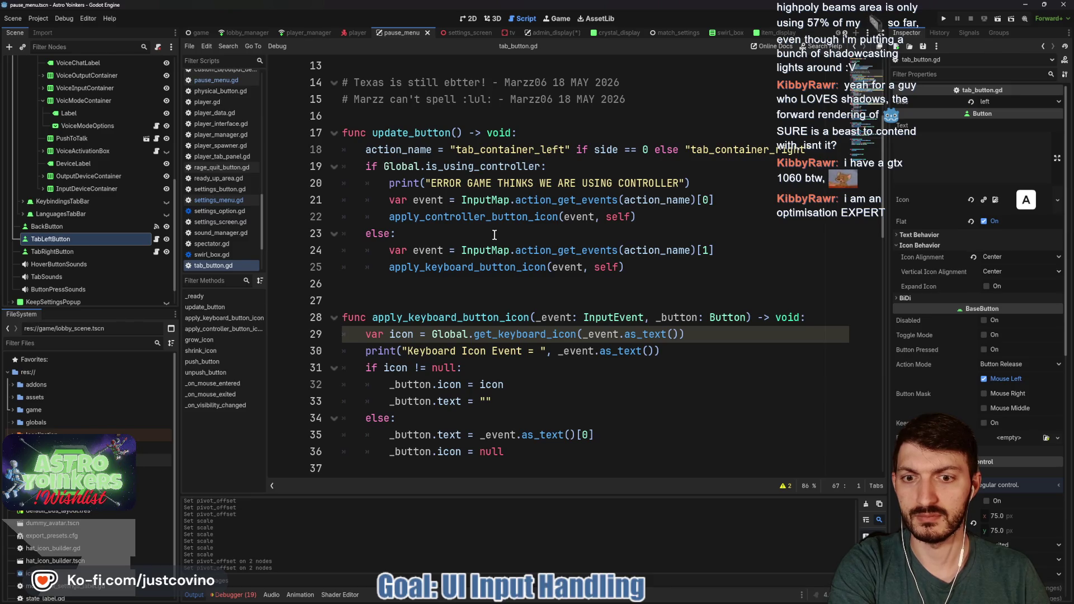
pyautogui.scroll(-8, 495, 235)
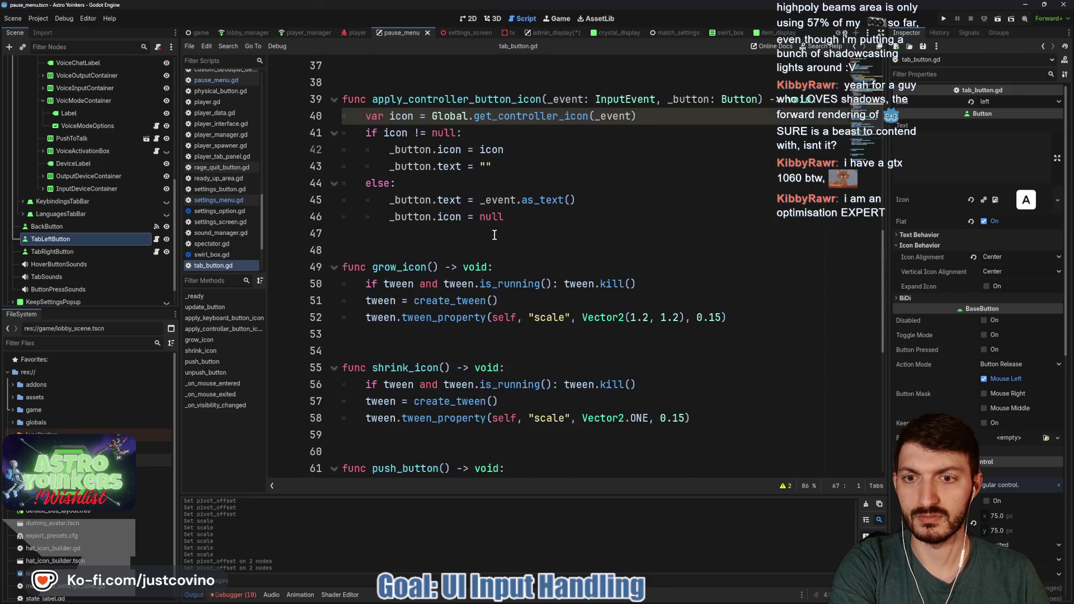
pyautogui.scroll(-2, 495, 235)
pyautogui.scroll(-1, 494, 235)
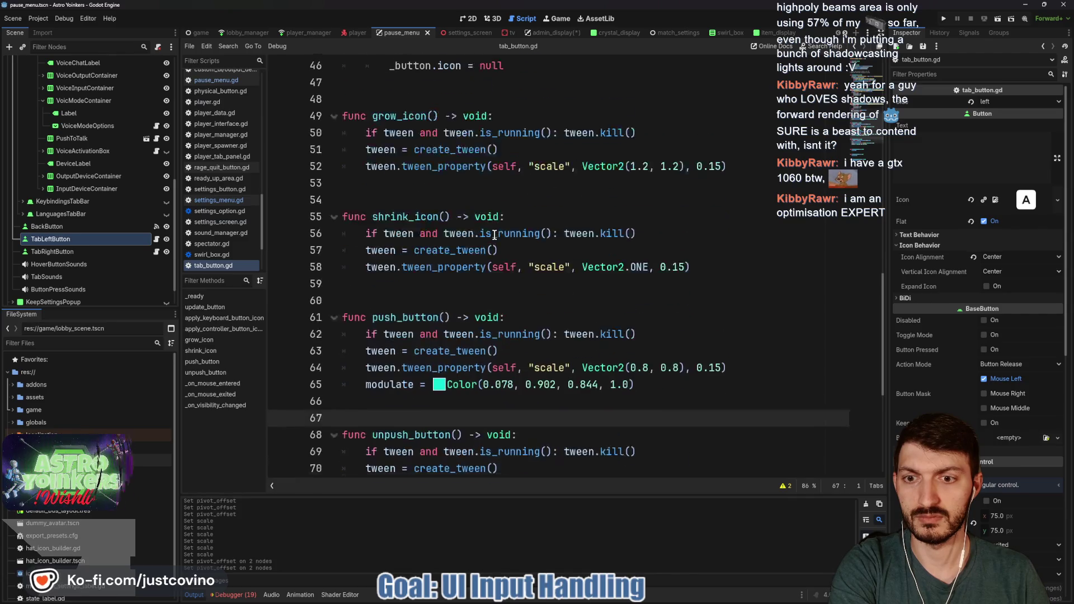
pyautogui.scroll(-2, 494, 235)
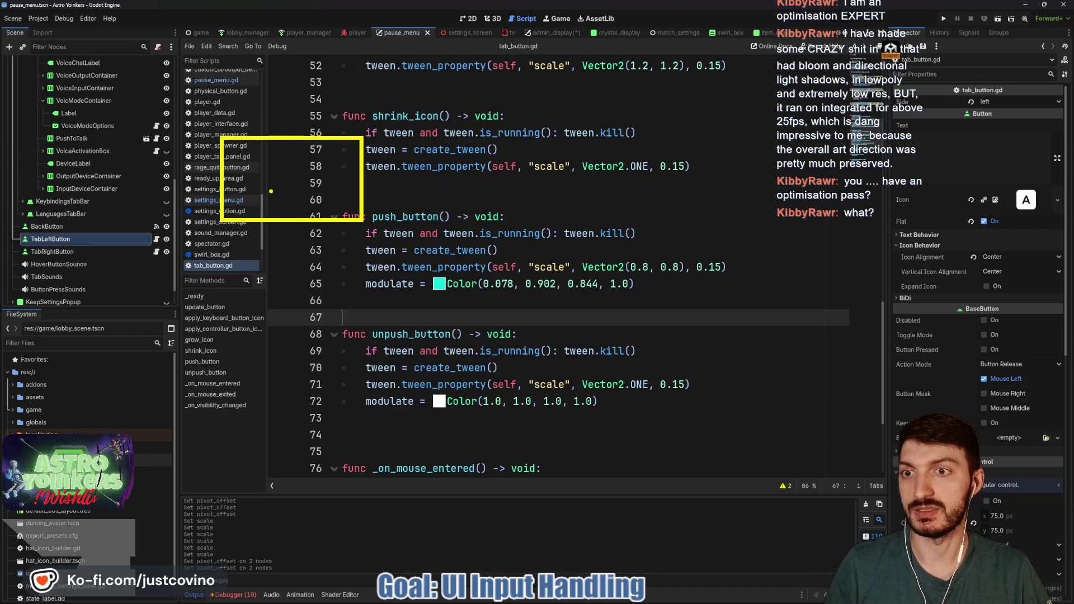
# Annotate 'Make' with an arrow to 'Work B' and a second arrow to the right.
pyautogui.write('Make')
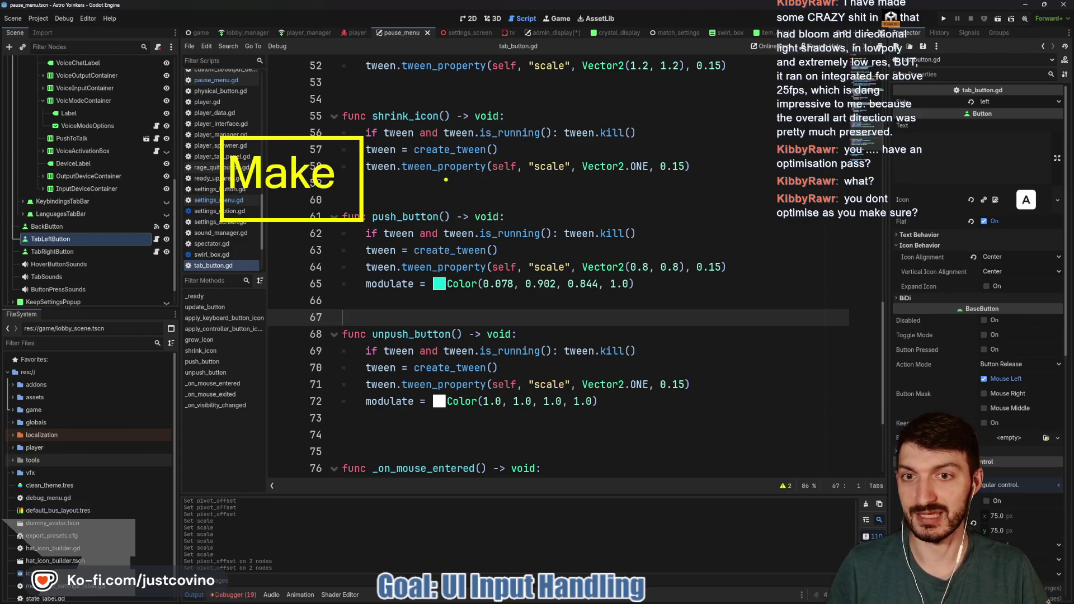
pyautogui.moveTo(386, 176)
pyautogui.mouseDown()
pyautogui.moveTo(450, 177)
pyautogui.moveTo(619, 220)
pyautogui.mouseUp()
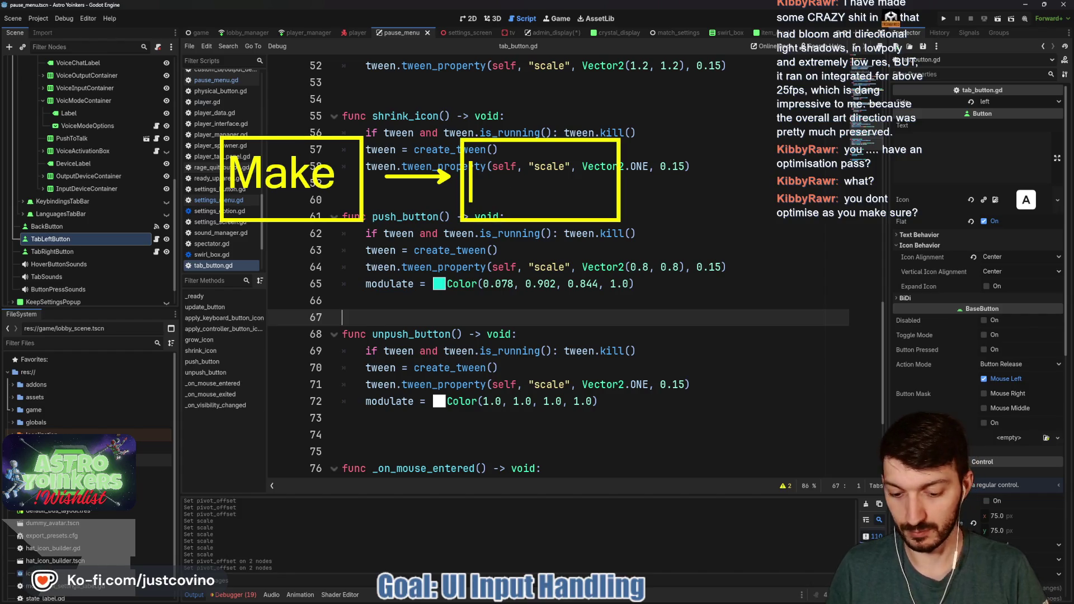
pyautogui.write('Work Be')
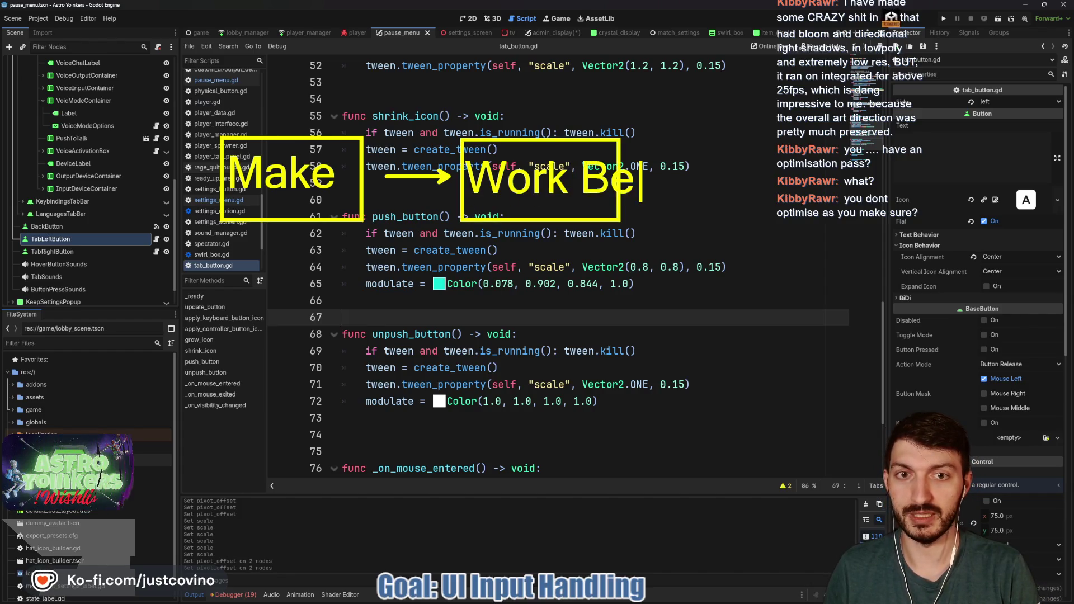
pyautogui.press('BackSpace')
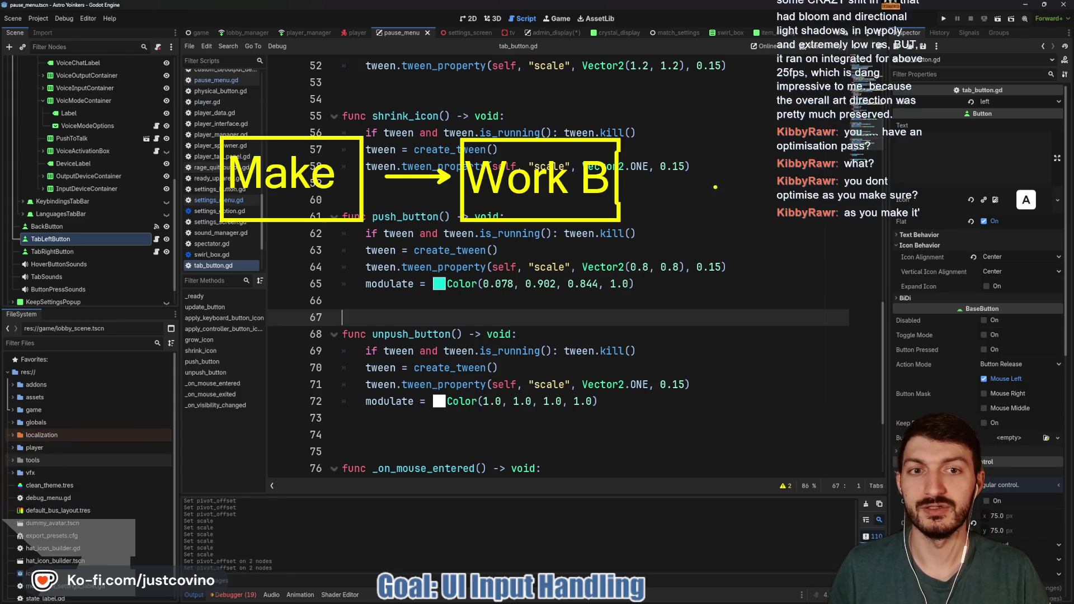
pyautogui.moveTo(634, 180); pyautogui.dragTo(714, 180)
# Draw a 'Good' box with a downward arrow to an 'Even better' box.
pyautogui.moveTo(709, 134)
pyautogui.mouseDown()
pyautogui.moveTo(780, 190)
pyautogui.moveTo(913, 216)
pyautogui.mouseUp()
pyautogui.click(734, 179)
pyautogui.write('Good')
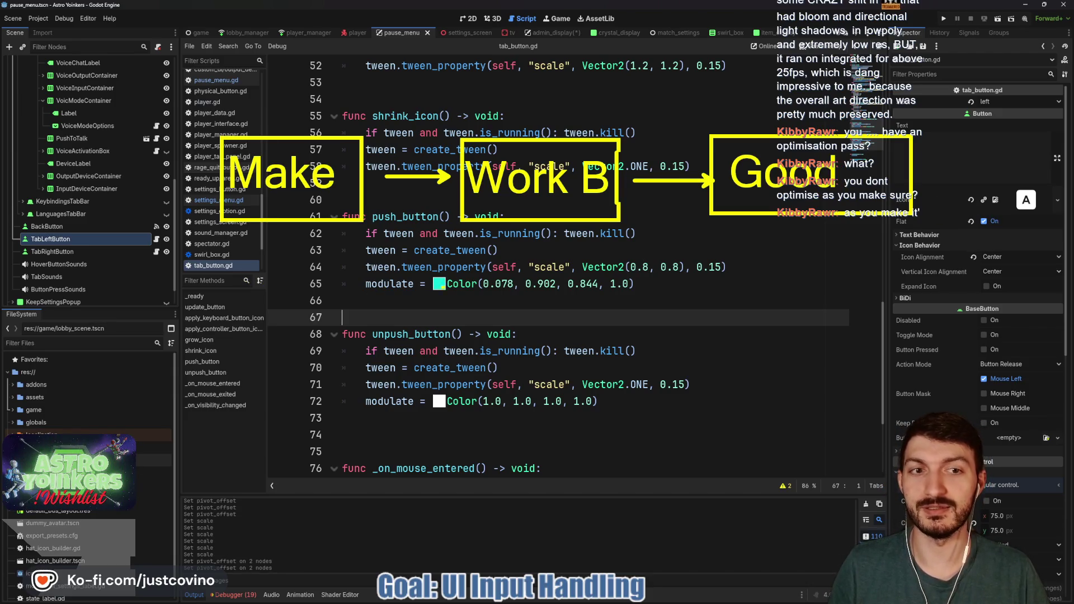
pyautogui.moveTo(794, 218); pyautogui.dragTo(794, 258)
pyautogui.moveTo(721, 277)
pyautogui.mouseDown()
pyautogui.moveTo(894, 316)
pyautogui.moveTo(935, 352)
pyautogui.mouseUp()
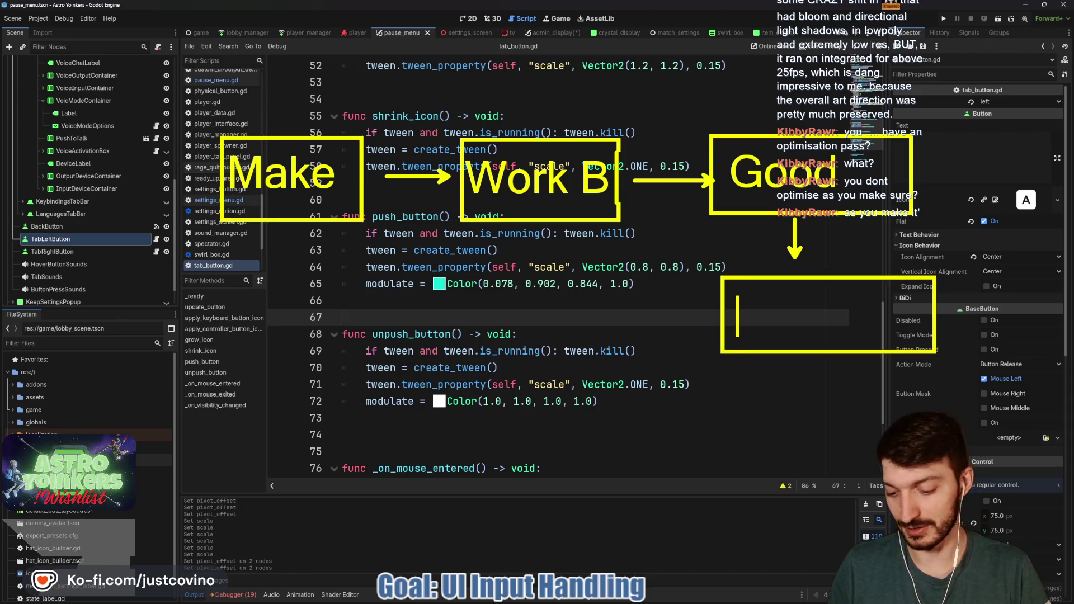
pyautogui.write('Even better')
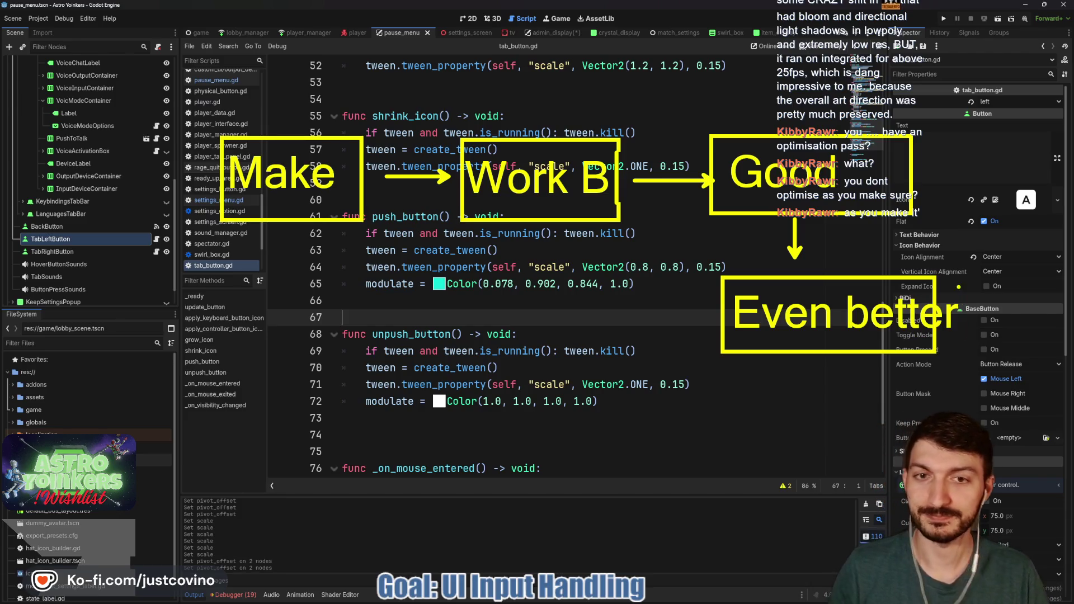
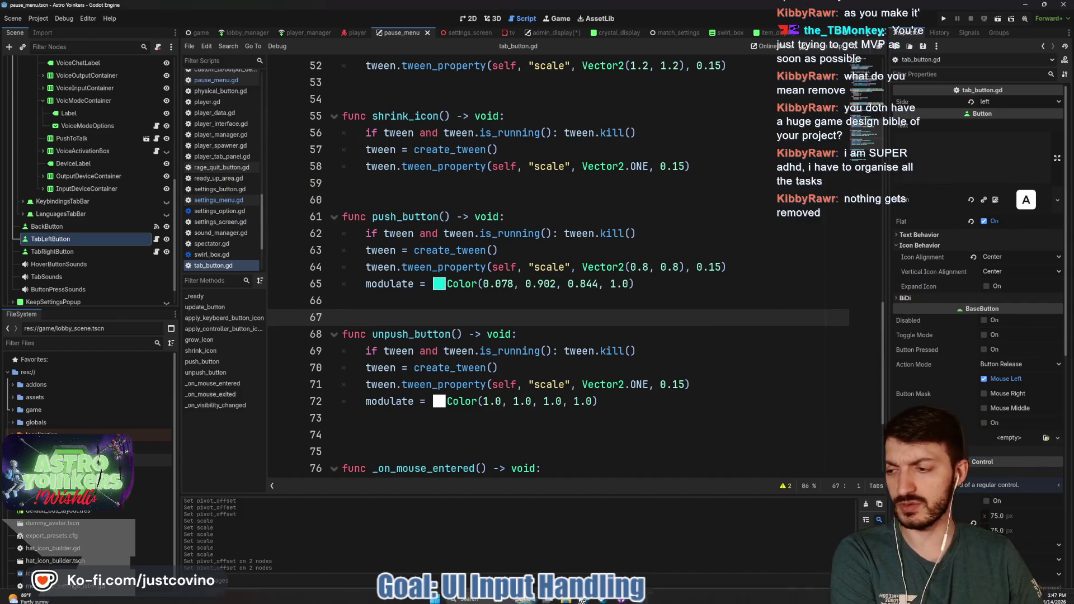
# Bring the Notion ToDo board browser window in front of the Godot editor.
pyautogui.click(581, 540)
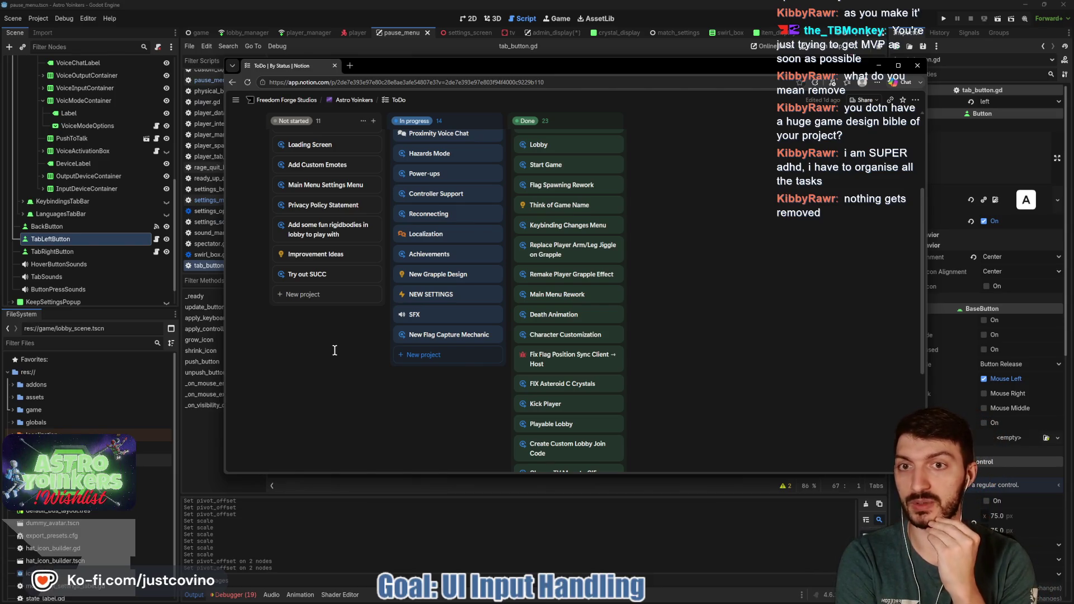
# Open Astro Yoinkers, then the Style Guide - Lifeguard Game page, and enlarge the browser window.
pyautogui.scroll(5, 334, 350)
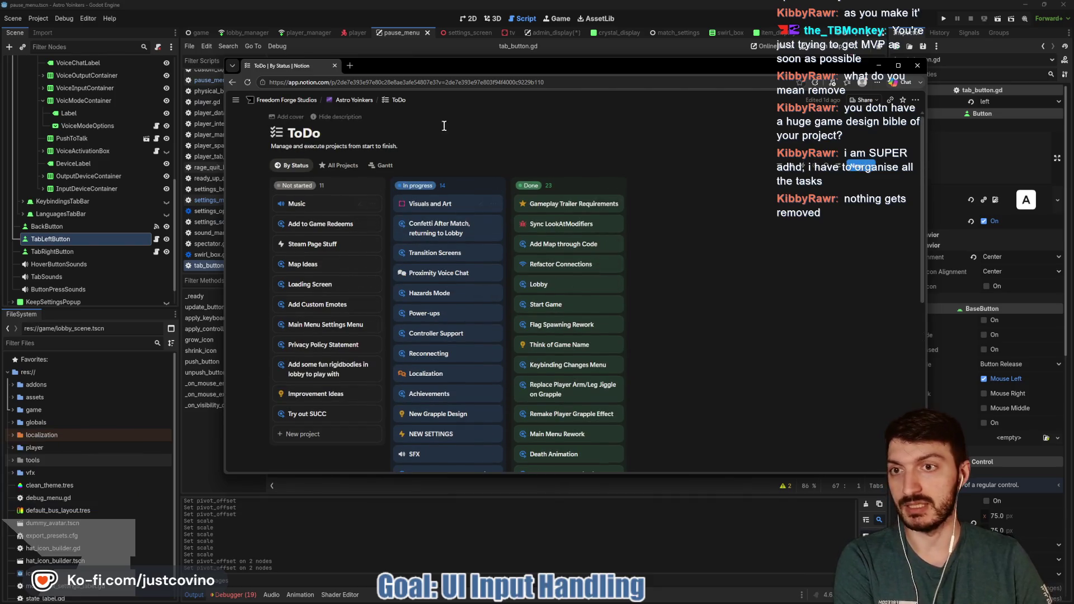
pyautogui.click(349, 100)
pyautogui.moveTo(349, 101)
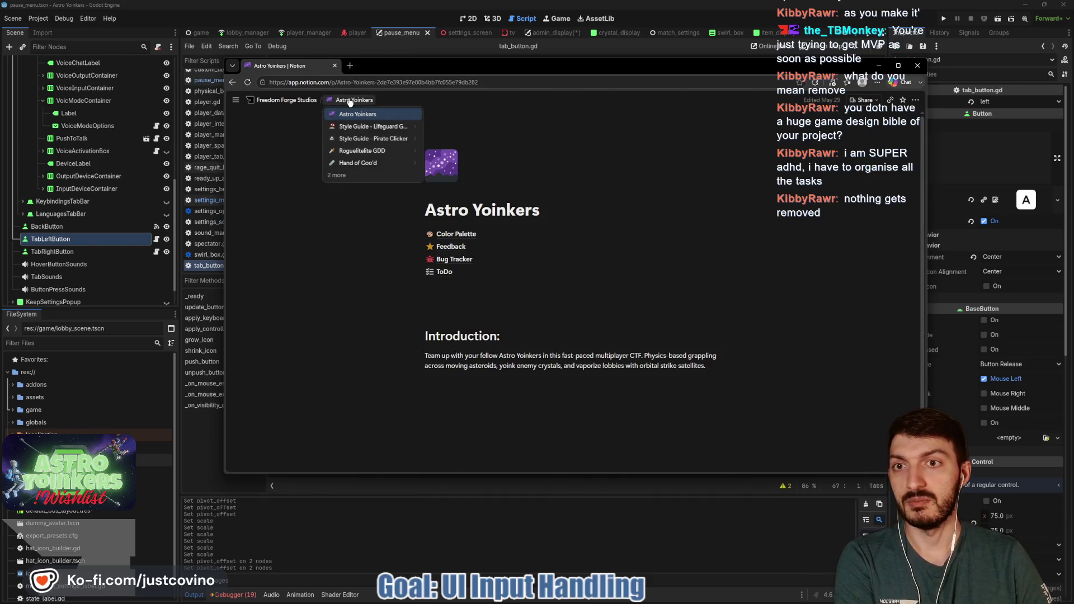
pyautogui.click(369, 127)
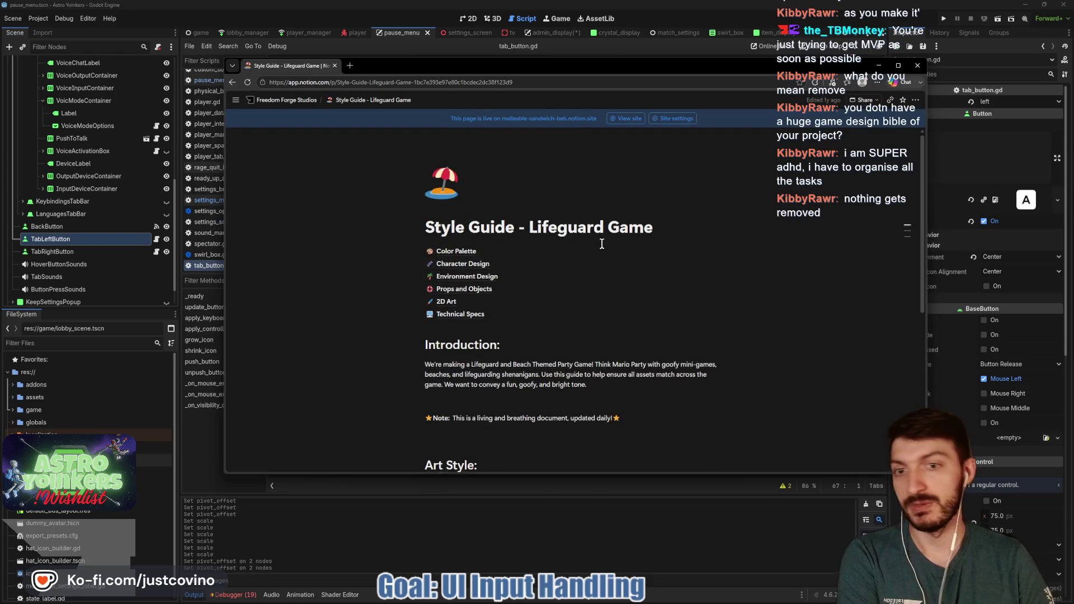
pyautogui.scroll(-3, 602, 244)
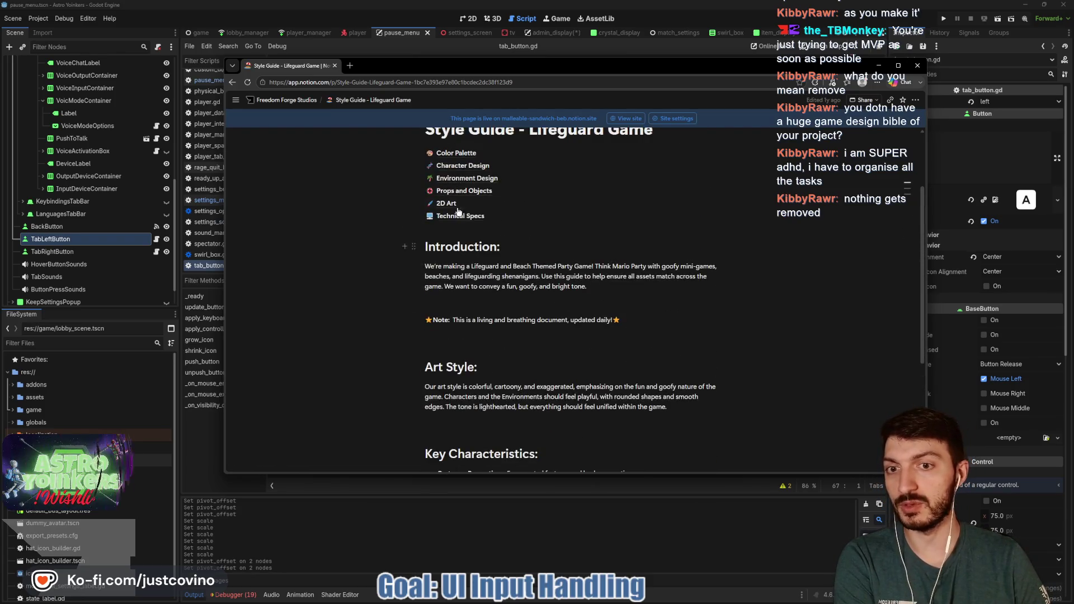
pyautogui.scroll(-1, 582, 260)
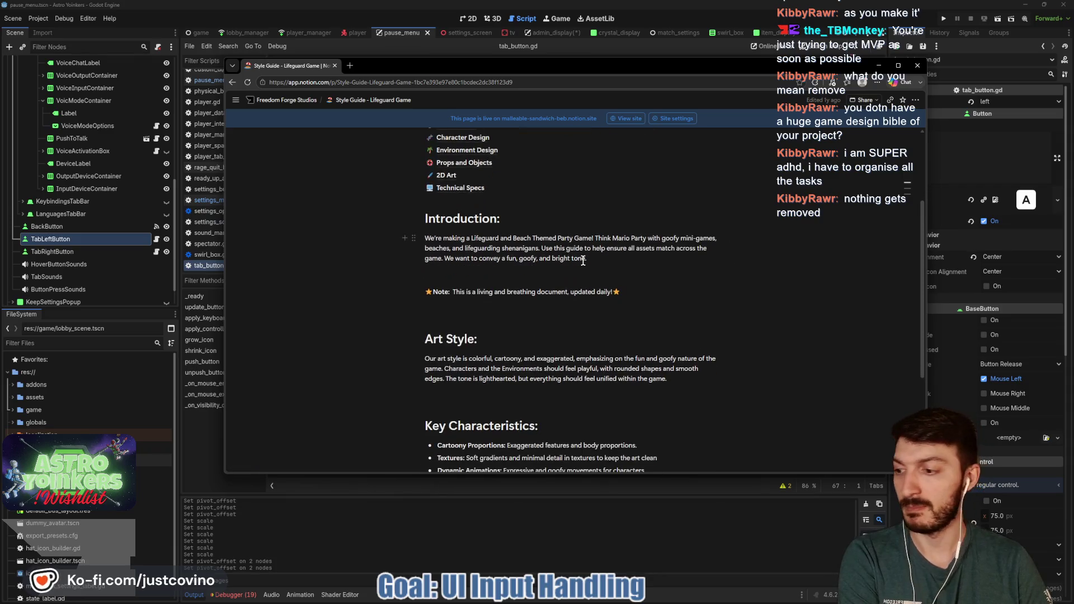
pyautogui.scroll(4, 582, 261)
pyautogui.scroll(-3, 601, 316)
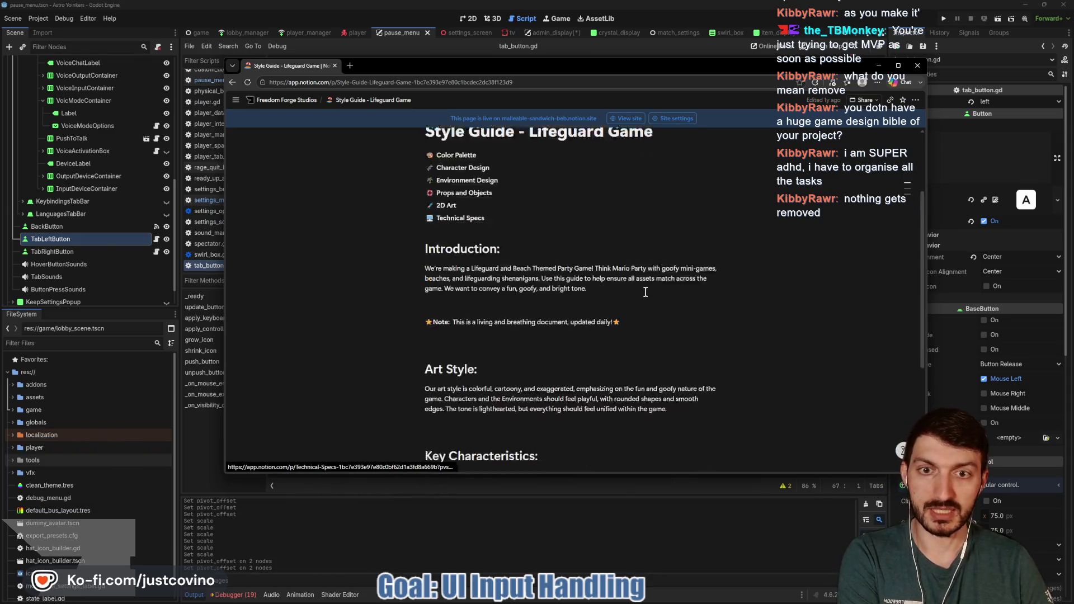
pyautogui.scroll(-2, 645, 292)
pyautogui.moveTo(592, 69); pyautogui.dragTo(504, 48)
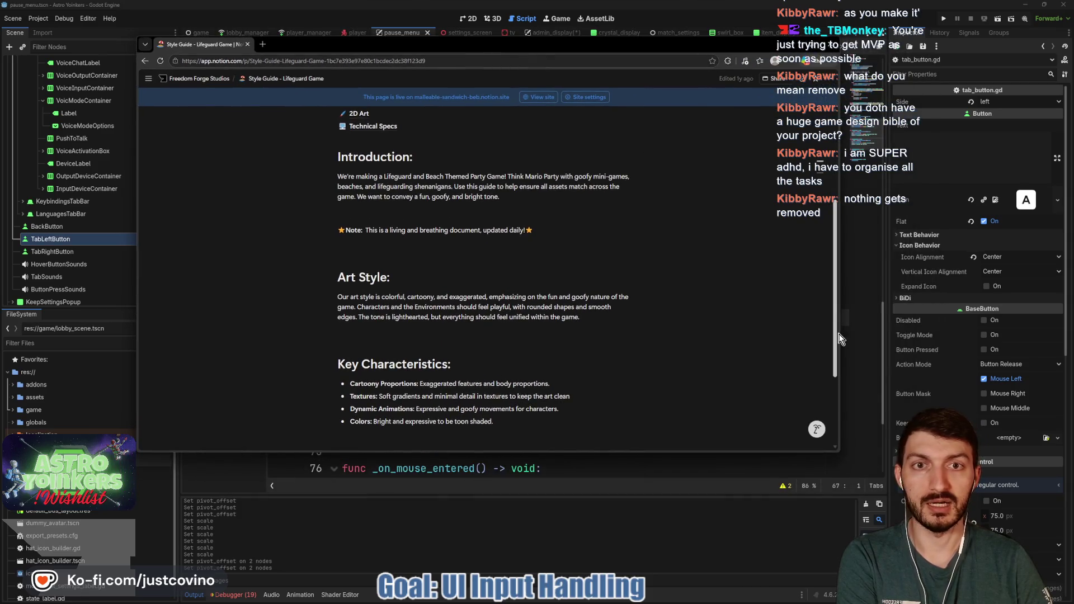
pyautogui.moveTo(839, 450); pyautogui.dragTo(973, 570)
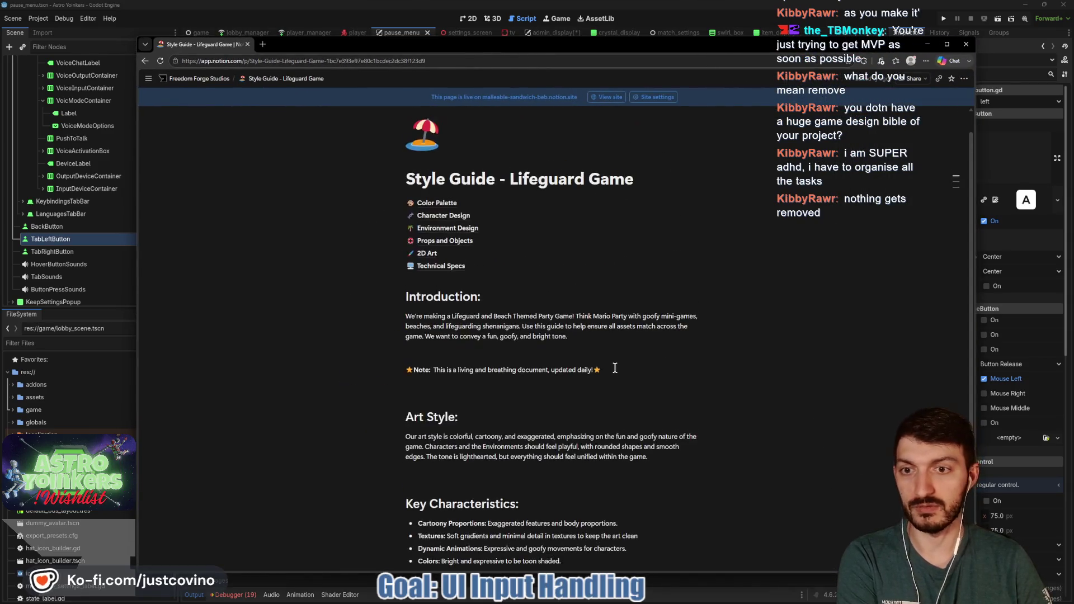
# View the Color Palette subpage, then the Character Design subpage of the Lifeguard style guide.
pyautogui.click(436, 202)
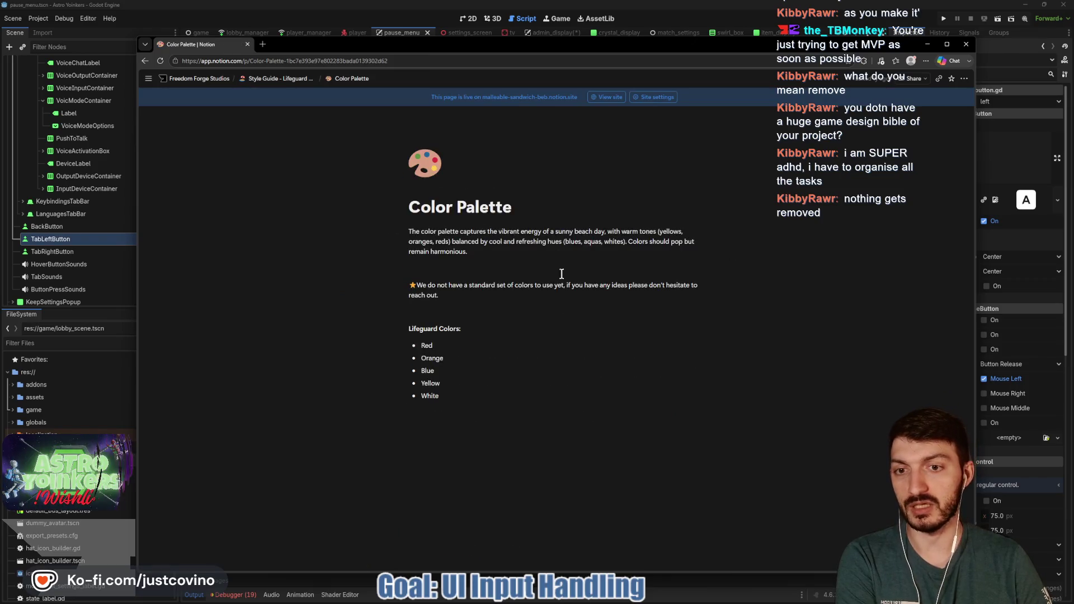
pyautogui.click(299, 81)
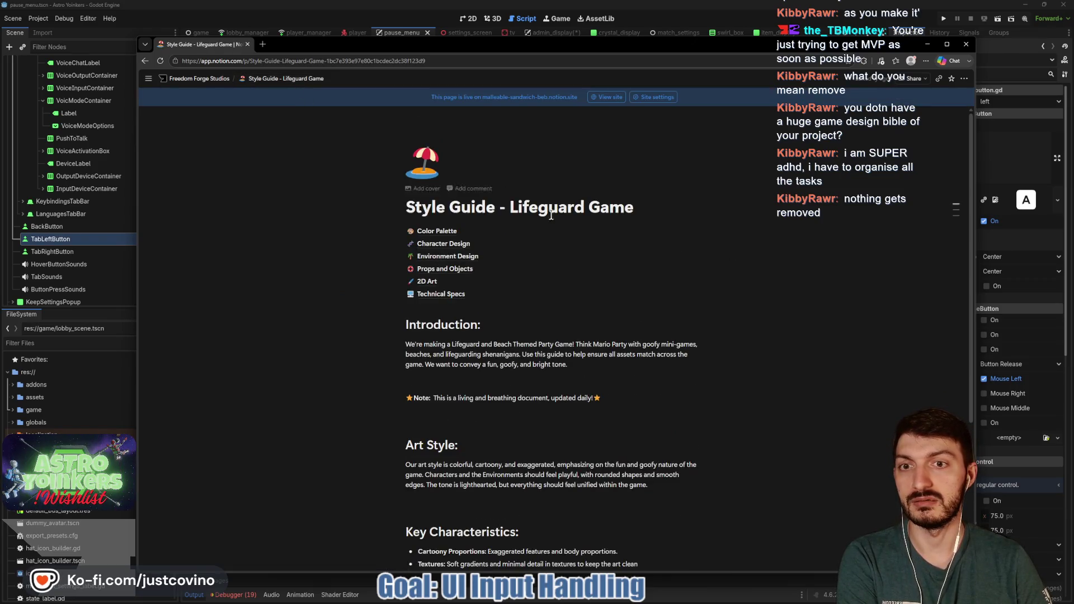
pyautogui.click(436, 247)
pyautogui.scroll(-3, 450, 188)
pyautogui.scroll(2, 450, 188)
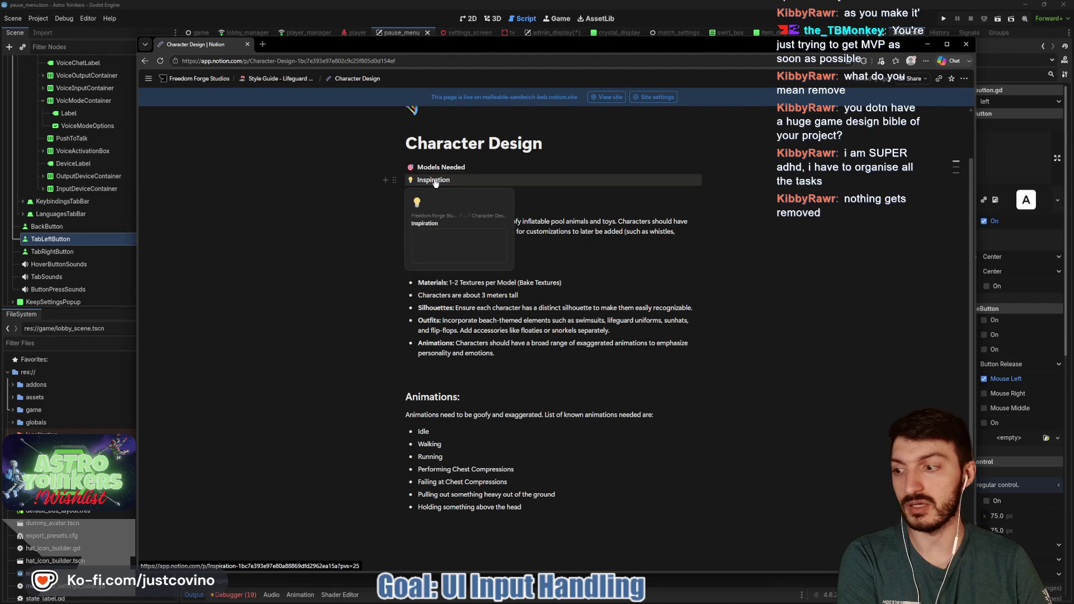
# Look at the Inspiration subpage, then return to Style Guide - Lifeguard Game.
pyautogui.click(435, 181)
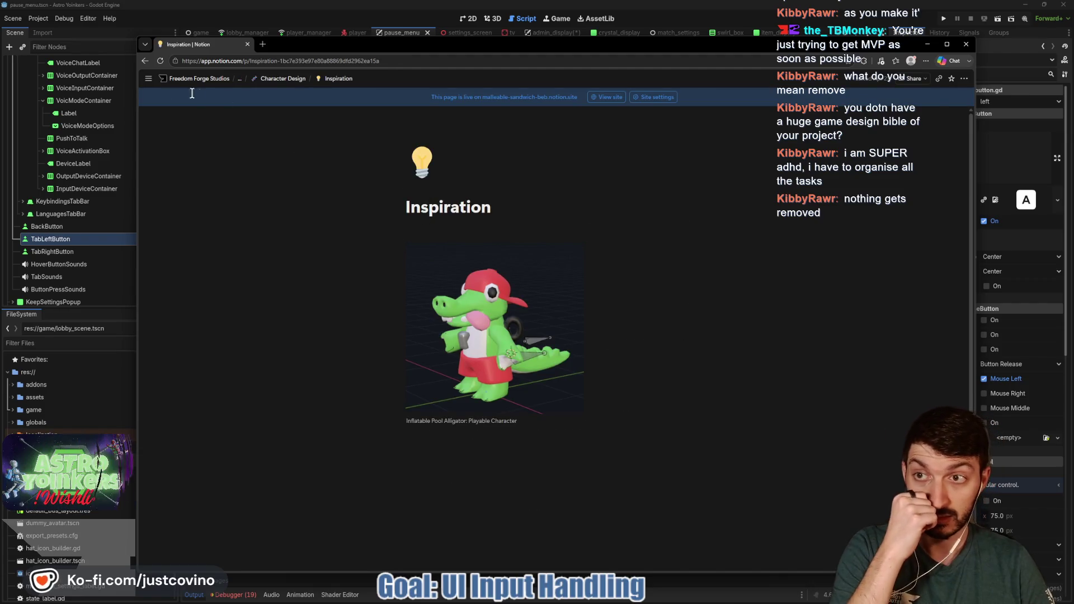
pyautogui.click(145, 60)
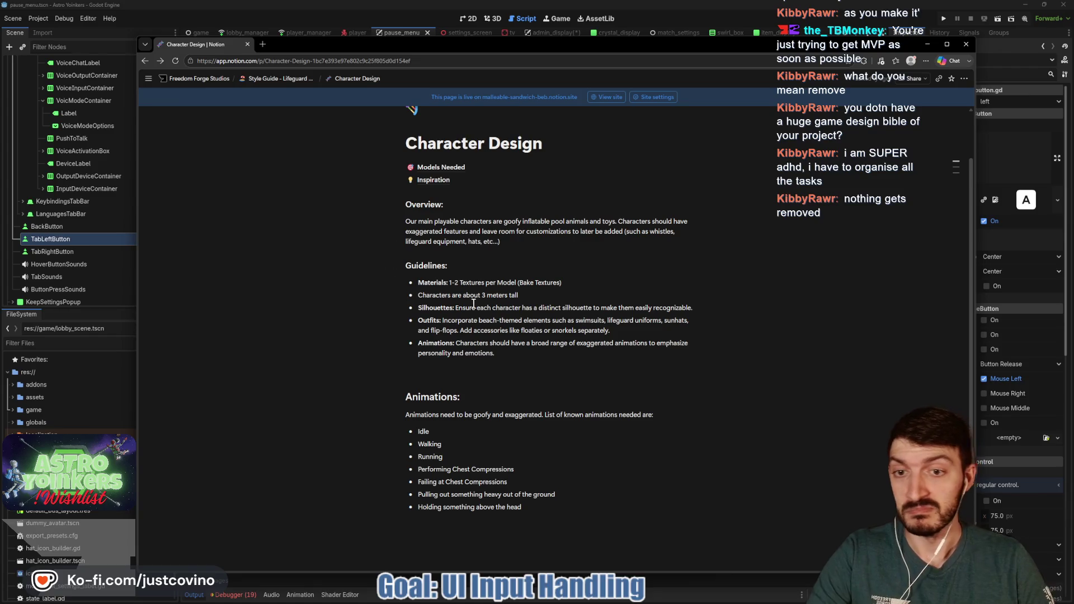
pyautogui.moveTo(323, 90)
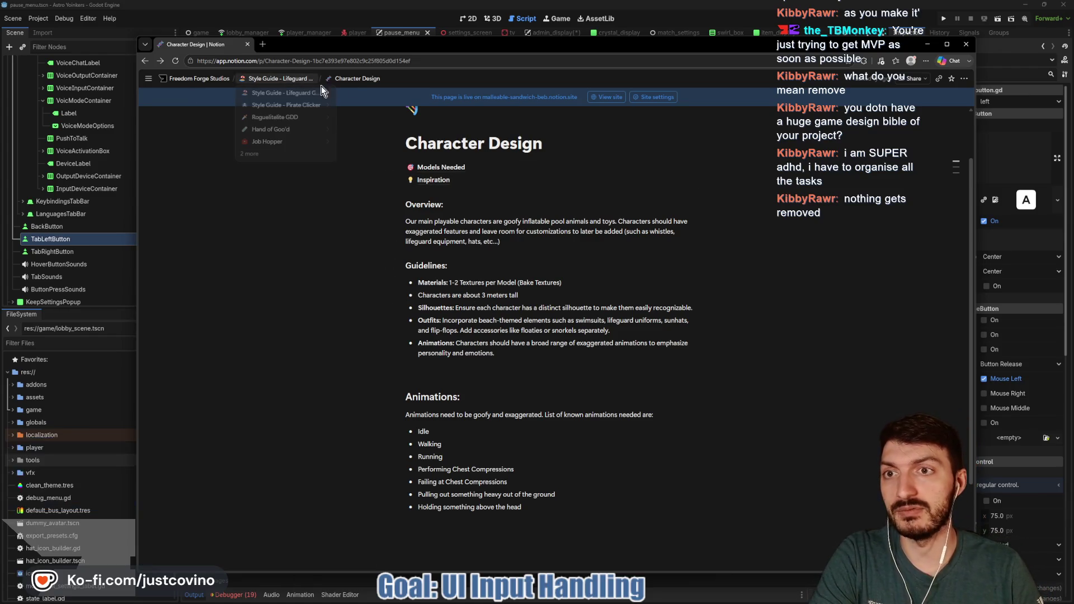
pyautogui.scroll(1, 439, 166)
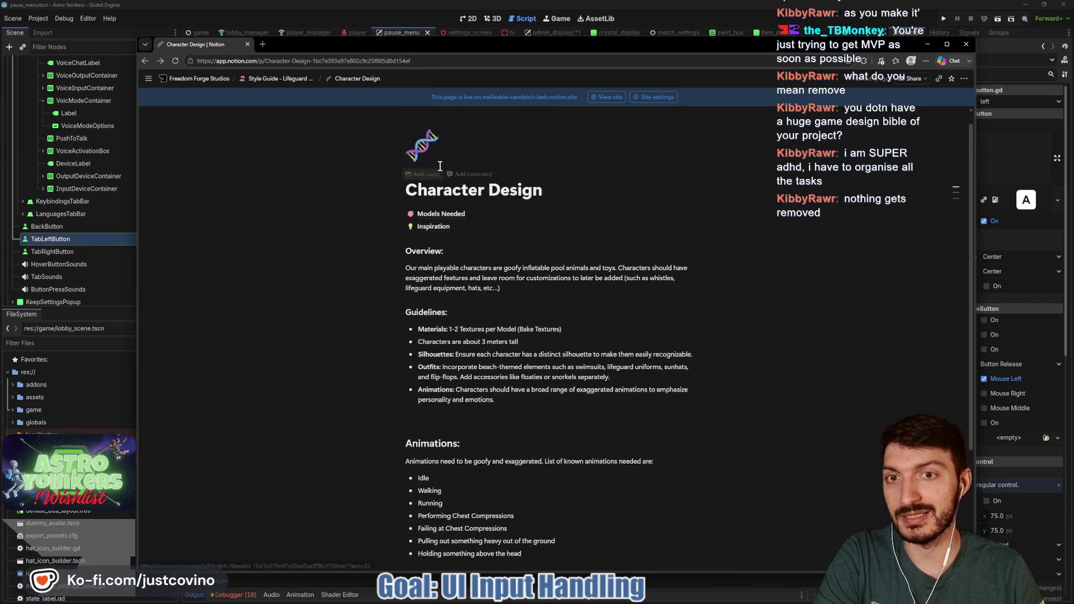
pyautogui.click(294, 79)
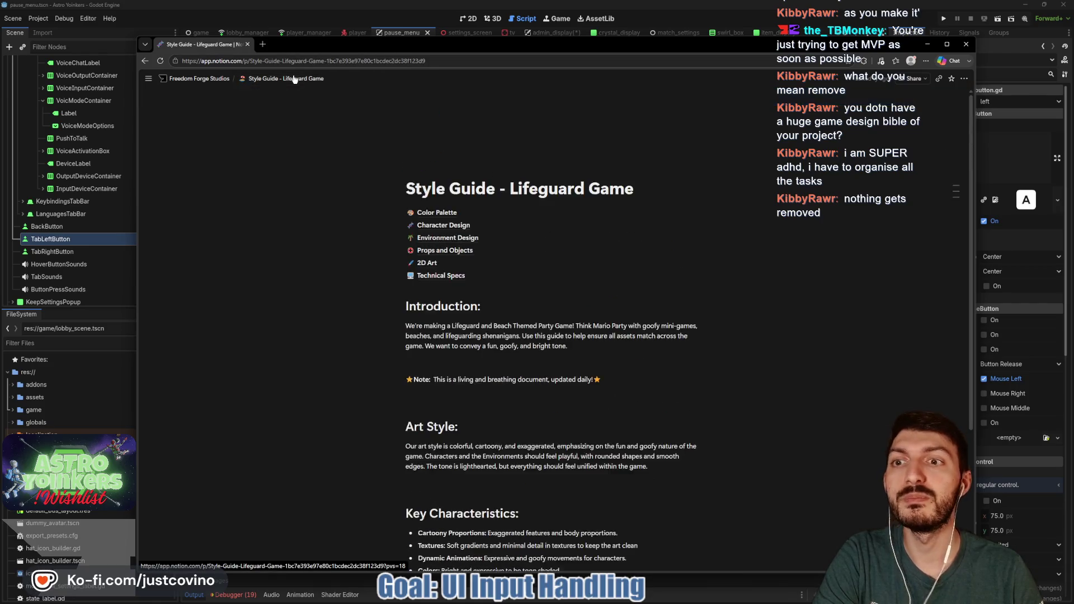
# Open the Style Guide - Pirate Clicker page and scroll through it.
pyautogui.moveTo(291, 80)
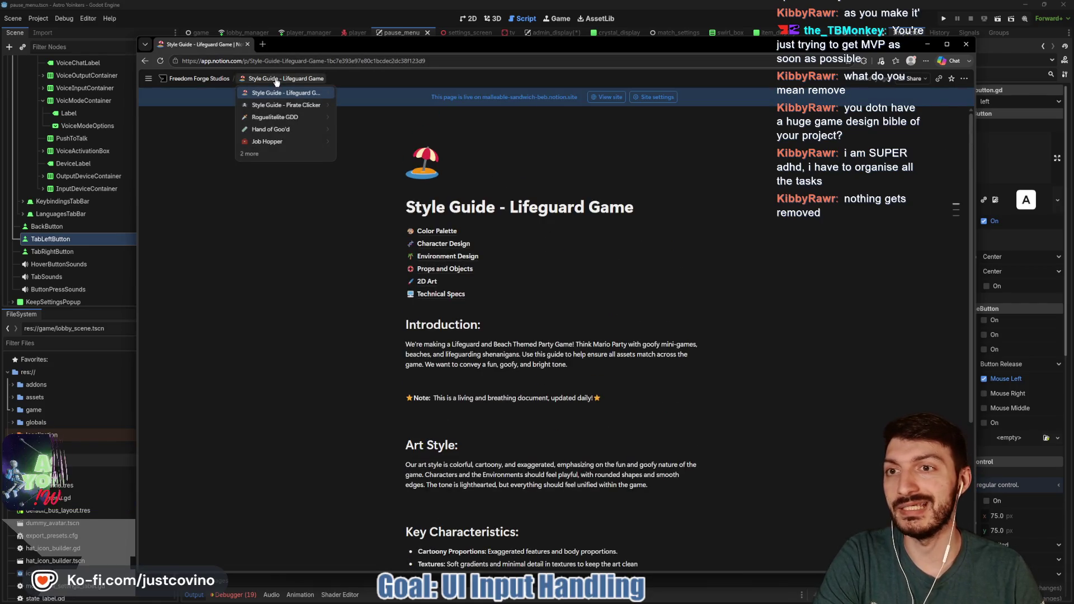
pyautogui.click(278, 107)
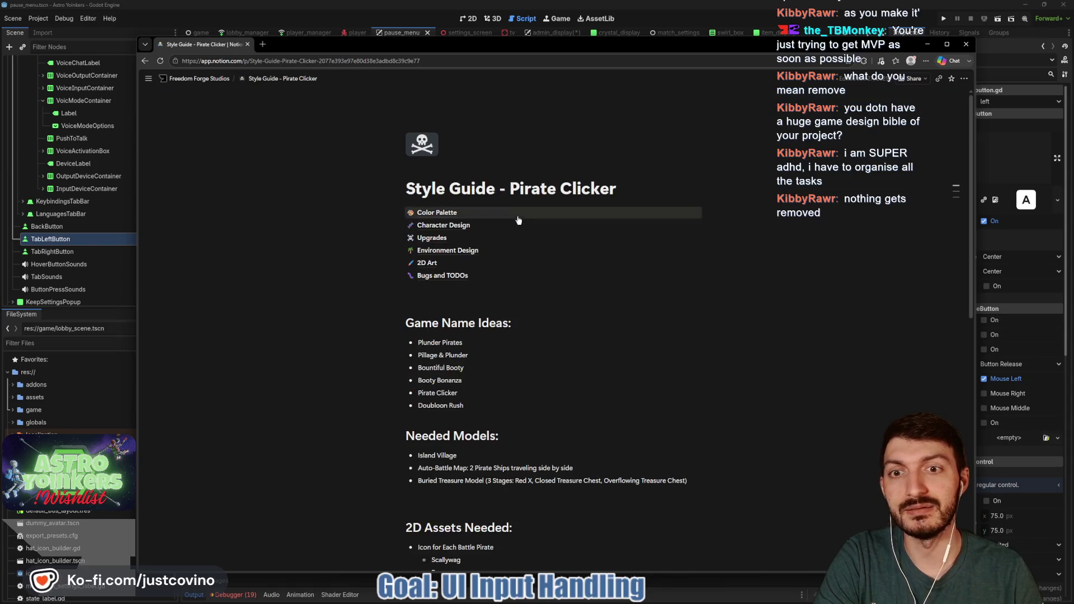
pyautogui.scroll(-2, 520, 217)
pyautogui.scroll(-7, 504, 201)
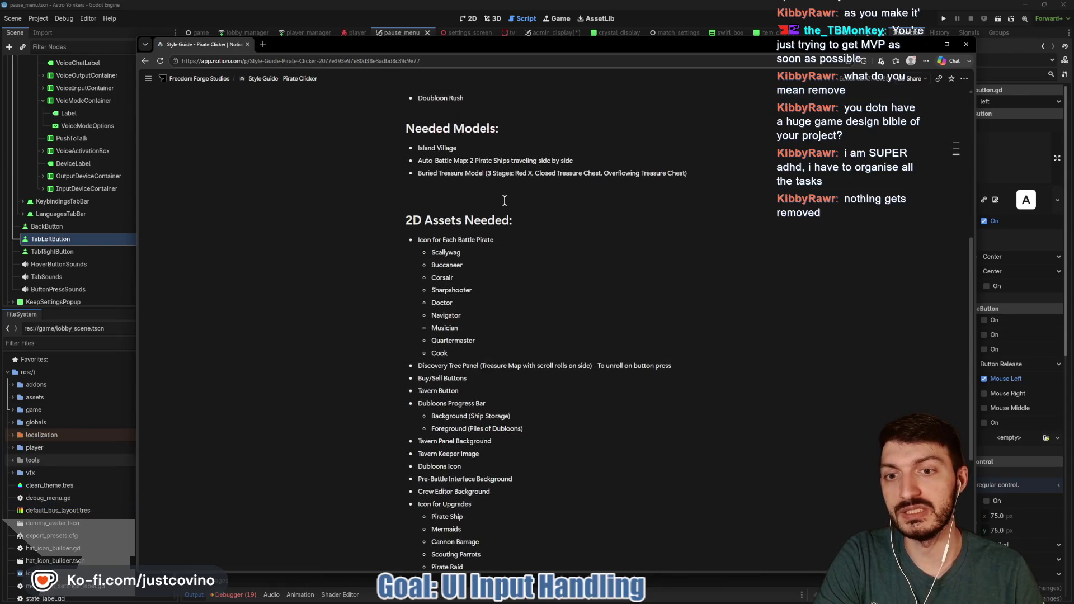
pyautogui.scroll(4, 501, 209)
pyautogui.scroll(1, 502, 208)
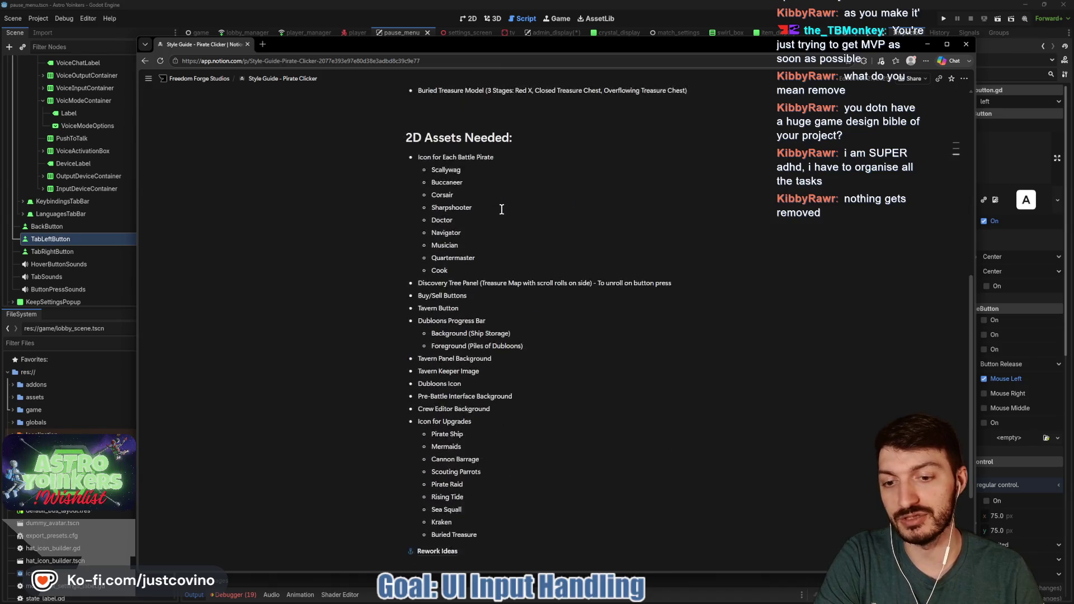
pyautogui.scroll(-4, 480, 372)
pyautogui.scroll(4, 547, 316)
pyautogui.scroll(6, 548, 316)
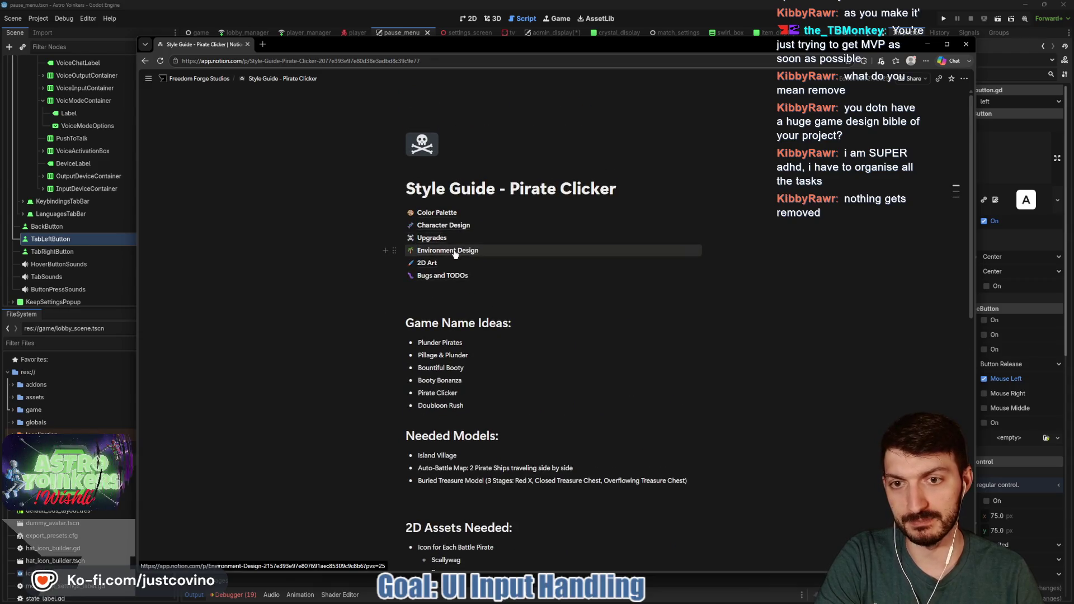
# Return to the Astro Yoinkers page through the hidden breadcrumb pages, then minimize the browser.
pyautogui.moveTo(437, 281)
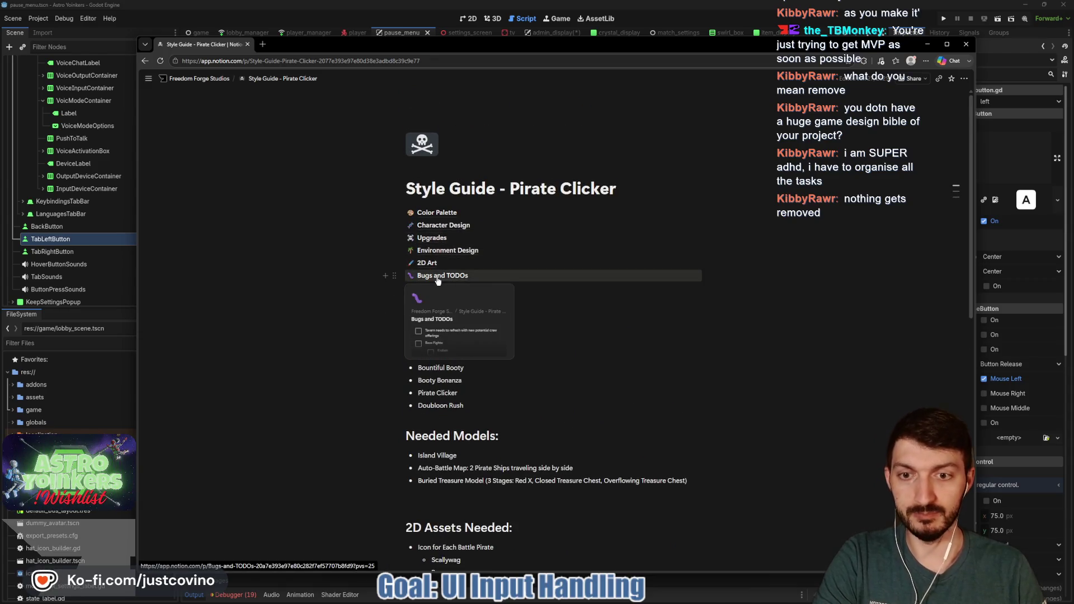
pyautogui.moveTo(264, 80)
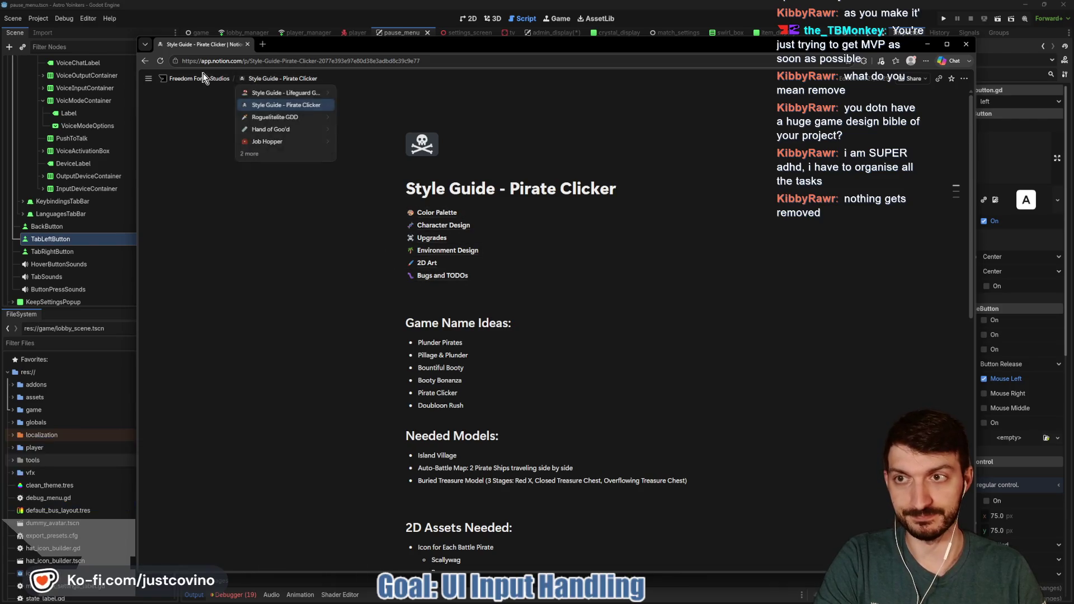
pyautogui.click(250, 154)
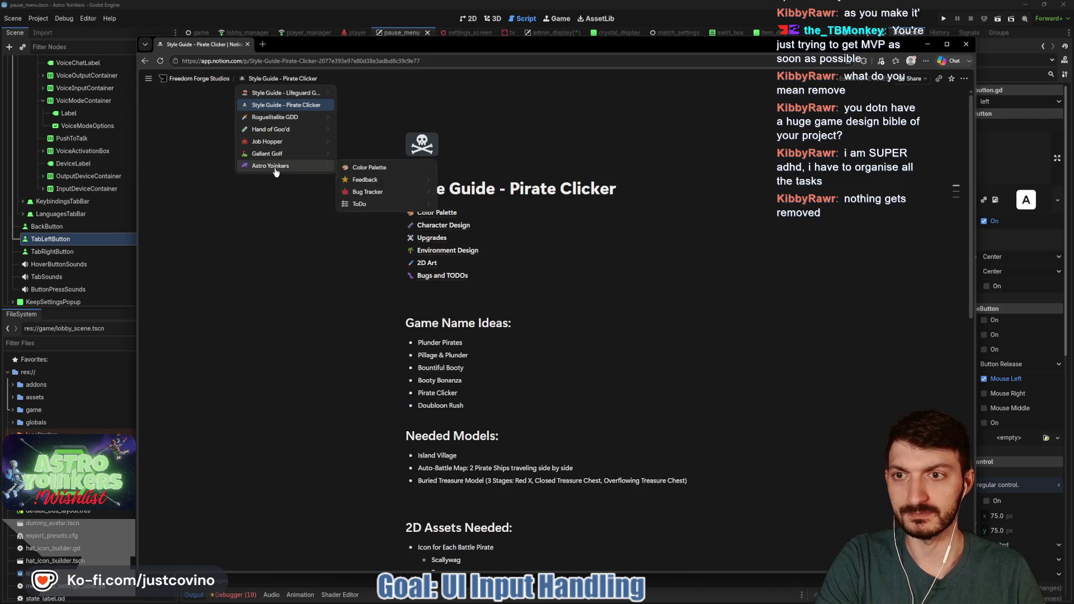
pyautogui.click(274, 166)
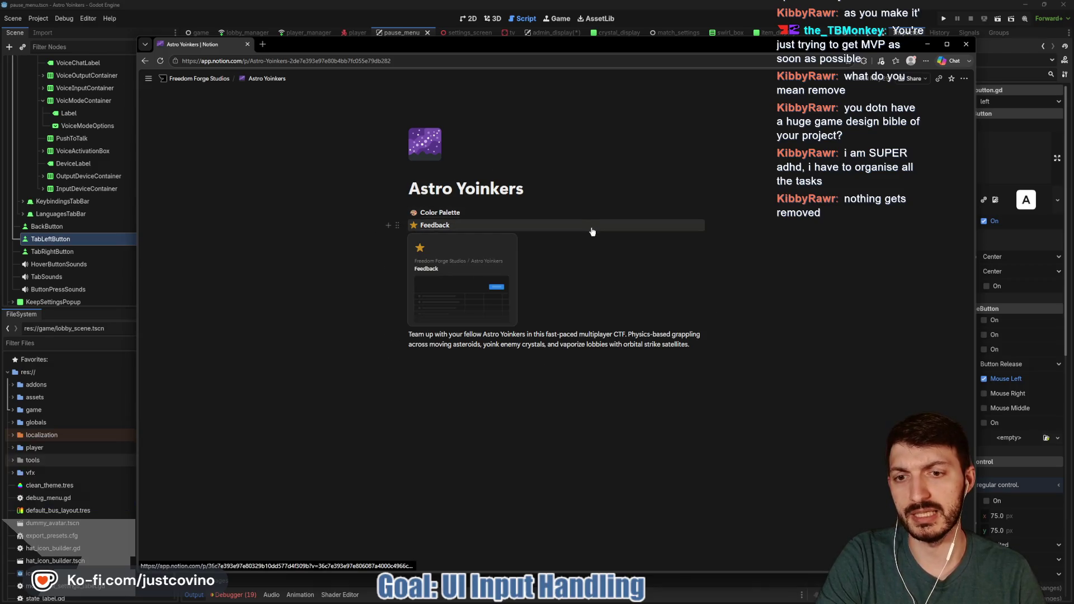
pyautogui.click(927, 44)
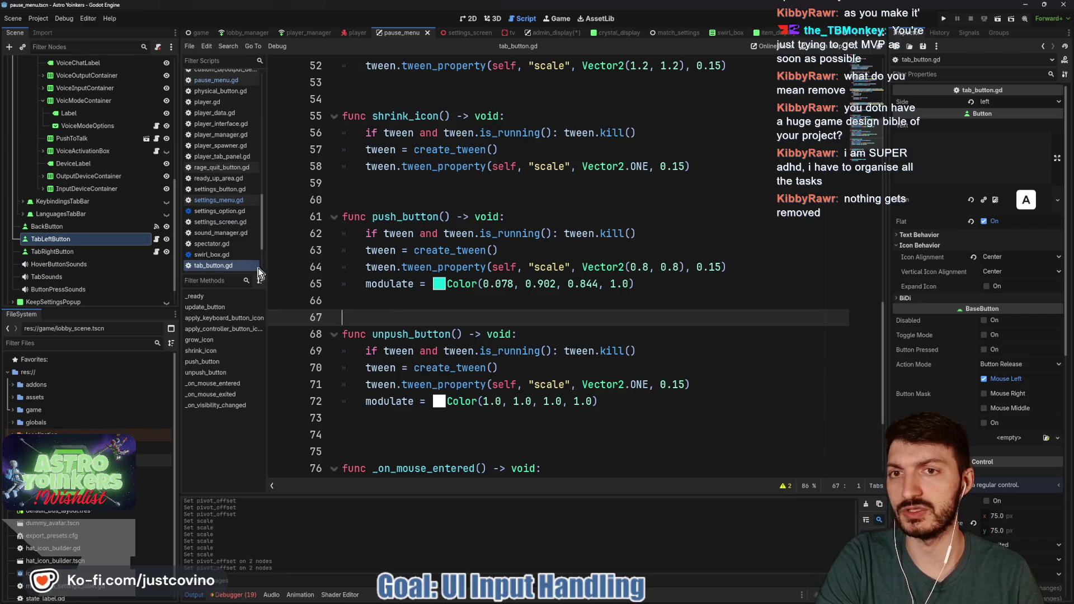
# Switch to the 2D workspace to view the pause_menu scene's Settings panel.
pyautogui.click(468, 17)
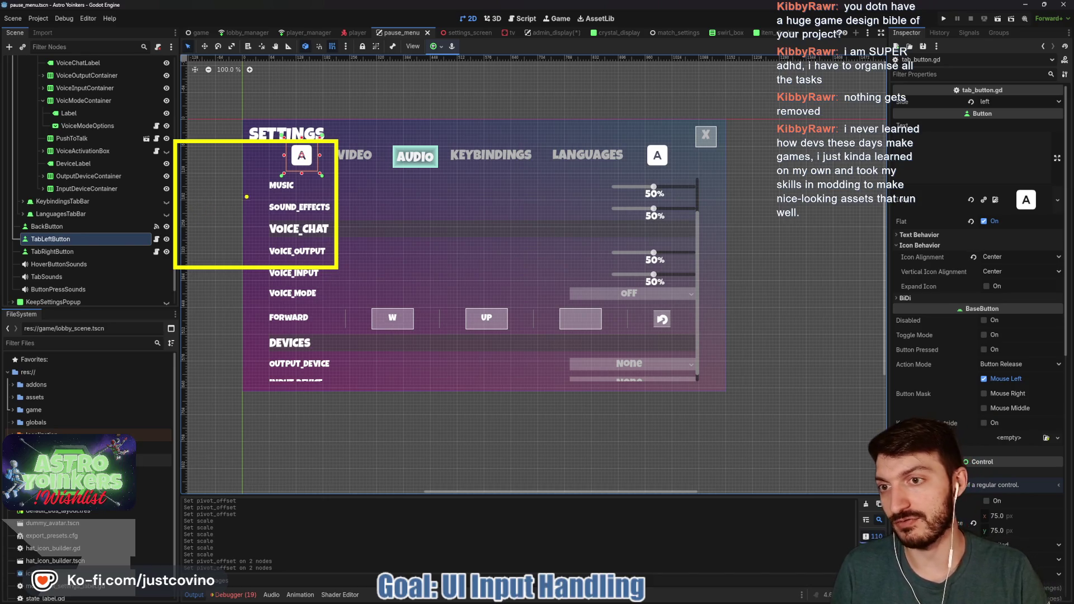
pyautogui.moveTo(388, 147); pyautogui.dragTo(562, 268)
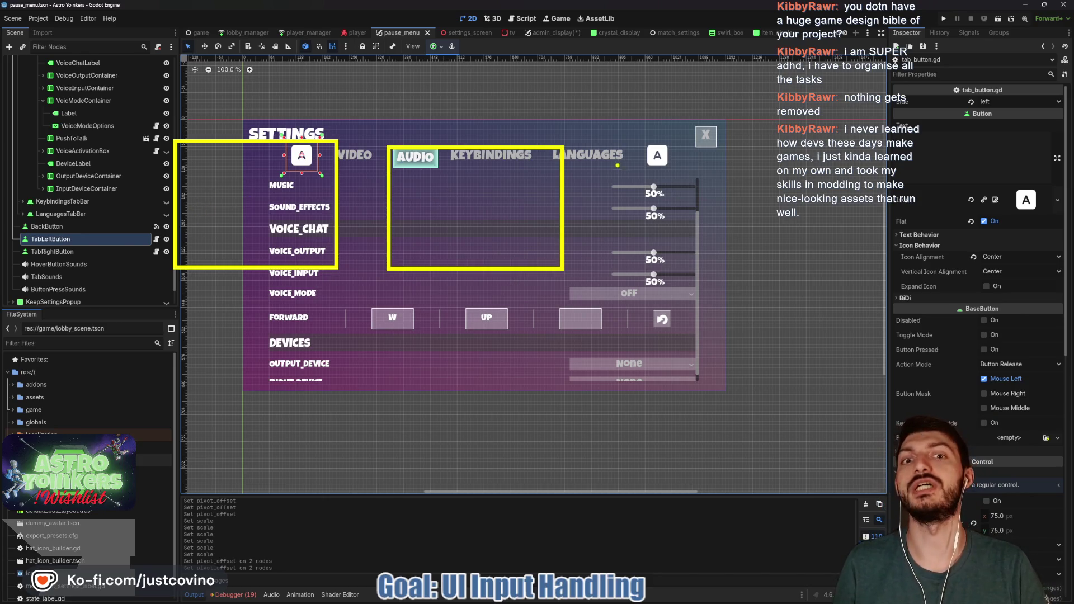
pyautogui.moveTo(591, 147); pyautogui.dragTo(790, 265)
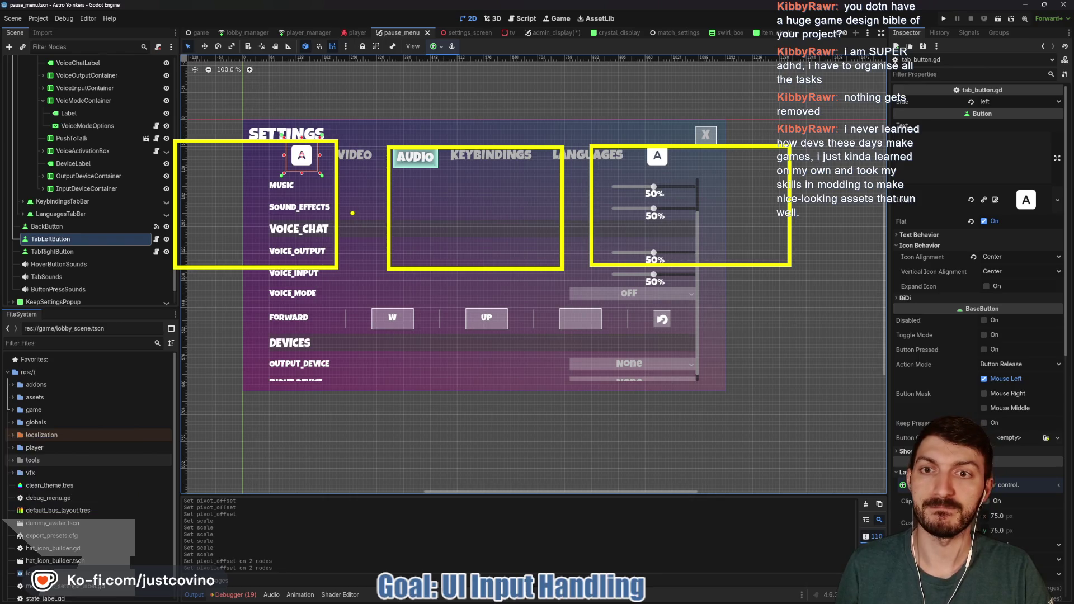
pyautogui.moveTo(481, 92)
pyautogui.mouseDown()
pyautogui.moveTo(478, 140)
pyautogui.moveTo(477, 85)
pyautogui.mouseUp()
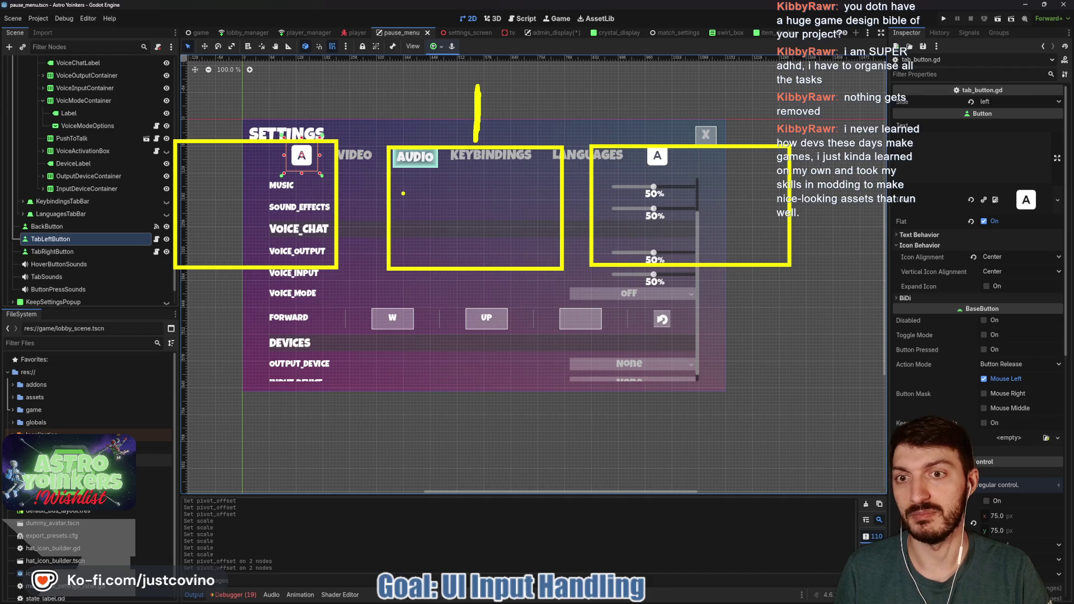
pyautogui.write('Better')
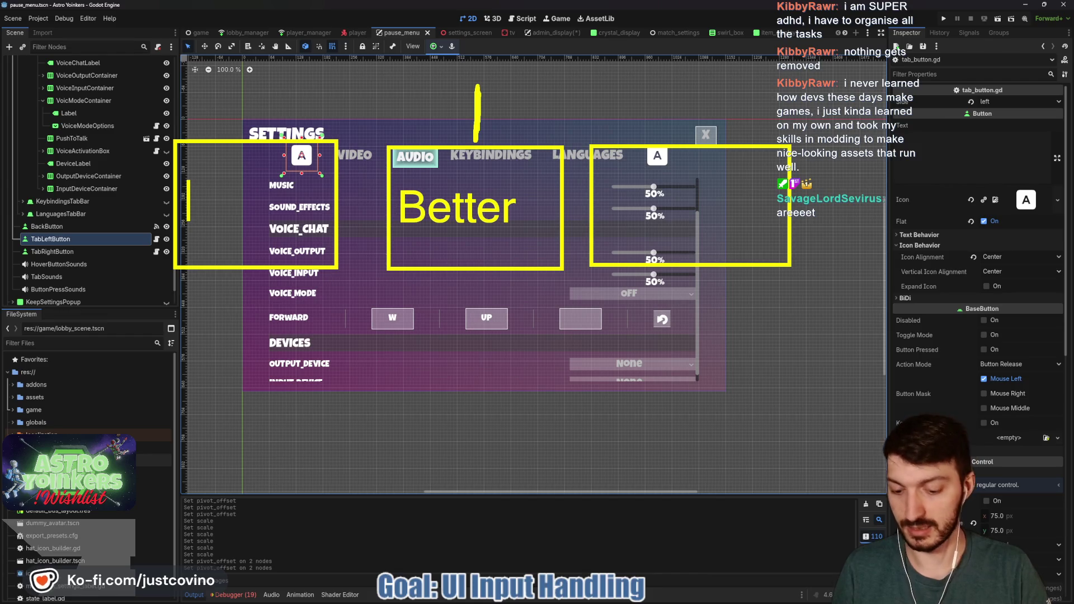
pyautogui.click(189, 200)
pyautogui.write('Make')
pyautogui.click(637, 209)
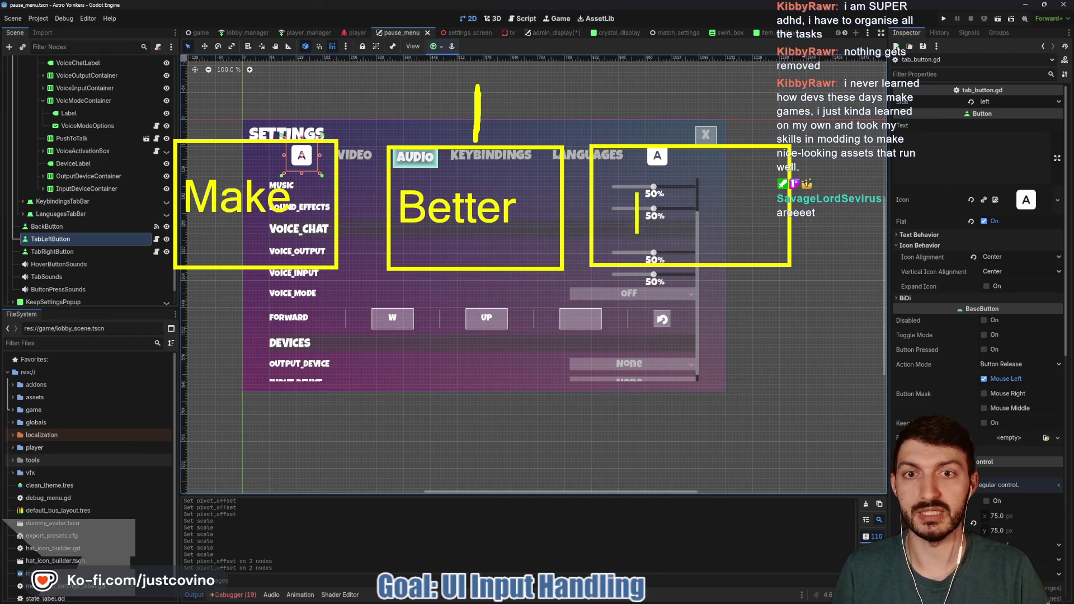
pyautogui.write('Good')
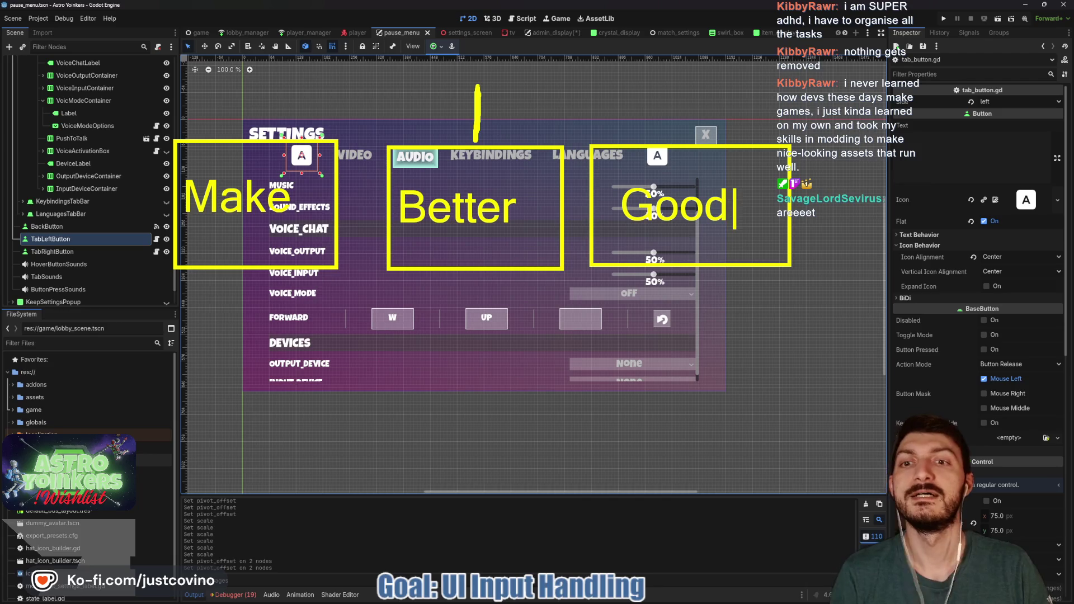
pyautogui.moveTo(458, 128); pyautogui.dragTo(474, 144)
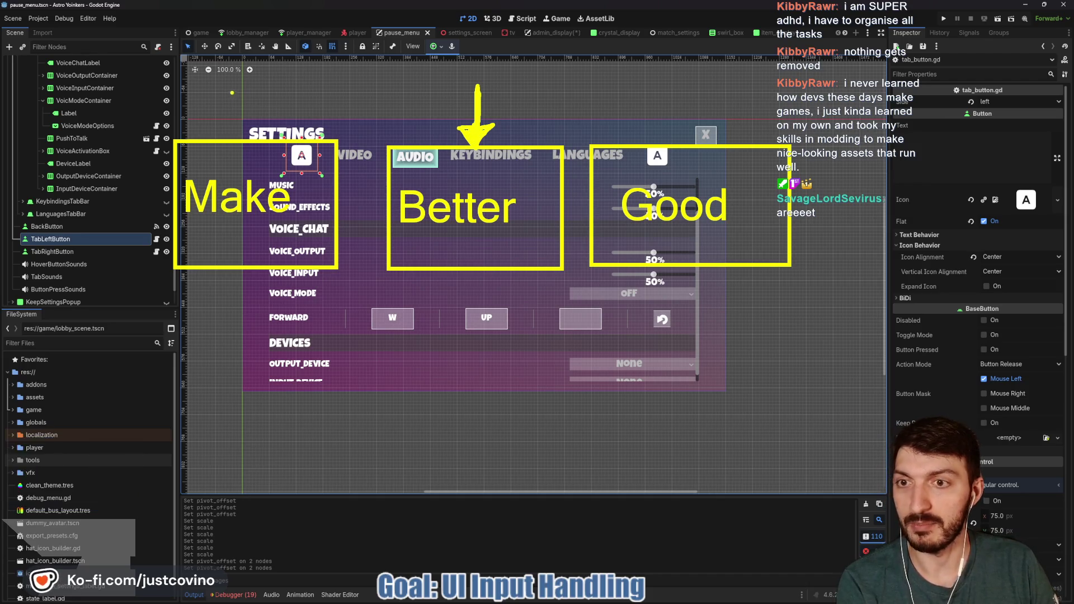
pyautogui.moveTo(231, 93); pyautogui.dragTo(595, 302)
pyautogui.moveTo(223, 274); pyautogui.dragTo(539, 124)
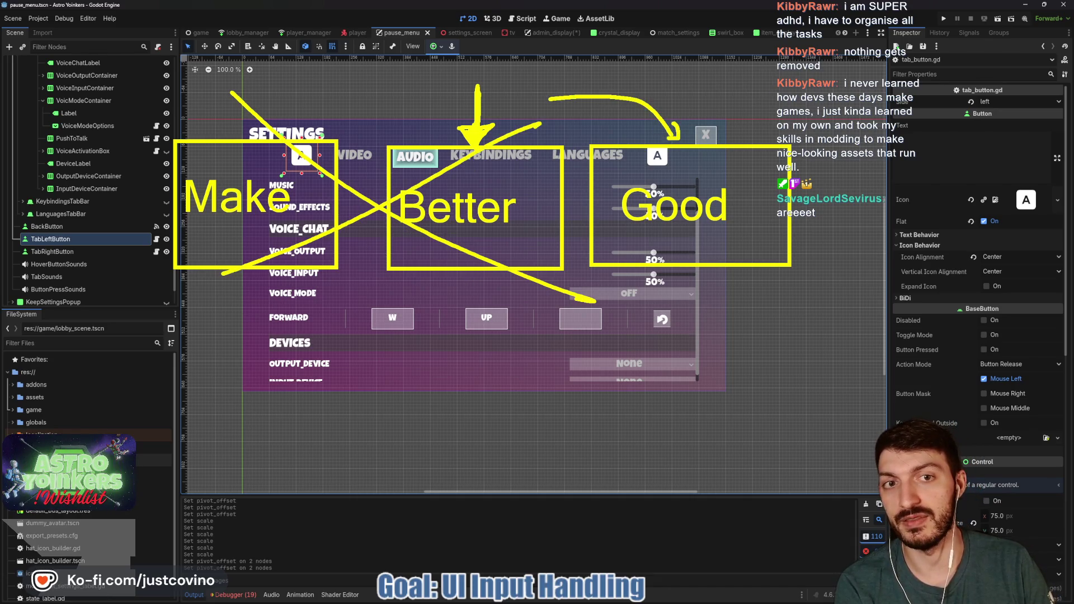
pyautogui.moveTo(627, 227); pyautogui.dragTo(757, 222)
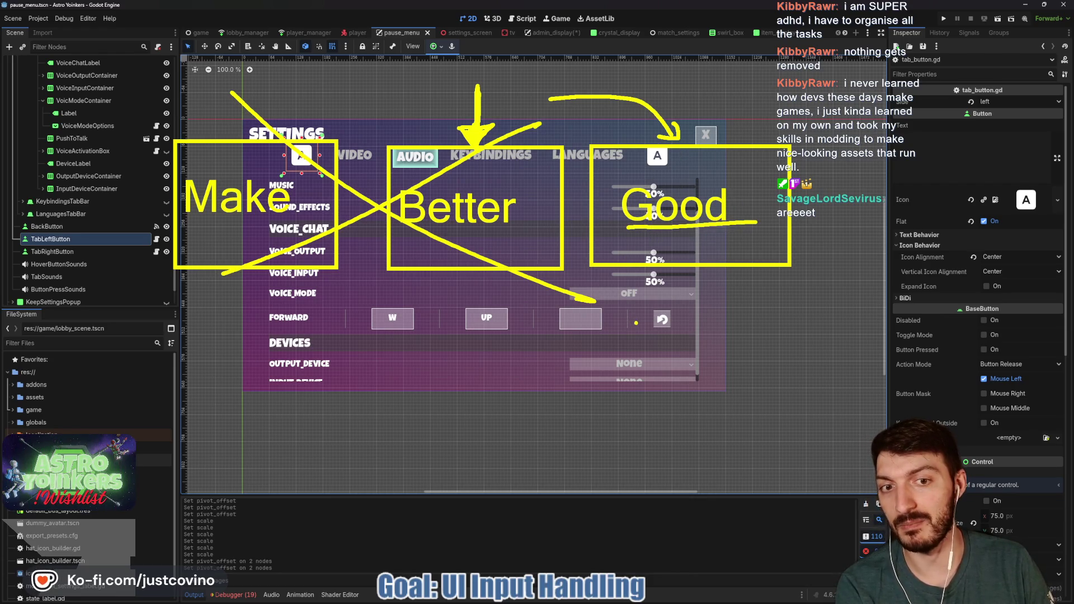
pyautogui.moveTo(632, 343)
pyautogui.mouseDown()
pyautogui.moveTo(648, 324)
pyautogui.moveTo(663, 336)
pyautogui.moveTo(687, 331)
pyautogui.moveTo(675, 374)
pyautogui.moveTo(703, 369)
pyautogui.mouseUp()
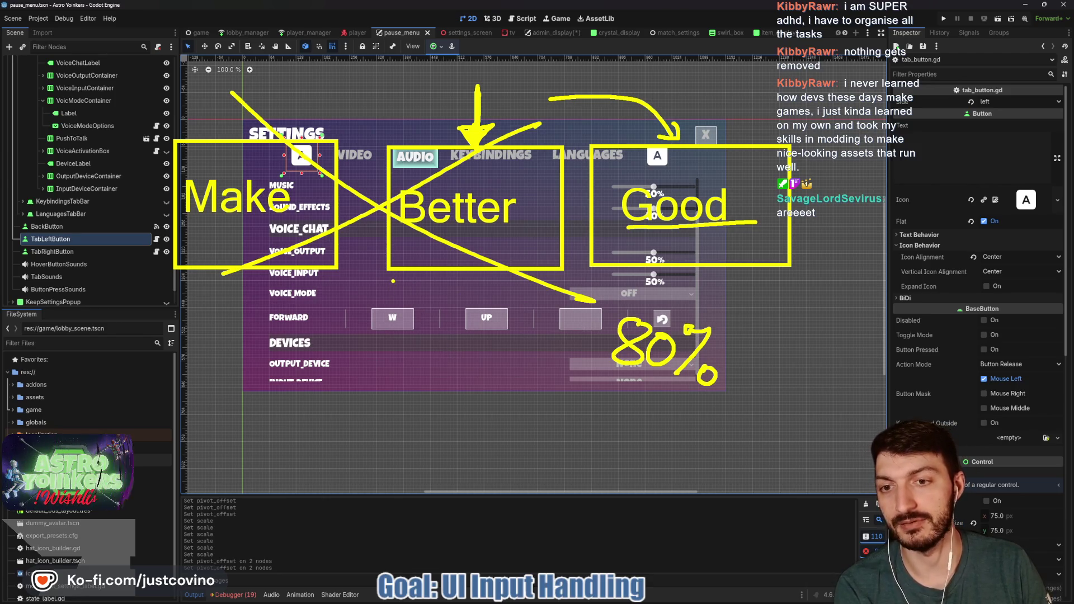
pyautogui.moveTo(395, 280)
pyautogui.mouseDown()
pyautogui.moveTo(752, 413)
pyautogui.moveTo(555, 286)
pyautogui.moveTo(380, 295)
pyautogui.mouseUp()
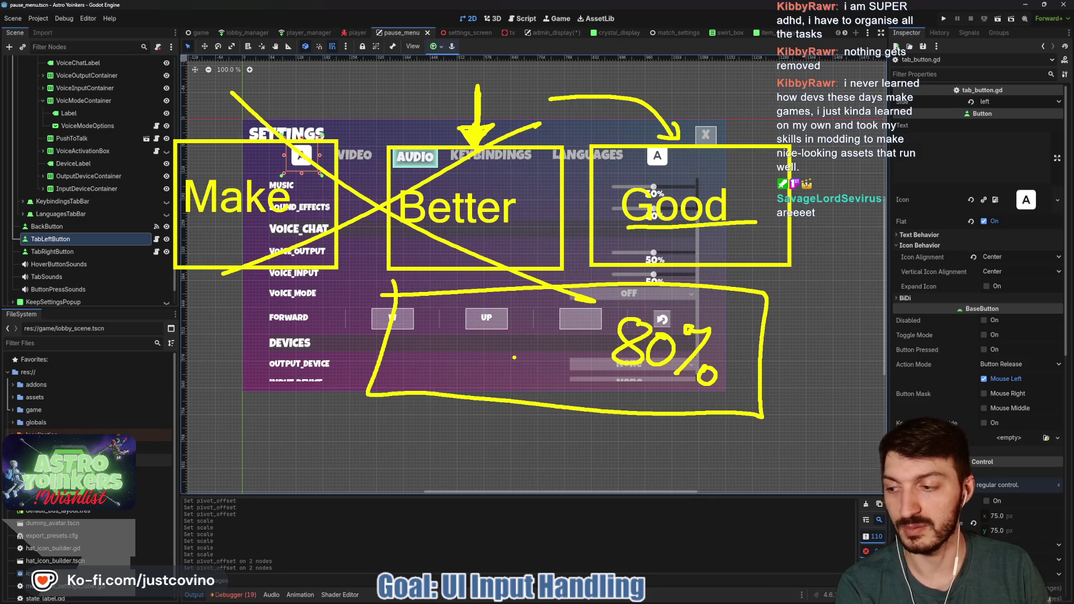
pyautogui.press('Escape')
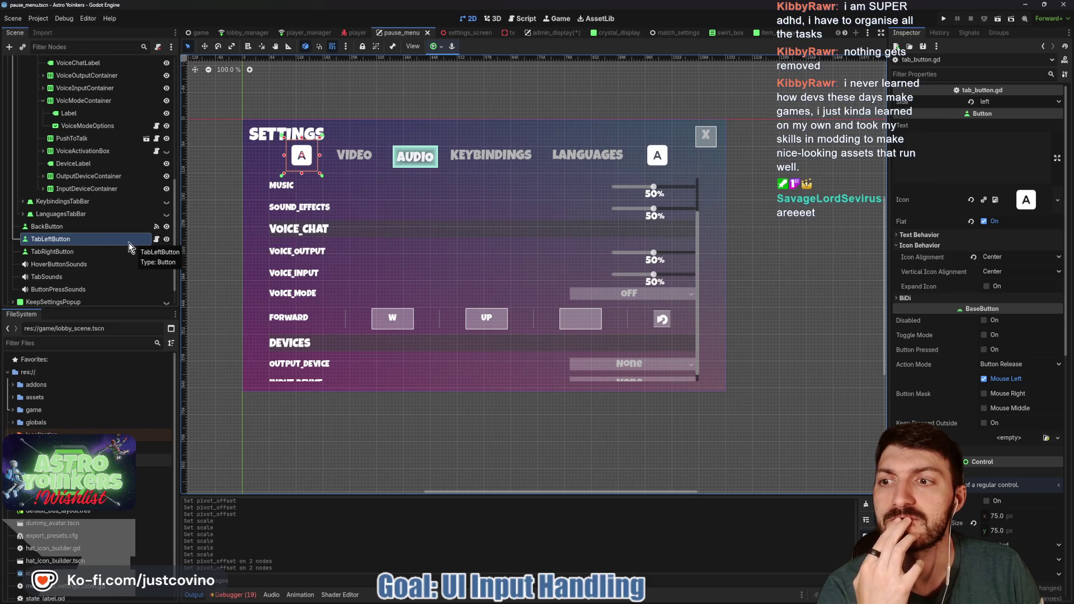
# Open tab_button.gd and locate the _on_visibility_changed handler reference.
pyautogui.click(158, 240)
pyautogui.scroll(10, 494, 232)
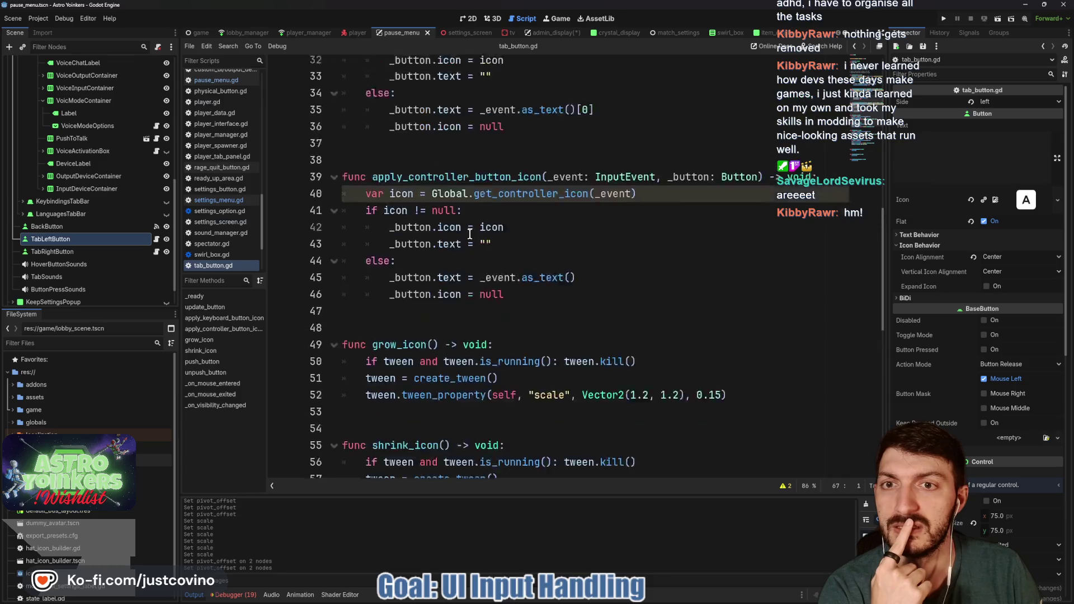
pyautogui.scroll(7, 456, 235)
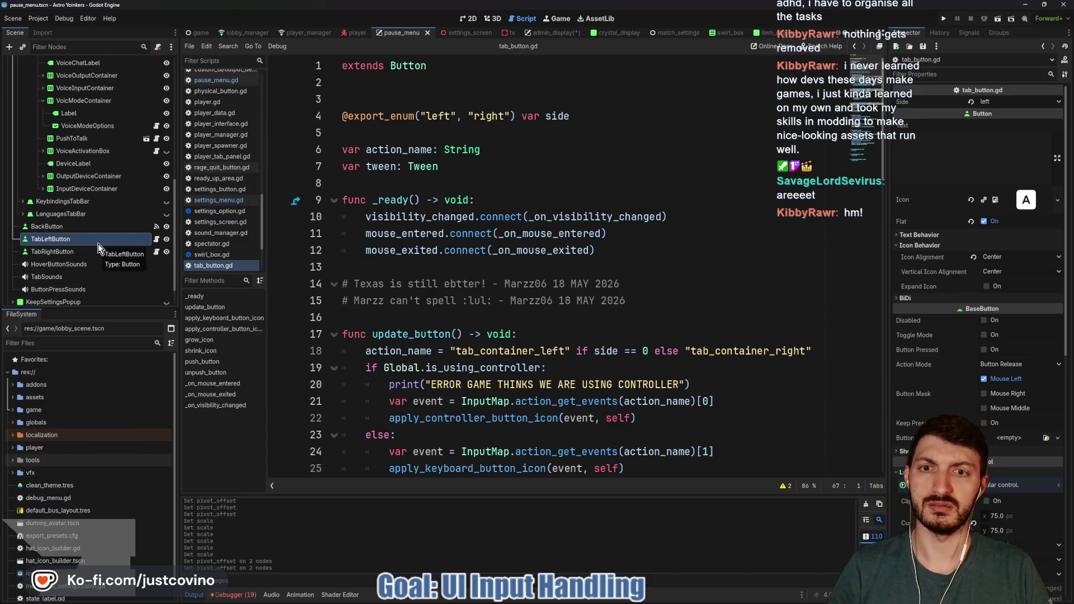
pyautogui.doubleClick(596, 216)
# Insert a new line after update_button() in the visibility-change handler.
pyautogui.scroll(-4, 513, 224)
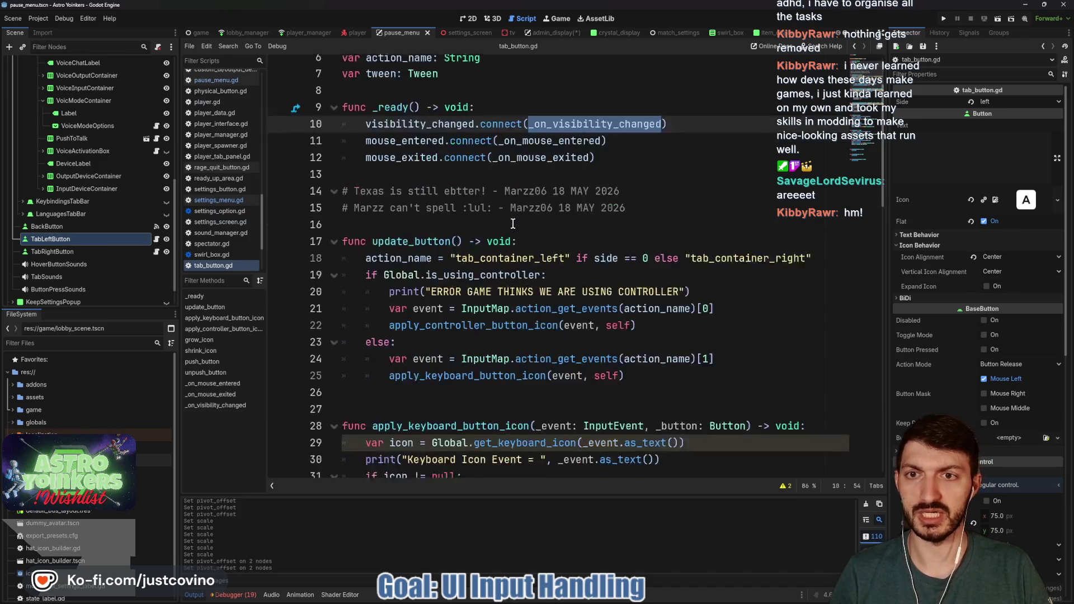
pyautogui.scroll(-4, 512, 223)
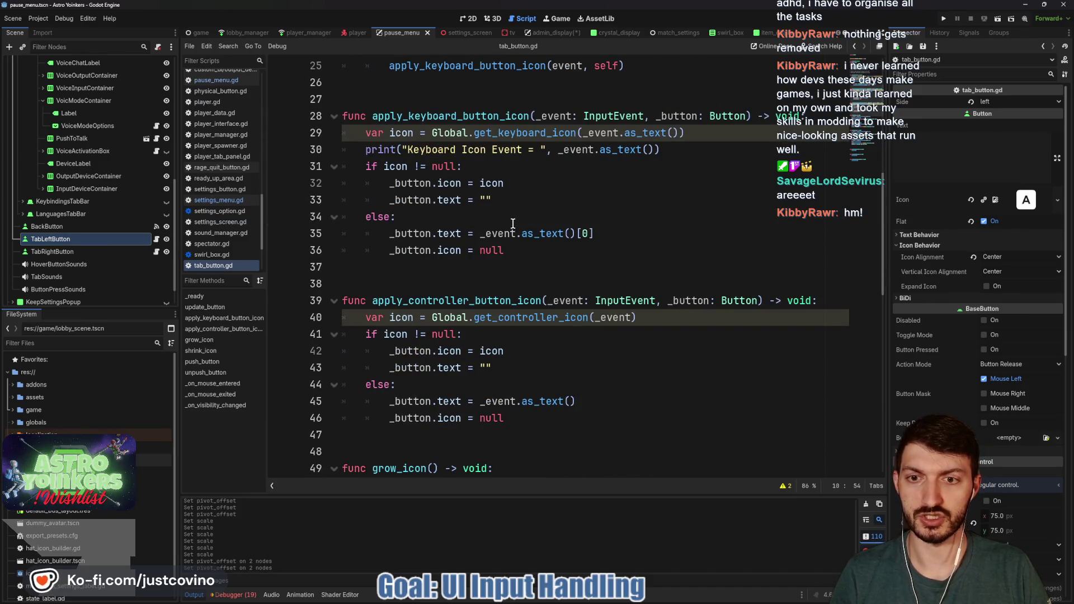
pyautogui.scroll(-5, 513, 224)
pyautogui.scroll(-8, 513, 224)
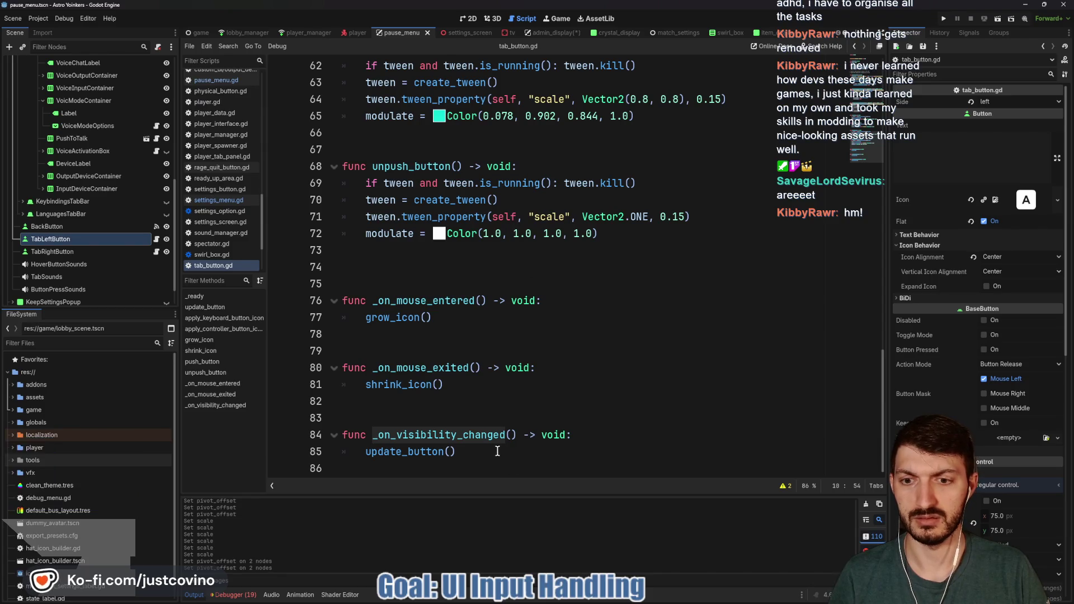
pyautogui.click(470, 451)
pyautogui.press('Return')
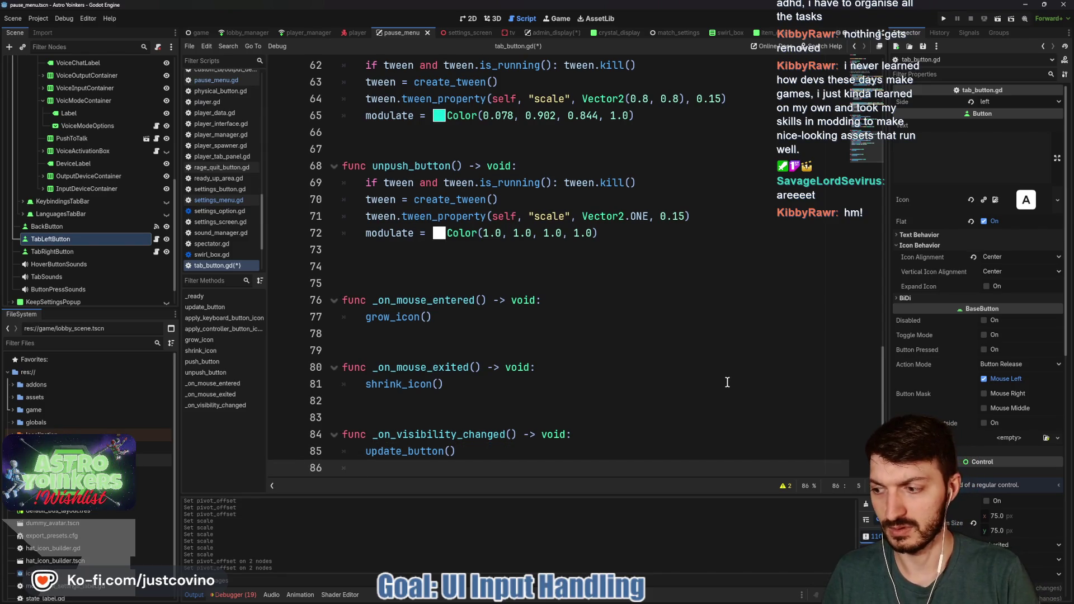
# Finish the set_process(visible) line, save, and add a _process function above update_button.
pyautogui.write('et_proce')
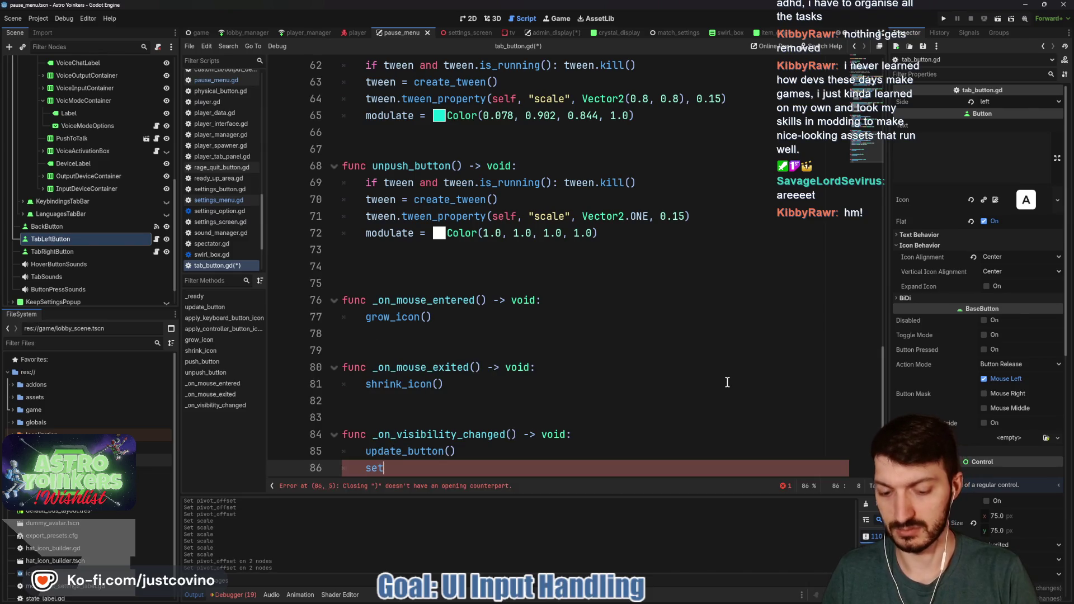
pyautogui.write('ss(')
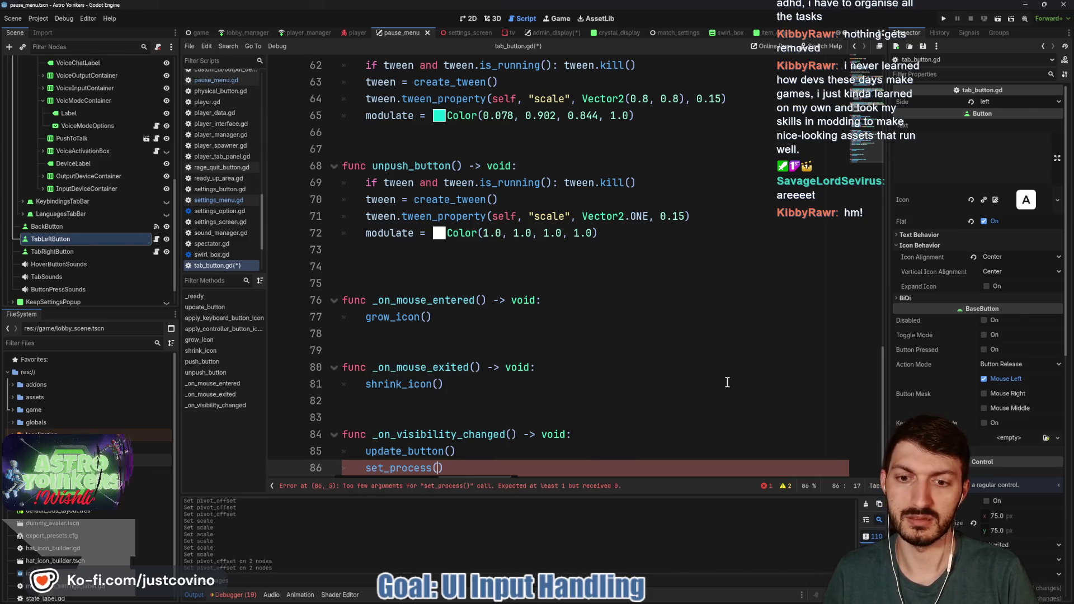
pyautogui.write('visible)')
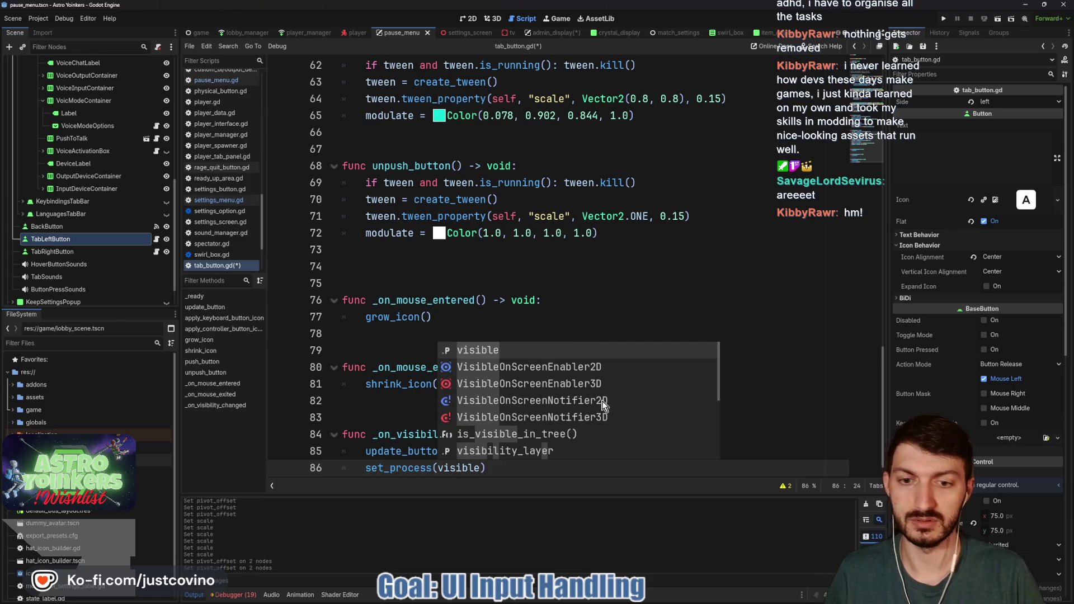
pyautogui.hotkey('ctrl', 's')
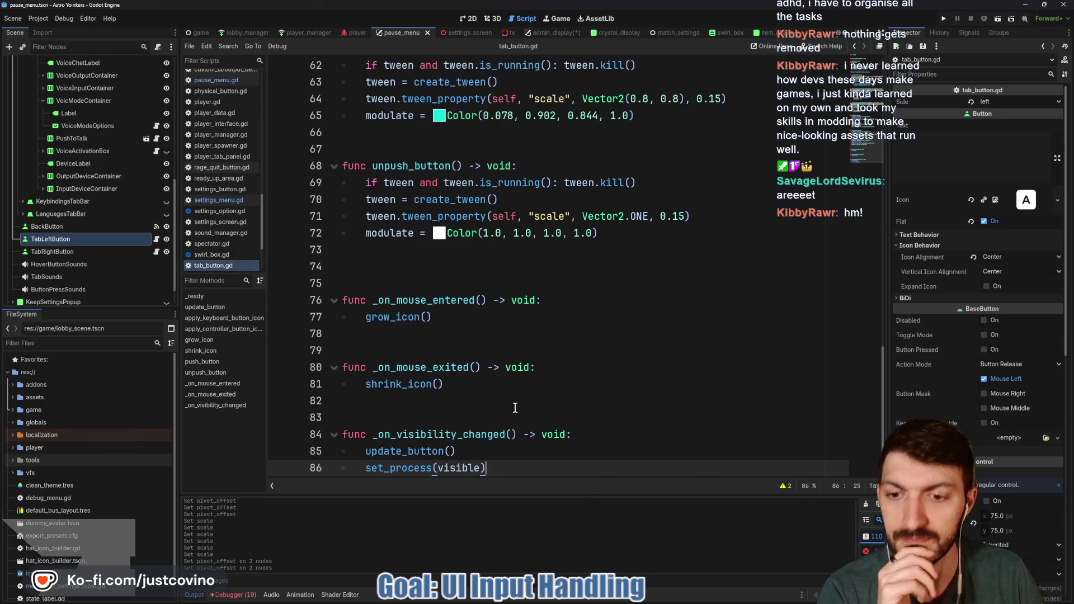
pyautogui.scroll(5, 508, 403)
pyautogui.scroll(14, 507, 402)
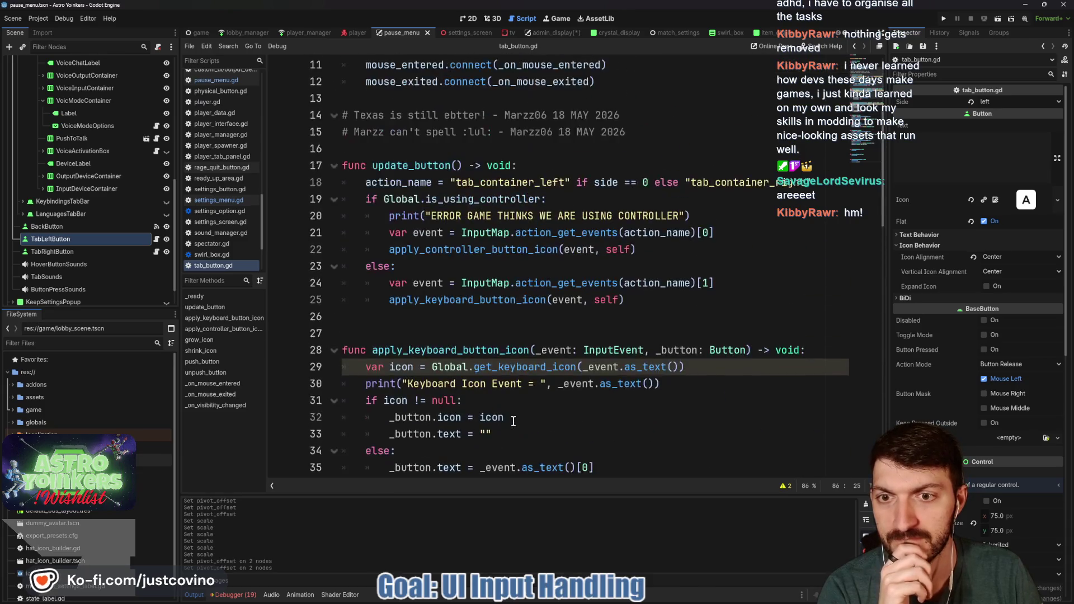
pyautogui.click(400, 266)
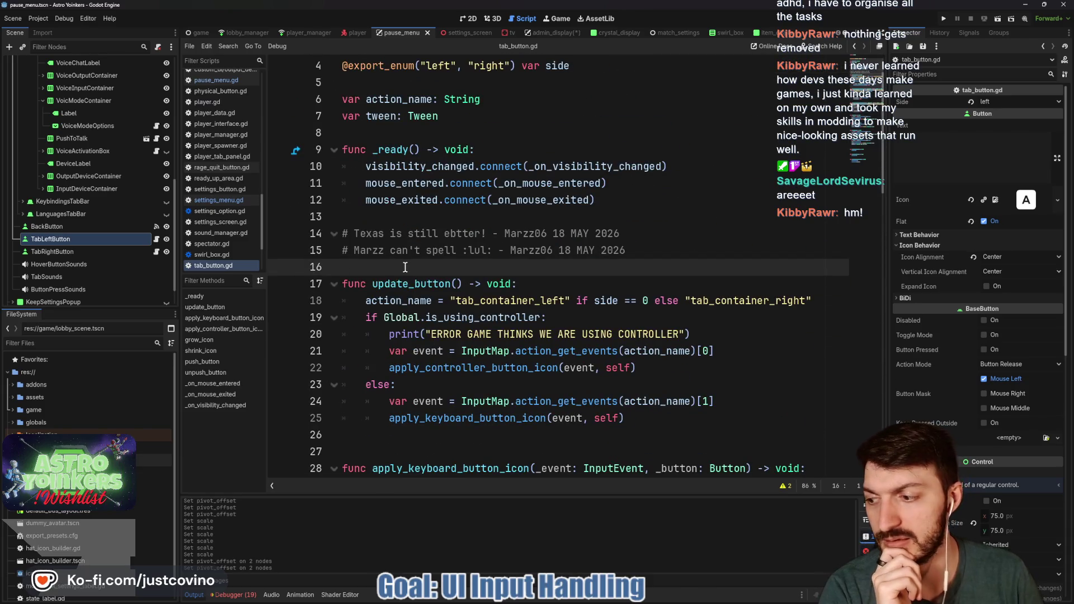
pyautogui.press('Return')
pyautogui.press('Return')
pyautogui.press('Return')
pyautogui.press('Up')
pyautogui.press('Up')
pyautogui.press('Up')
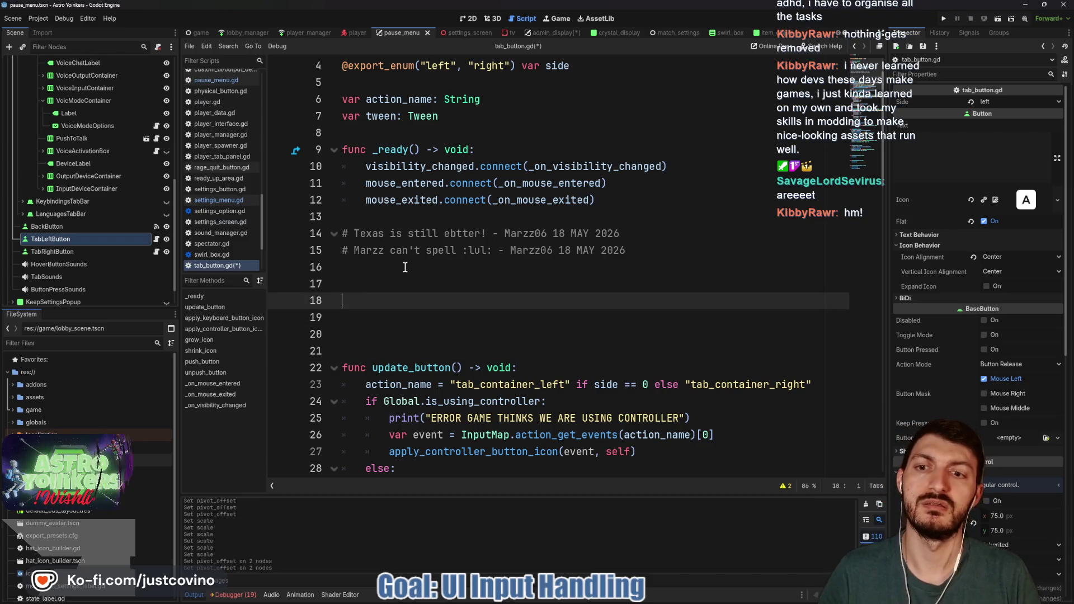
pyautogui.write('func _')
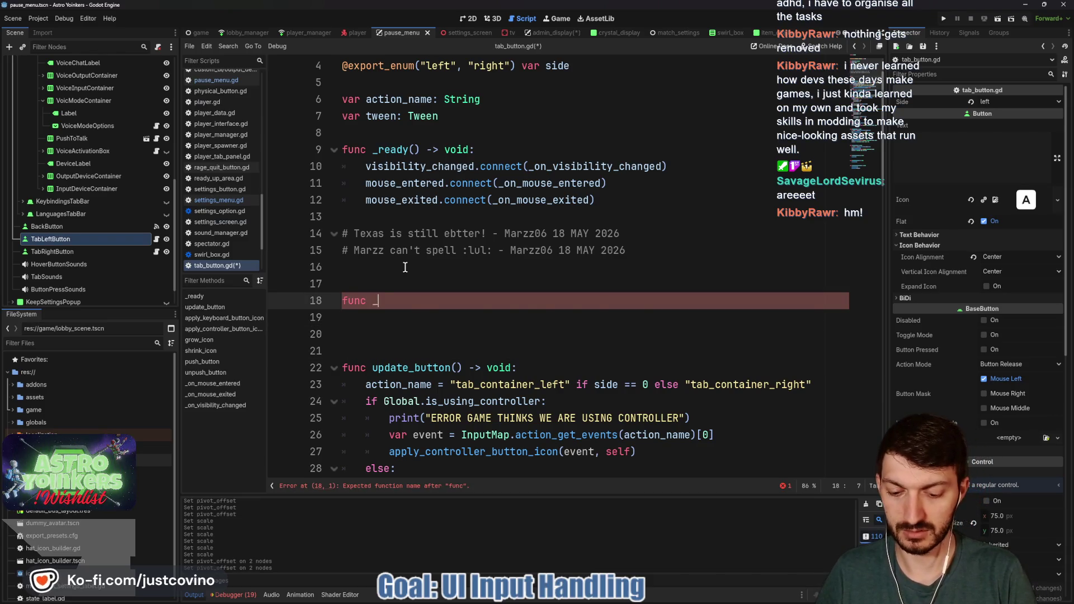
pyautogui.write('pro')
pyautogui.press('Return')
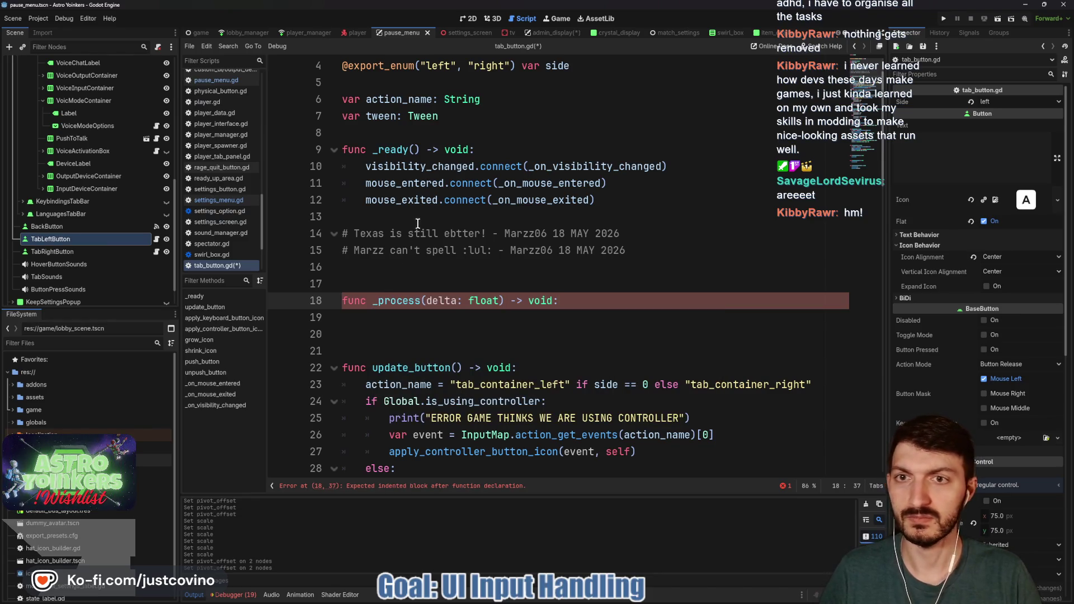
# Declare 'var cooldown: float = 0.2' and 'const COOLDOWN: float = 0.2' below the tween variable.
pyautogui.click(480, 118)
pyautogui.press('Return')
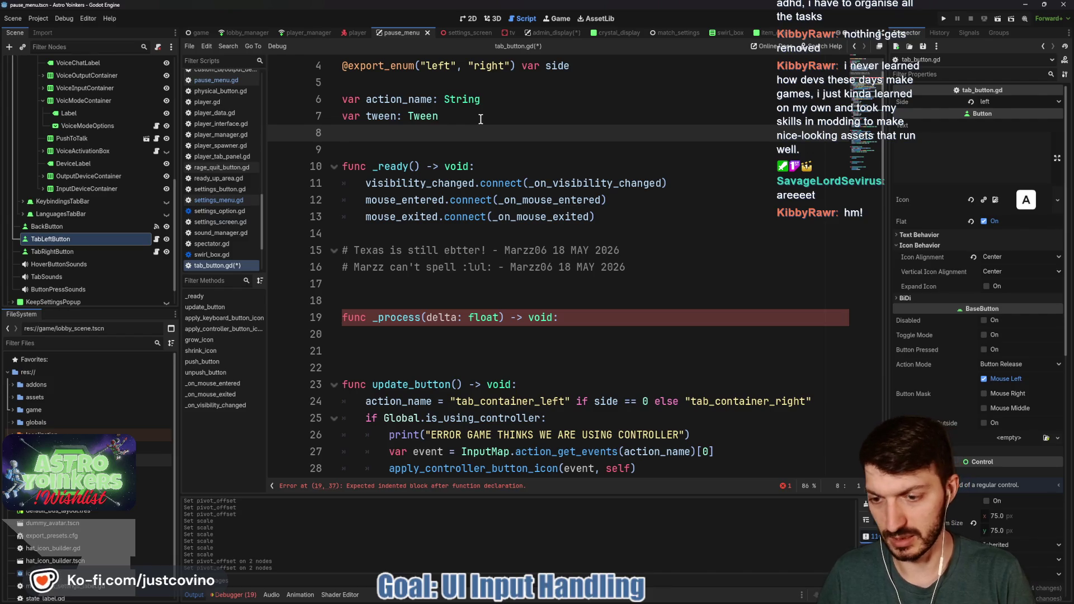
pyautogui.write('r cooldown: ')
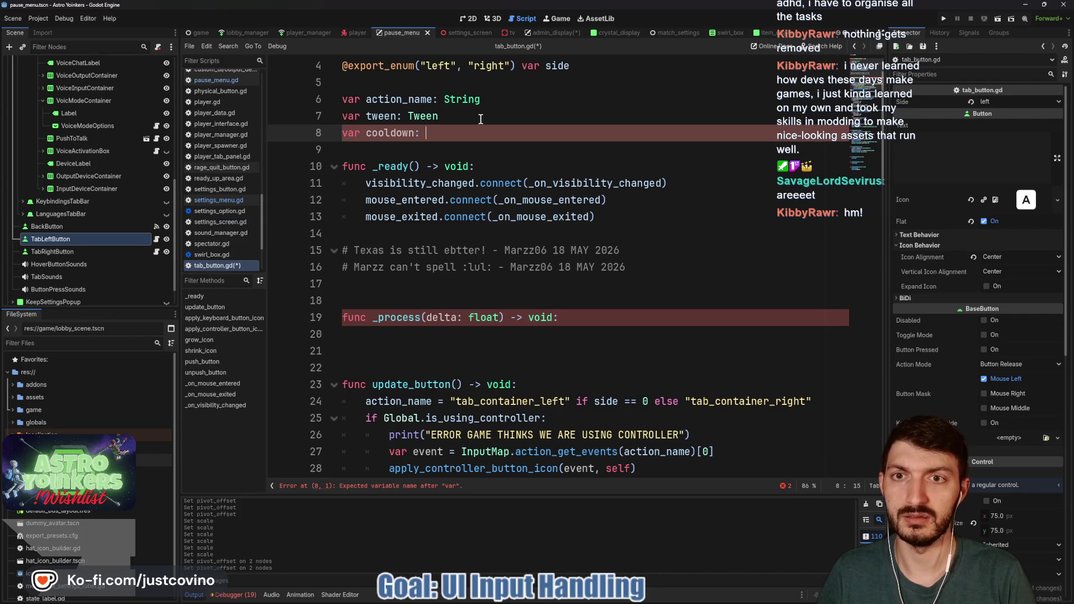
pyautogui.write('float = ')
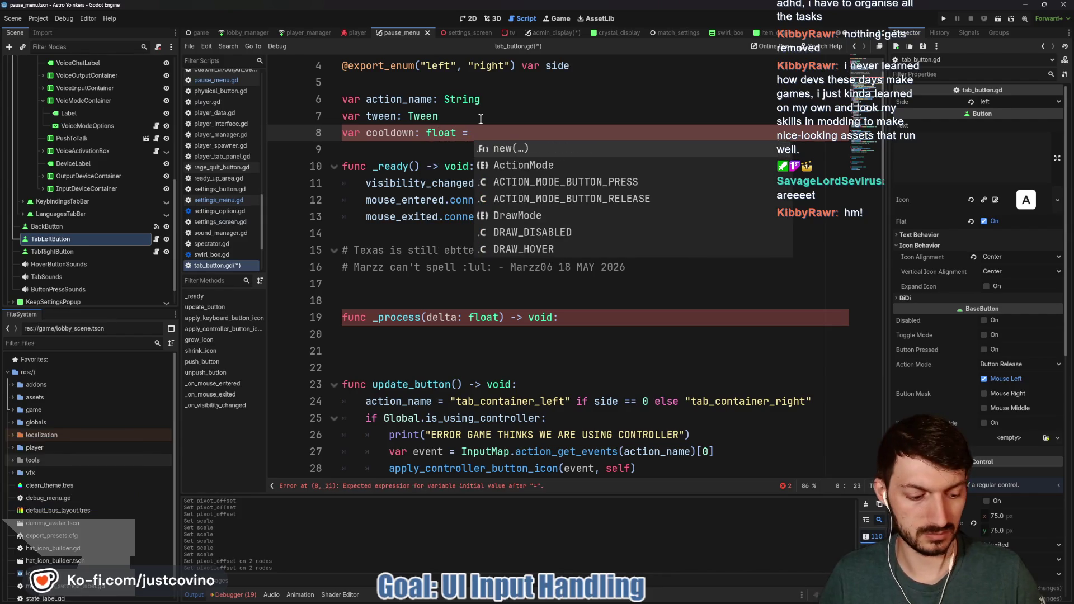
pyautogui.write('0.2')
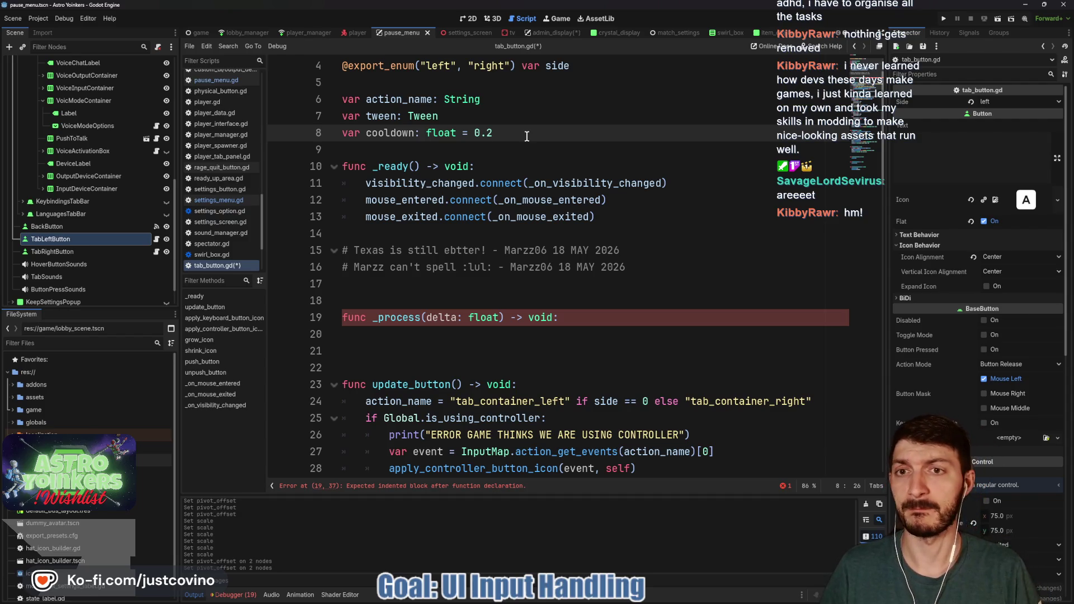
pyautogui.press('Return')
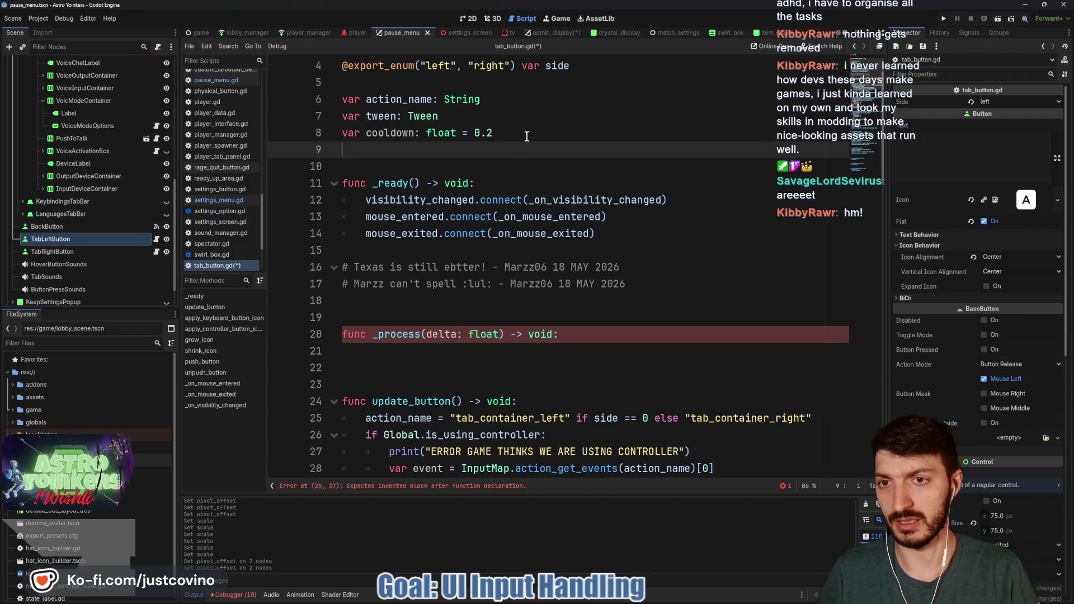
pyautogui.press('Return')
pyautogui.write('const COOLDO')
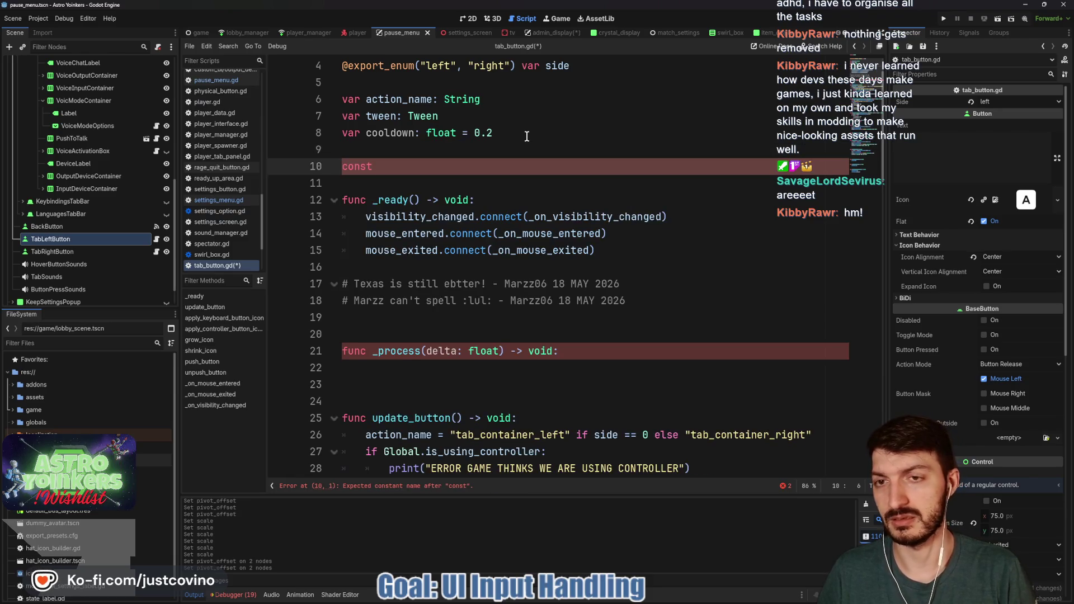
pyautogui.write('WN: fl')
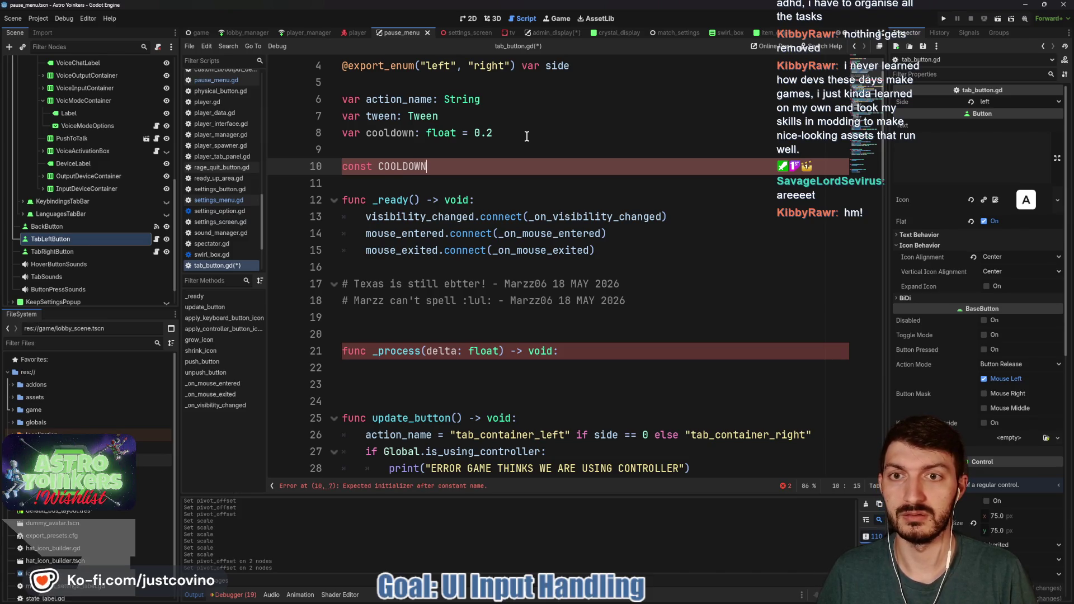
pyautogui.write('oat = 0.2')
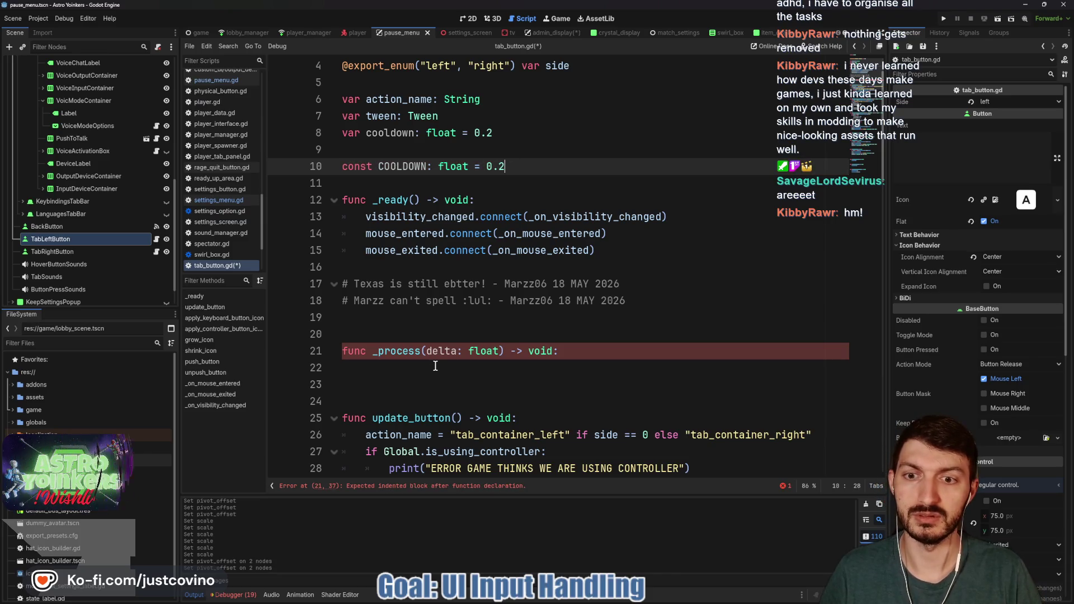
# In _process, write 'cooldown -= delta' and begin an 'if InputEvent.is' line.
pyautogui.click(565, 359)
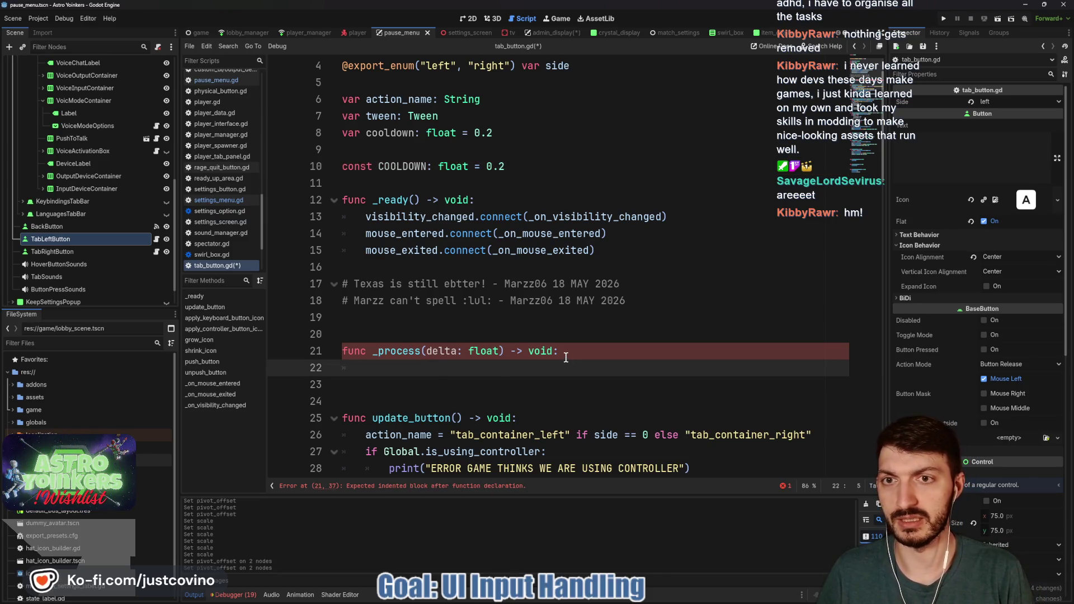
pyautogui.write('cooldown')
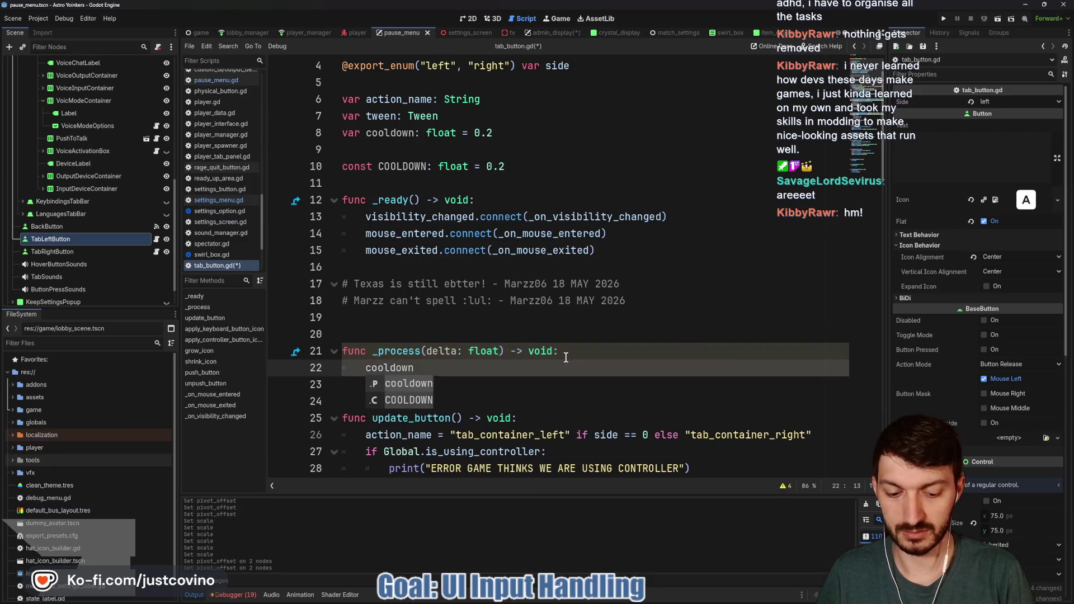
pyautogui.write(' -= delta')
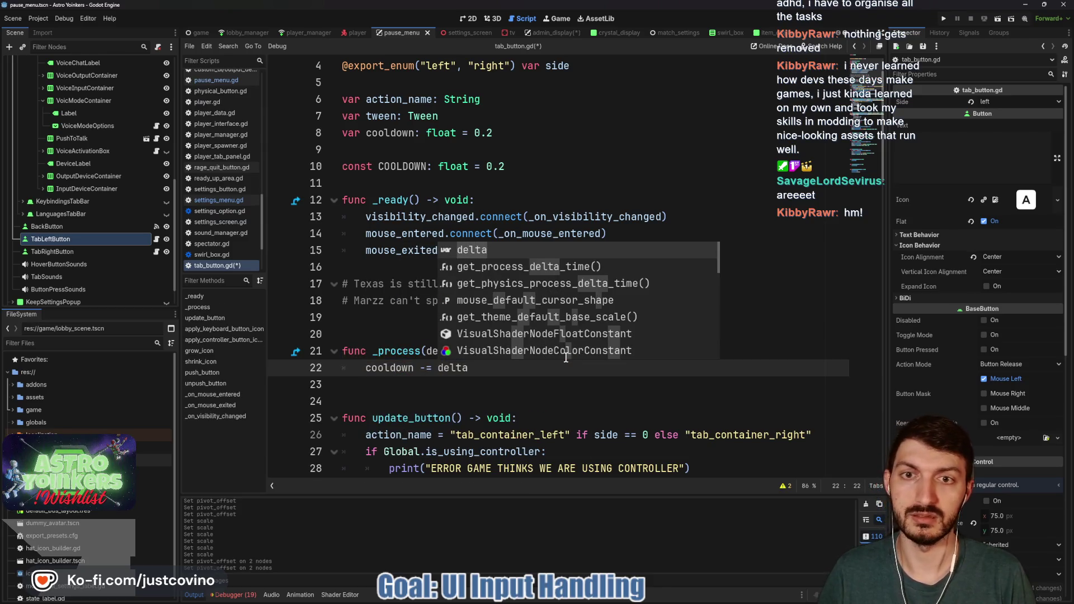
pyautogui.press('Escape')
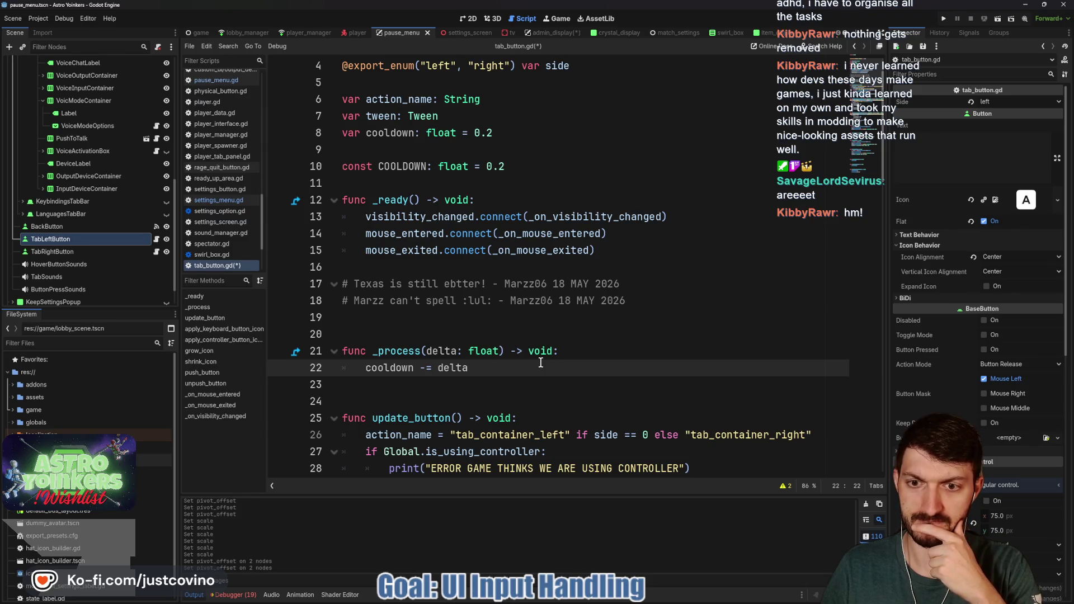
pyautogui.press('Return')
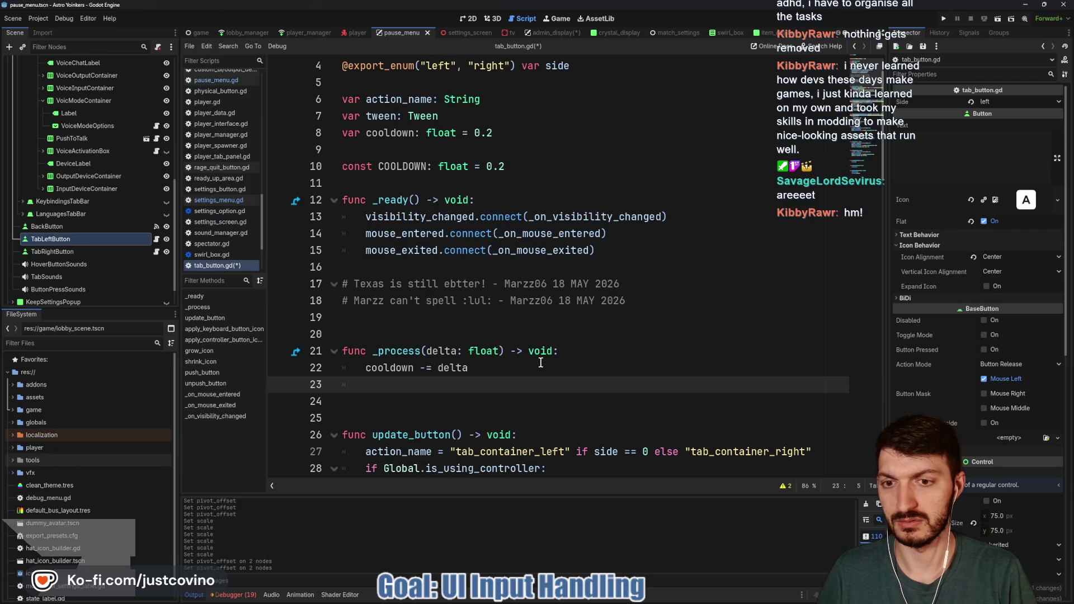
pyautogui.write('if InputEvent.is')
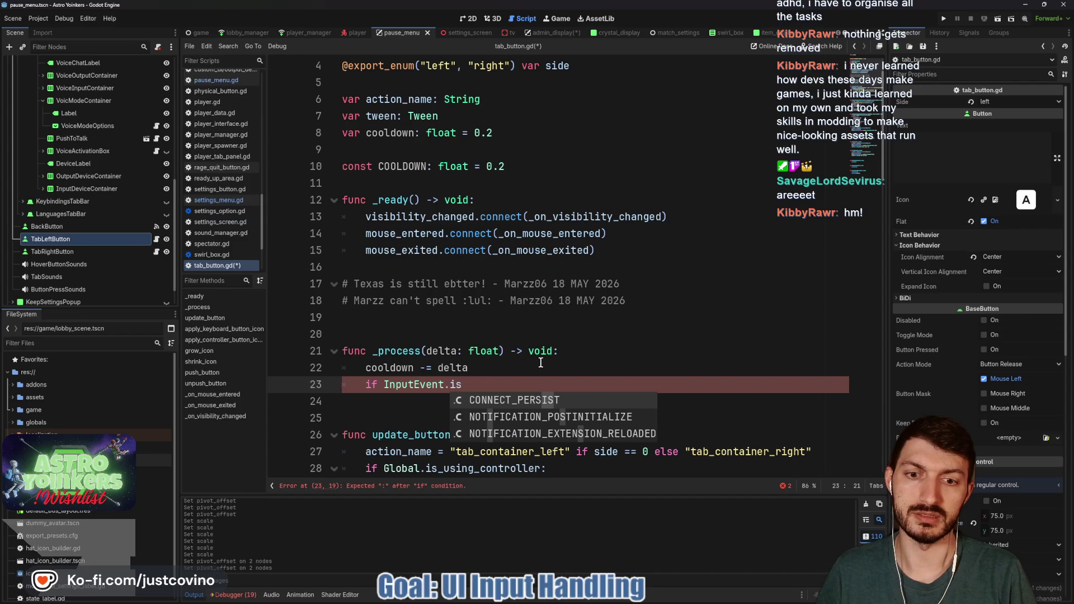
pyautogui.press('BackSpace')
pyautogui.press('BackSpace')
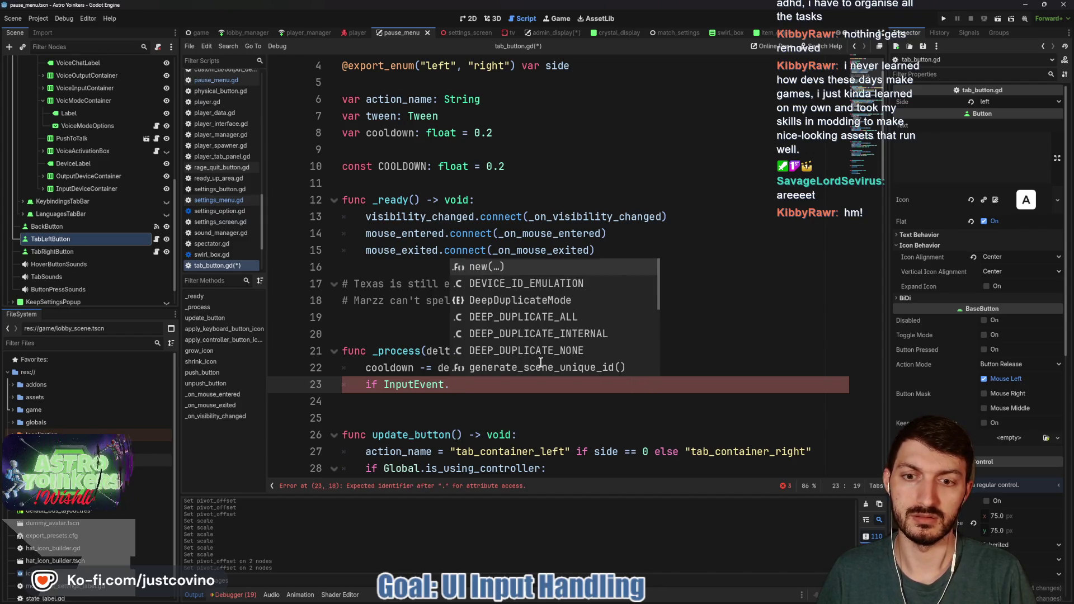
pyautogui.press('Escape')
pyautogui.press('BackSpace')
pyautogui.write('.')
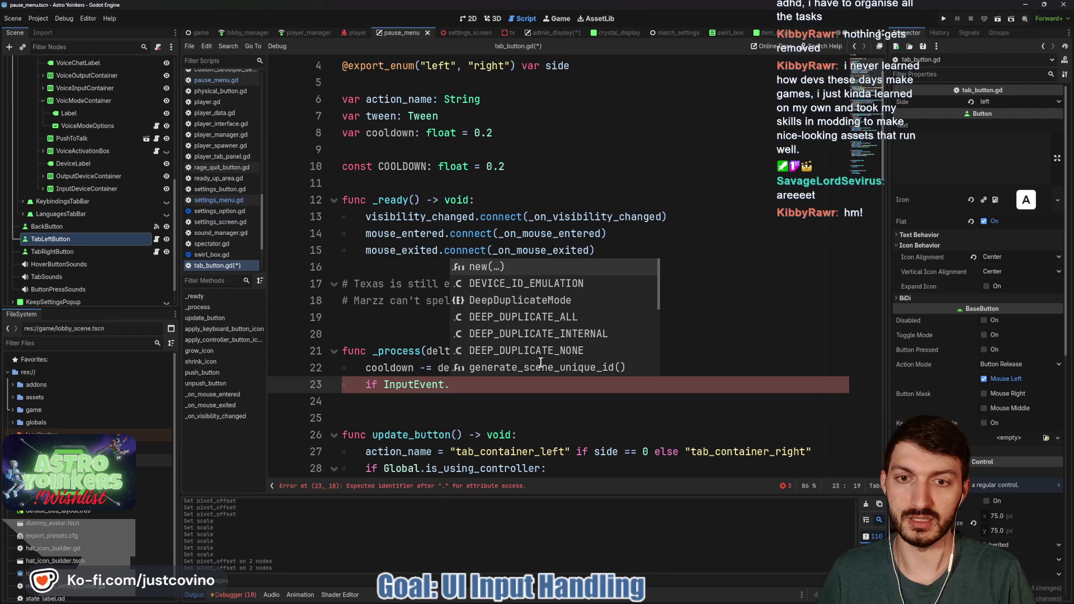
pyautogui.write('is')
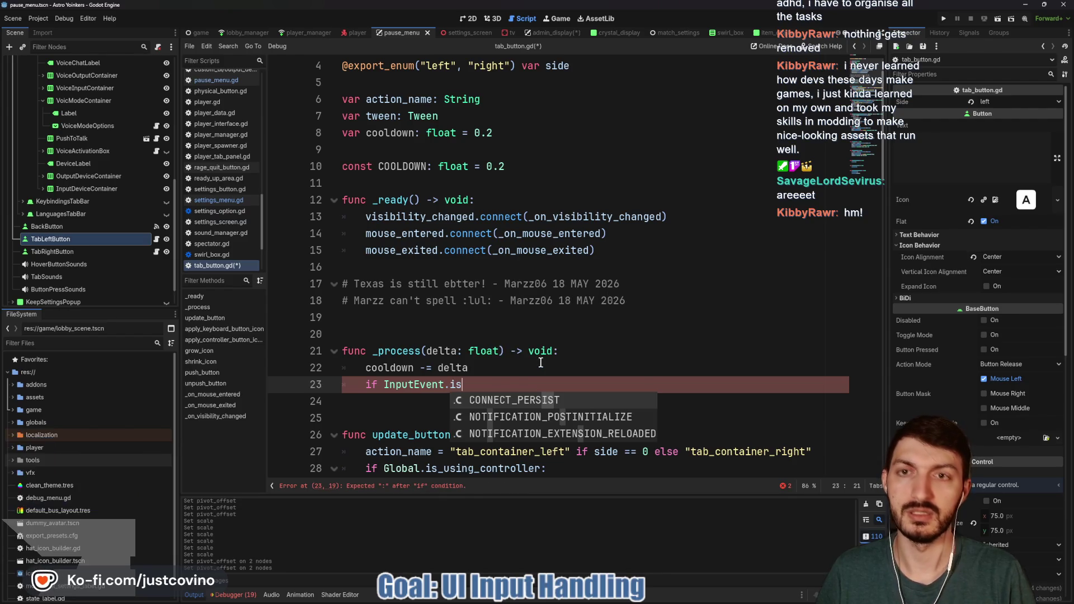
pyautogui.scroll(10, 129, 156)
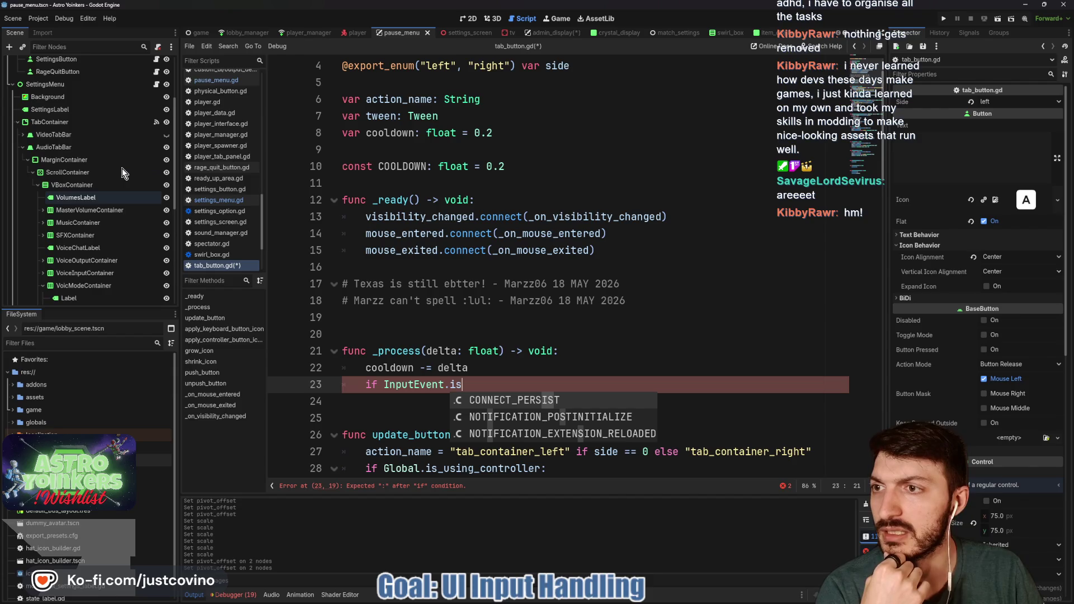
# In pause_menu.gd, select the commented move_forward block on lines 78–84 to copy it.
pyautogui.click(157, 64)
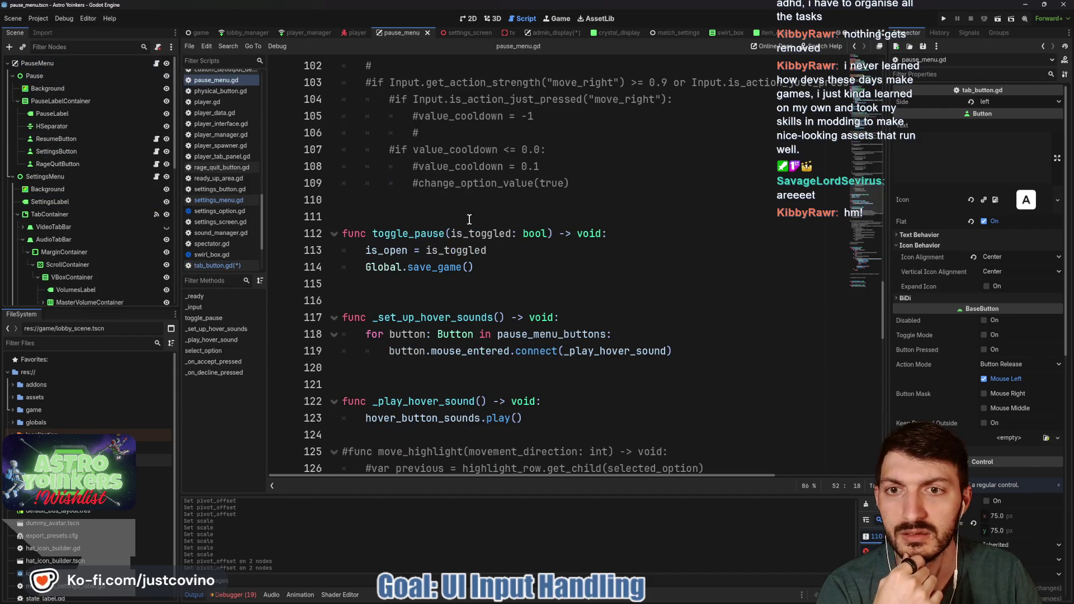
pyautogui.scroll(5, 469, 218)
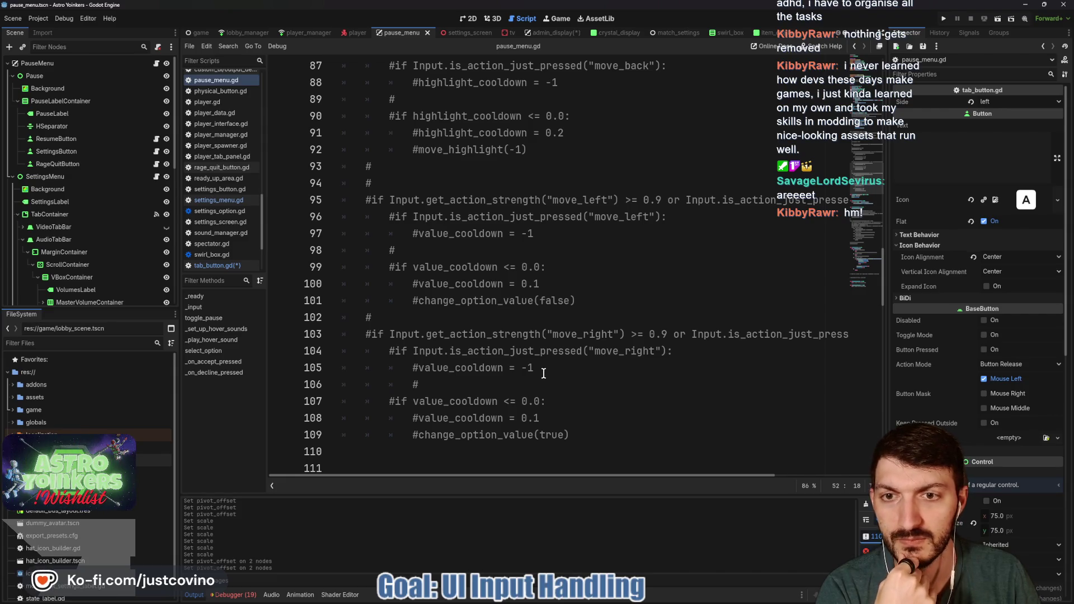
pyautogui.scroll(2, 543, 373)
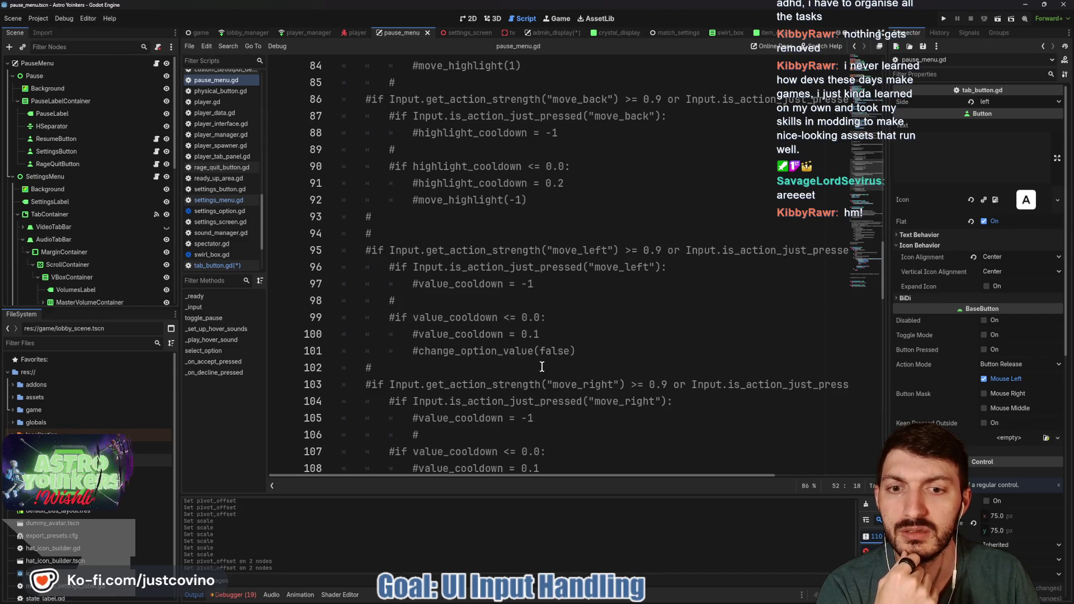
pyautogui.scroll(8, 541, 367)
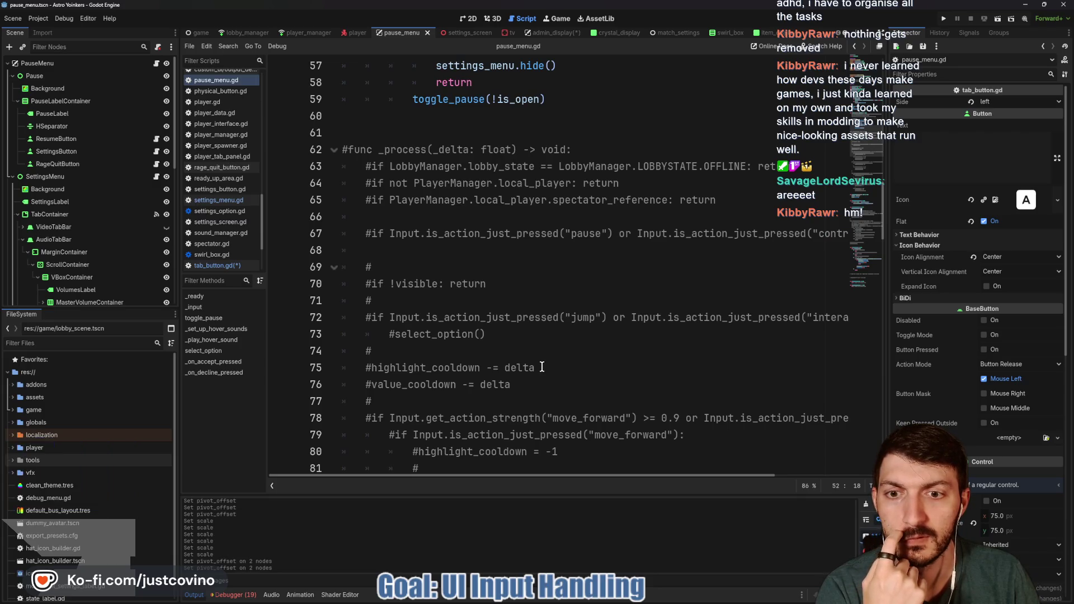
pyautogui.scroll(-2, 541, 367)
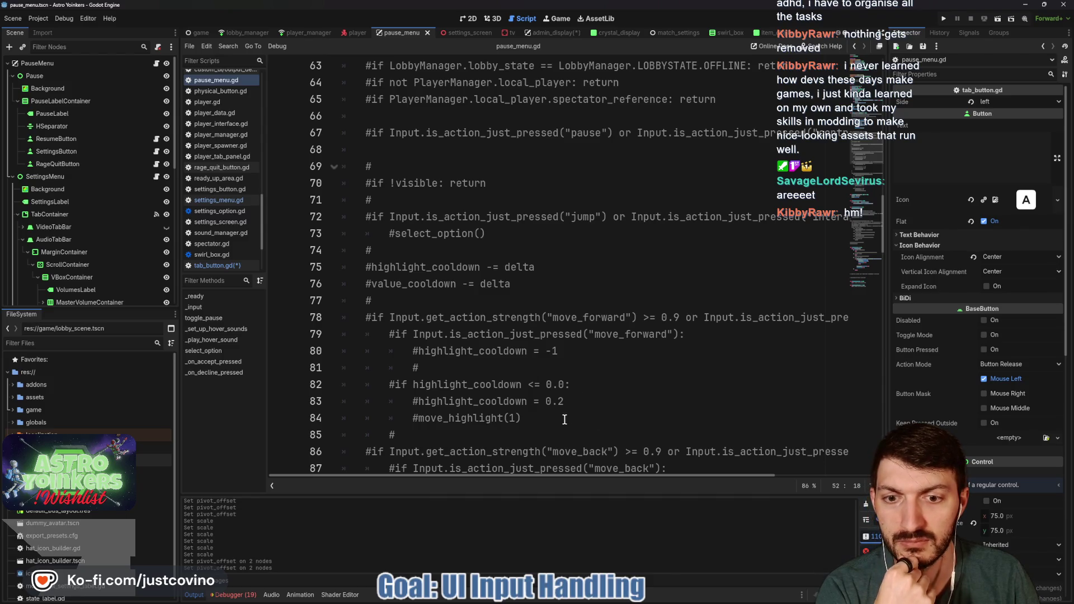
pyautogui.moveTo(564, 419)
pyautogui.mouseDown()
pyautogui.moveTo(414, 384)
pyautogui.moveTo(344, 317)
pyautogui.mouseUp()
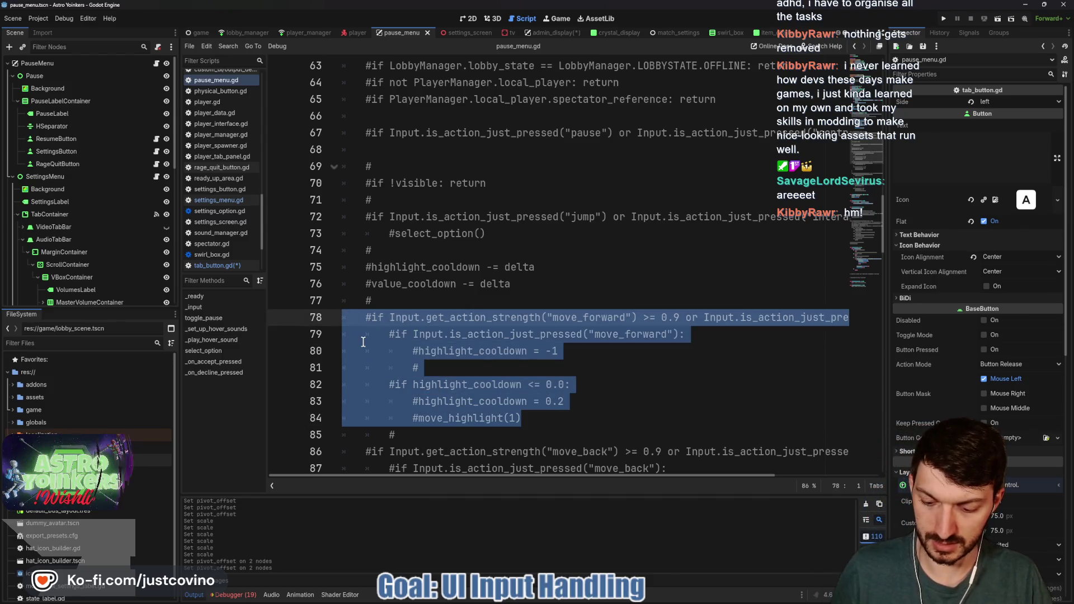
pyautogui.scroll(-5, 138, 191)
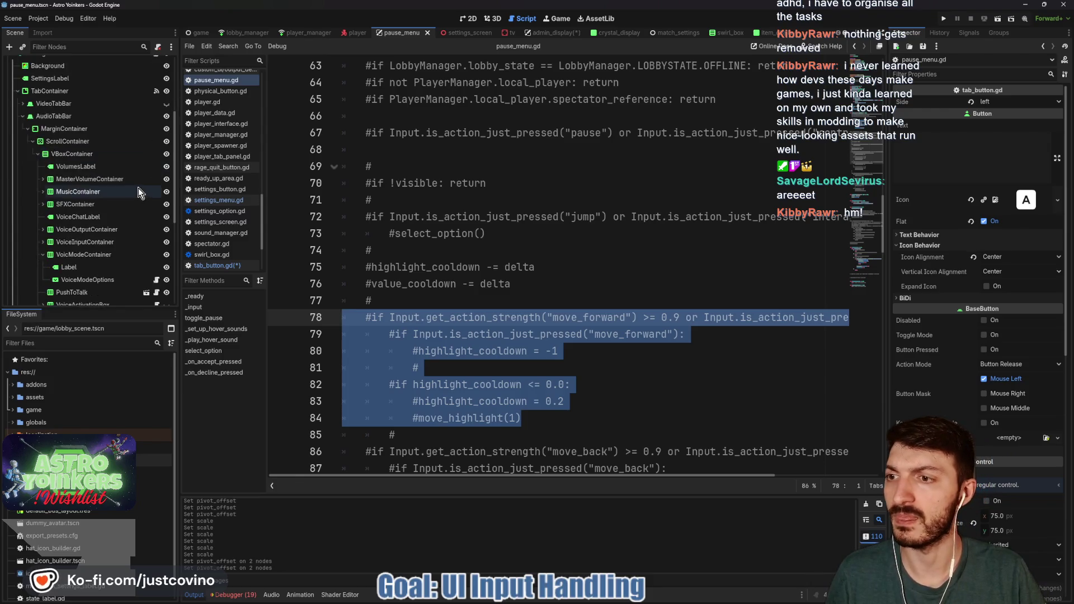
pyautogui.scroll(-3, 138, 191)
# Back in tab_button.gd, paste the copied block over line 23 and uncomment lines 23–29.
pyautogui.click(157, 301)
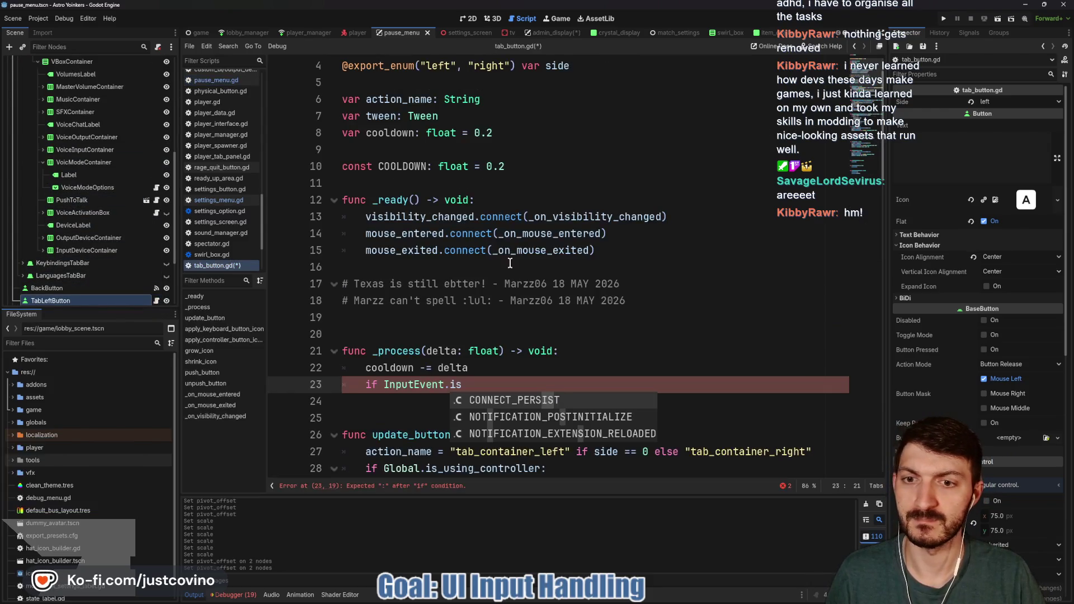
pyautogui.scroll(-3, 510, 263)
pyautogui.moveTo(462, 233); pyautogui.dragTo(342, 235)
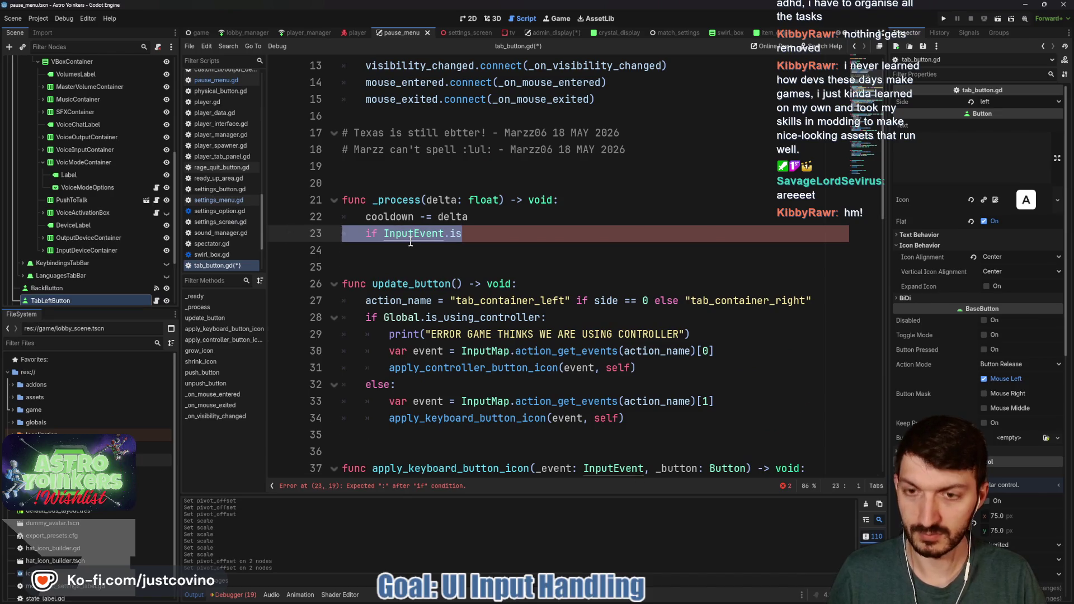
pyautogui.hotkey('ctrl', 'v')
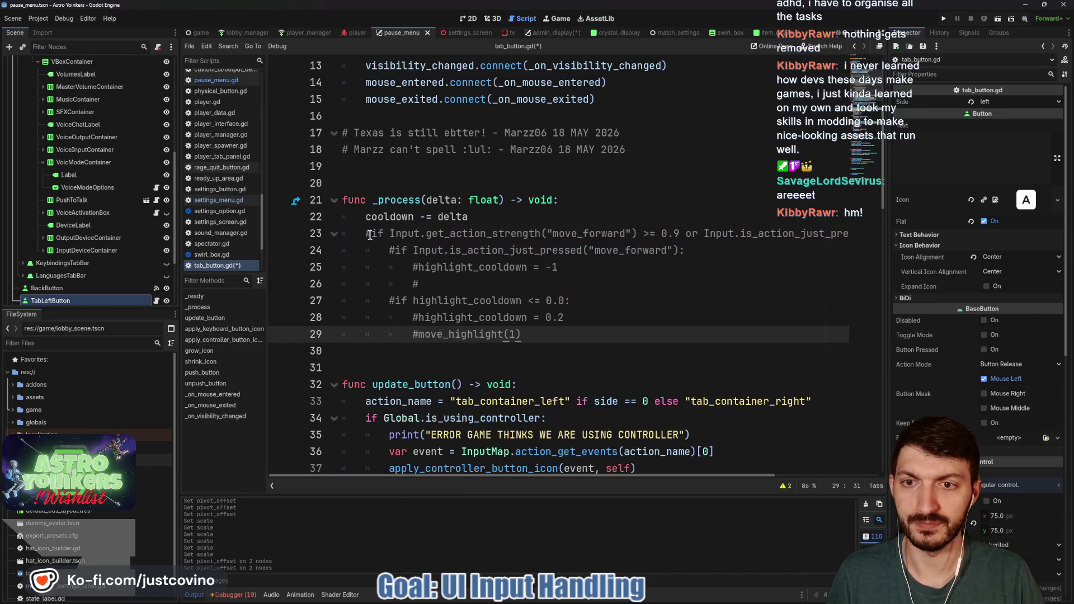
pyautogui.moveTo(369, 234)
pyautogui.mouseDown()
pyautogui.moveTo(425, 246)
pyautogui.moveTo(520, 334)
pyautogui.mouseUp()
pyautogui.hotkey('ctrl', 'k')
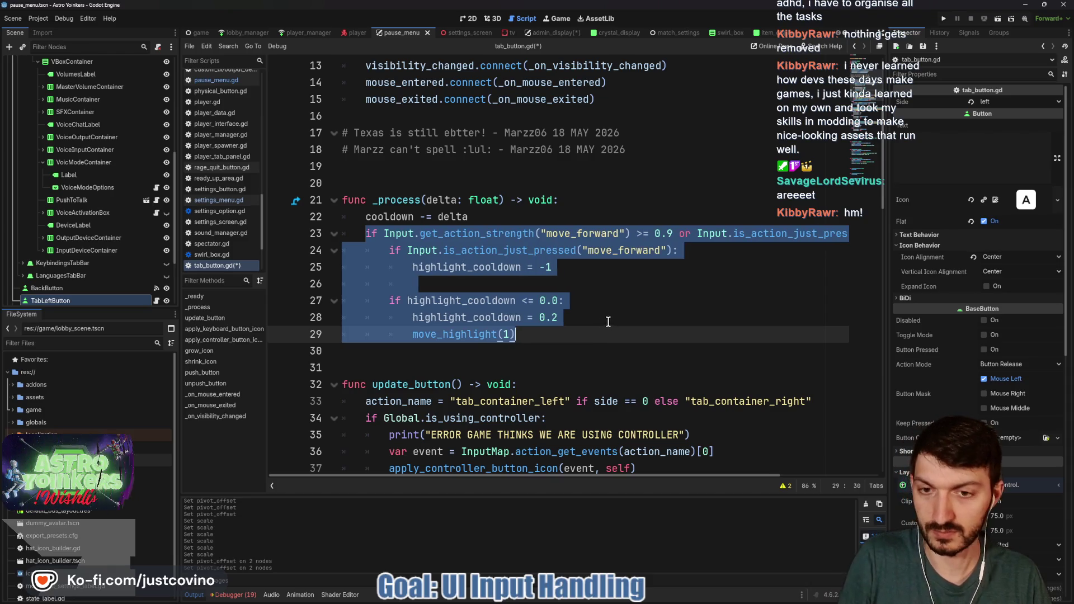
pyautogui.click(538, 334)
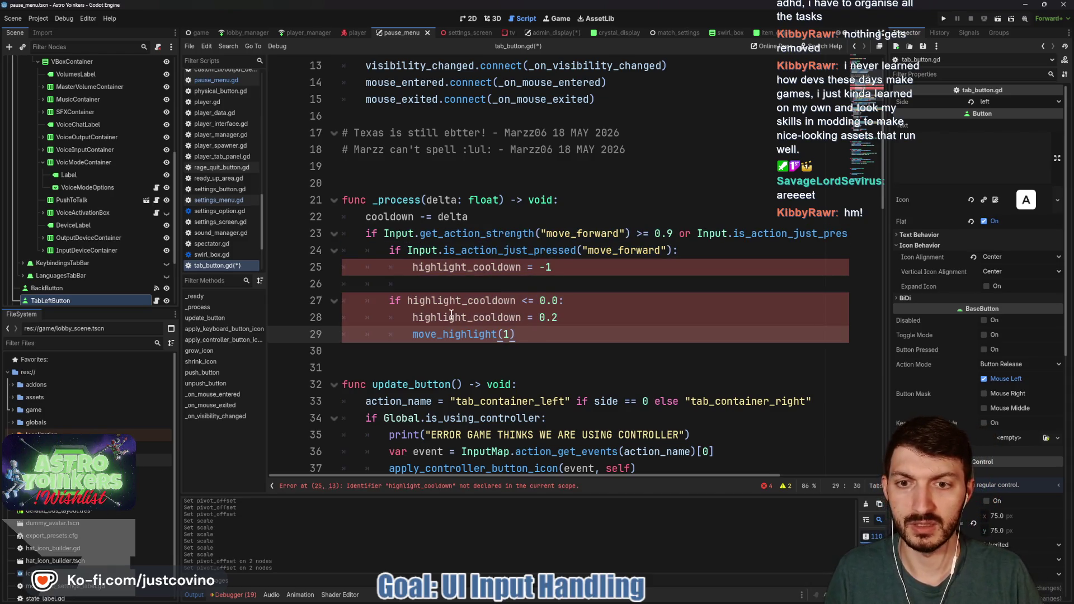
# Rename highlight_cooldown to cooldown on lines 27 and 28.
pyautogui.moveTo(464, 302); pyautogui.dragTo(407, 300)
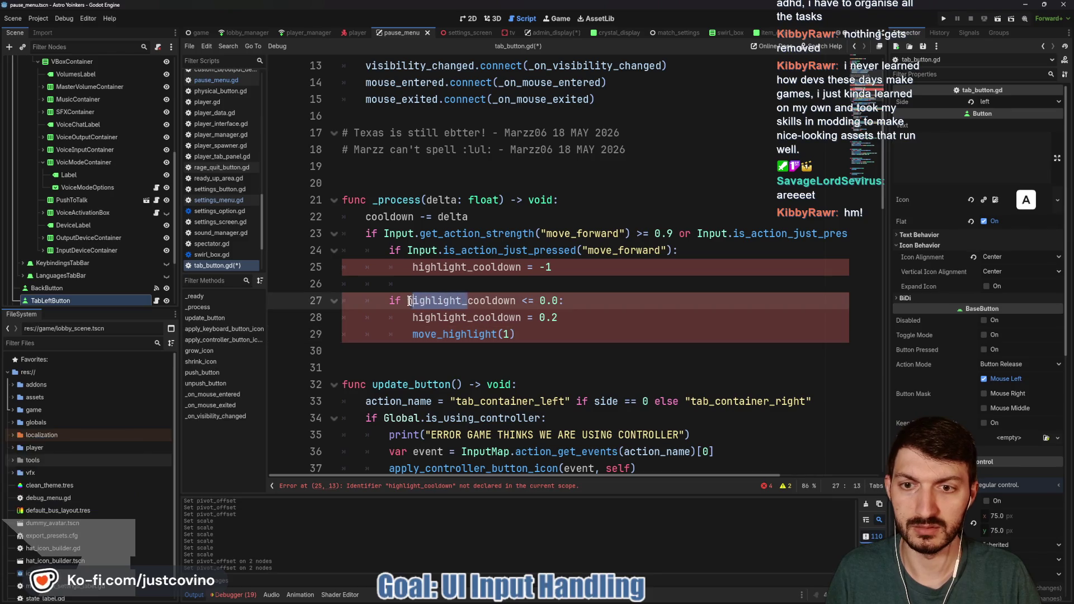
pyautogui.press('BackSpace')
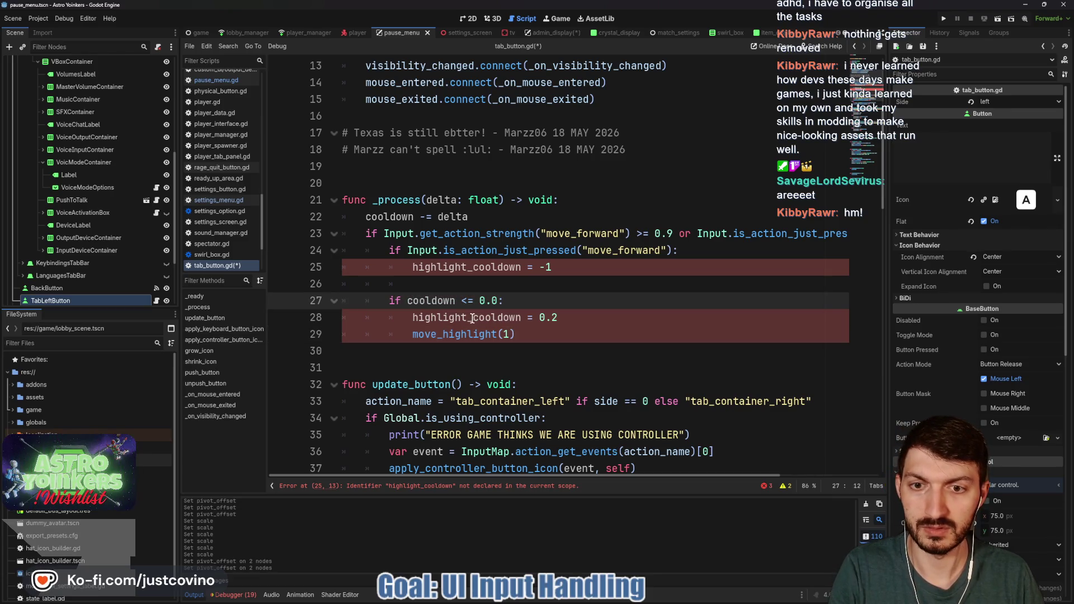
pyautogui.moveTo(473, 317); pyautogui.dragTo(417, 316)
pyautogui.press('BackSpace')
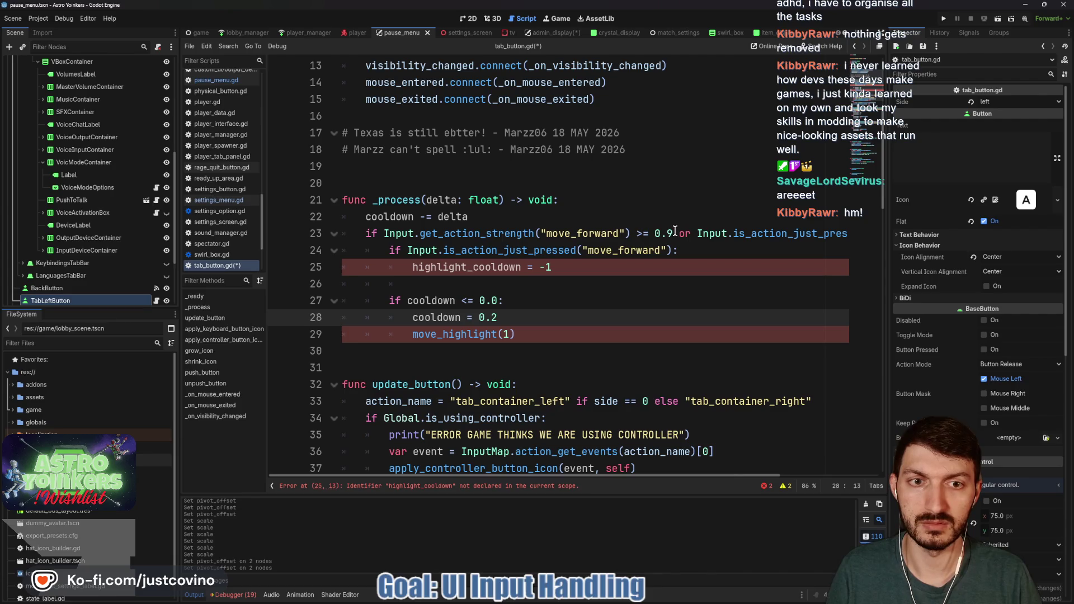
# Drop line 23's strength check and change its action to tab_container_left.
pyautogui.moveTo(673, 234); pyautogui.dragTo(420, 233)
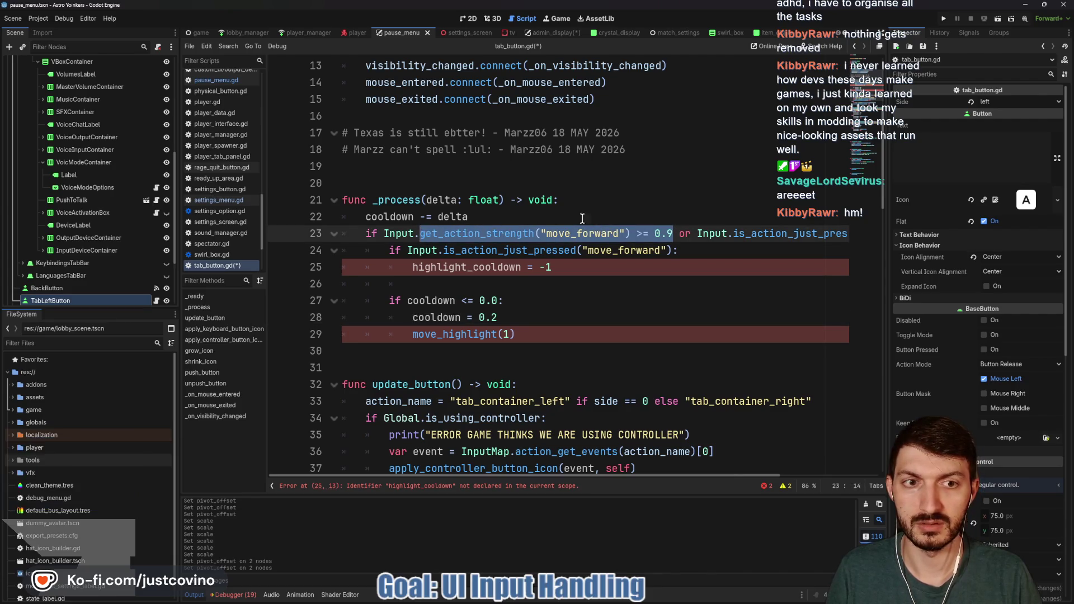
pyautogui.hscroll(3, 581, 224)
pyautogui.click(607, 234)
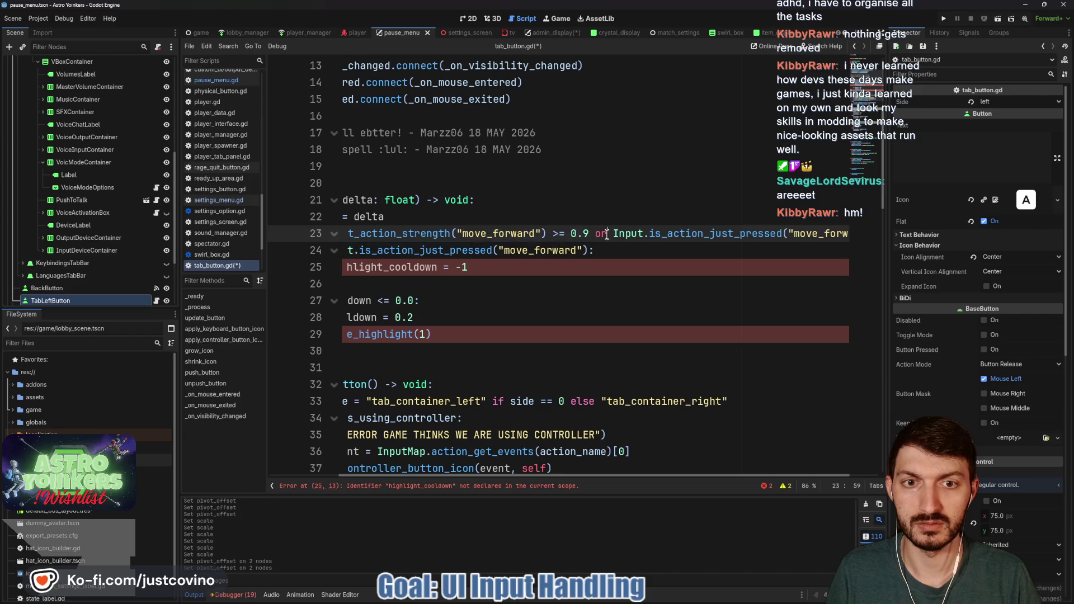
pyautogui.moveTo(607, 234)
pyautogui.mouseDown()
pyautogui.moveTo(341, 235)
pyautogui.moveTo(379, 238)
pyautogui.mouseUp()
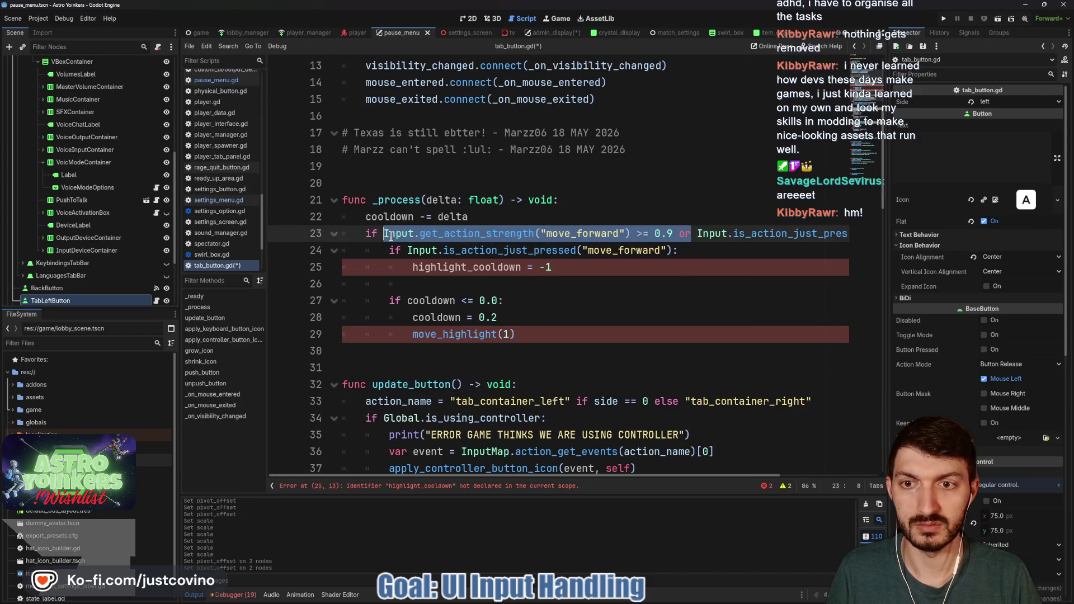
pyautogui.press('BackSpace')
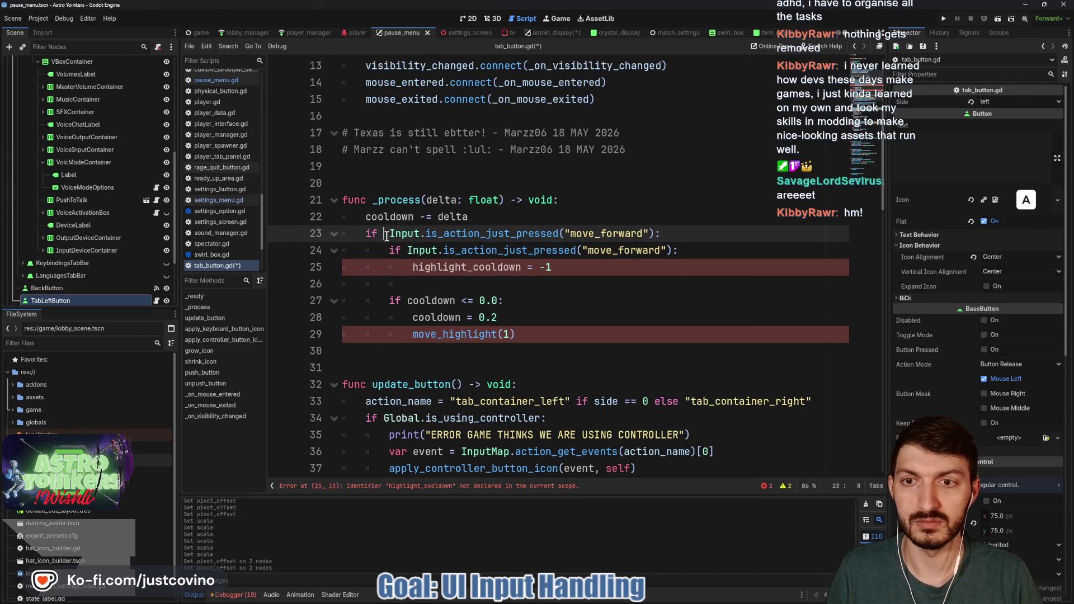
pyautogui.press('Right')
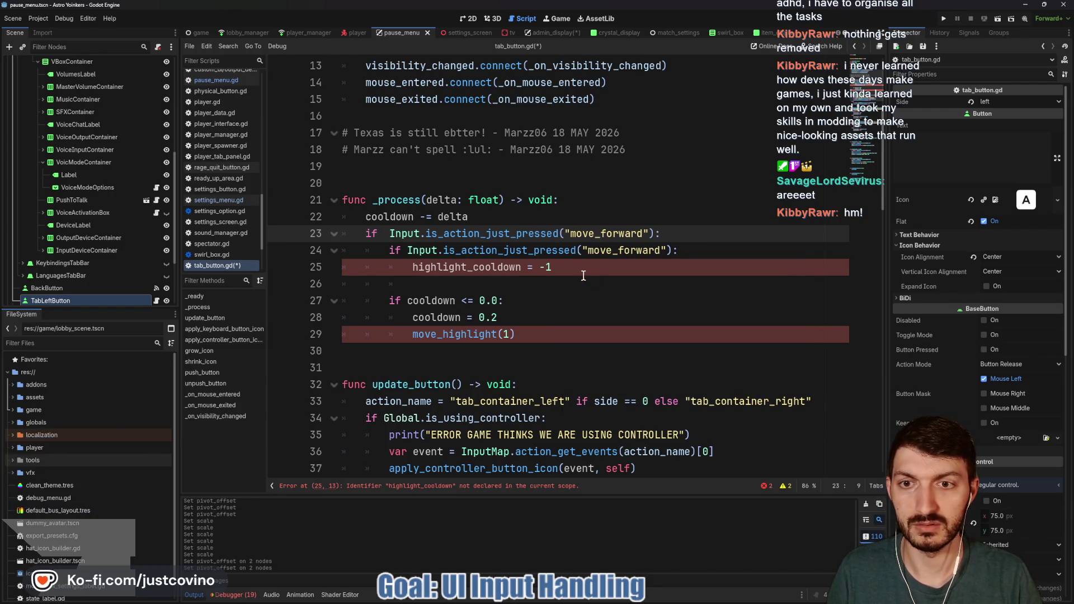
pyautogui.doubleClick(623, 235)
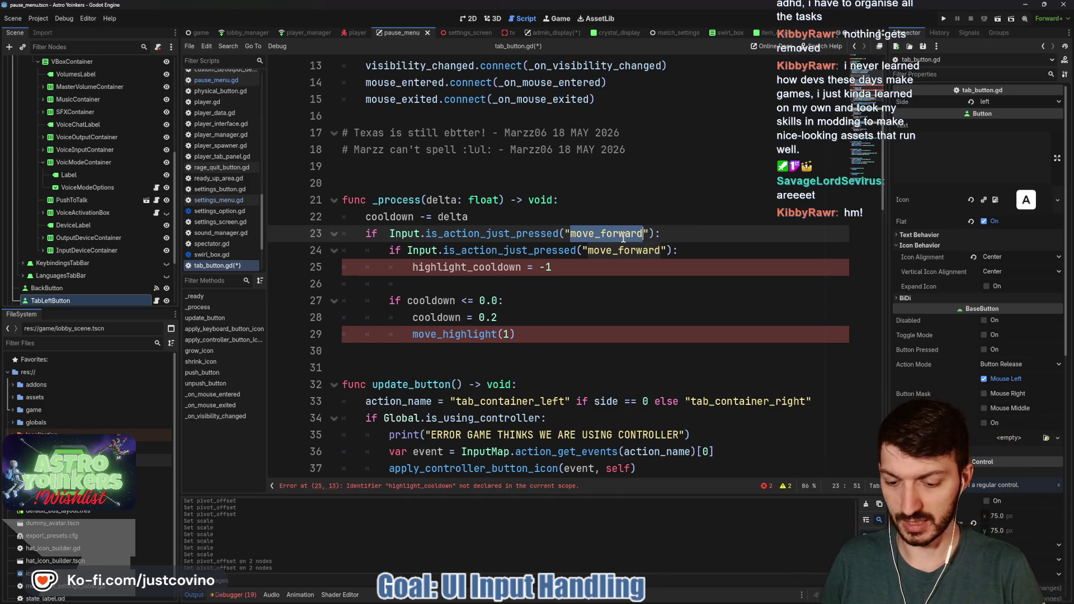
pyautogui.write('tab')
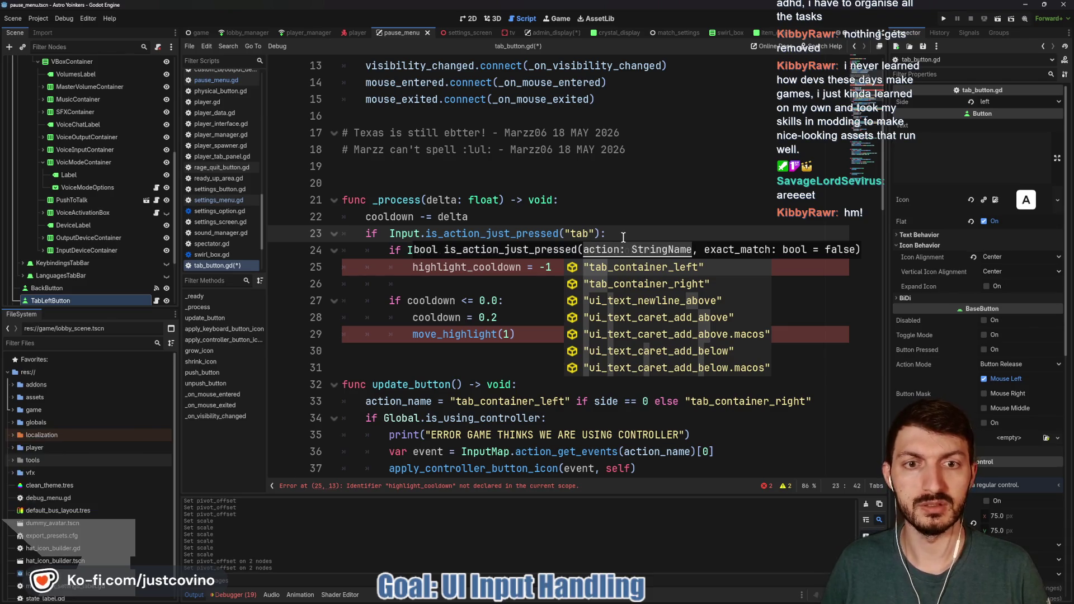
pyautogui.press('Return')
pyautogui.write('):')
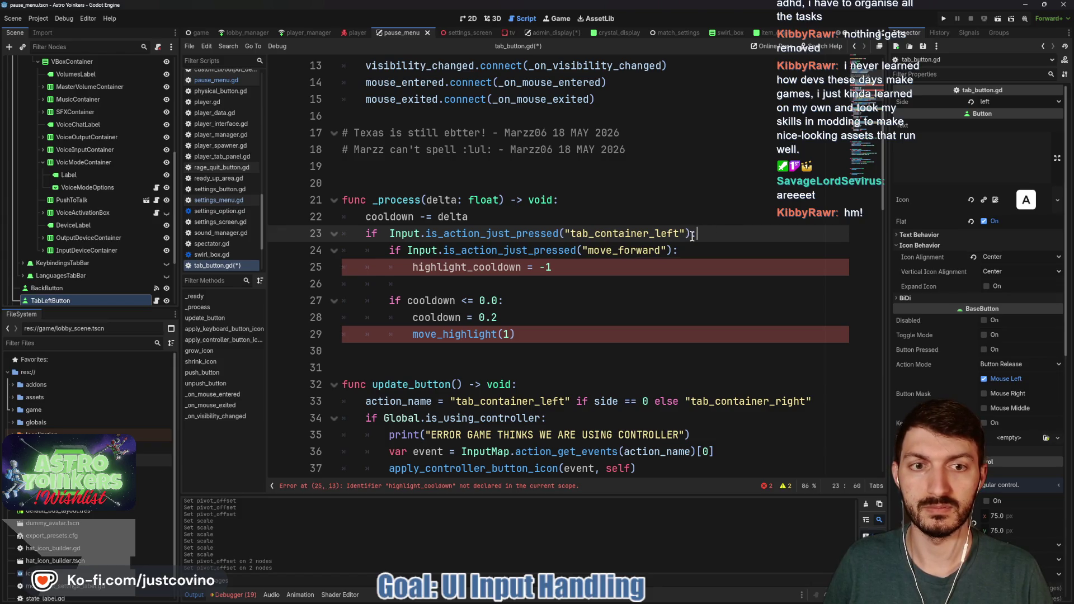
# Extend line 23 with 'or Input.is_action_just_pressed("tab_container_right")'.
pyautogui.click(691, 235)
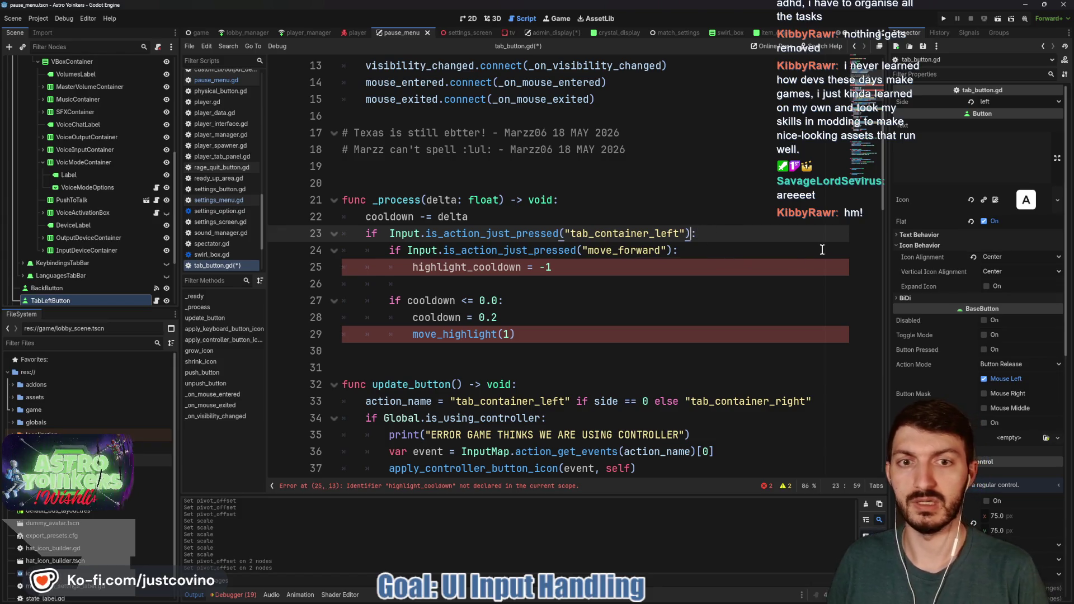
pyautogui.write('or Inpu')
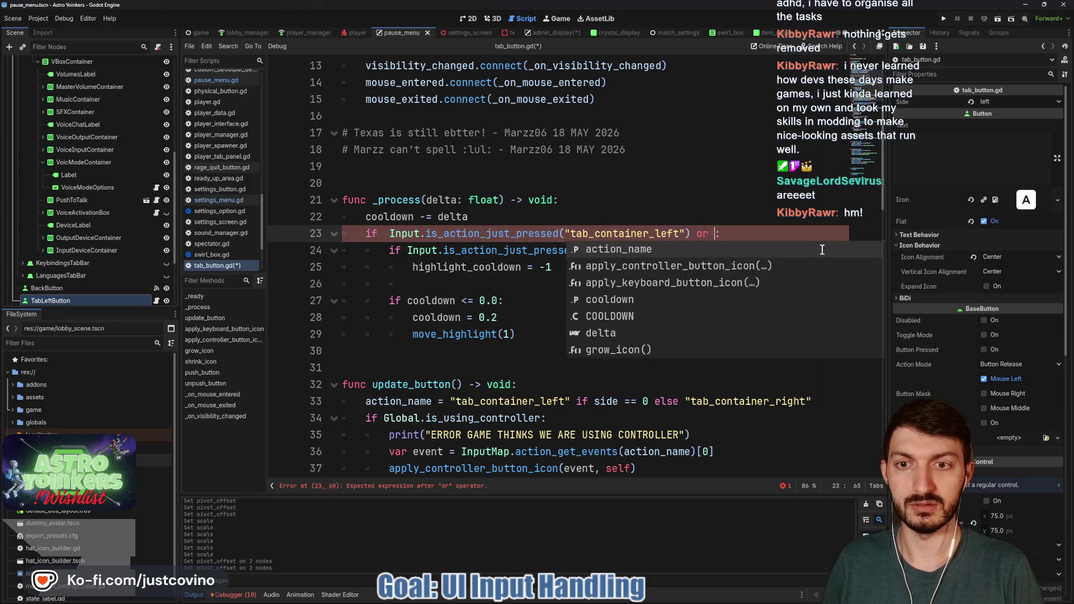
pyautogui.write('t.is')
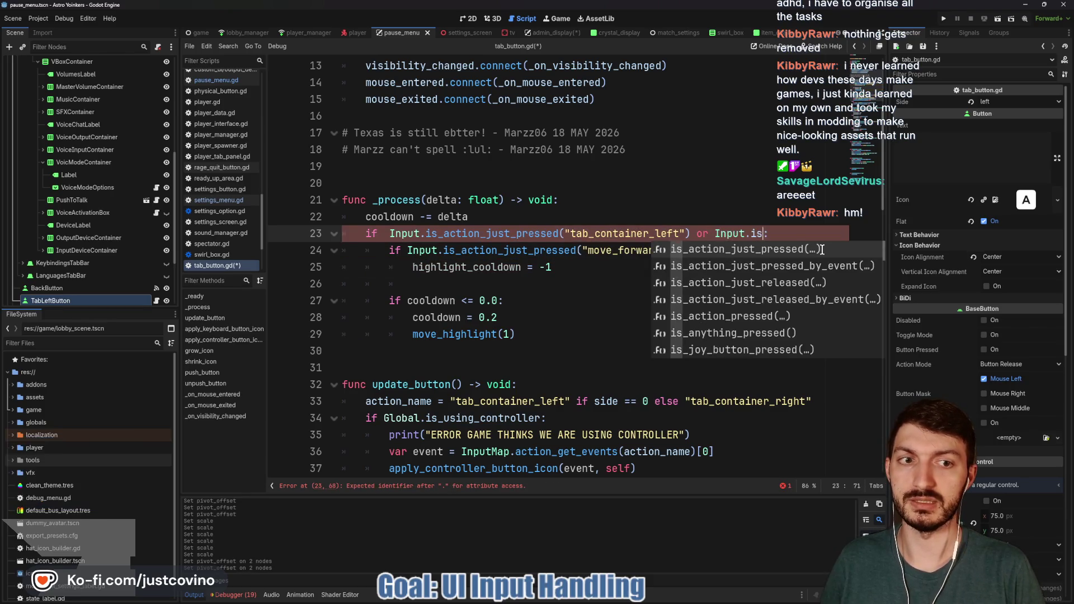
pyautogui.write('tion')
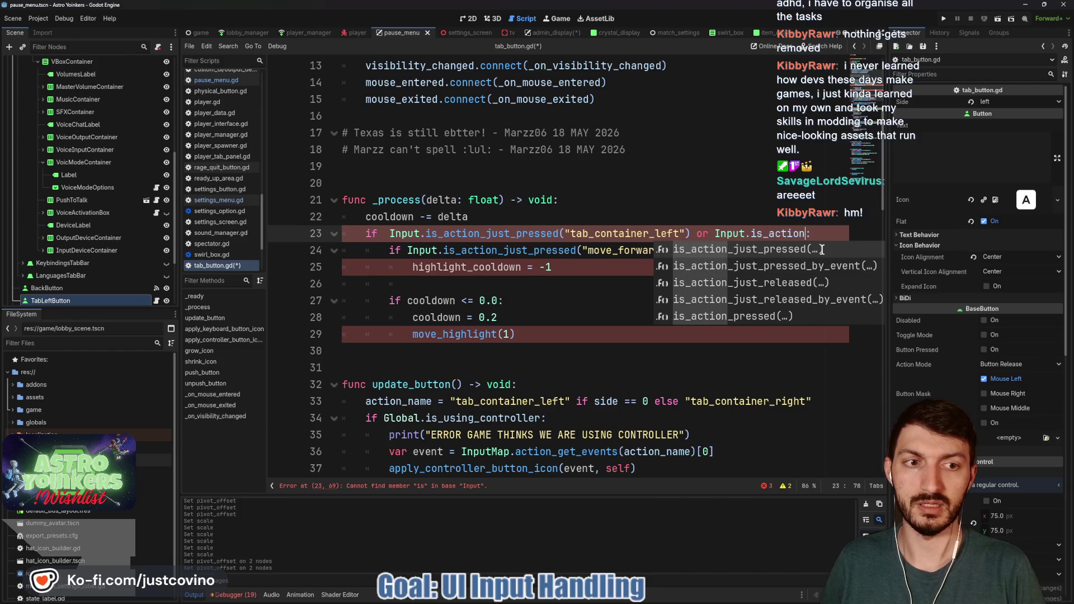
pyautogui.press('Return')
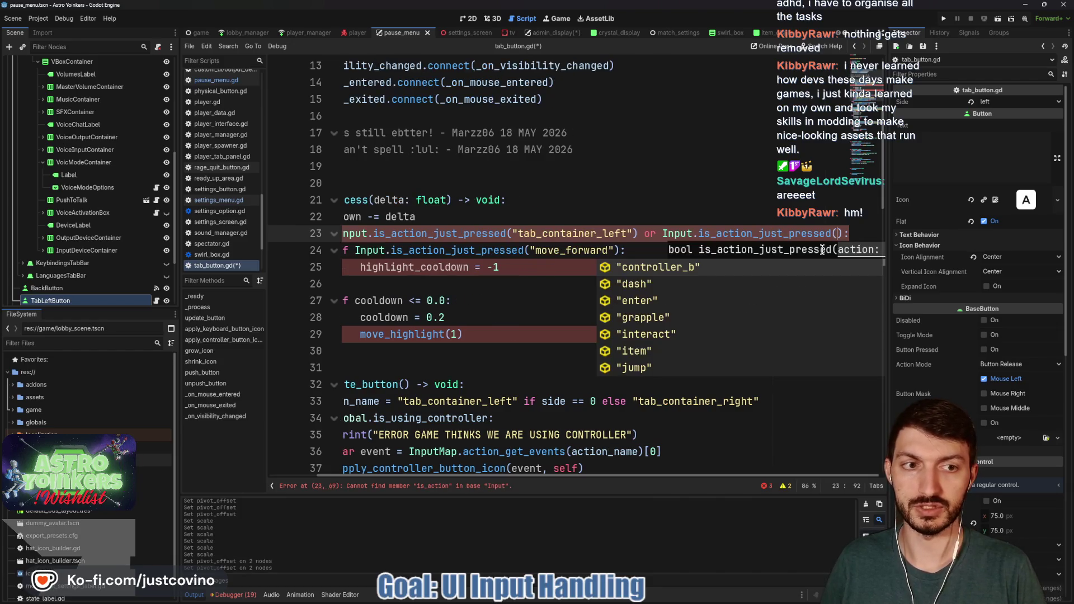
pyautogui.write('"tab')
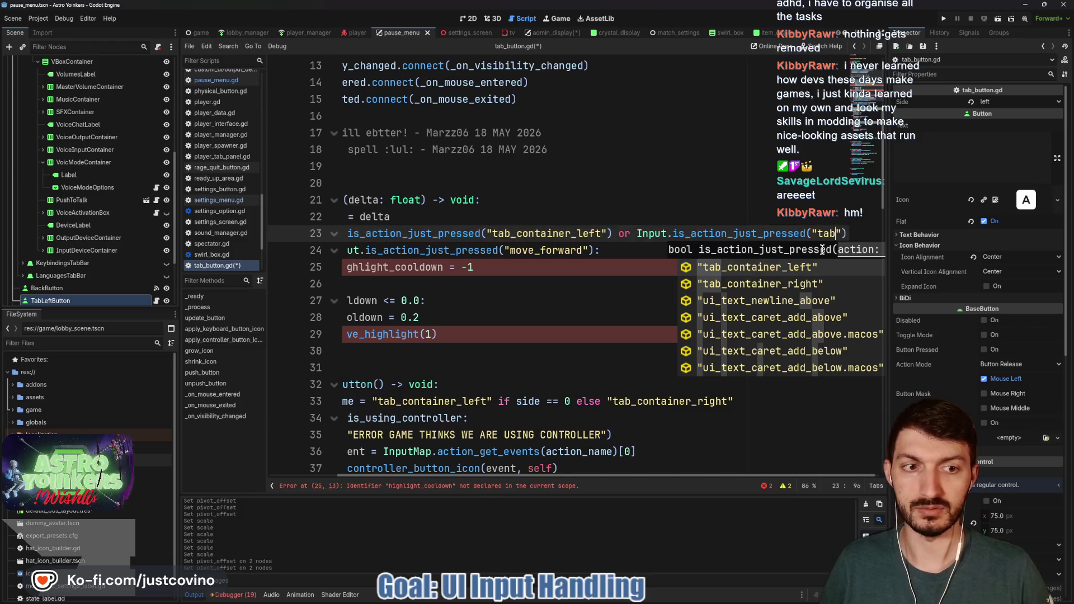
pyautogui.press('Down')
pyautogui.press('Return')
# Change line 24's move_forward action to tab_container_left.
pyautogui.hscroll(-2, 581, 304)
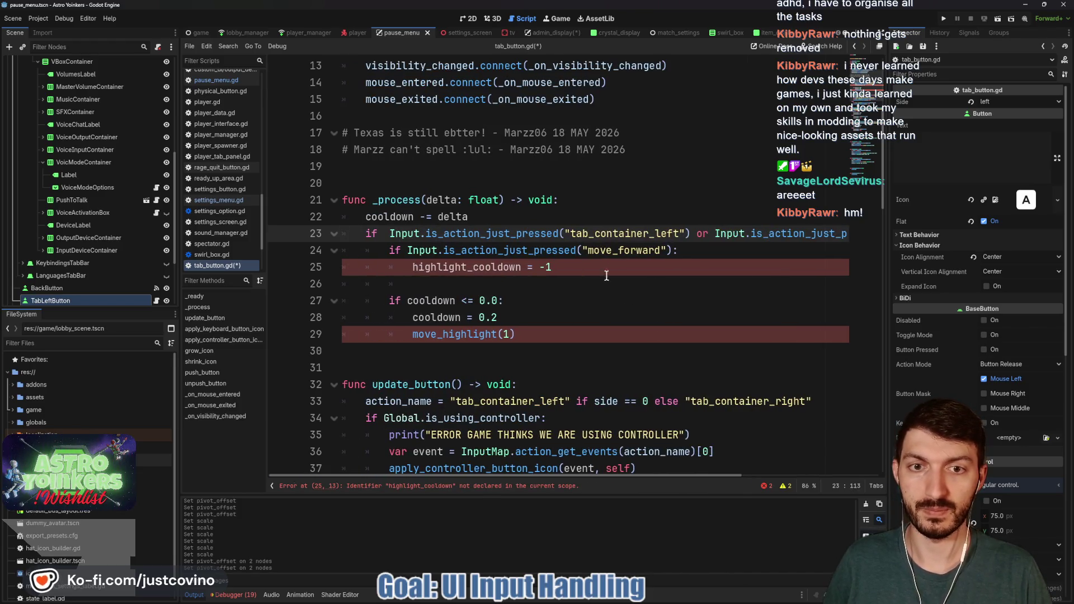
pyautogui.doubleClick(604, 251)
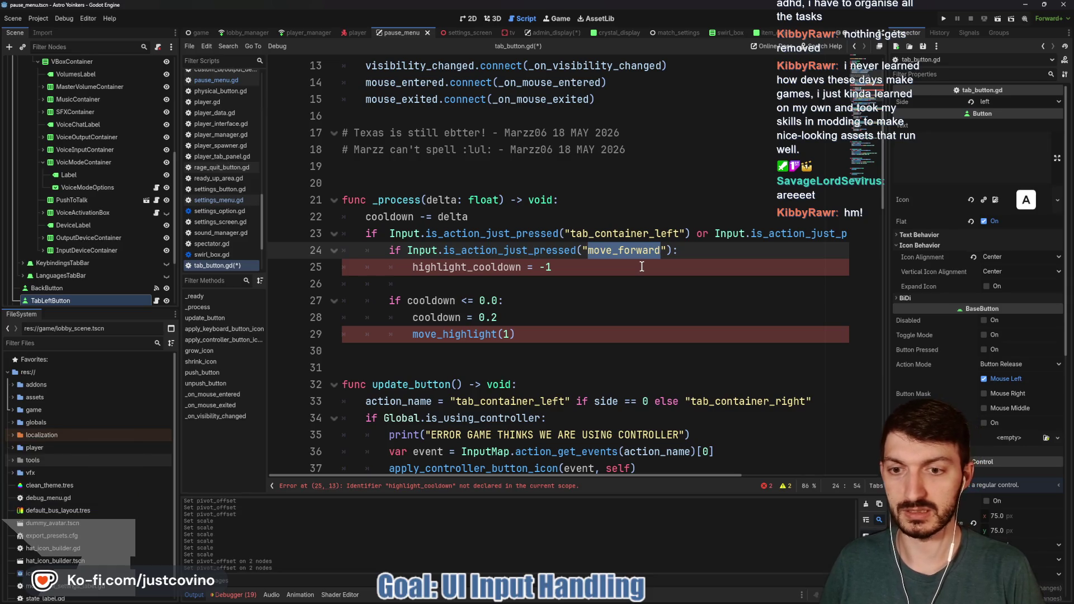
pyautogui.write('tab')
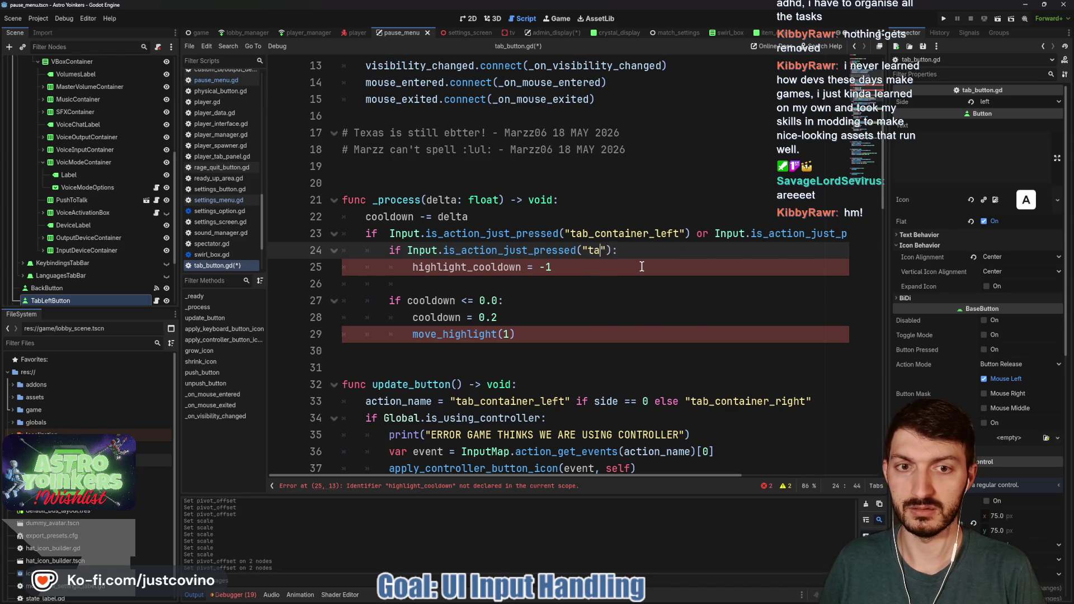
pyautogui.press('Return')
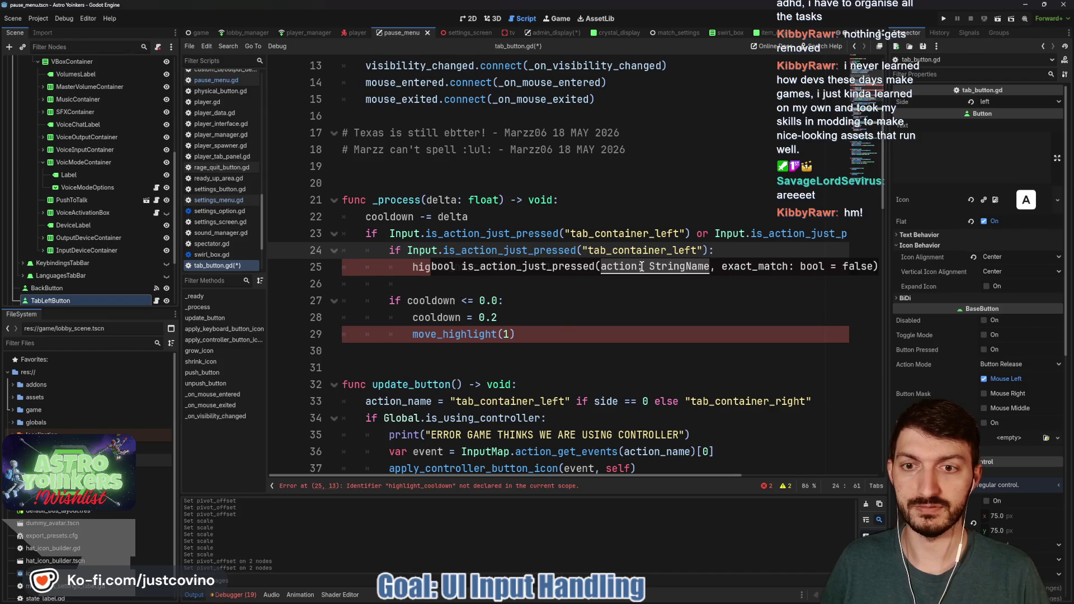
# Replace line 25 with 'if cooldown <= 0.0:' followed by 'cooldown = COOLDOWN'.
pyautogui.moveTo(551, 266); pyautogui.dragTo(412, 262)
pyautogui.press('BackSpace')
pyautogui.write('if c')
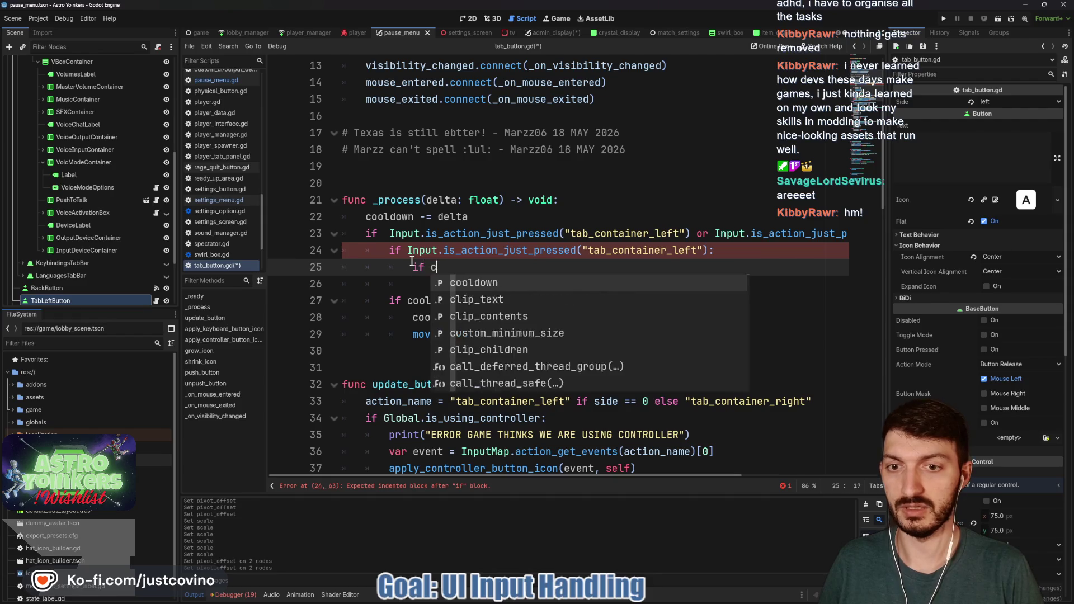
pyautogui.write('ooldown ')
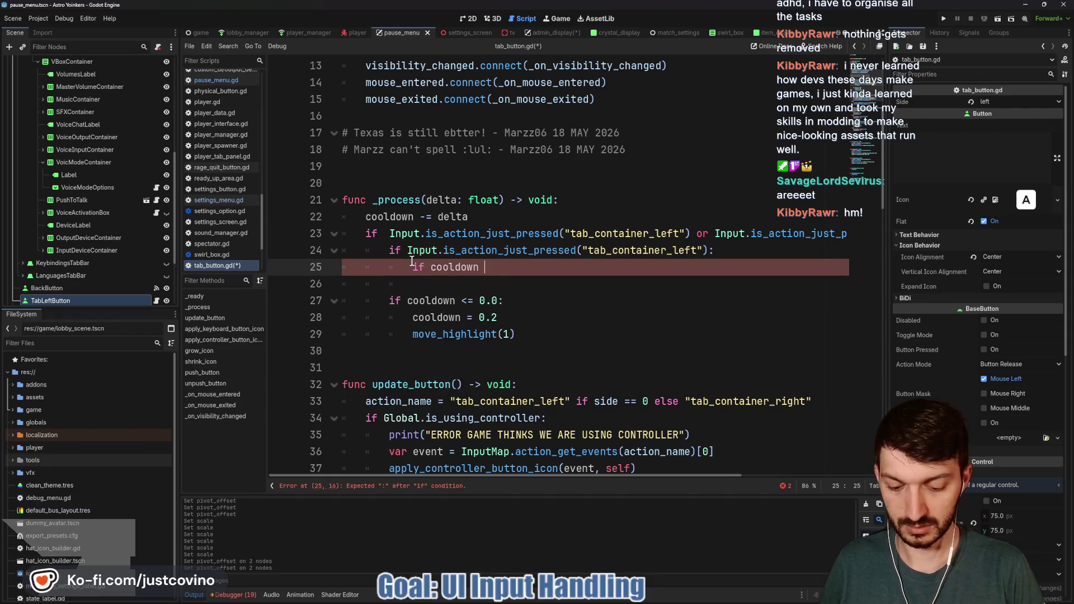
pyautogui.write('<= ')
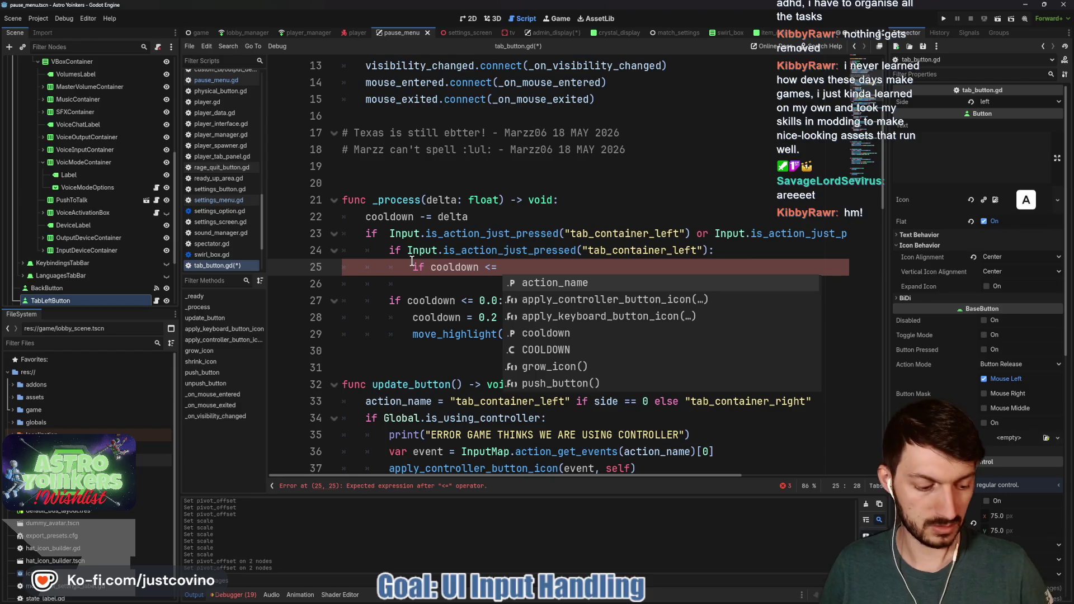
pyautogui.write('0.0:')
pyautogui.press('Return')
pyautogui.write('cooldown = ')
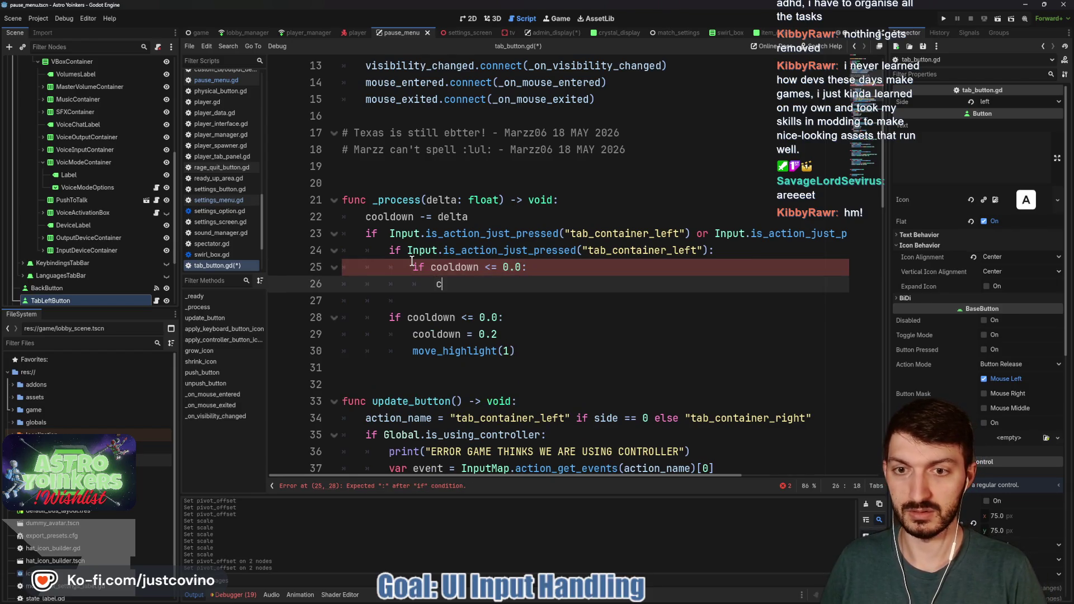
pyautogui.write('CO')
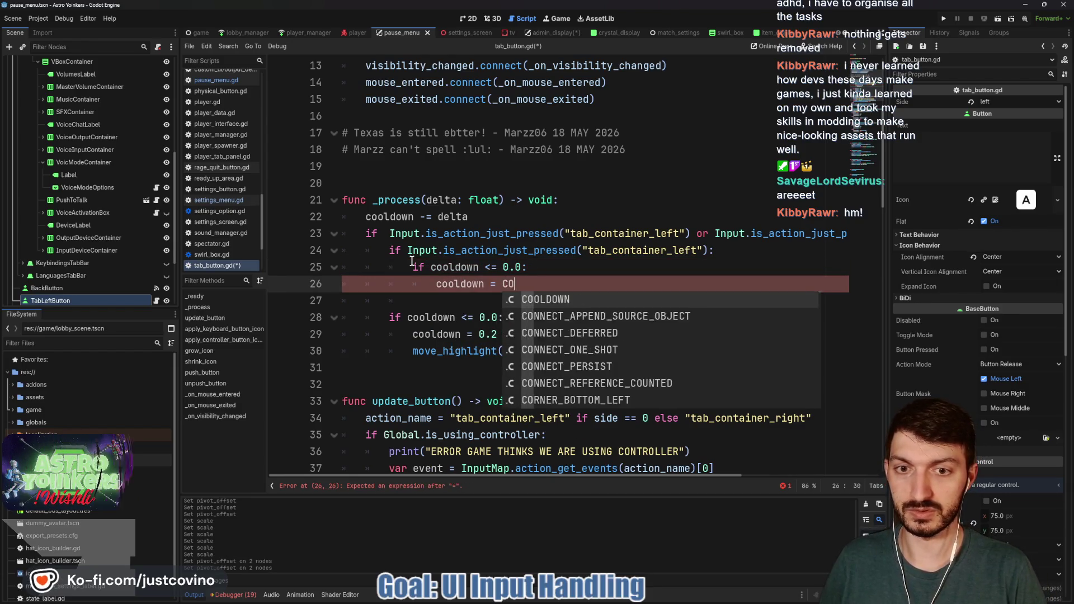
pyautogui.press('Return')
pyautogui.press('Return')
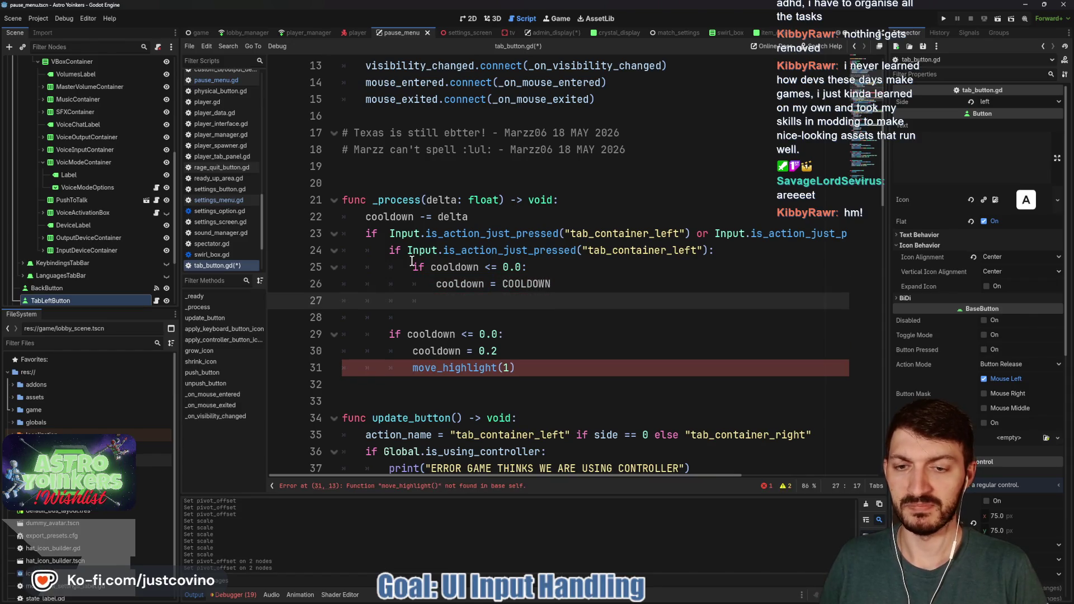
# Delete the old cooldown/move_highlight(1) lines and the leftover indentation on line 28.
pyautogui.moveTo(583, 381); pyautogui.dragTo(358, 331)
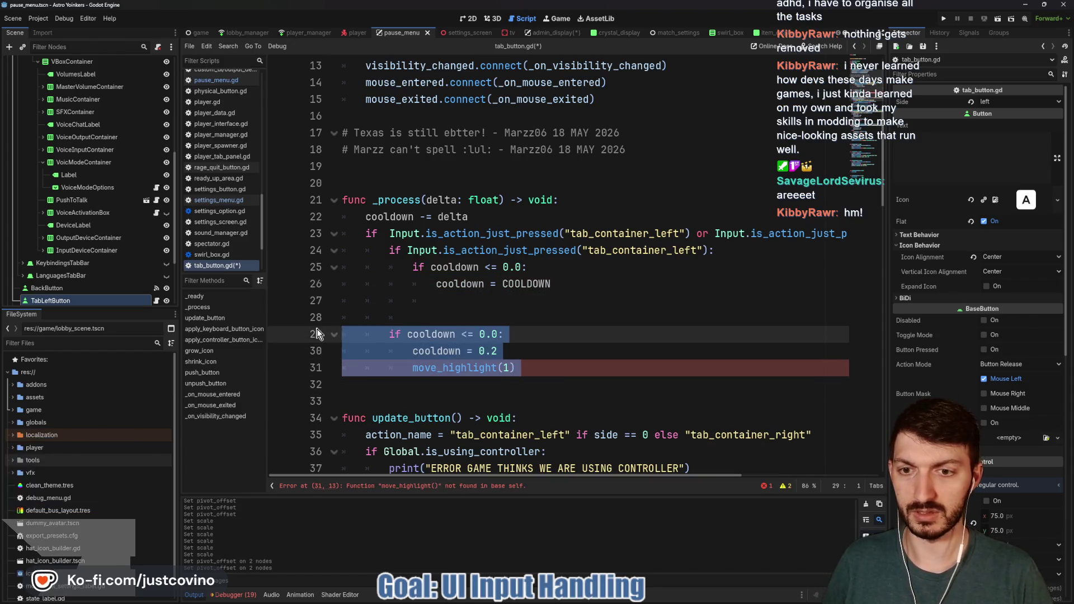
pyautogui.press('BackSpace')
pyautogui.moveTo(486, 317); pyautogui.dragTo(330, 316)
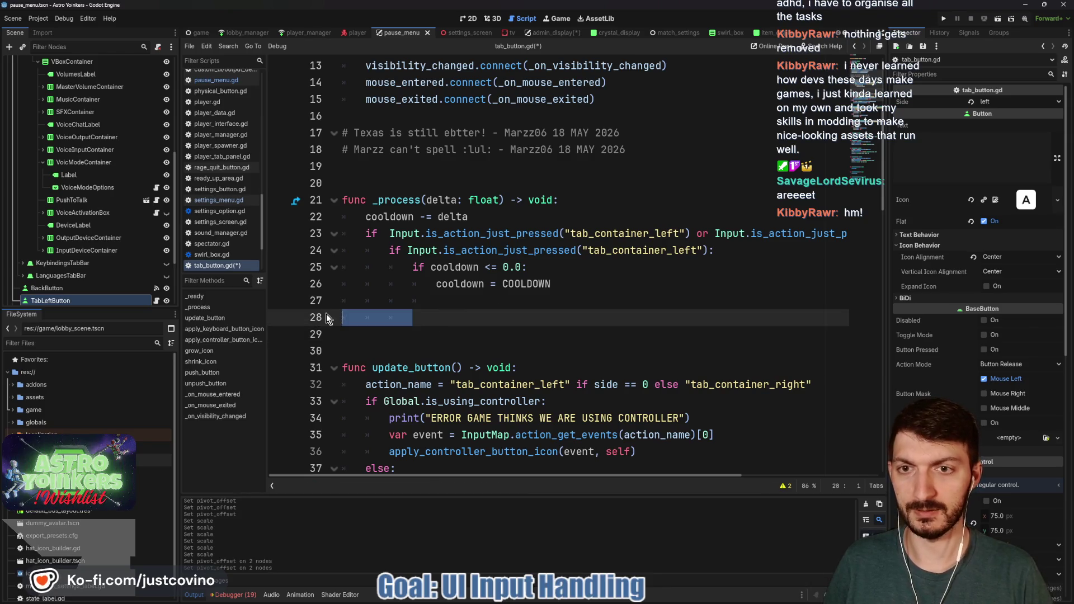
pyautogui.press('BackSpace')
# Add a move_tab_left() call on the line after 'cooldown = COOLDOWN'.
pyautogui.scroll(1, 401, 309)
pyautogui.scroll(-11, 425, 319)
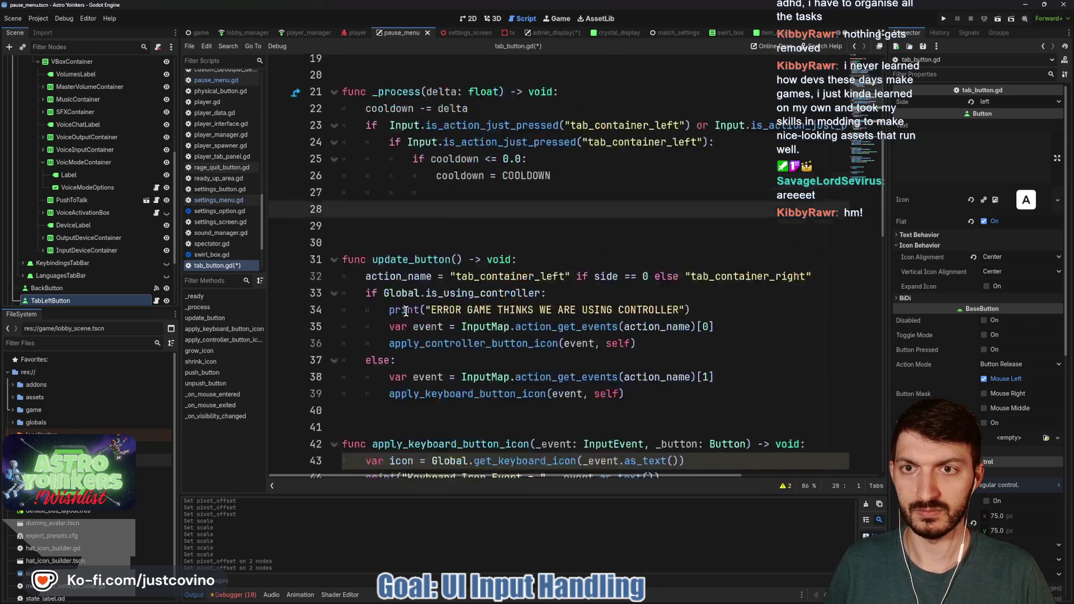
pyautogui.scroll(-8, 448, 319)
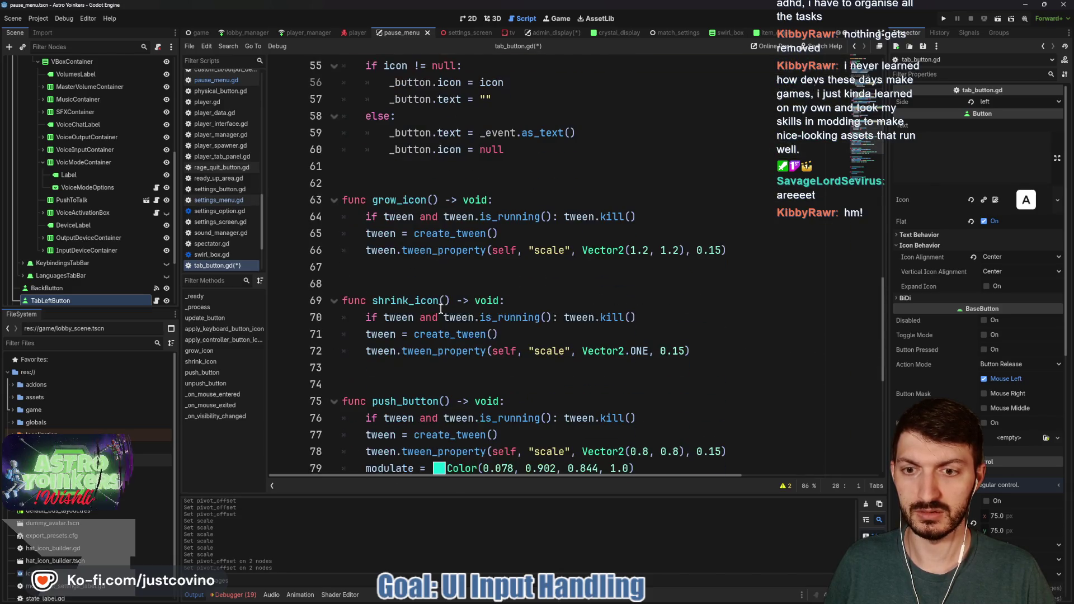
pyautogui.scroll(16, 441, 307)
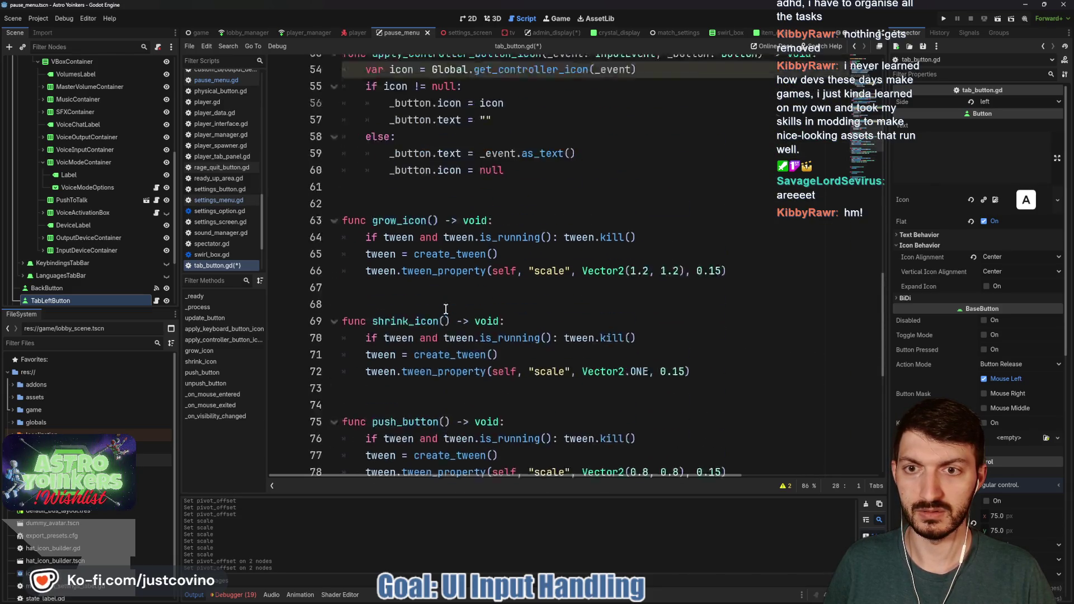
pyautogui.scroll(3, 446, 308)
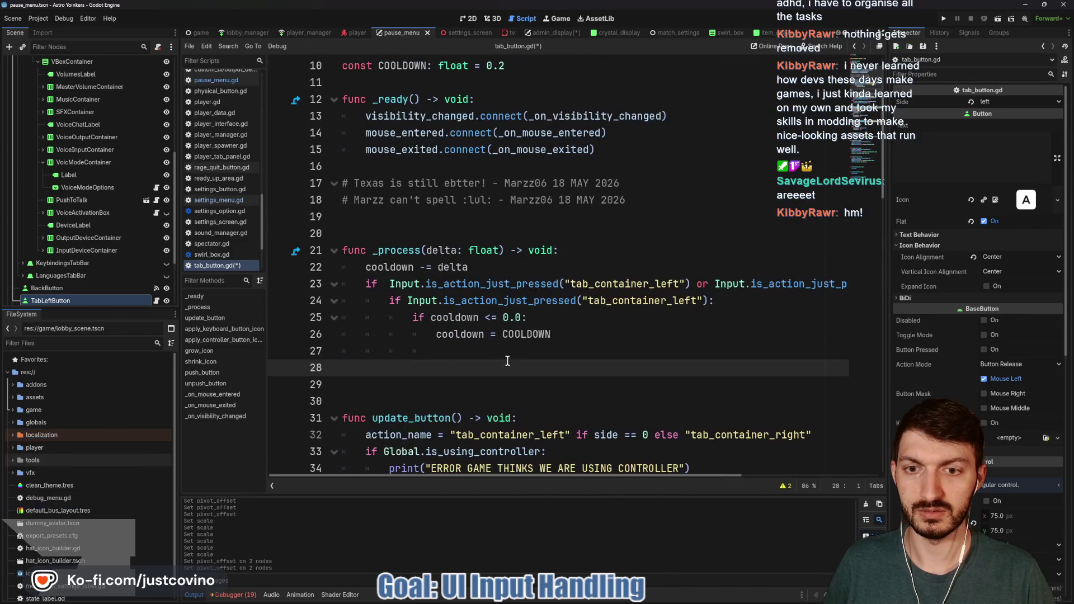
pyautogui.click(487, 349)
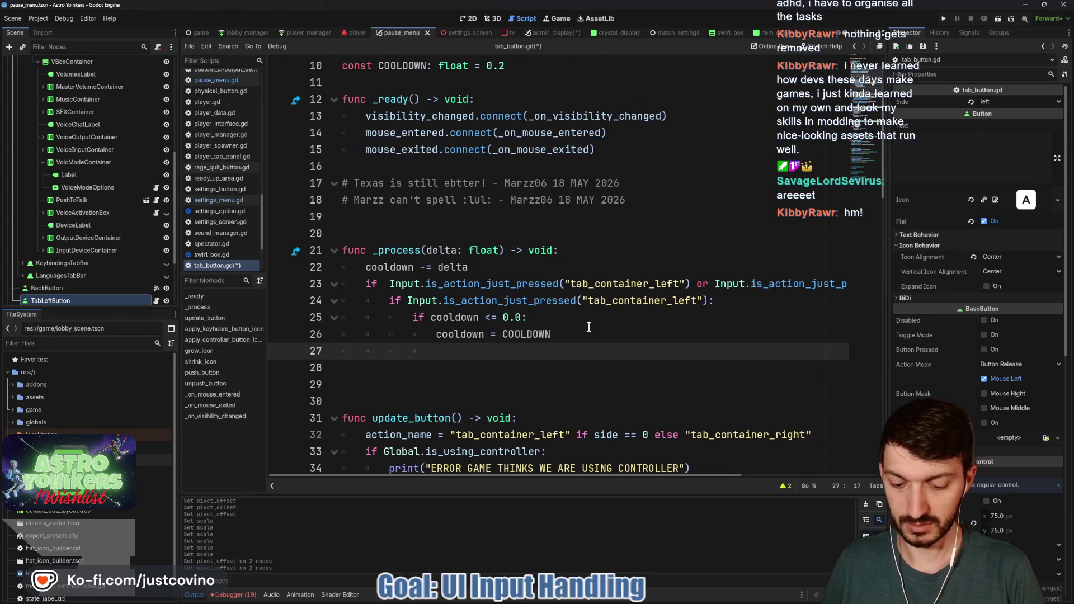
pyautogui.write('p')
pyautogui.press('BackSpace')
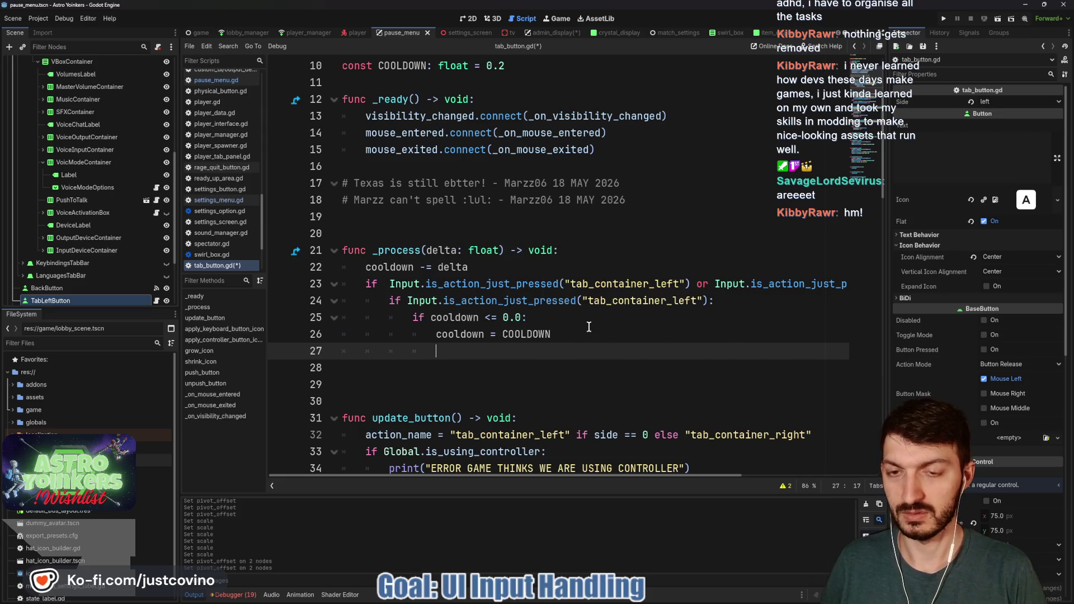
pyautogui.write('move_tab_left(')
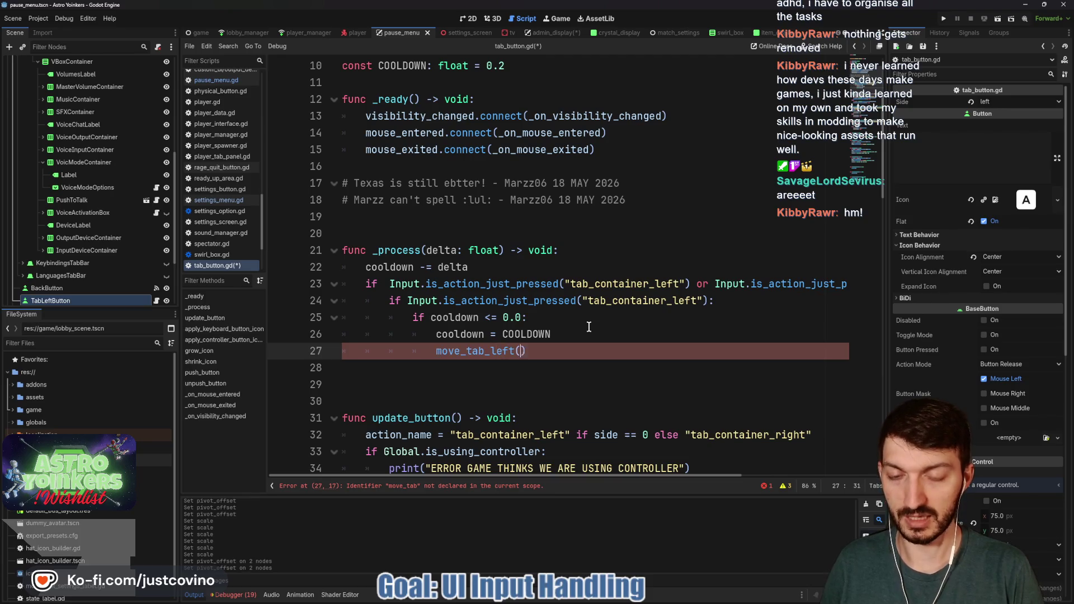
pyautogui.write(')')
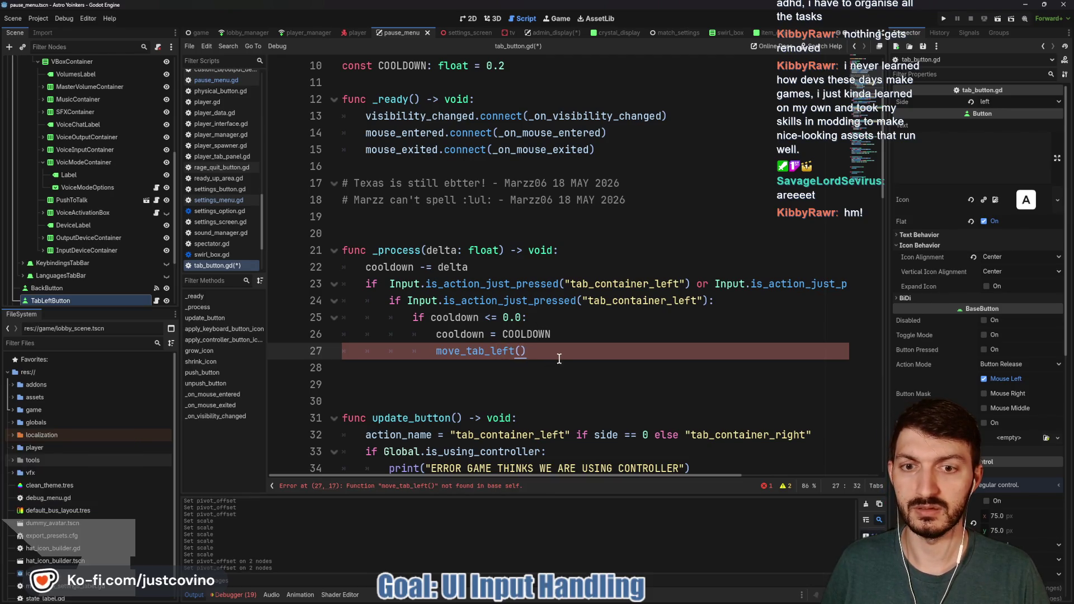
# Below apply_controller_button_icon, add 'func move_tab_left() -> void:' with push_button() and pass.
pyautogui.scroll(-10, 536, 358)
pyautogui.scroll(-5, 534, 354)
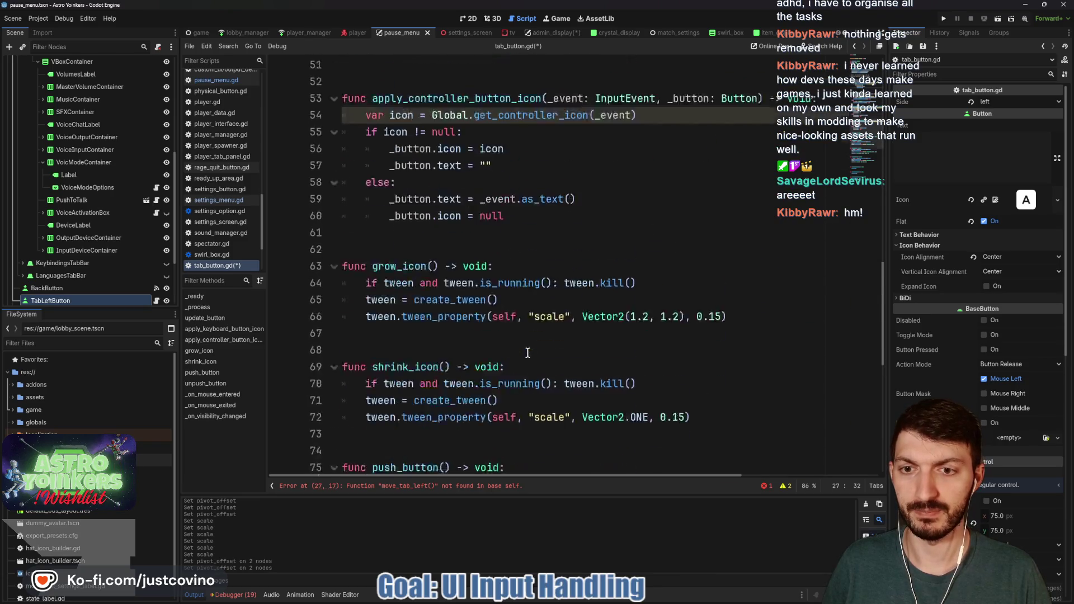
pyautogui.click(372, 168)
pyautogui.press('Return')
pyautogui.press('Return')
pyautogui.press('Return')
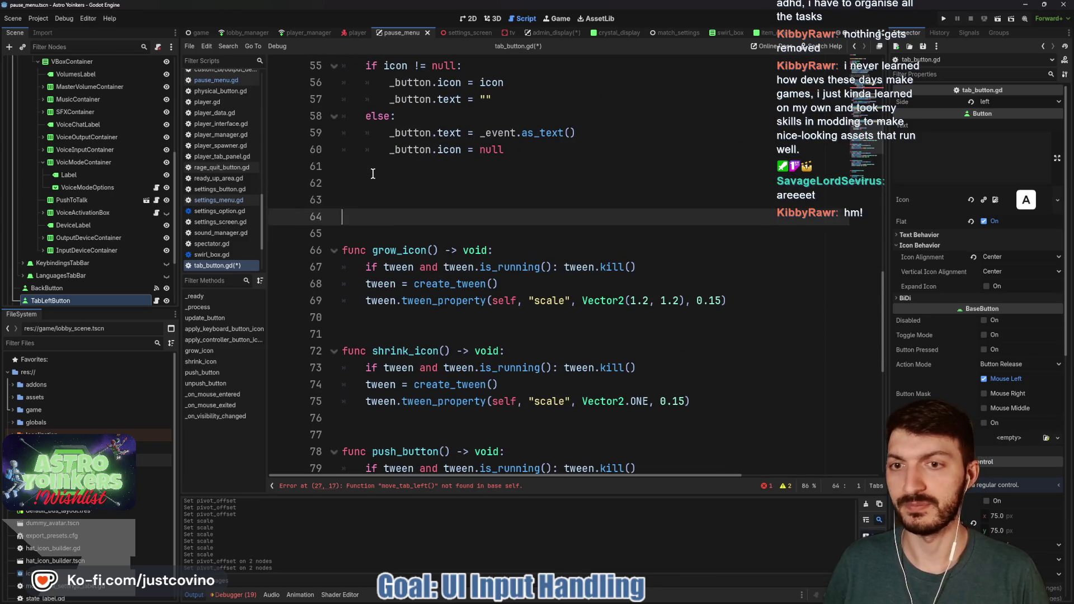
pyautogui.press('Up')
pyautogui.press('Up')
pyautogui.press('Up')
pyautogui.write('func move_tab_left() -')
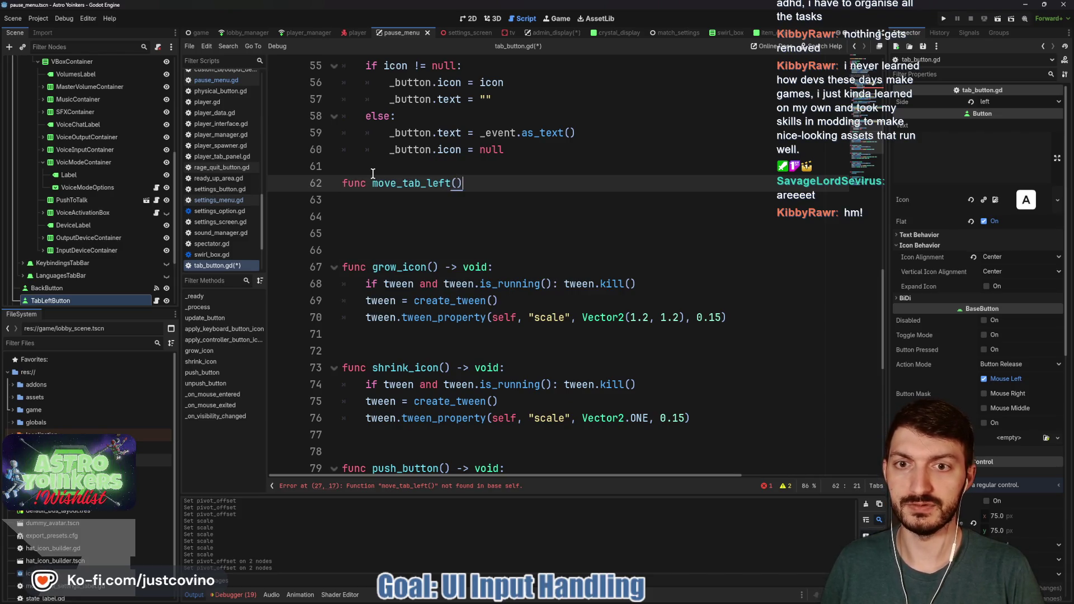
pyautogui.write('> void:')
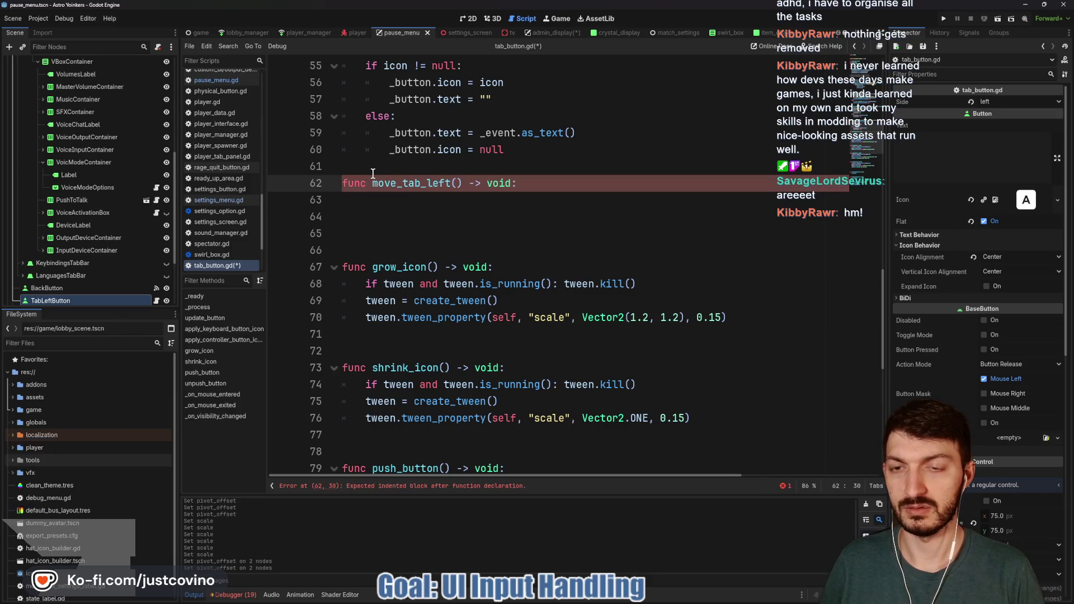
pyautogui.hotkey('ctrl', 'shift', 'Return')
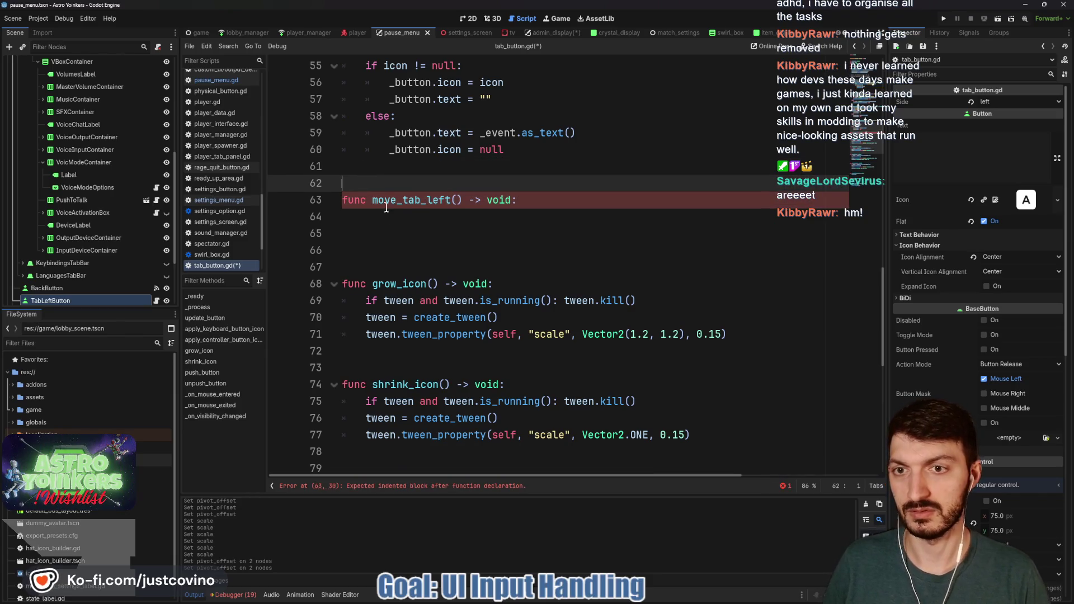
pyautogui.click(394, 224)
pyautogui.write('pu')
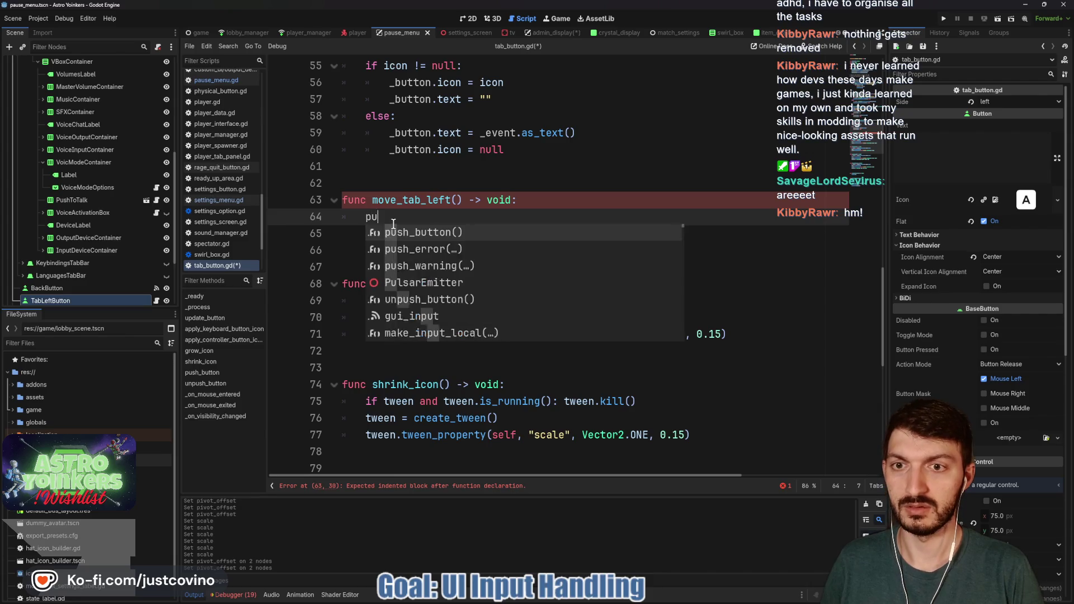
pyautogui.press('Return')
pyautogui.press('Return')
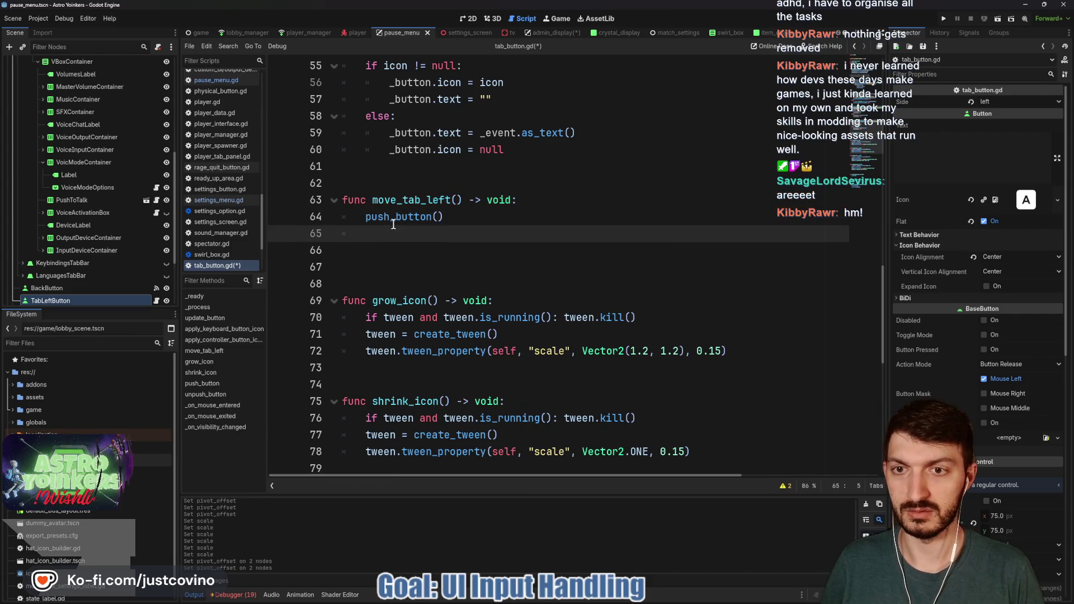
pyautogui.write('pass')
pyautogui.press('Escape')
# Add 'func move_tab_right() -> void:' below it, also calling push_button() then pass.
pyautogui.click(418, 267)
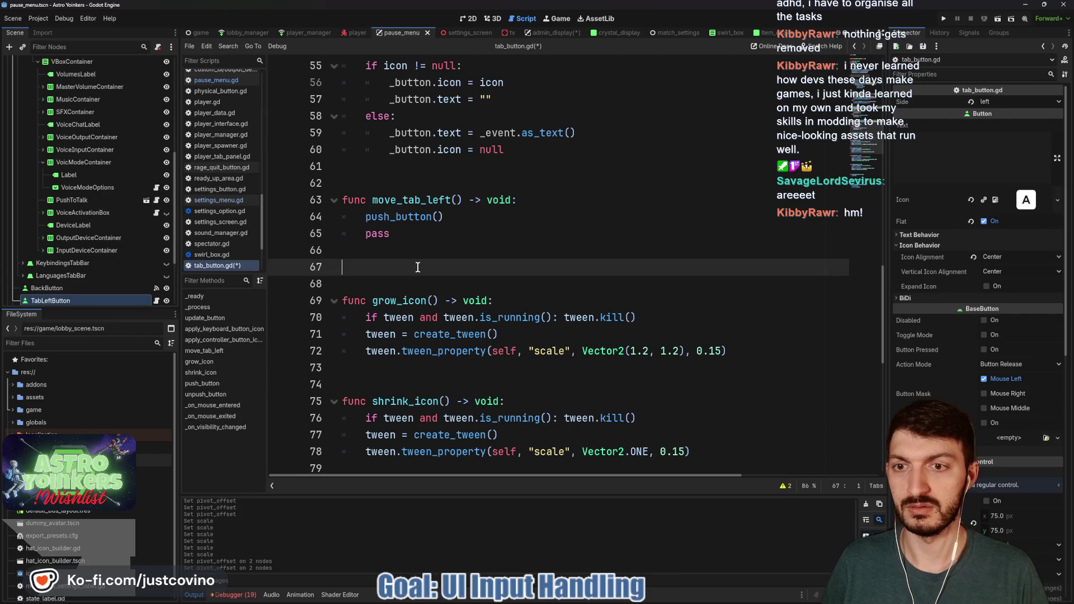
pyautogui.write('func move_tab_ri')
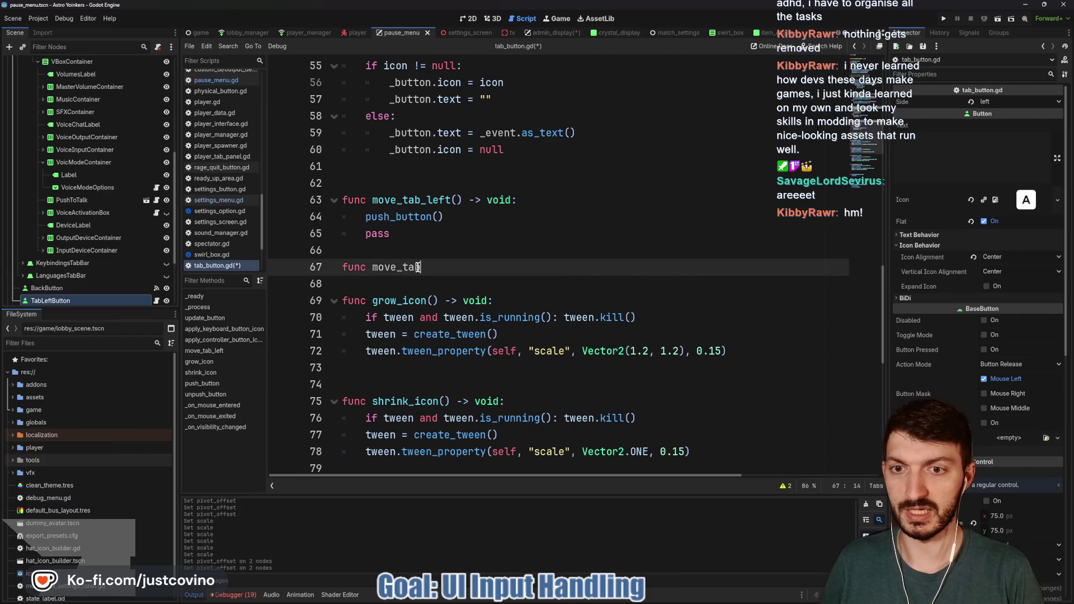
pyautogui.write('ght() -> void:')
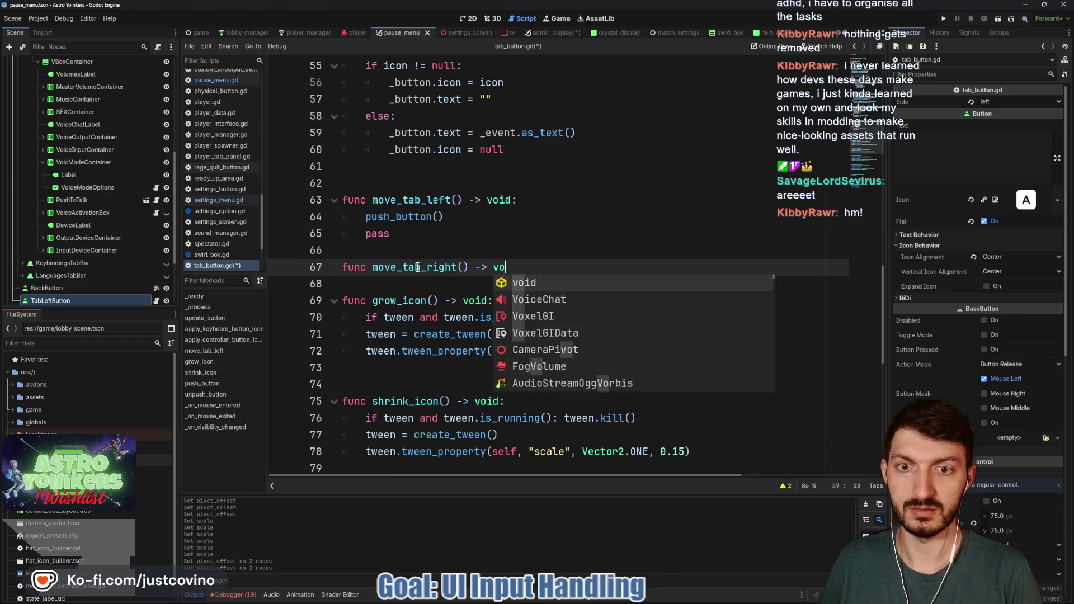
pyautogui.press('Return')
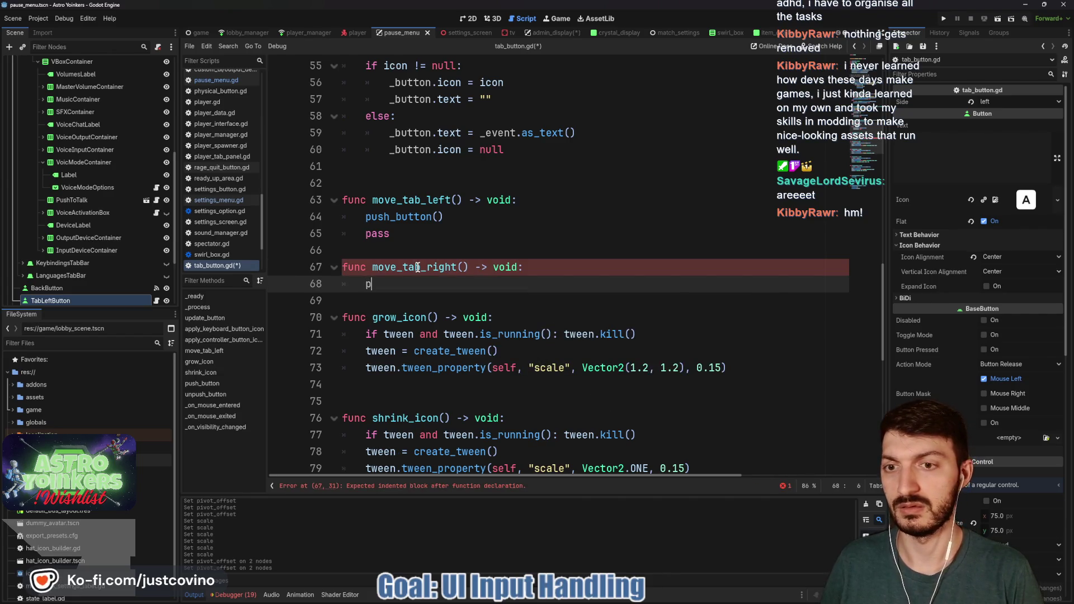
pyautogui.press('Return')
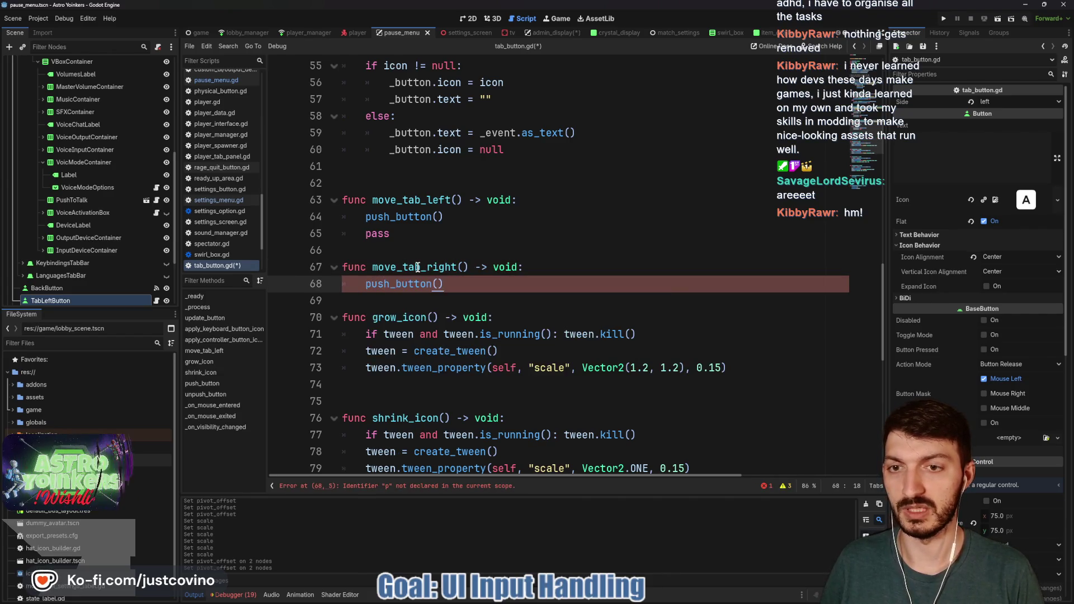
pyautogui.press('Return')
pyautogui.write('oass')
pyautogui.press('BackSpace')
pyautogui.press('BackSpace')
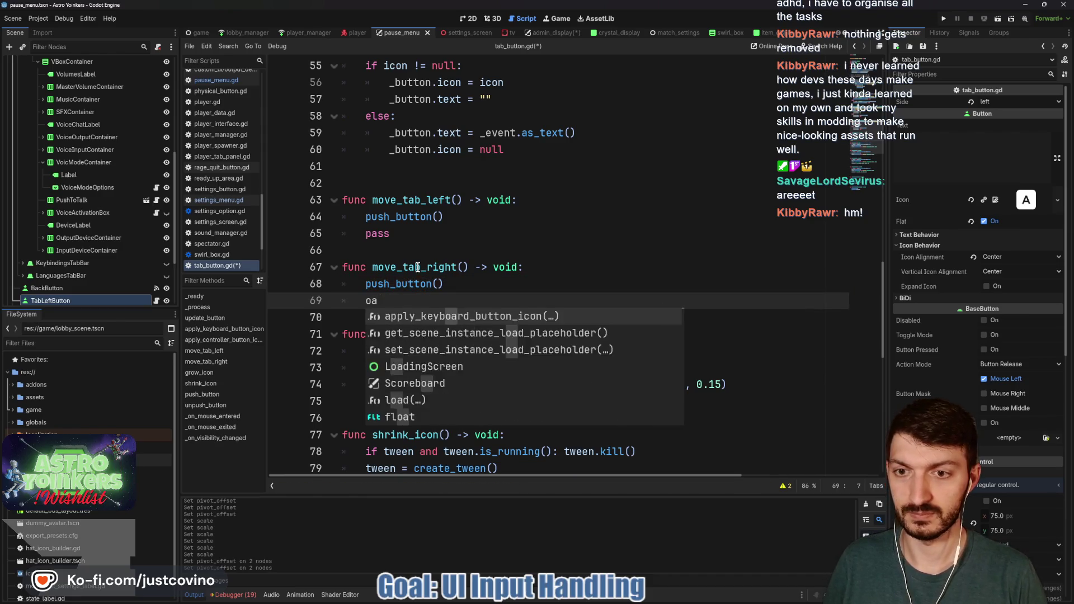
pyautogui.press('BackSpace')
pyautogui.press('BackSpace')
pyautogui.write('pass')
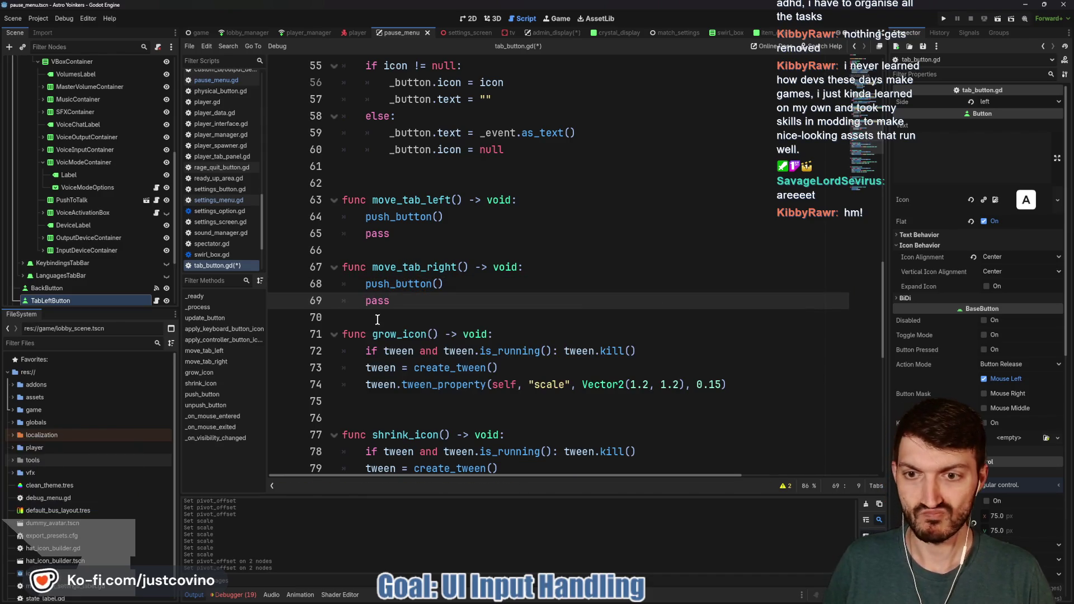
pyautogui.click(377, 319)
pyautogui.press('Down')
pyautogui.scroll(5, 577, 331)
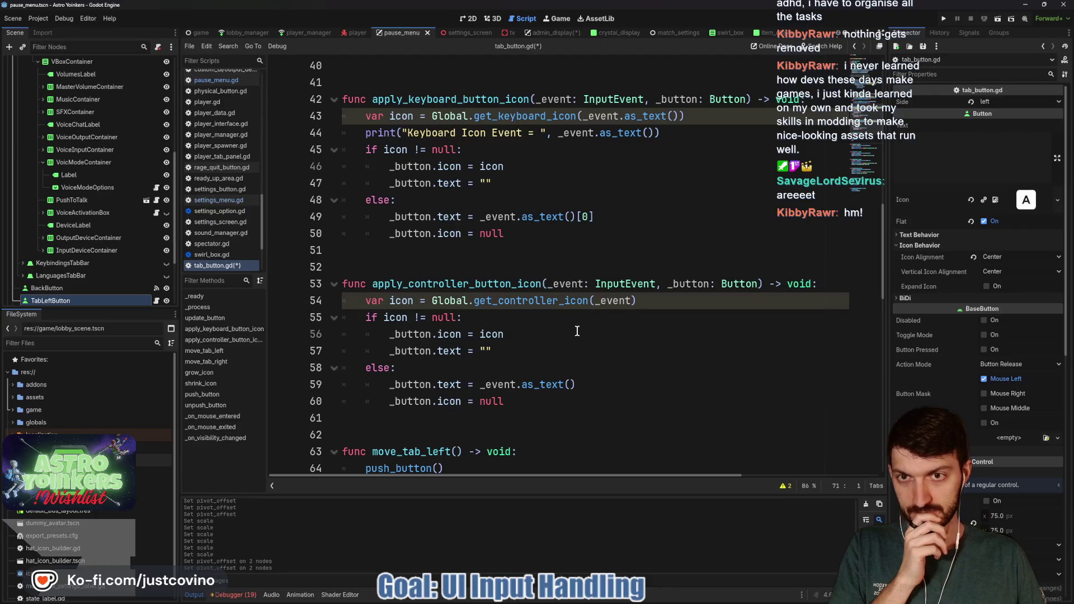
pyautogui.scroll(10, 577, 332)
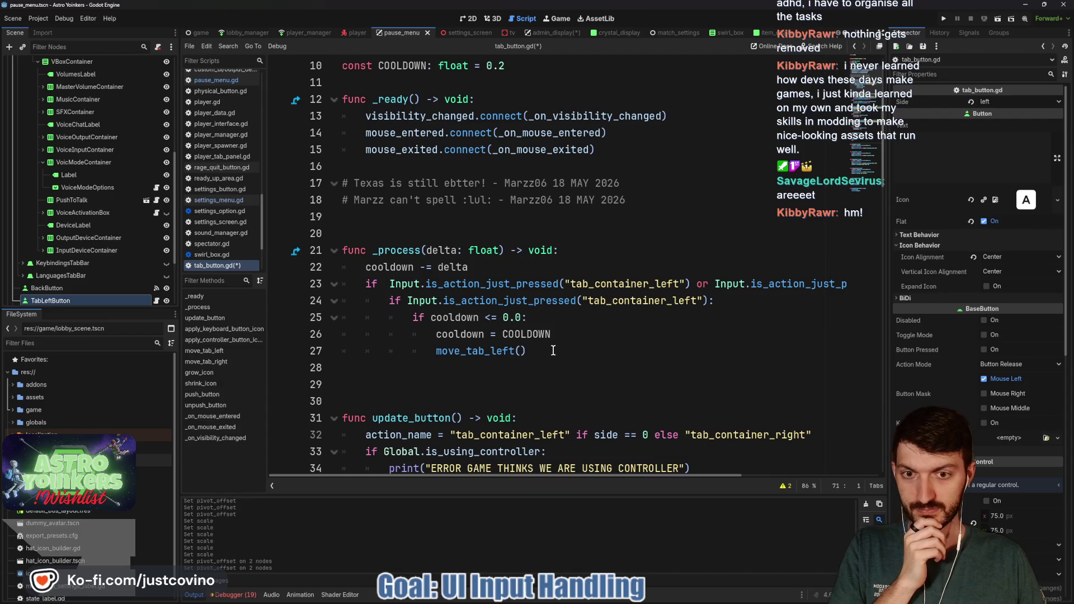
# Below move_tab_left(), start an 'if Input.is_action_just_pressed("tab_container_right")' check.
pyautogui.click(549, 348)
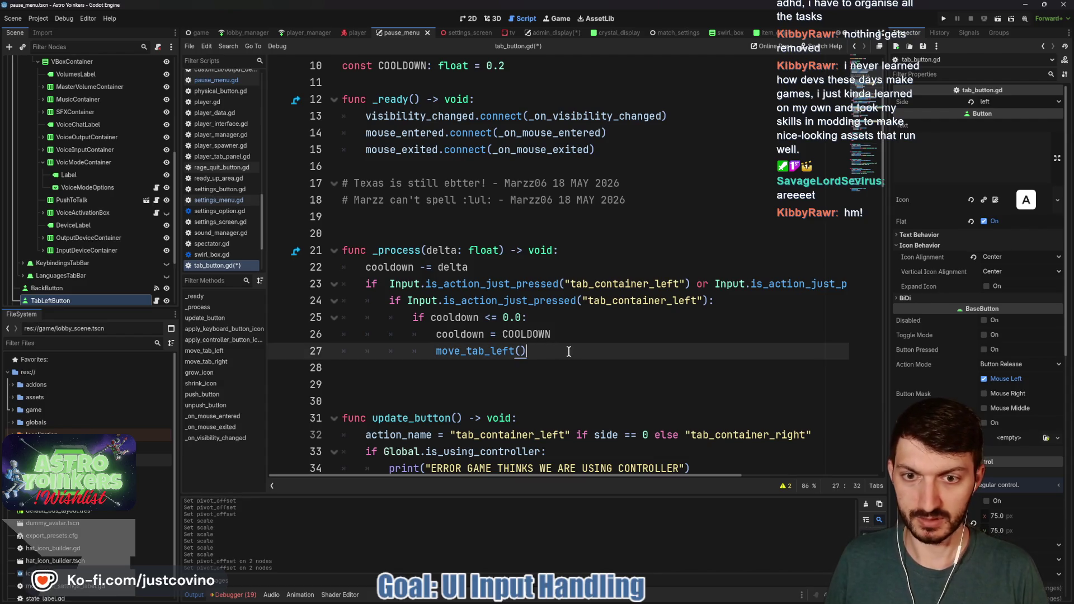
pyautogui.press('Return')
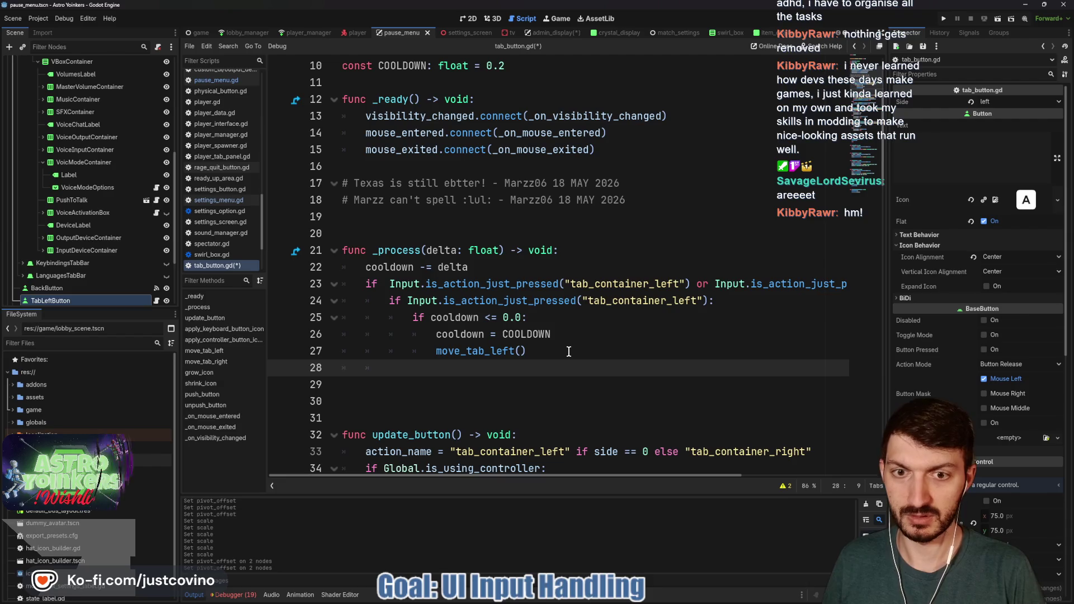
pyautogui.write('elif Inpu')
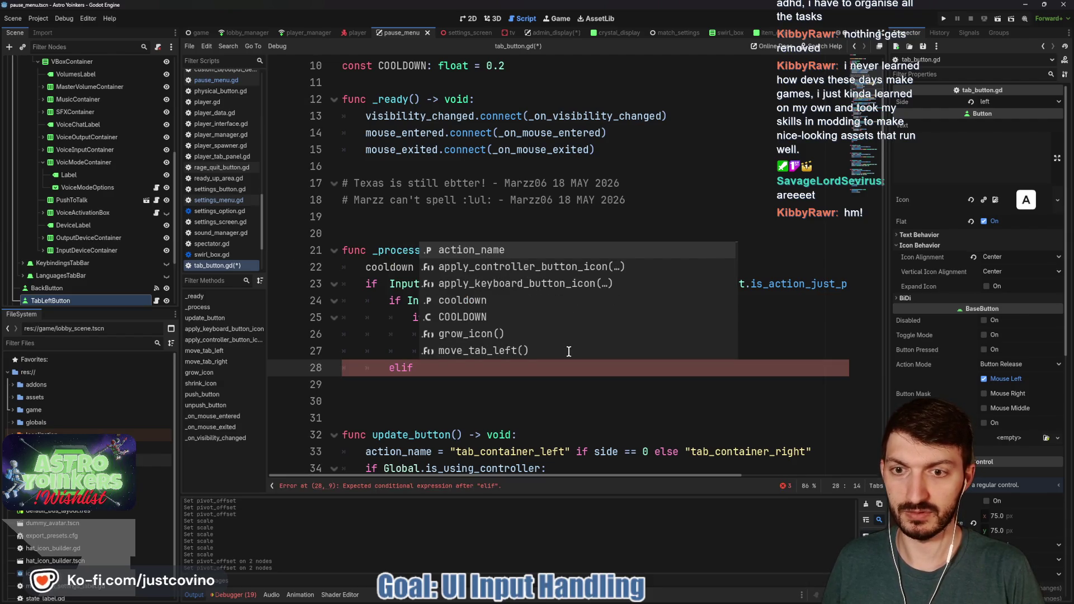
pyautogui.write('t')
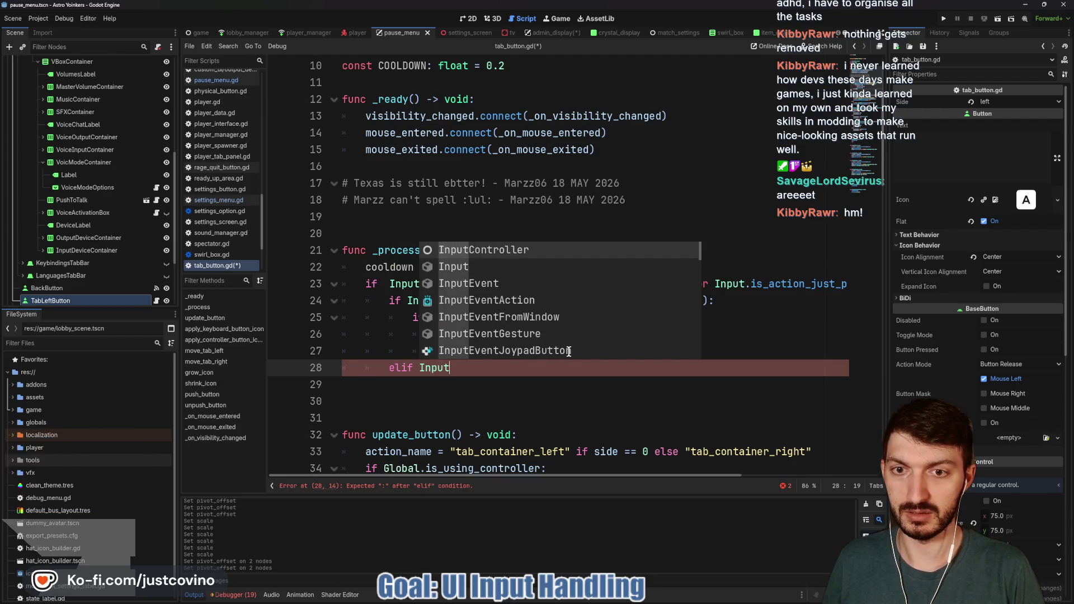
pyautogui.write('.is_')
pyautogui.press('Return')
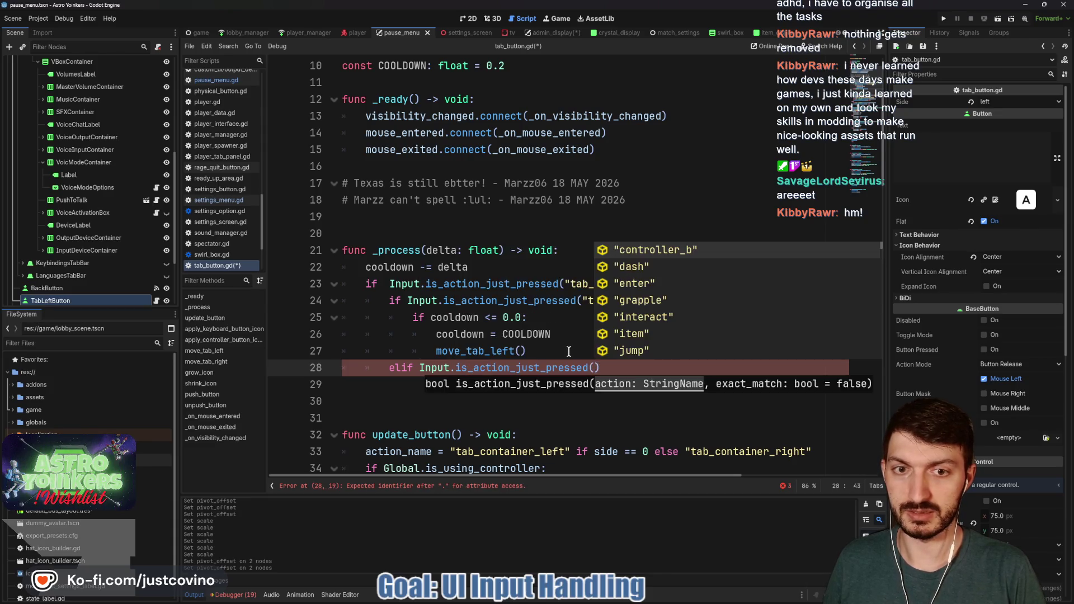
pyautogui.click(400, 368)
pyautogui.press('BackSpace')
pyautogui.press('BackSpace')
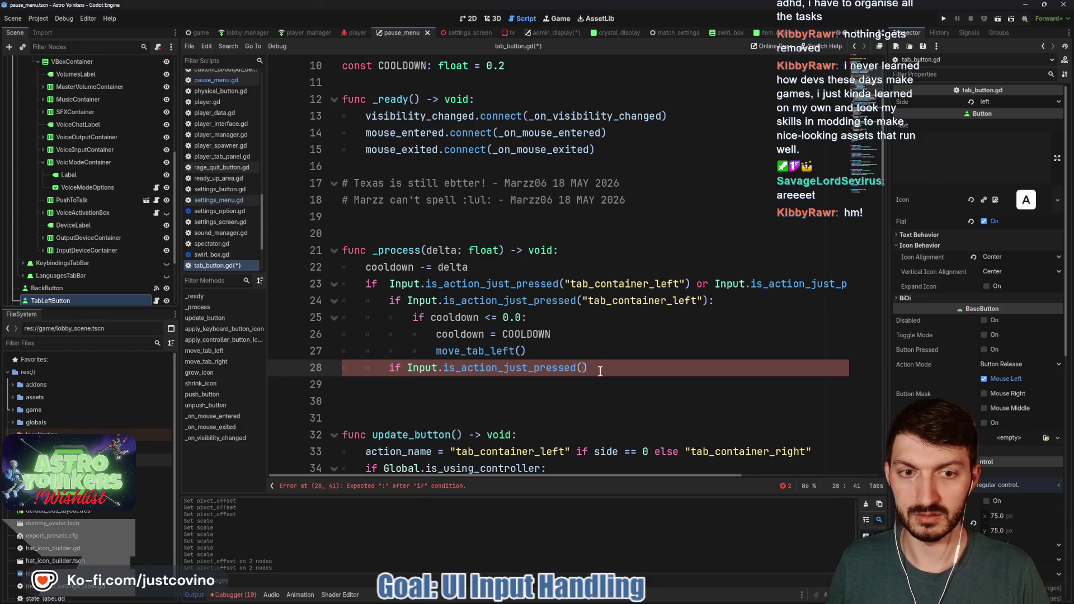
pyautogui.write('"tab')
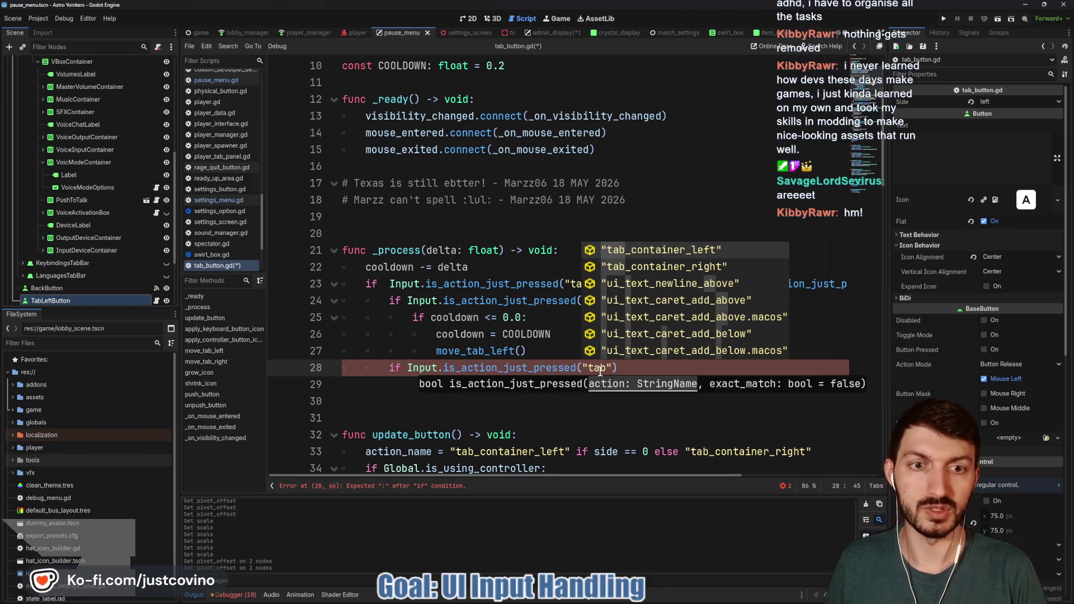
pyautogui.press('Down')
pyautogui.press('Return')
# Delete the unfinished tab_container_right check on line 28.
pyautogui.scroll(3, 542, 310)
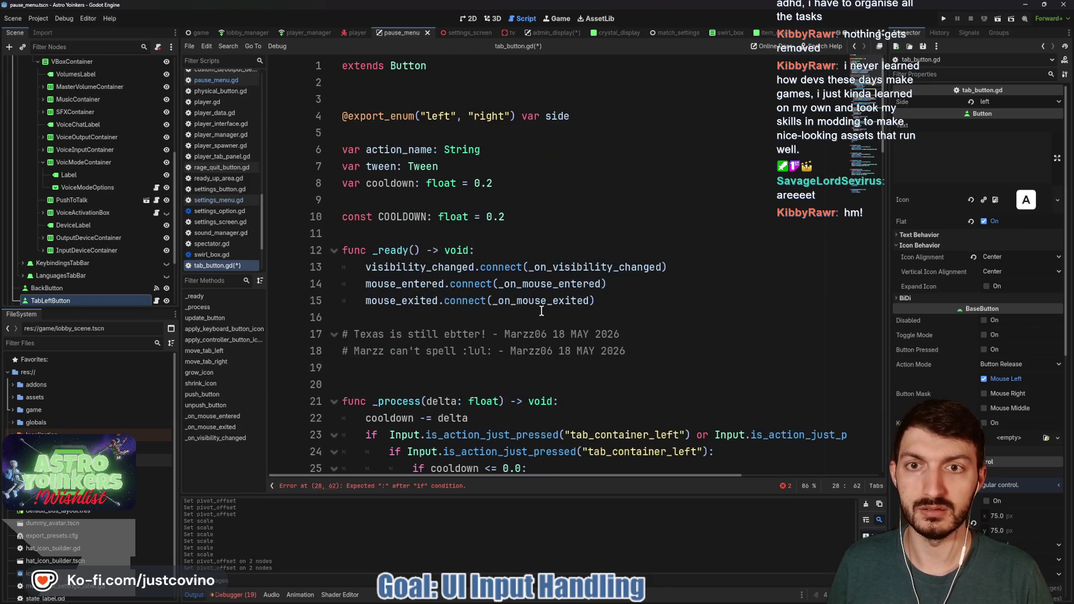
pyautogui.scroll(-5, 541, 311)
pyautogui.scroll(3, 713, 315)
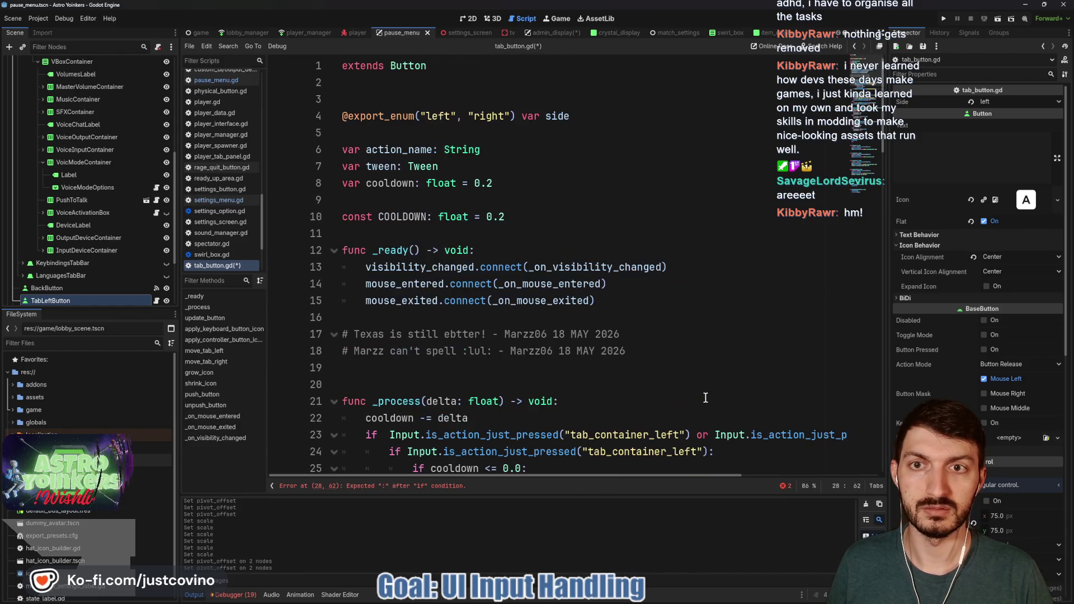
pyautogui.scroll(2, 703, 394)
pyautogui.scroll(-3, 700, 394)
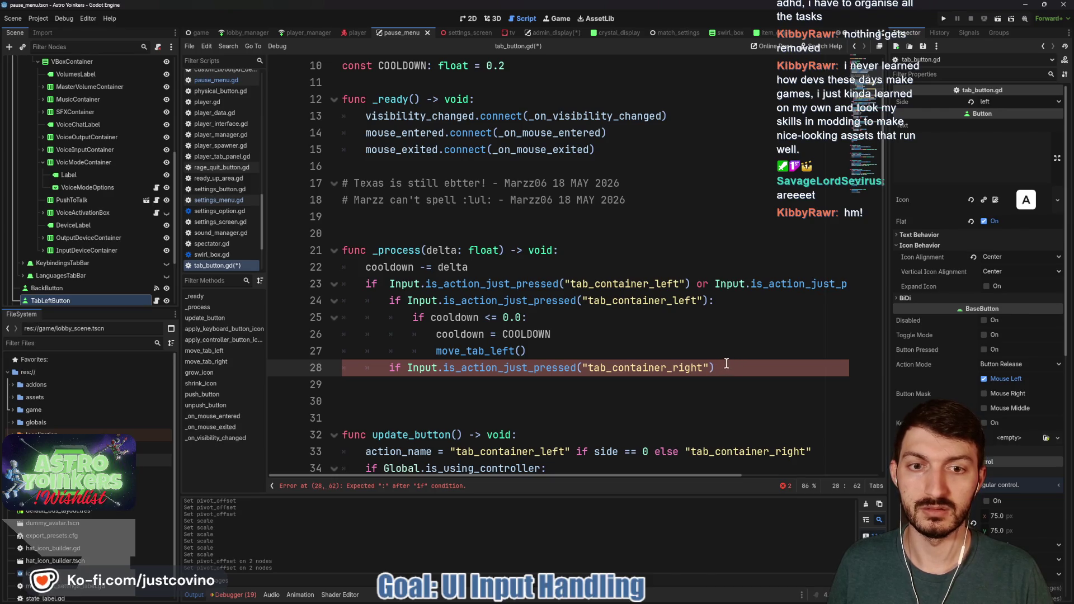
pyautogui.moveTo(727, 364); pyautogui.dragTo(358, 382)
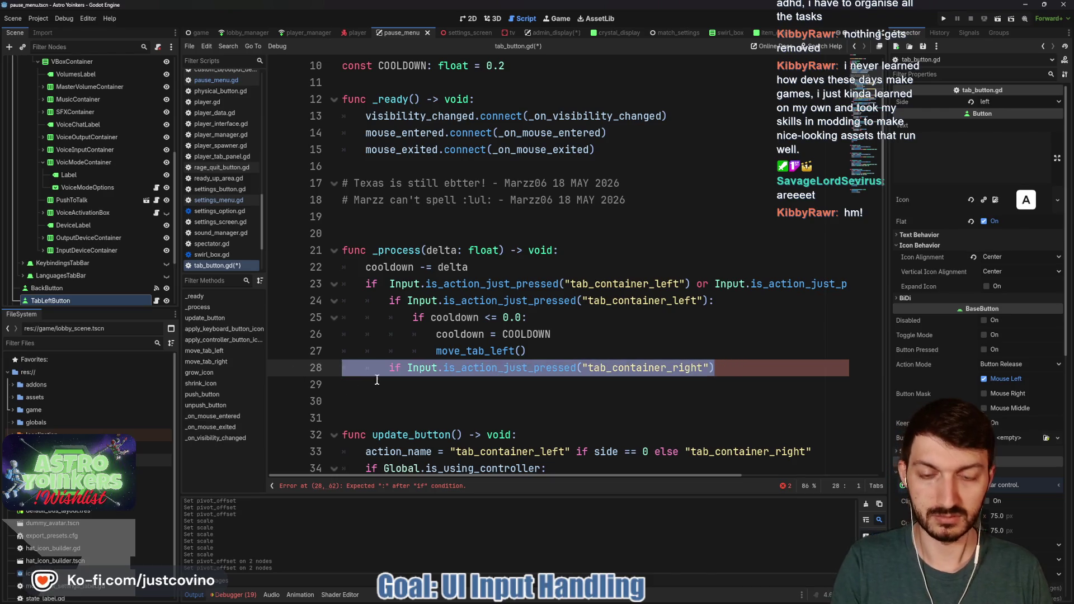
pyautogui.press('BackSpace')
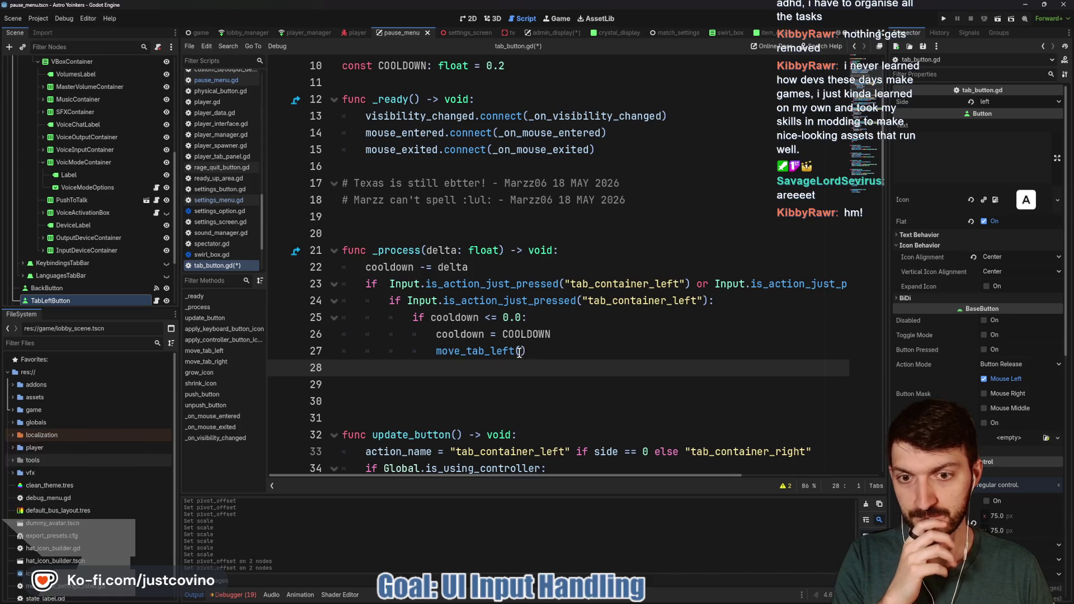
# Delete the move_tab_right function and rename move_tab_left to move_tab.
pyautogui.click(514, 350)
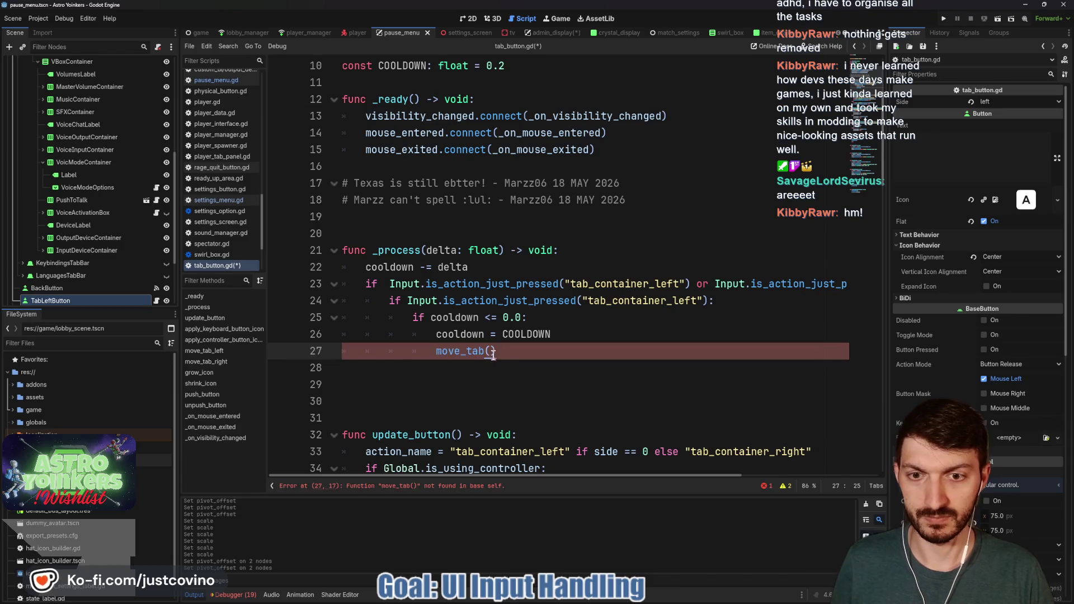
pyautogui.scroll(-15, 515, 372)
pyautogui.moveTo(392, 317)
pyautogui.mouseDown()
pyautogui.moveTo(358, 316)
pyautogui.moveTo(319, 233)
pyautogui.moveTo(326, 249)
pyautogui.mouseUp()
pyautogui.press('BackSpace')
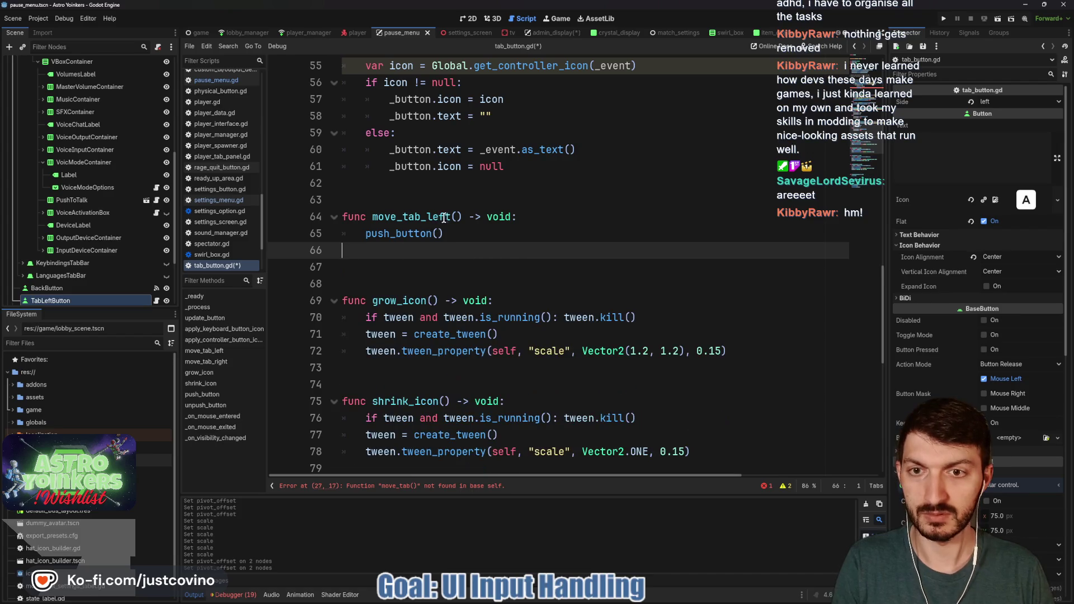
pyautogui.click(452, 217)
pyautogui.press('BackSpace')
pyautogui.press('BackSpace')
pyautogui.press('BackSpace')
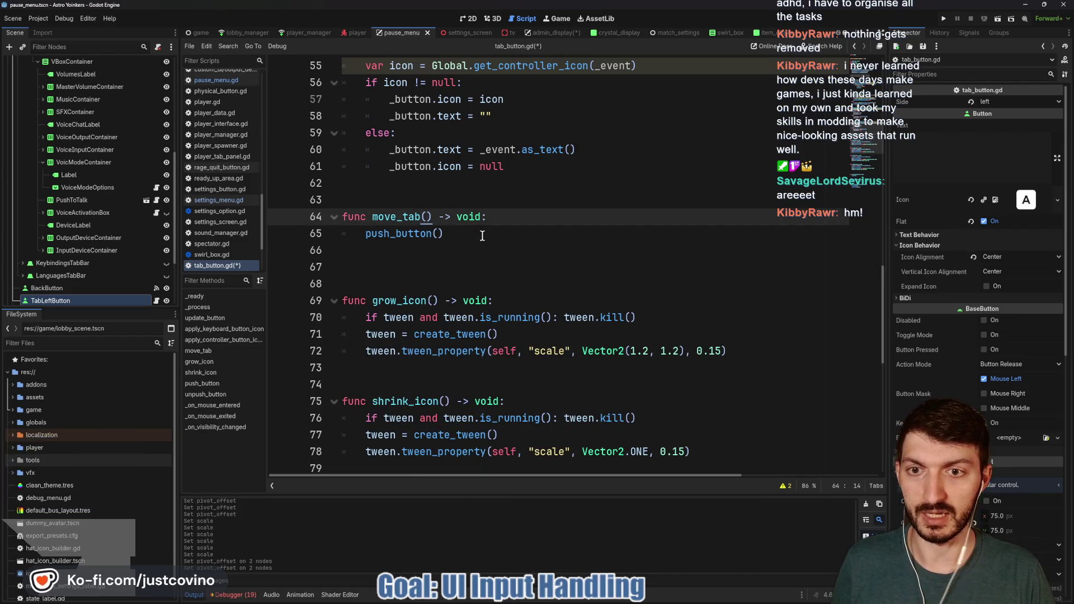
# Make line 23 check the "tab_container_" + side action instead of tab_container_right.
pyautogui.scroll(10, 520, 246)
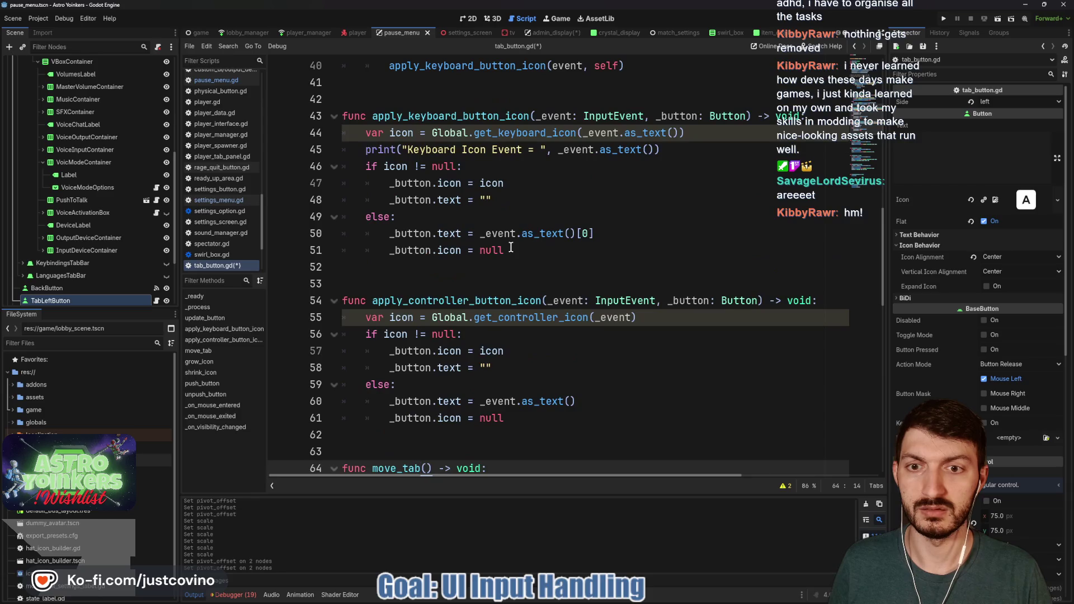
pyautogui.scroll(5, 511, 247)
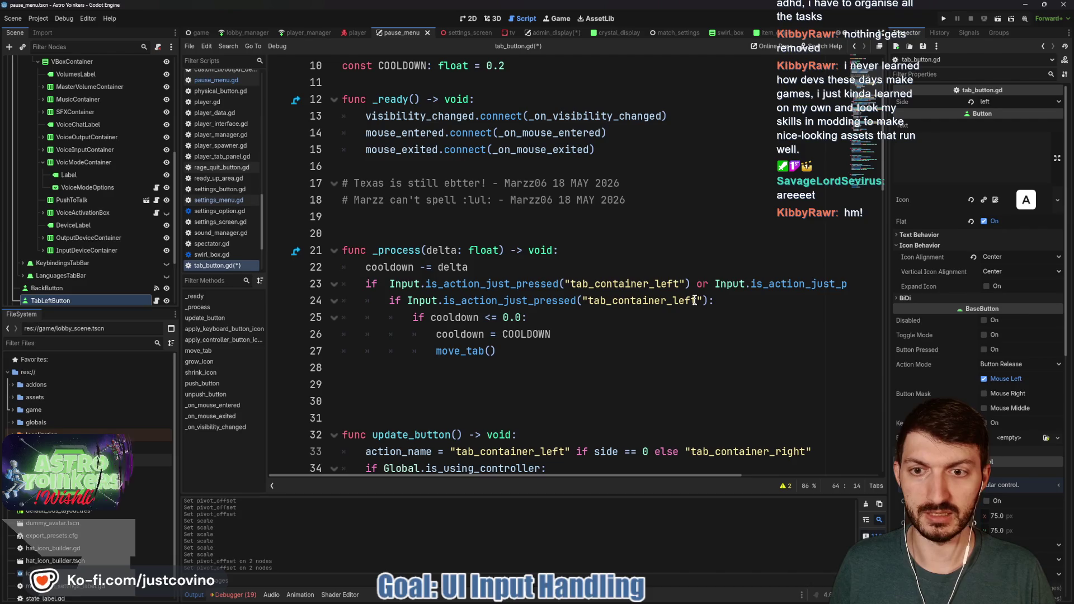
pyautogui.moveTo(698, 284); pyautogui.dragTo(871, 285)
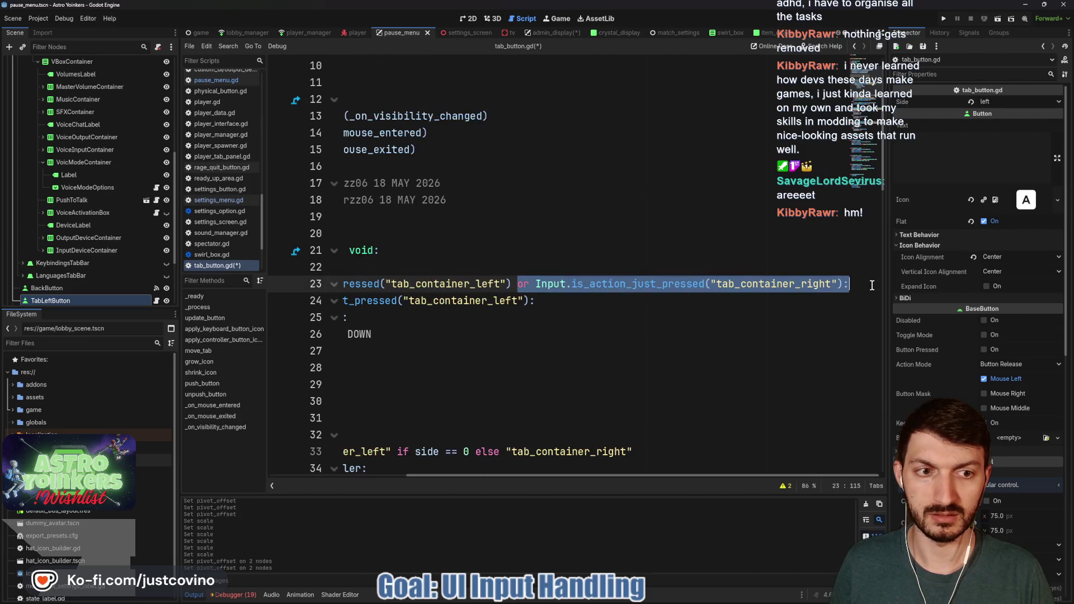
pyautogui.press('BackSpace')
pyautogui.write(':')
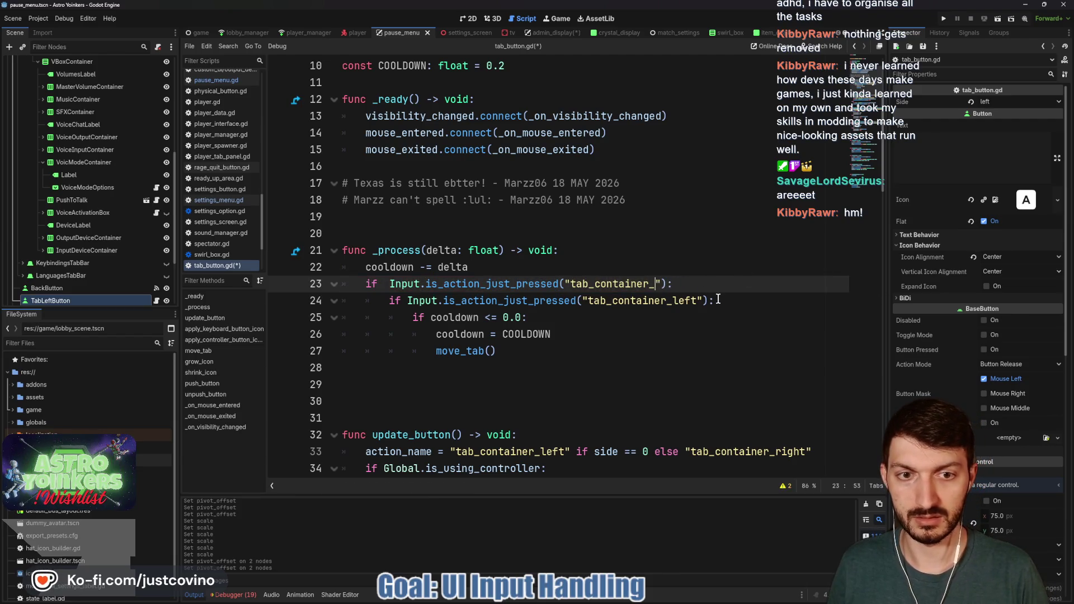
pyautogui.write('+ side')
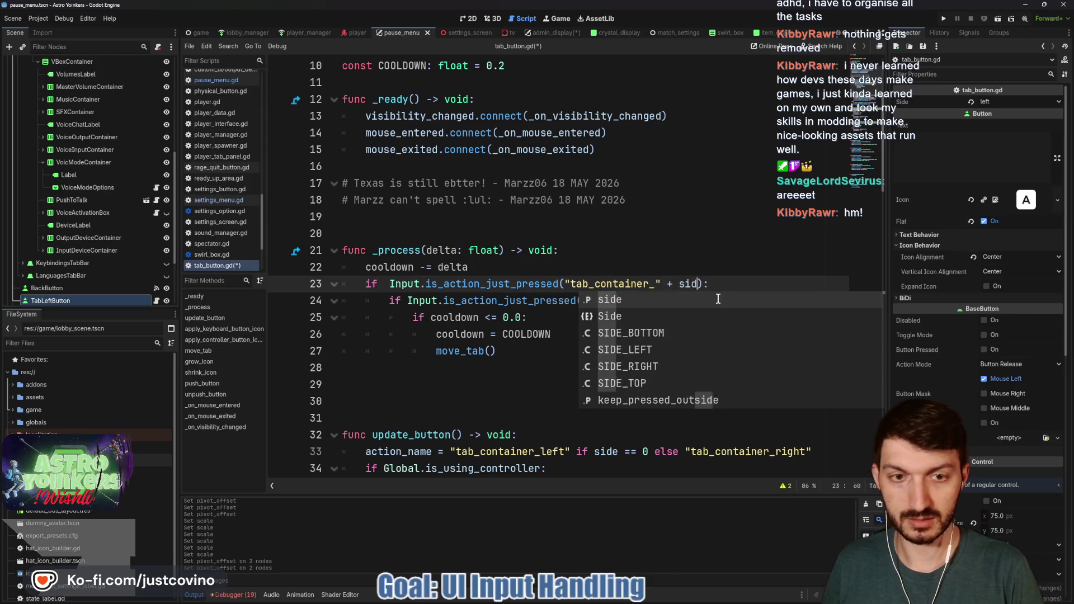
pyautogui.click(732, 284)
# Remove the inner tab_container_left check, dedent the cooldown block, and add a line after move_tab().
pyautogui.scroll(2, 727, 283)
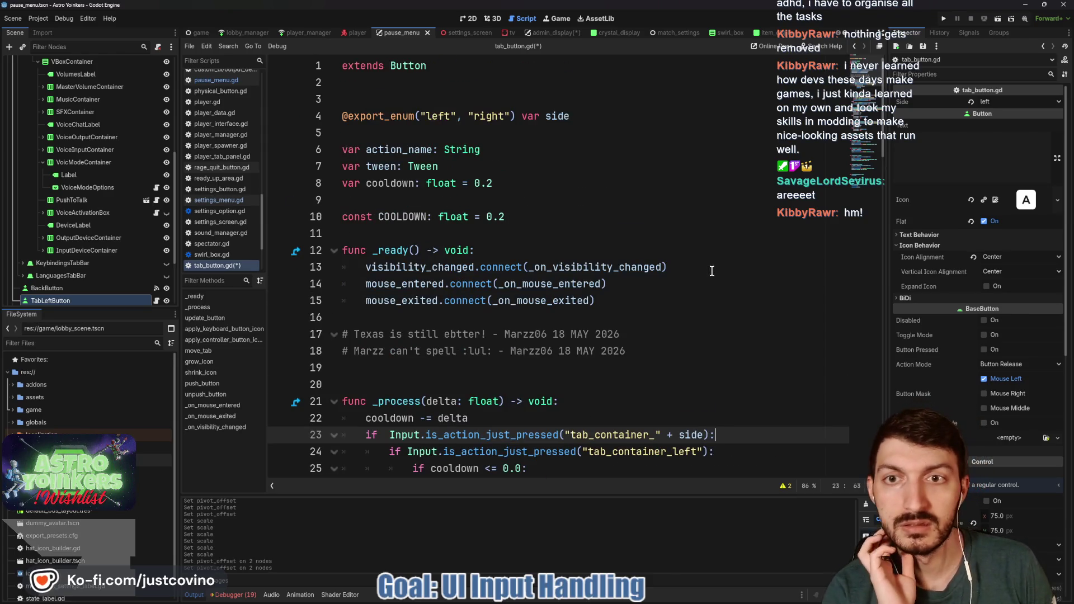
pyautogui.scroll(-1, 712, 271)
pyautogui.scroll(-1, 710, 274)
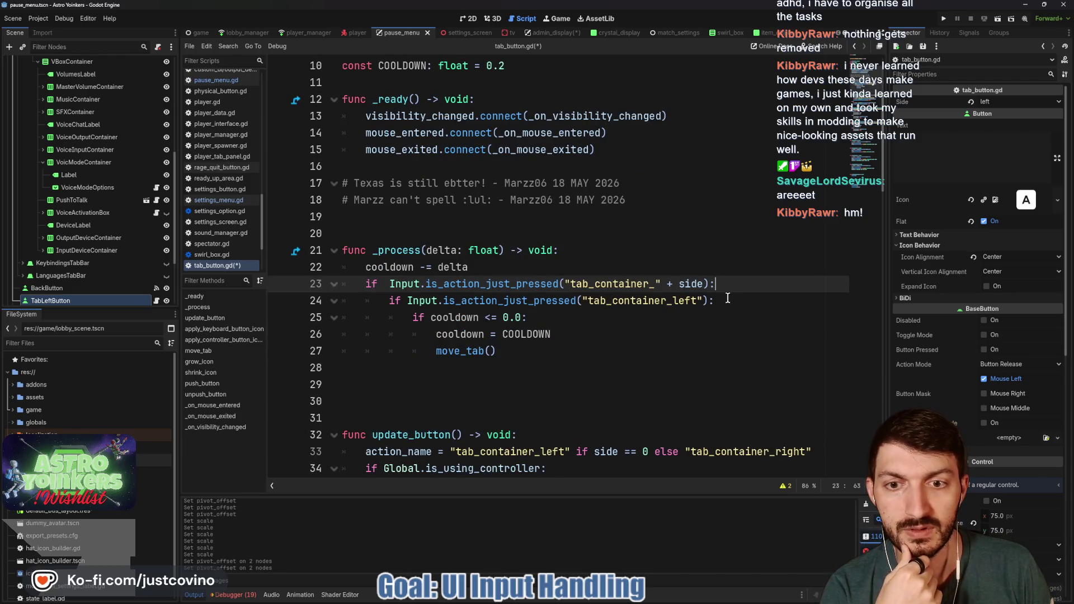
pyautogui.moveTo(738, 300); pyautogui.dragTo(322, 302)
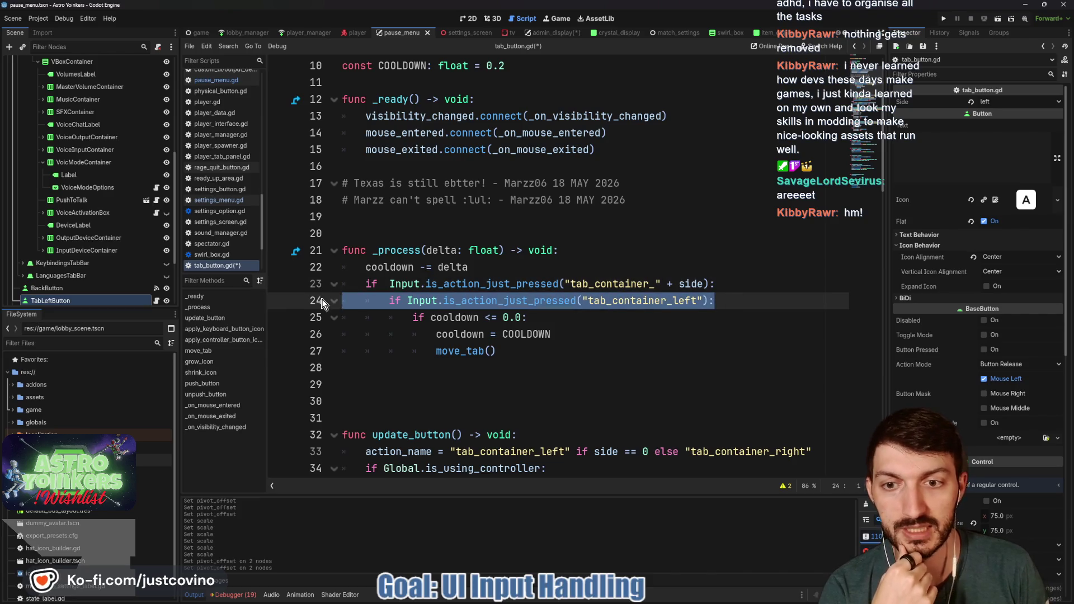
pyautogui.press('Delete')
pyautogui.press('Delete')
pyautogui.moveTo(525, 333); pyautogui.dragTo(354, 300)
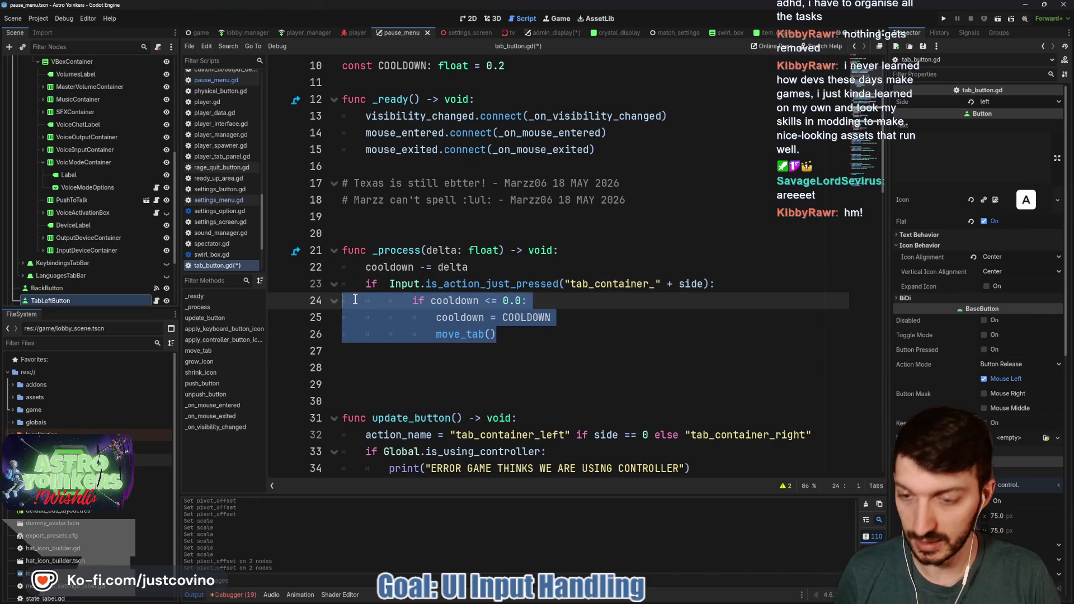
pyautogui.hotkey('shift', 'Tab')
pyautogui.click(569, 311)
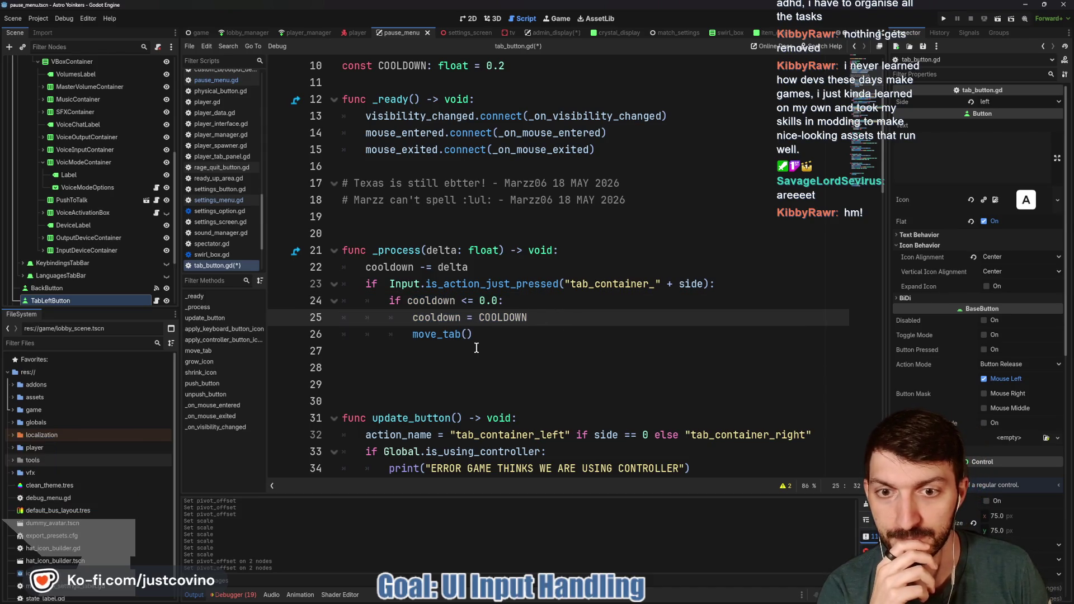
pyautogui.click(495, 334)
pyautogui.press('Return')
pyautogui.press('BackSpace')
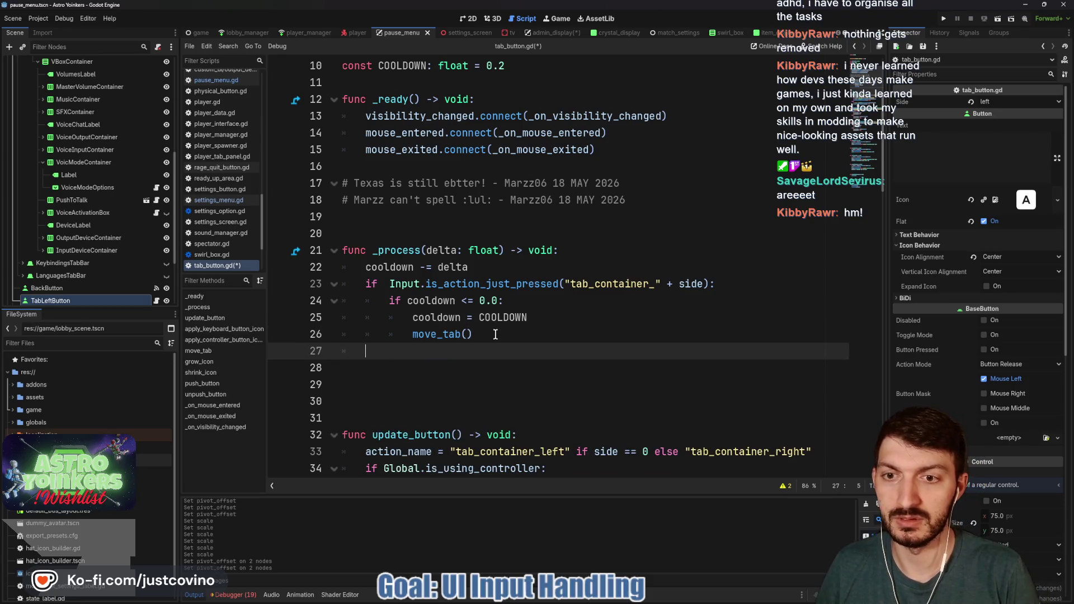
# Add an 'elif Input.is_action_just_released("tab_container_" + side):' branch.
pyautogui.write('elif Input')
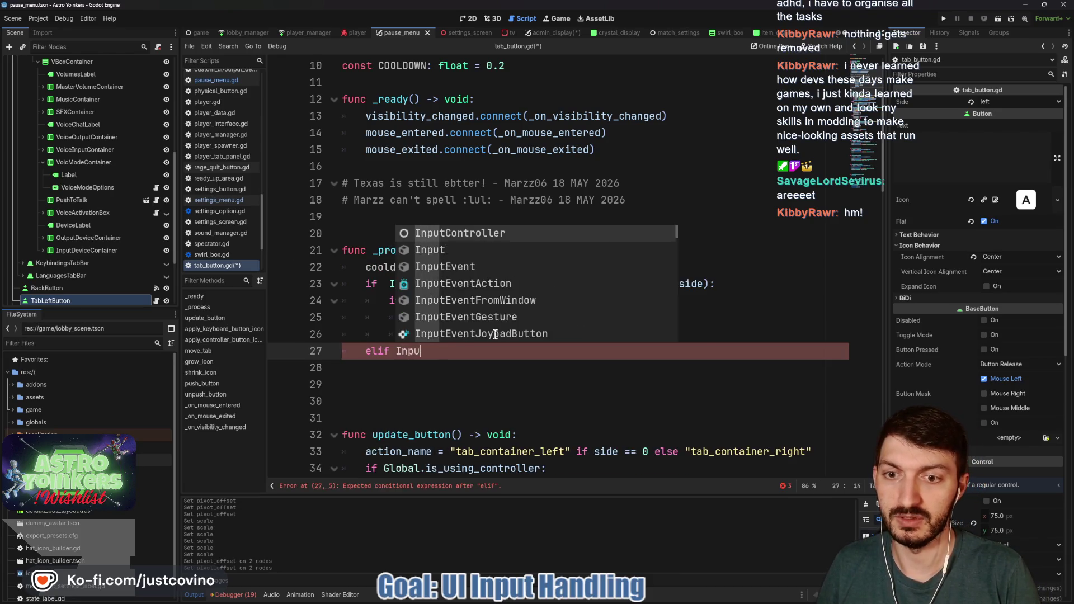
pyautogui.write('.is_act')
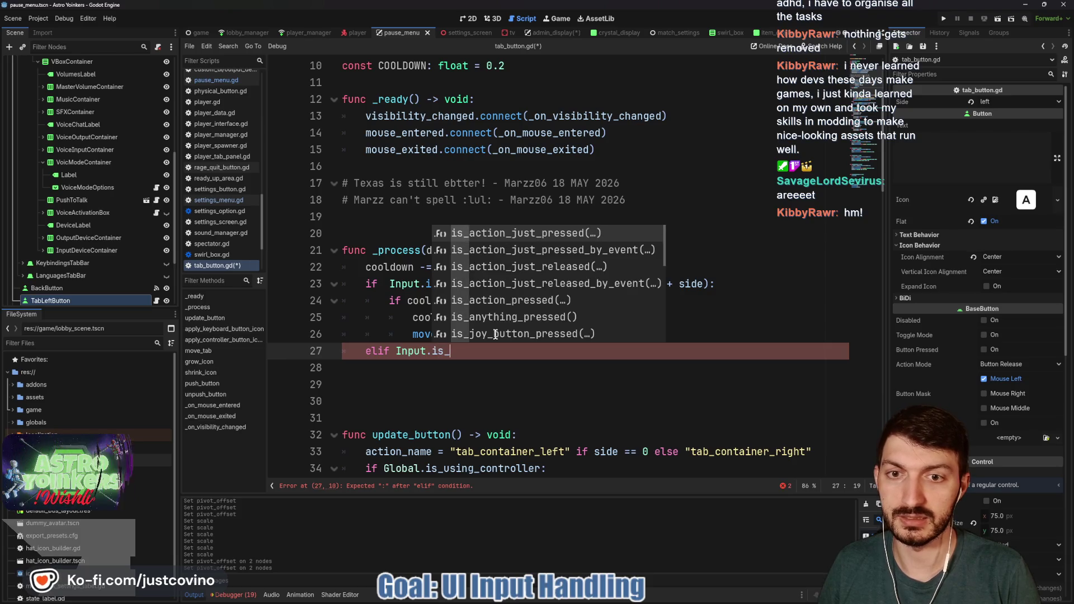
pyautogui.write('ion')
pyautogui.press('Down')
pyautogui.press('Down')
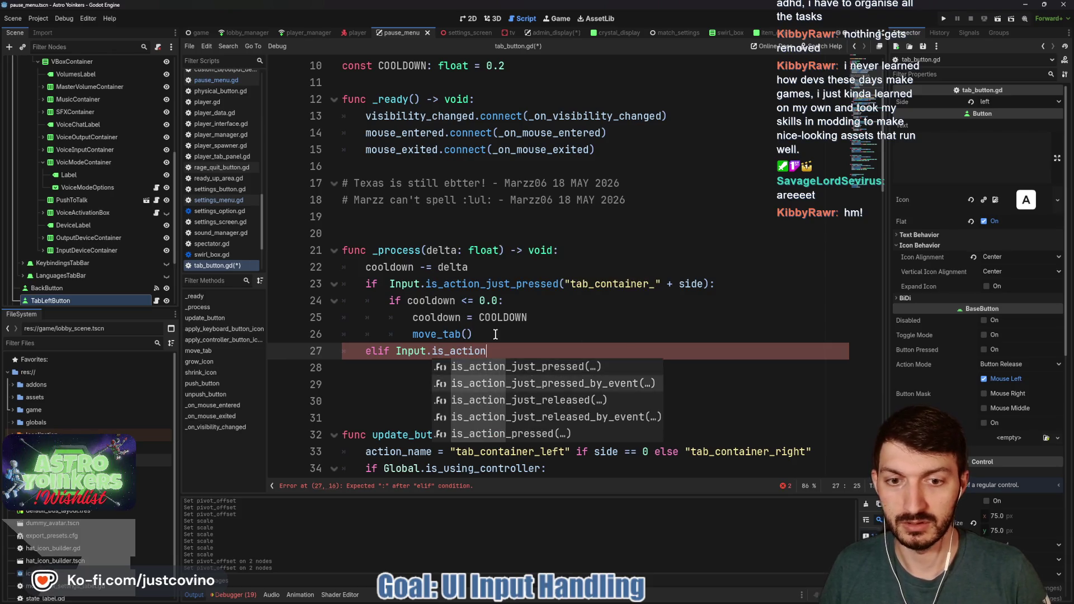
pyautogui.press('Return')
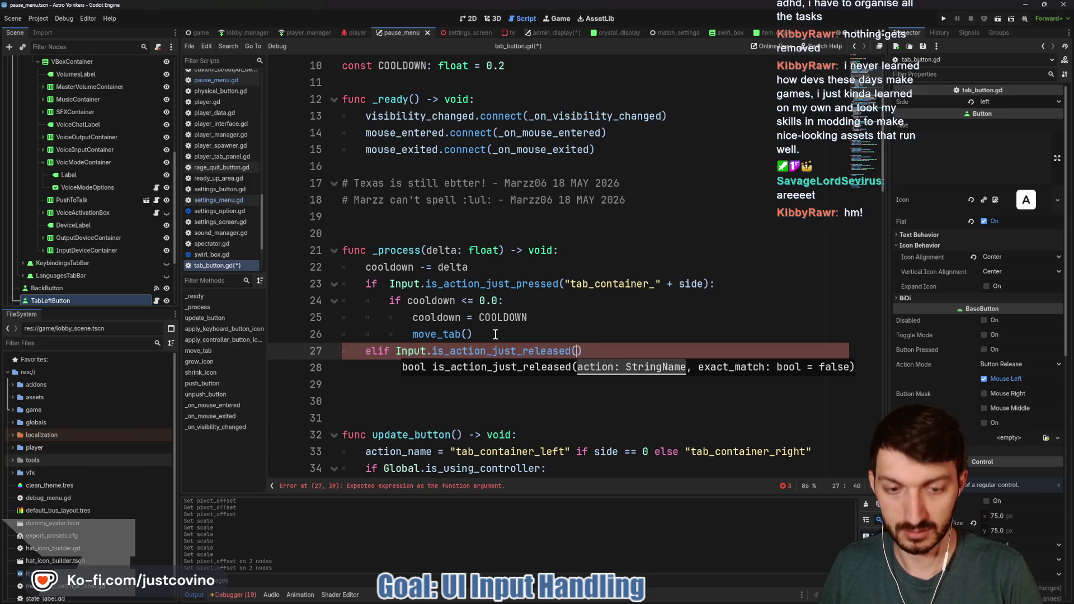
pyautogui.write('"tab_')
pyautogui.write('container')
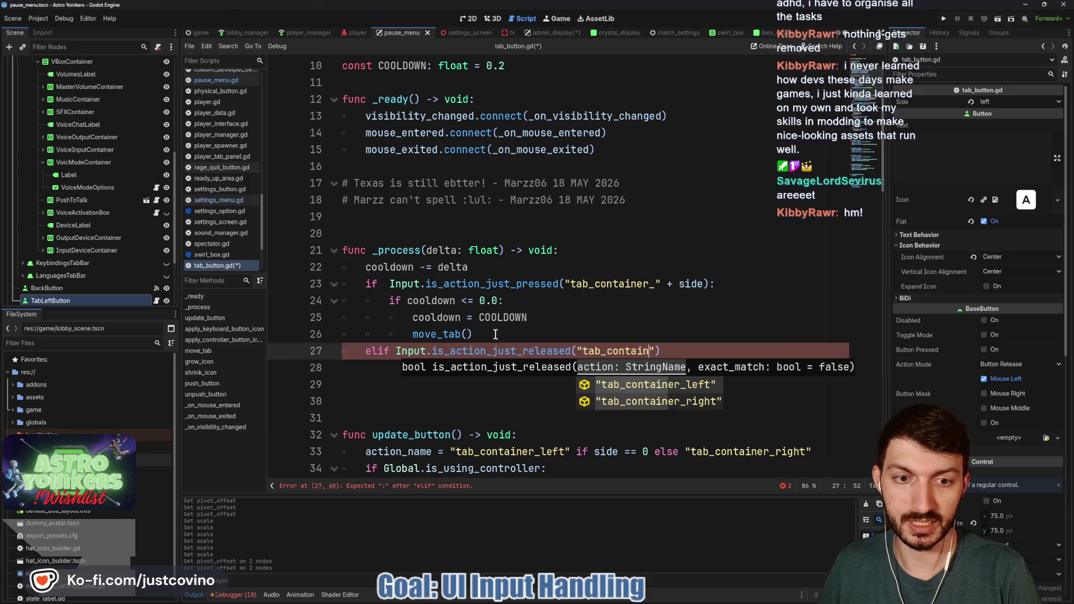
pyautogui.write('_")')
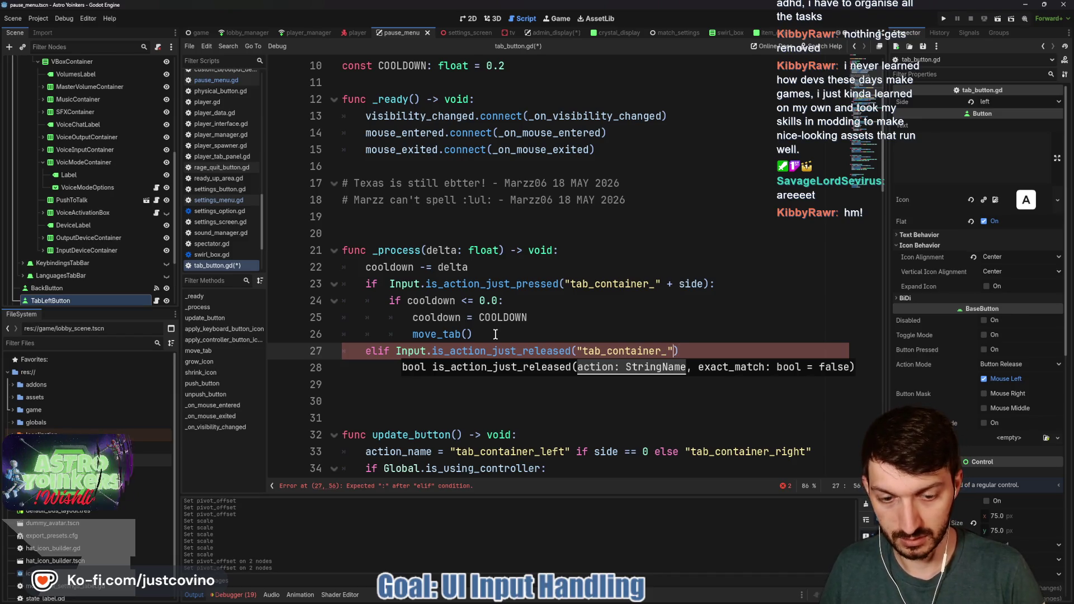
pyautogui.write(' + side')
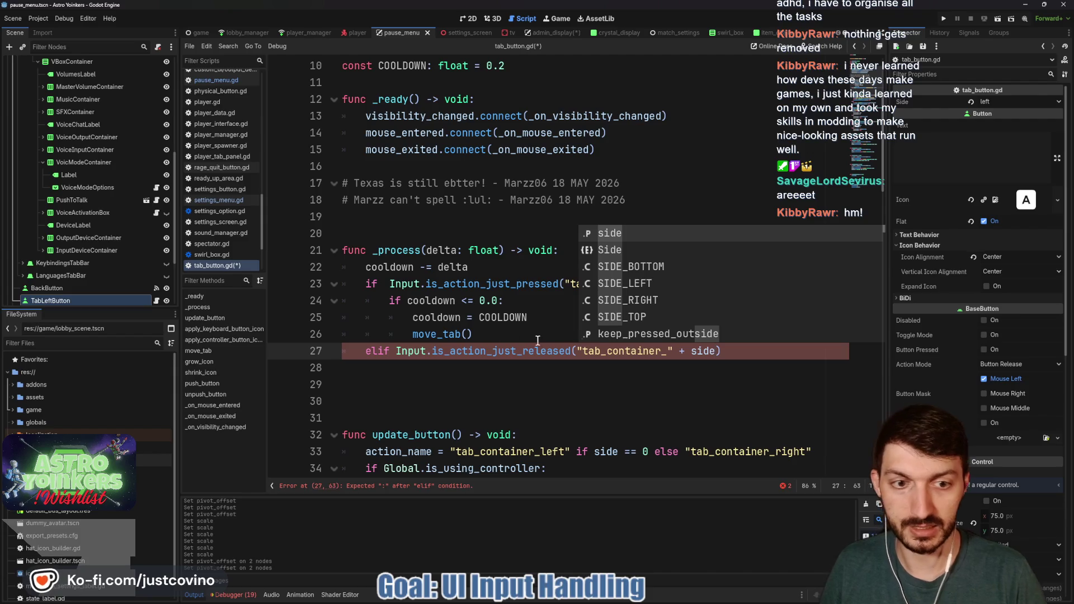
pyautogui.click(734, 359)
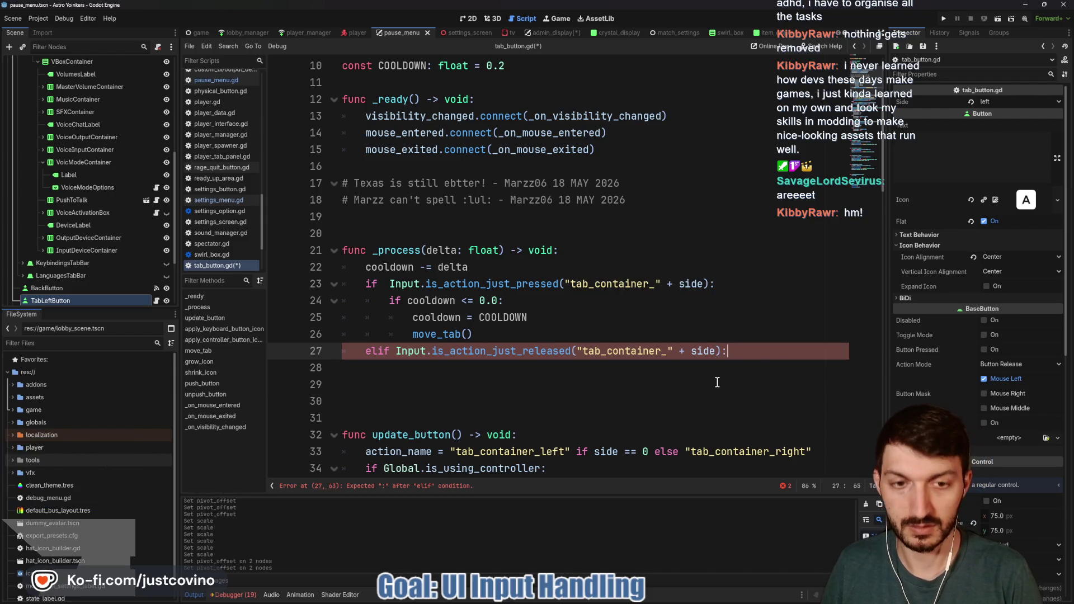
pyautogui.write(':')
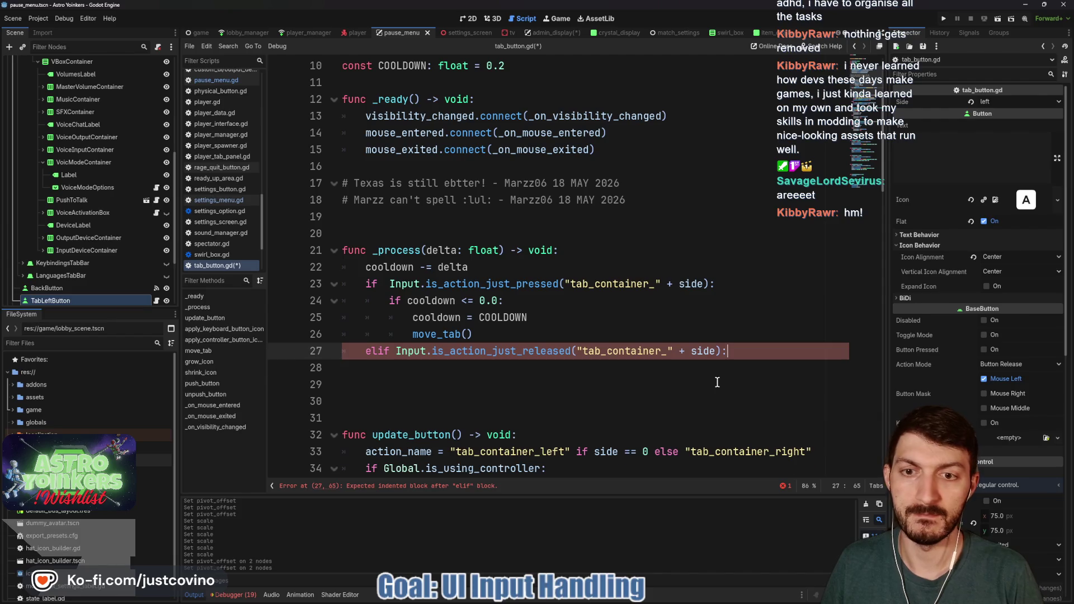
# Give the release branch unpush_button() and cooldown = COOLDOWN, then remove an extra blank line.
pyautogui.press('Return')
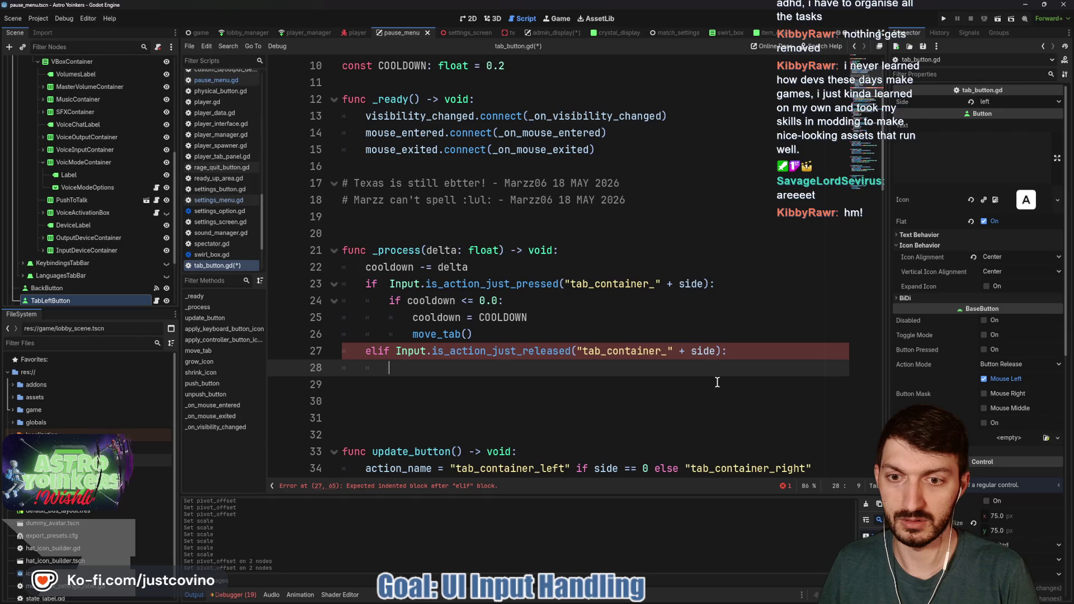
pyautogui.write('unpu')
pyautogui.press('Return')
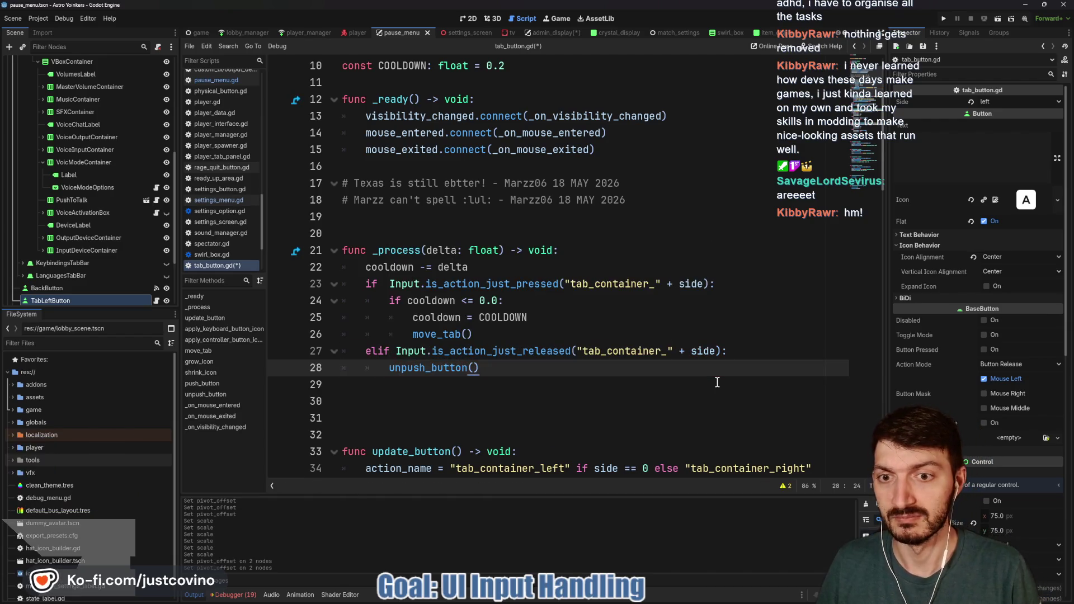
pyautogui.press('Return')
pyautogui.write('cooldown = ')
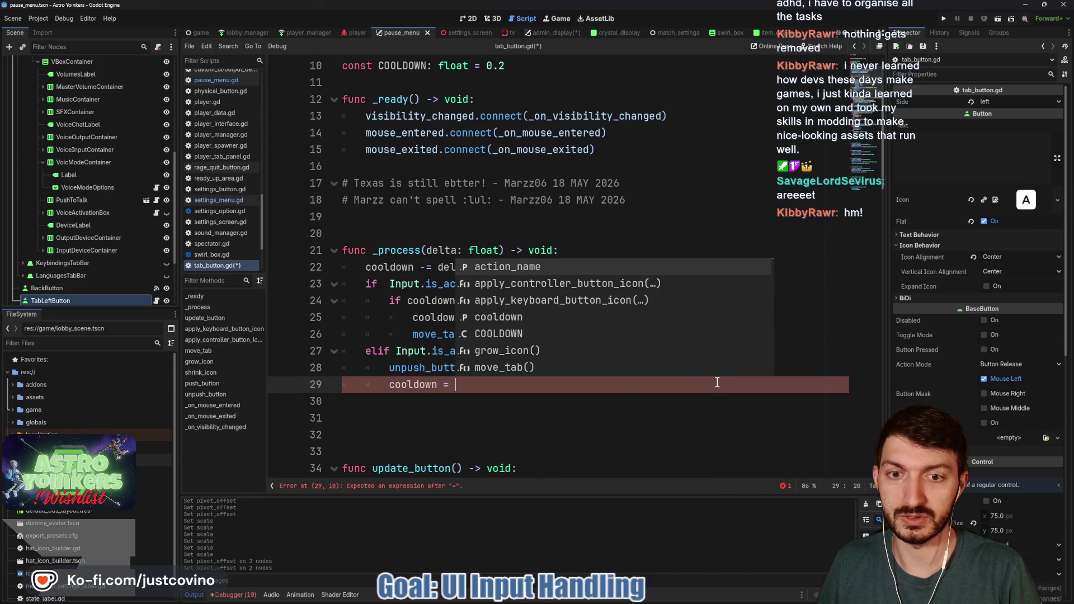
pyautogui.write('COOLDOWN')
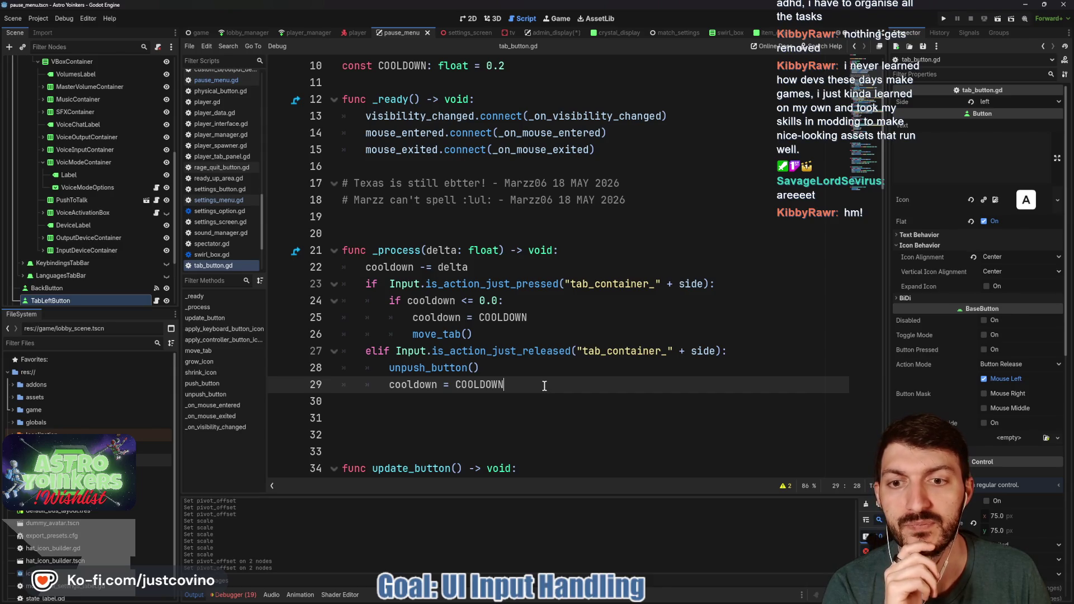
pyautogui.scroll(-1, 477, 385)
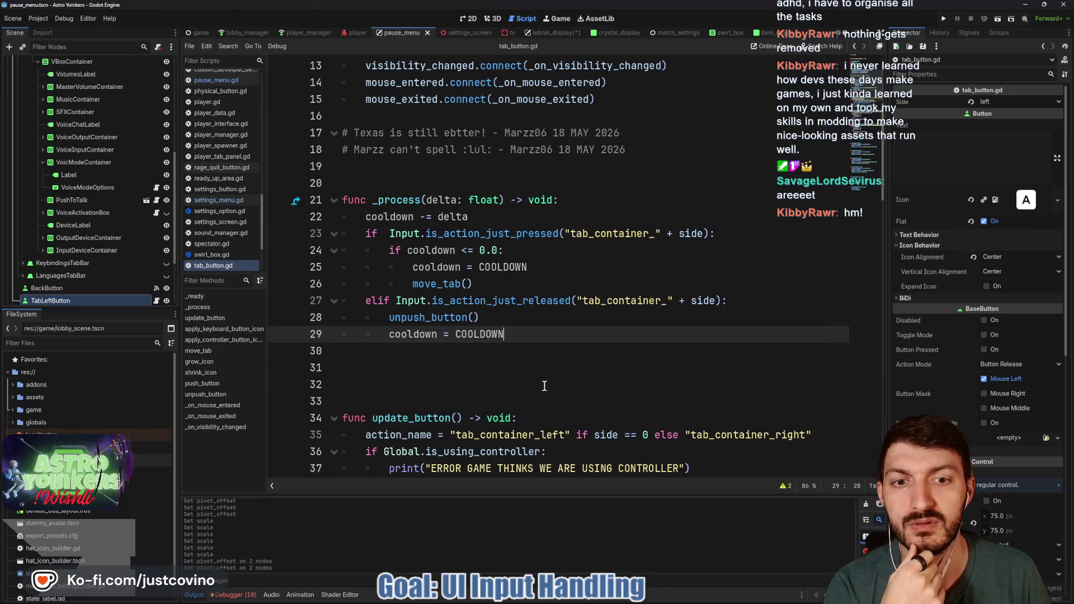
pyautogui.click(443, 381)
pyautogui.press('BackSpace')
pyautogui.scroll(4, 444, 377)
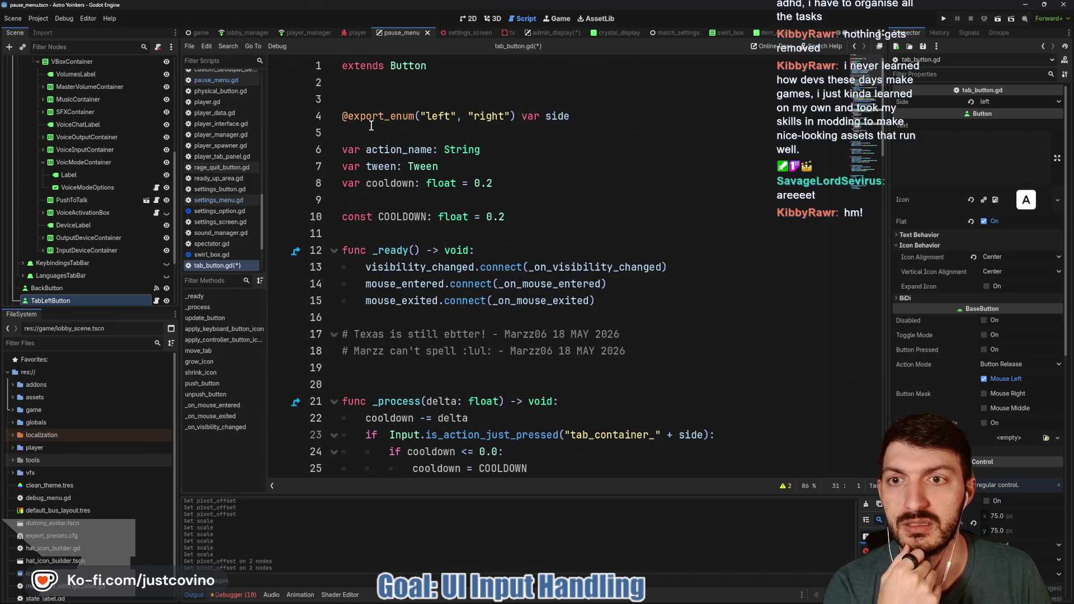
pyautogui.click(425, 132)
pyautogui.press('Return')
pyautogui.press('Return')
pyautogui.press('Up')
pyautogui.press('Up')
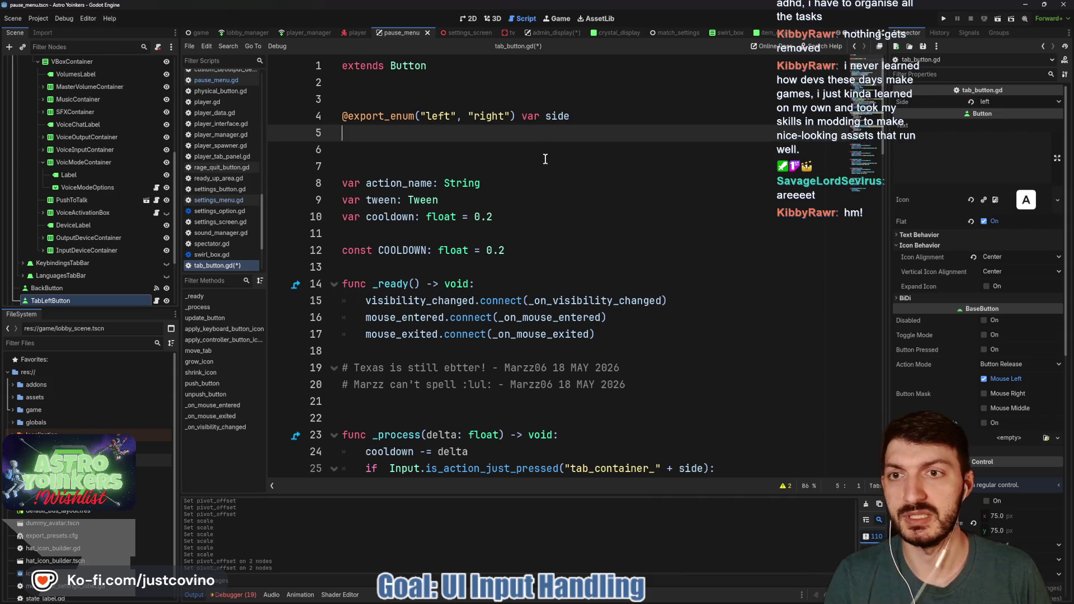
pyautogui.write('@export var tab')
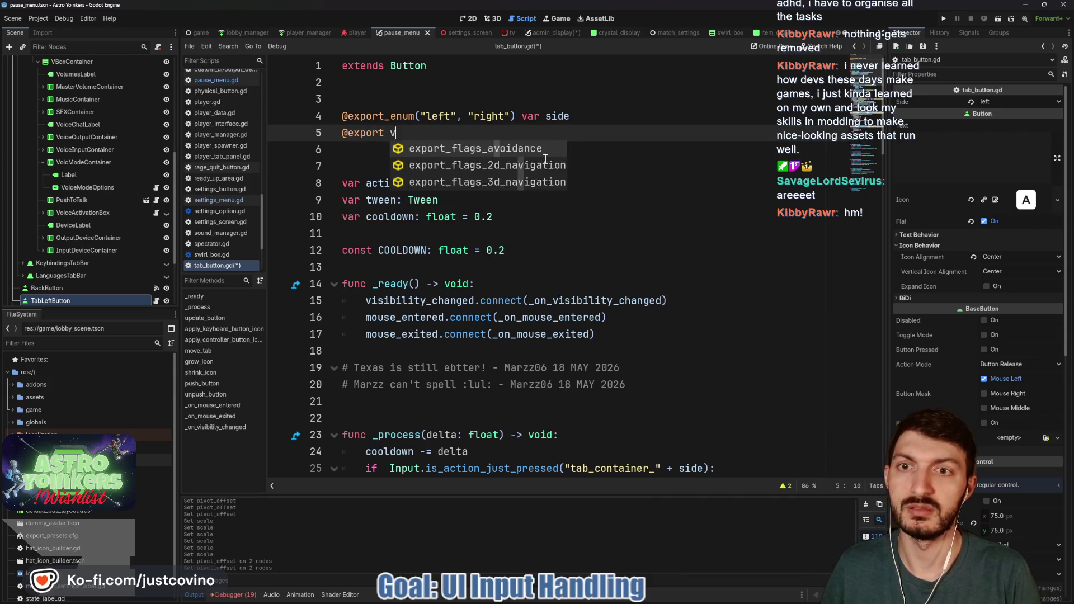
pyautogui.write('_container:')
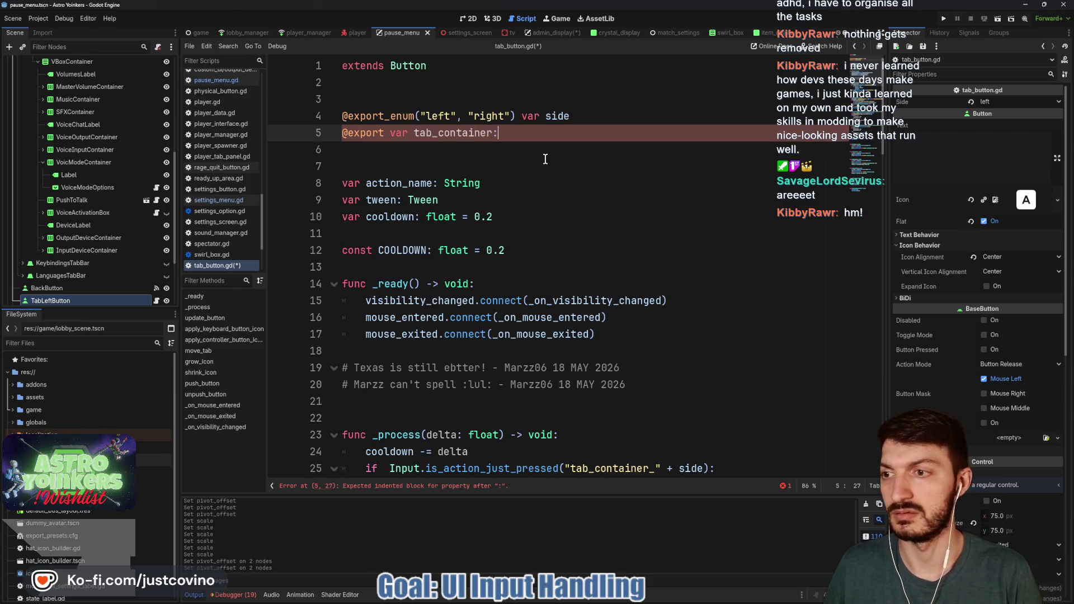
pyautogui.write(' Tab')
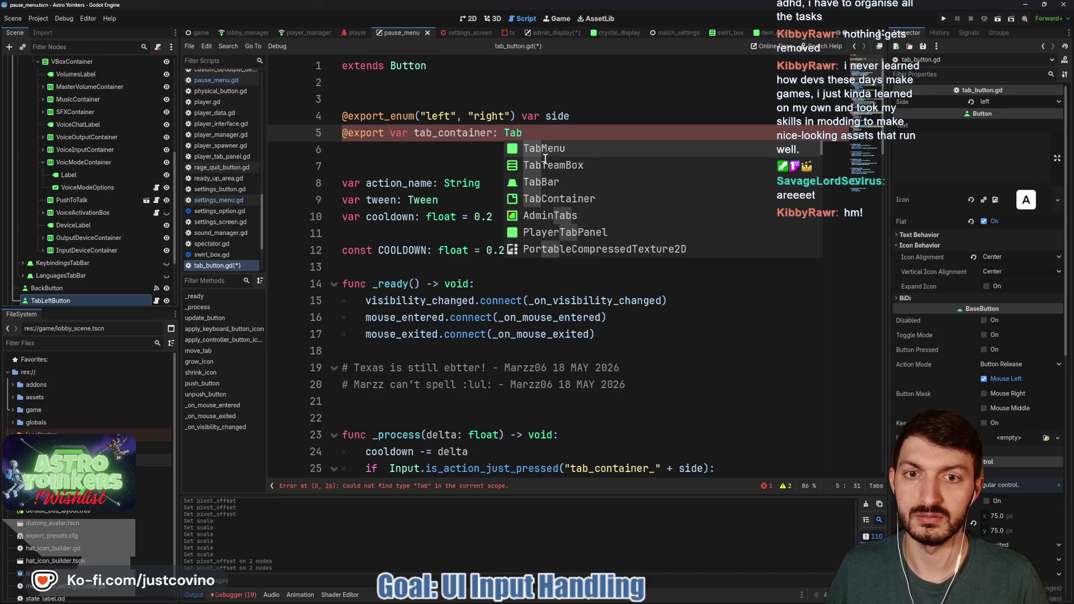
pyautogui.press('Down')
pyautogui.press('Down')
pyautogui.press('Down')
pyautogui.press('Return')
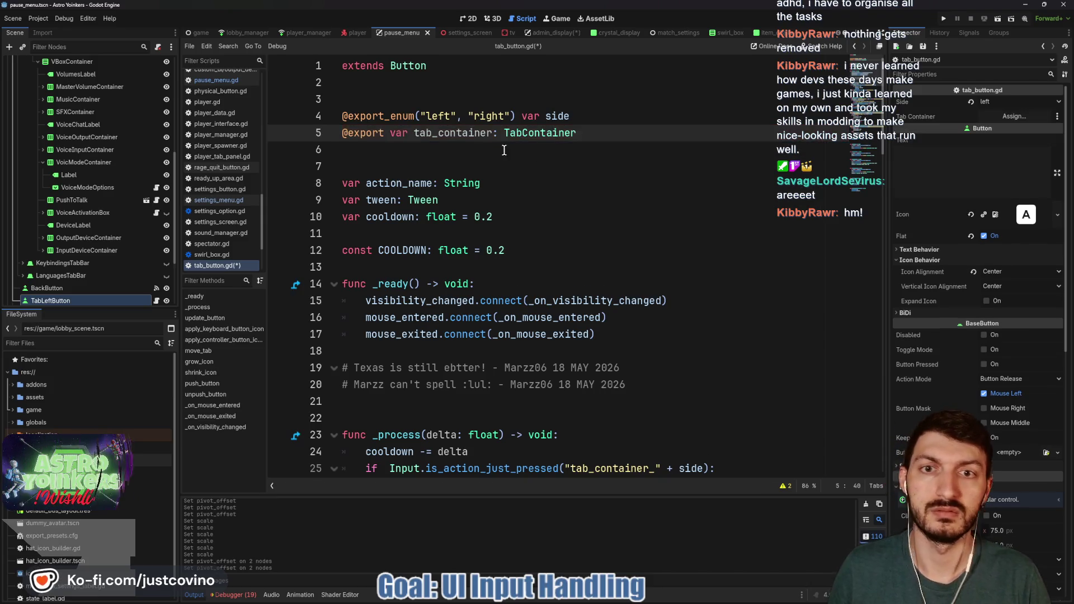
pyautogui.click(503, 156)
pyautogui.hotkey('ctrl', 's')
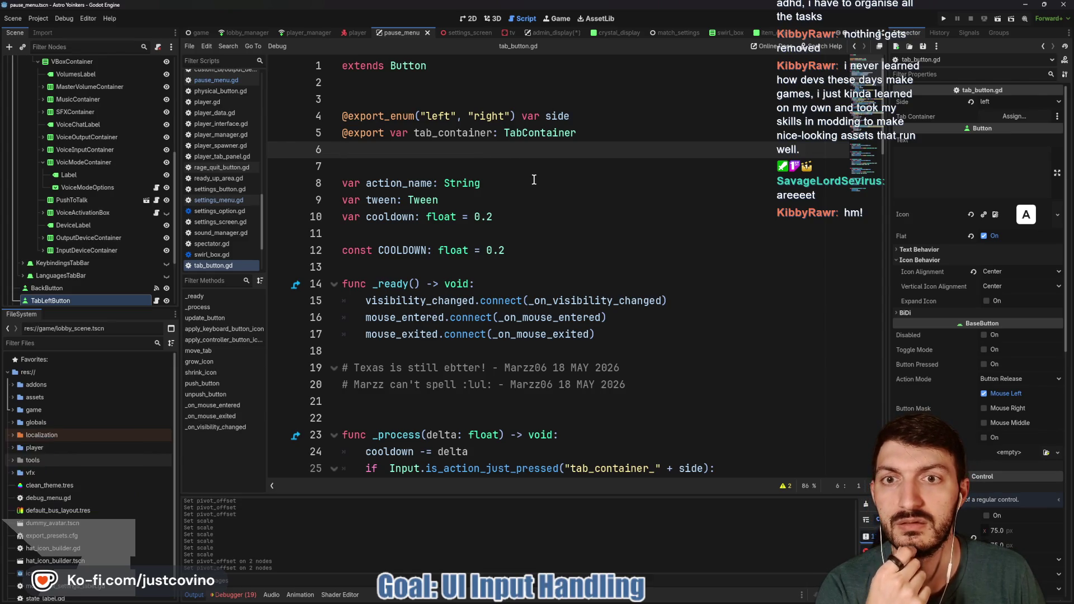
# Scroll down to move_tab() and place the caret after its push_button() call.
pyautogui.scroll(-1, 534, 179)
pyautogui.scroll(-15, 533, 179)
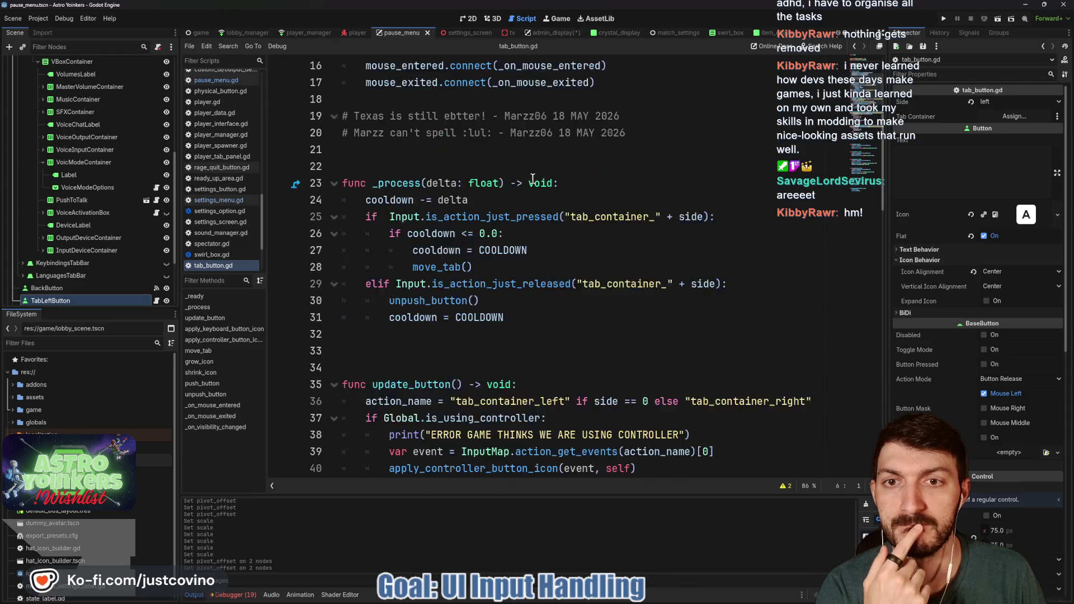
pyautogui.scroll(-4, 532, 177)
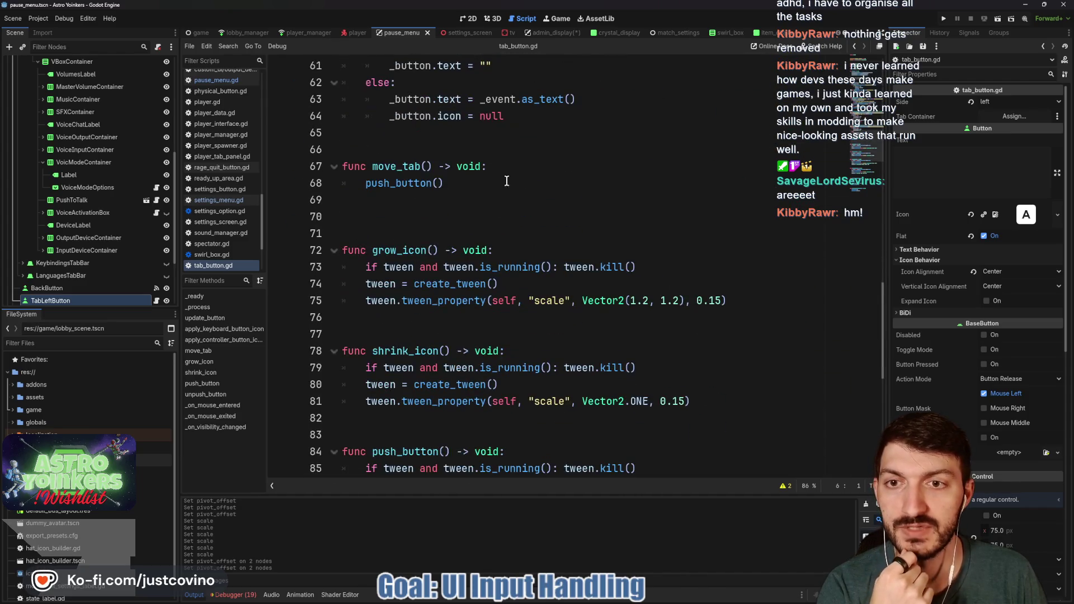
pyautogui.click(456, 184)
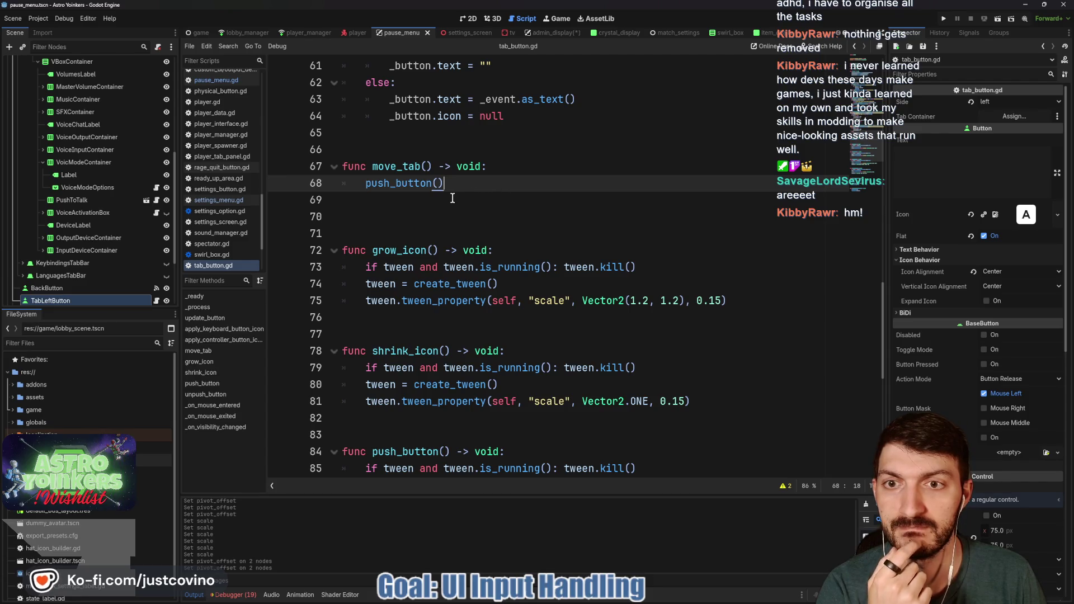
pyautogui.scroll(5, 453, 195)
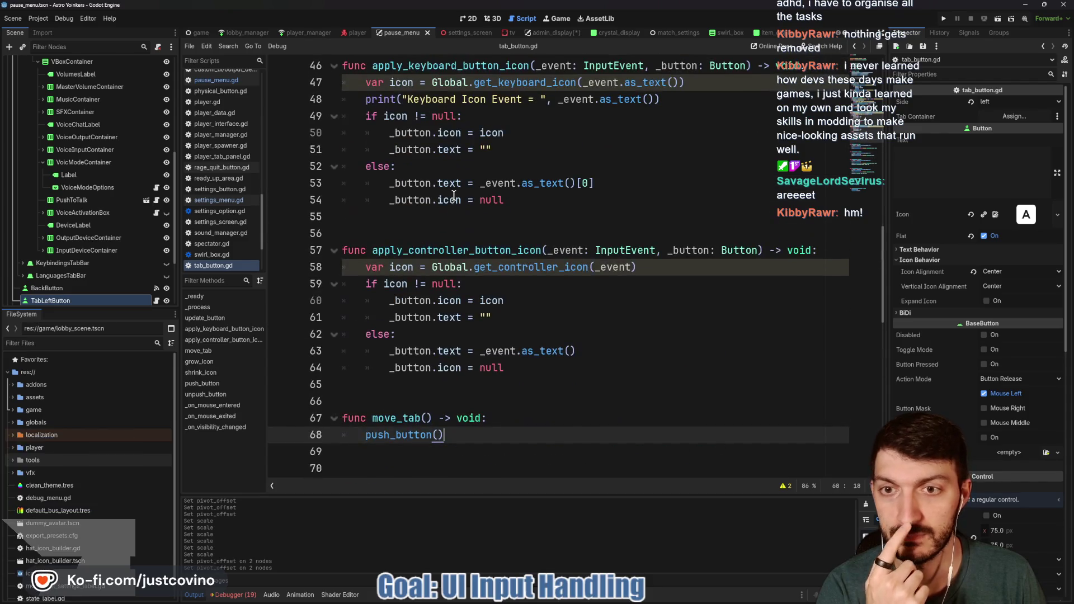
pyautogui.scroll(-4, 453, 196)
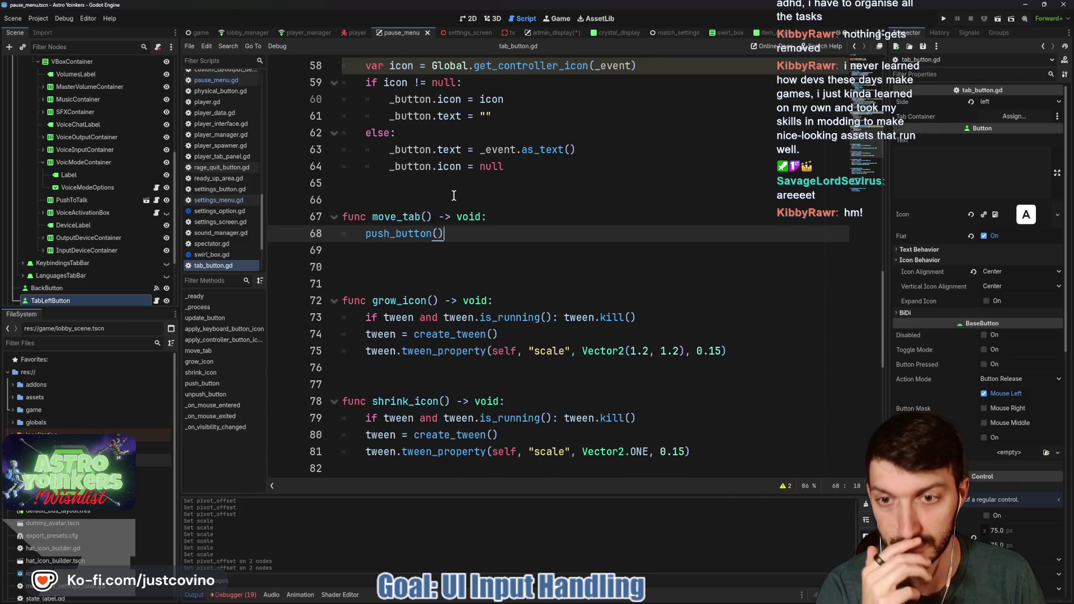
pyautogui.scroll(2, 454, 195)
# Start a line in move_tab() assigning tab_container.current_tab = wrapi(...).
pyautogui.press('Return')
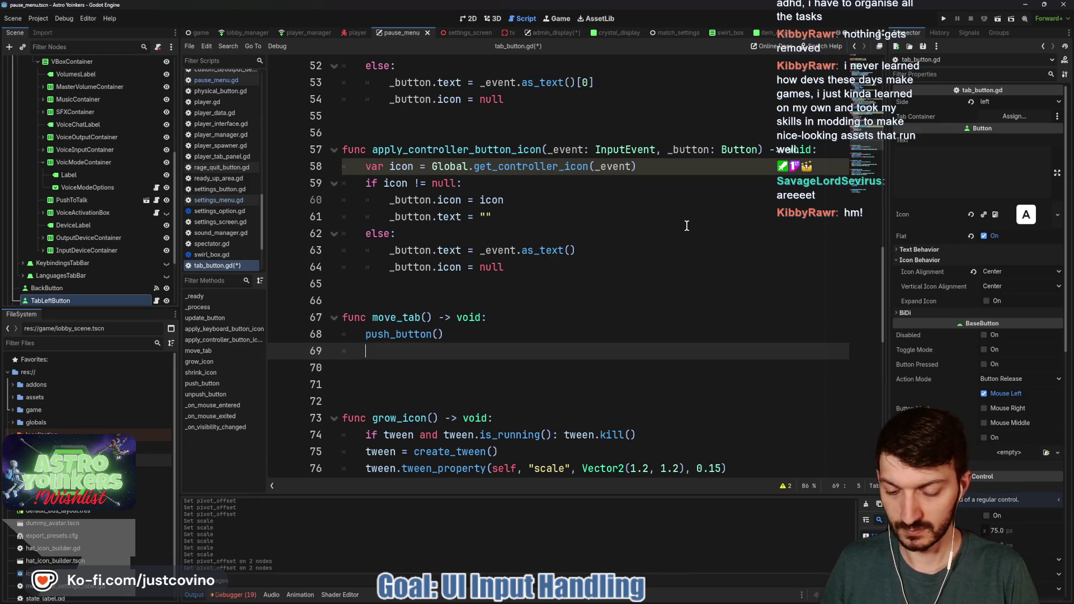
pyautogui.write('tab')
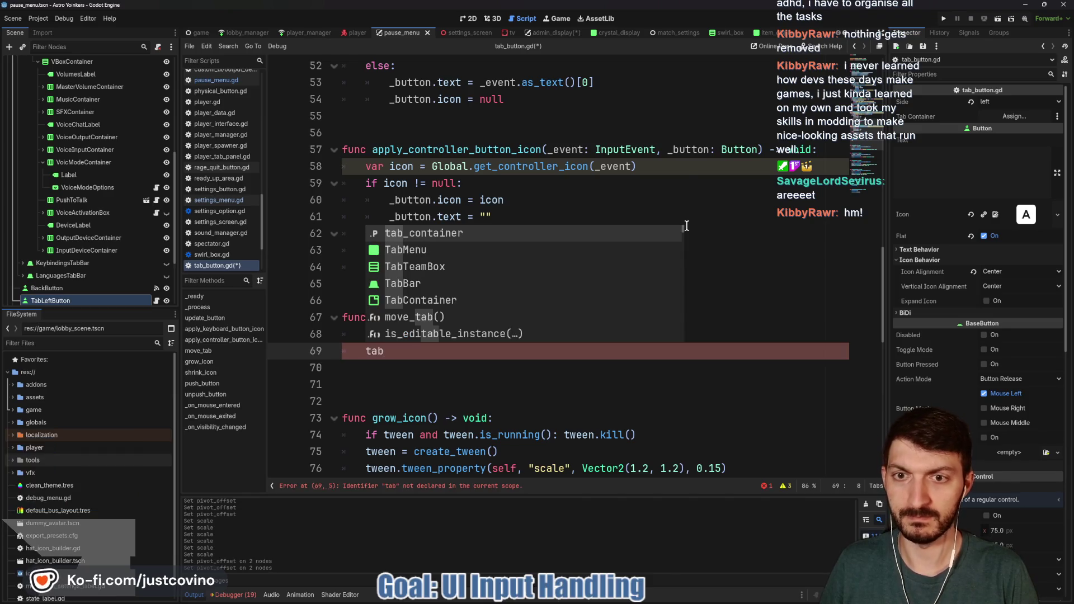
pyautogui.press('Return')
pyautogui.write('.')
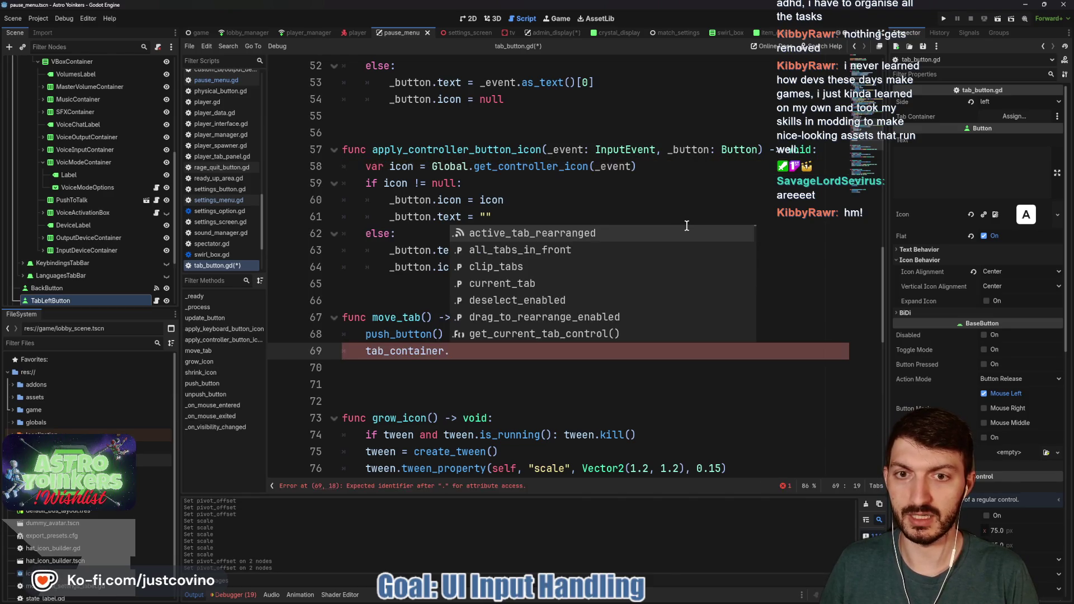
pyautogui.write('cu')
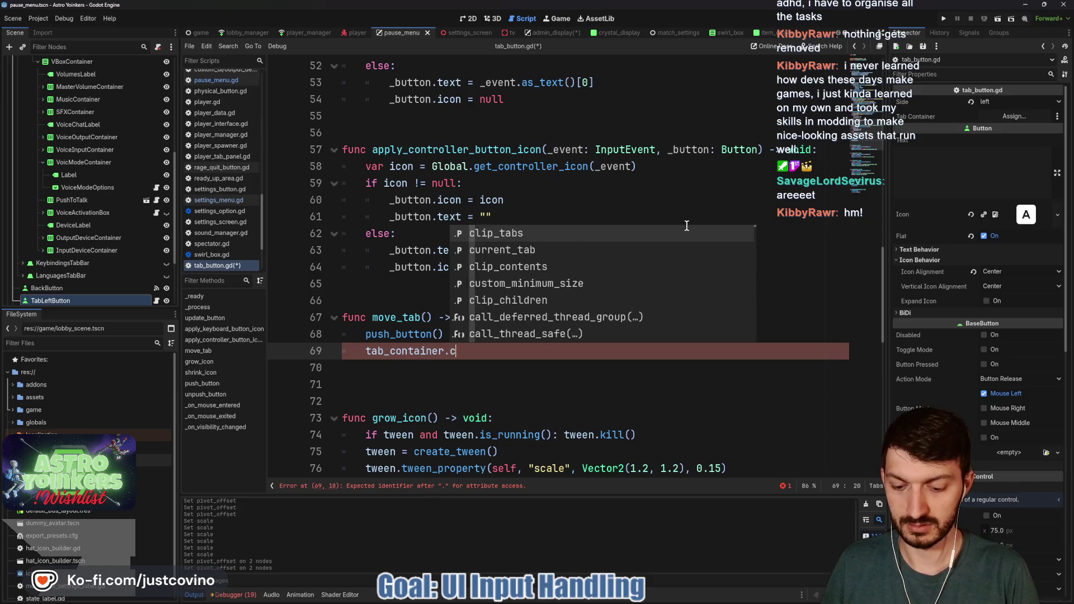
pyautogui.press('Return')
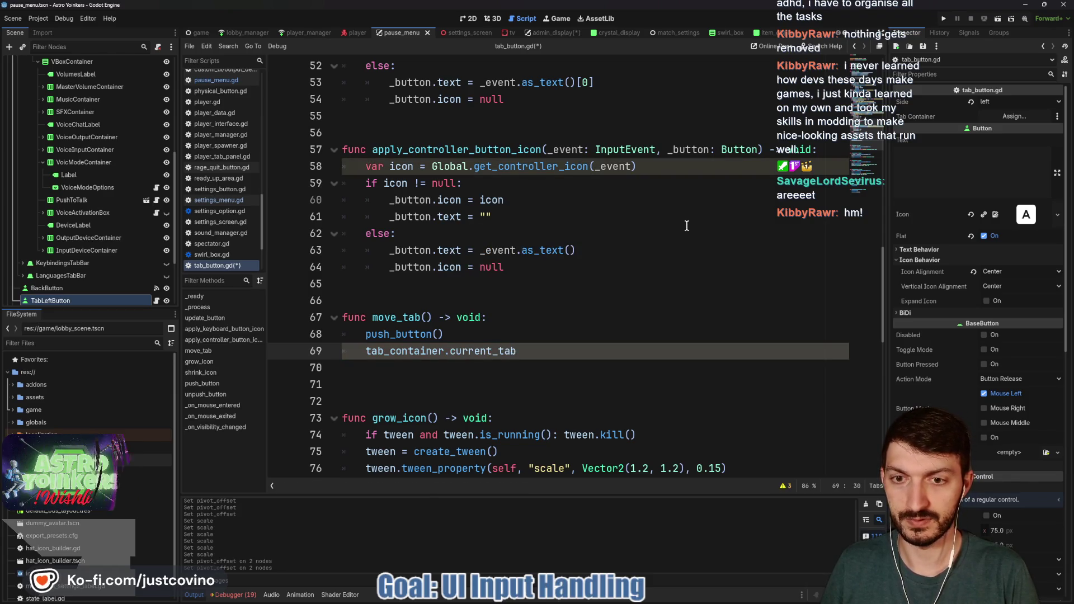
pyautogui.write('= ')
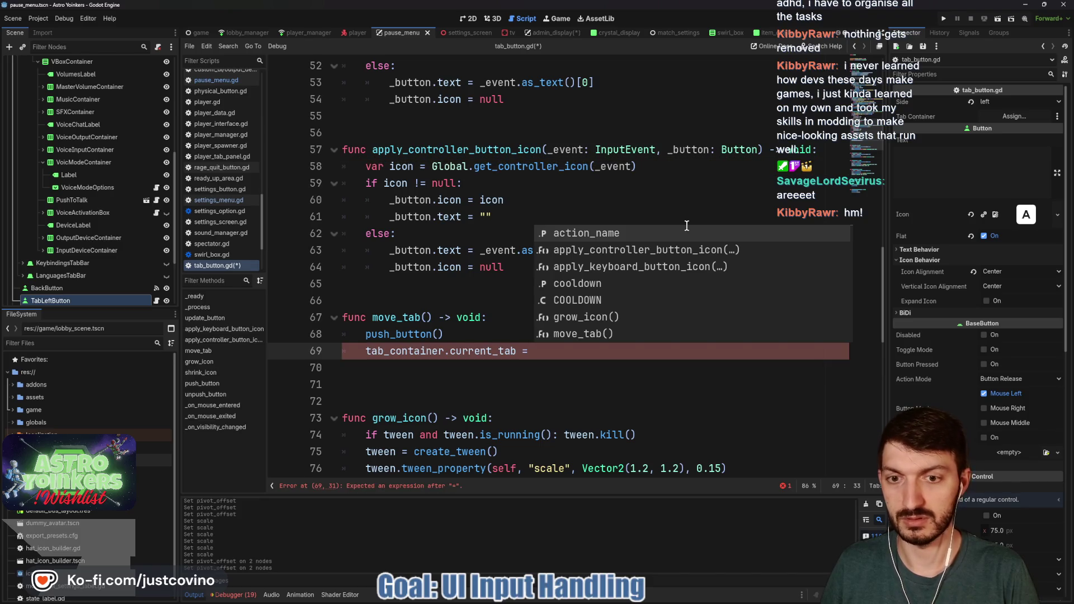
pyautogui.write('wrapi')
pyautogui.press('Return')
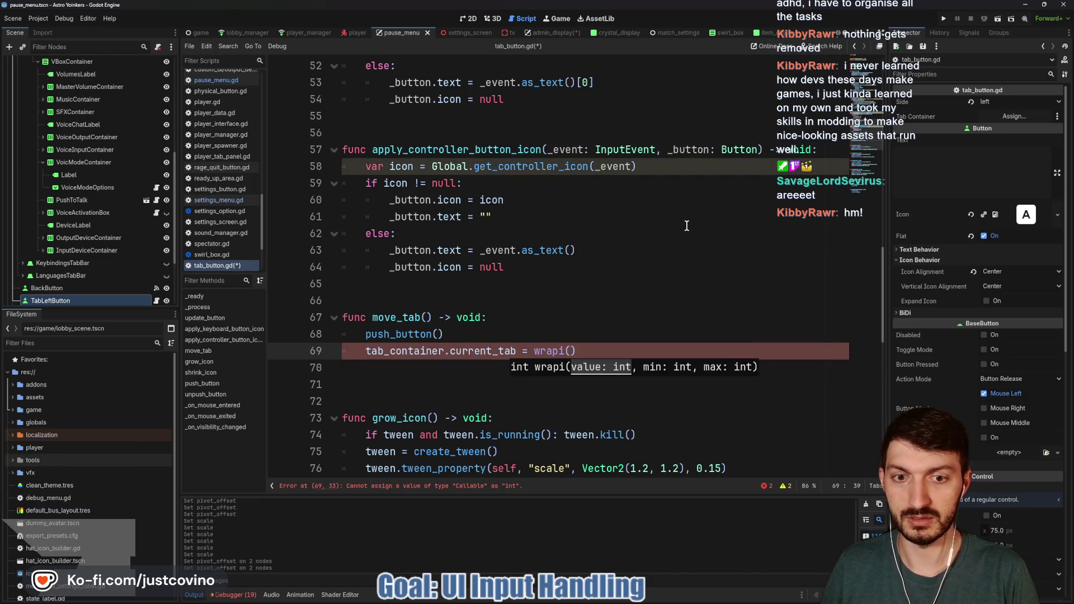
# Fill wrapi's arguments with tab_container.current_tab + 1, 0 and tab_container.get_tab_count().
pyautogui.write('tab')
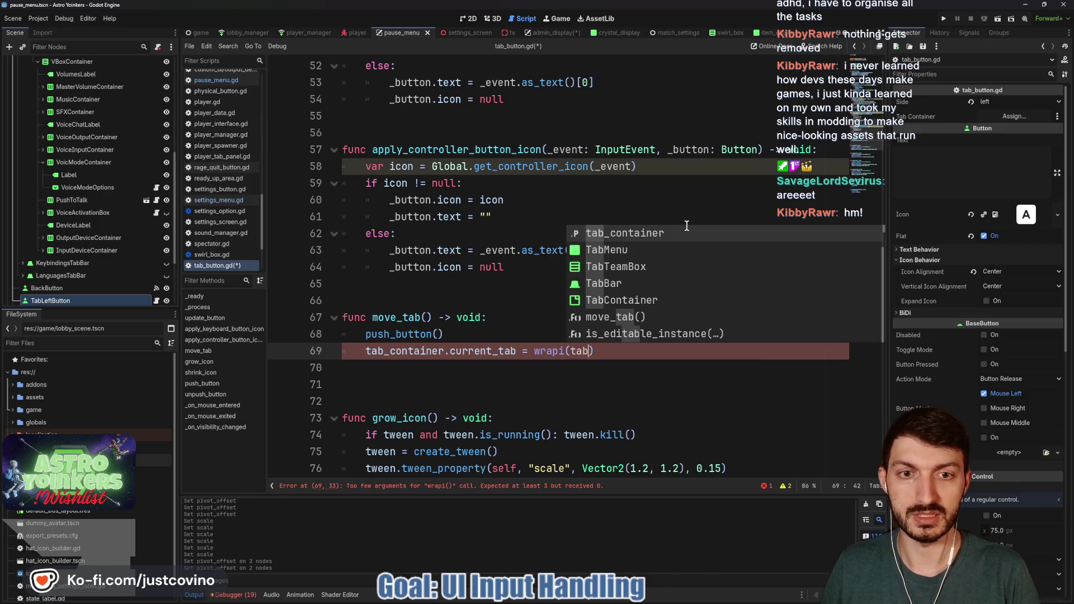
pyautogui.press('Return')
pyautogui.write('.')
pyautogui.write('container.c')
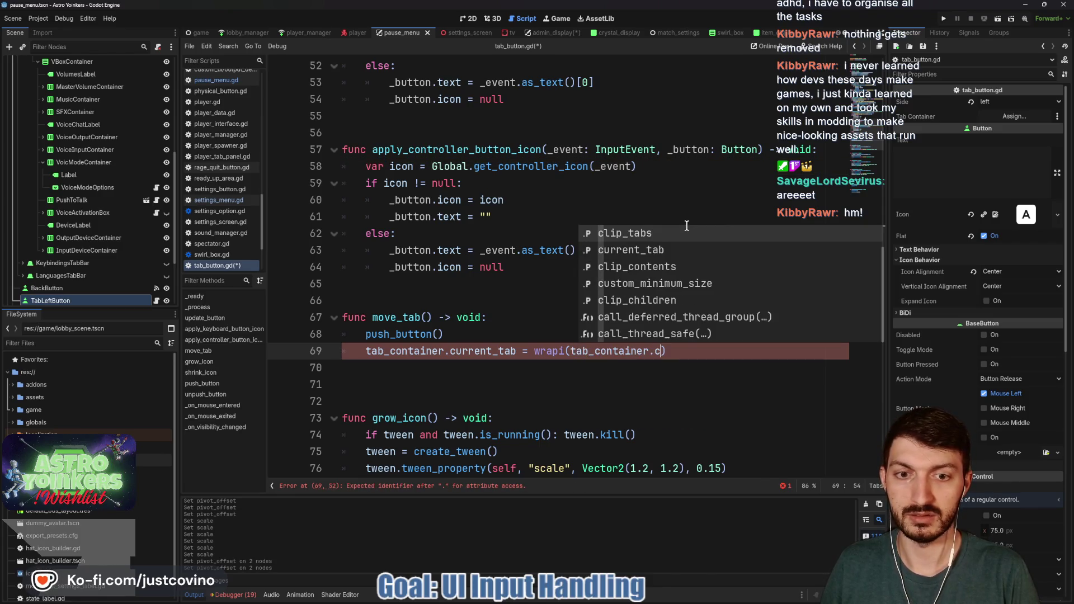
pyautogui.press('Down')
pyautogui.press('Return')
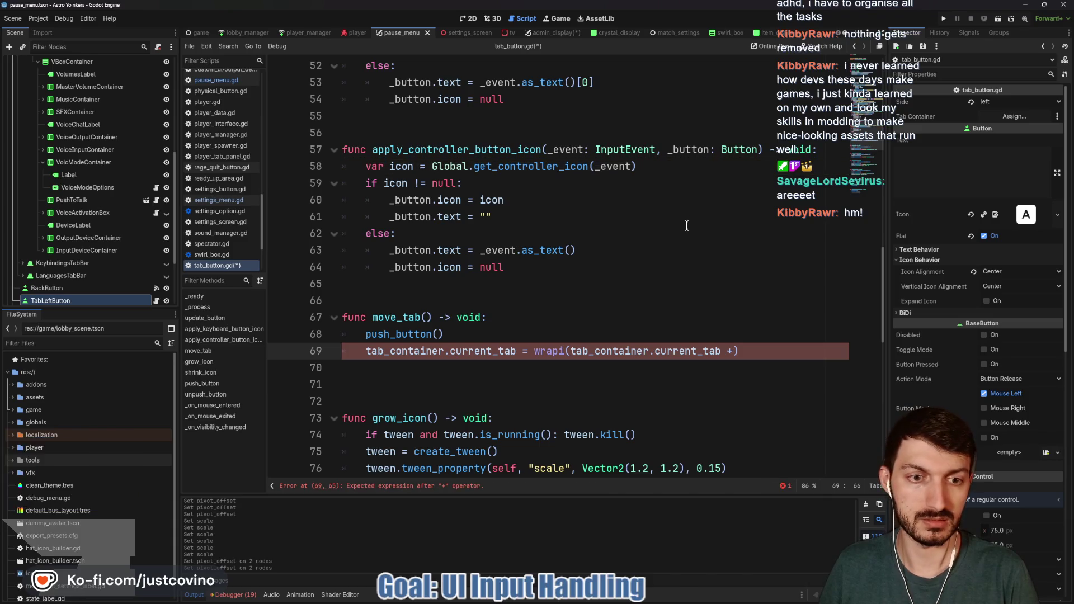
pyautogui.write('1')
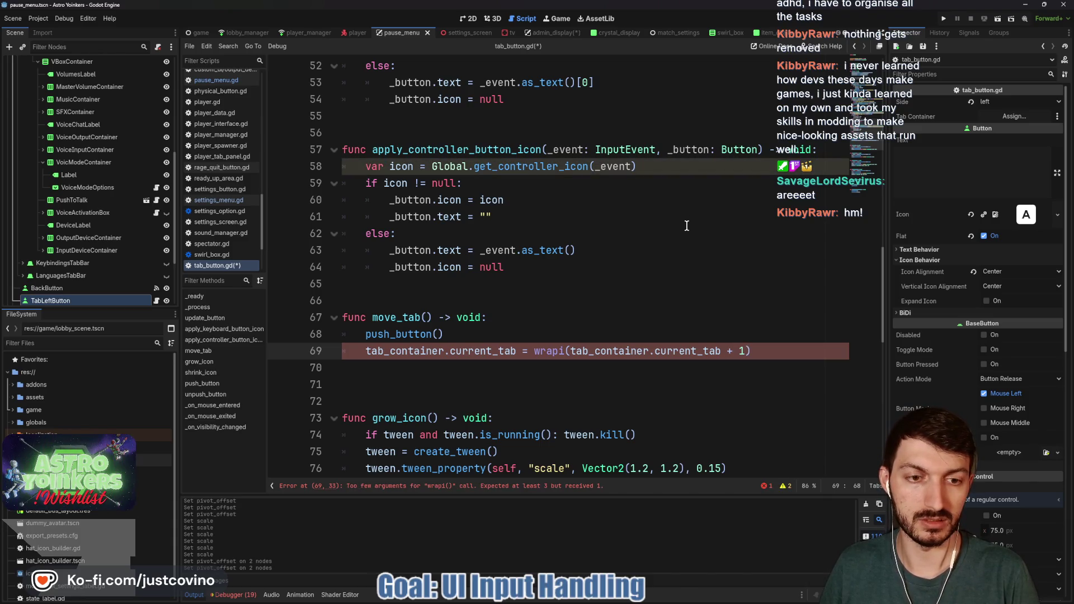
pyautogui.write(', 0')
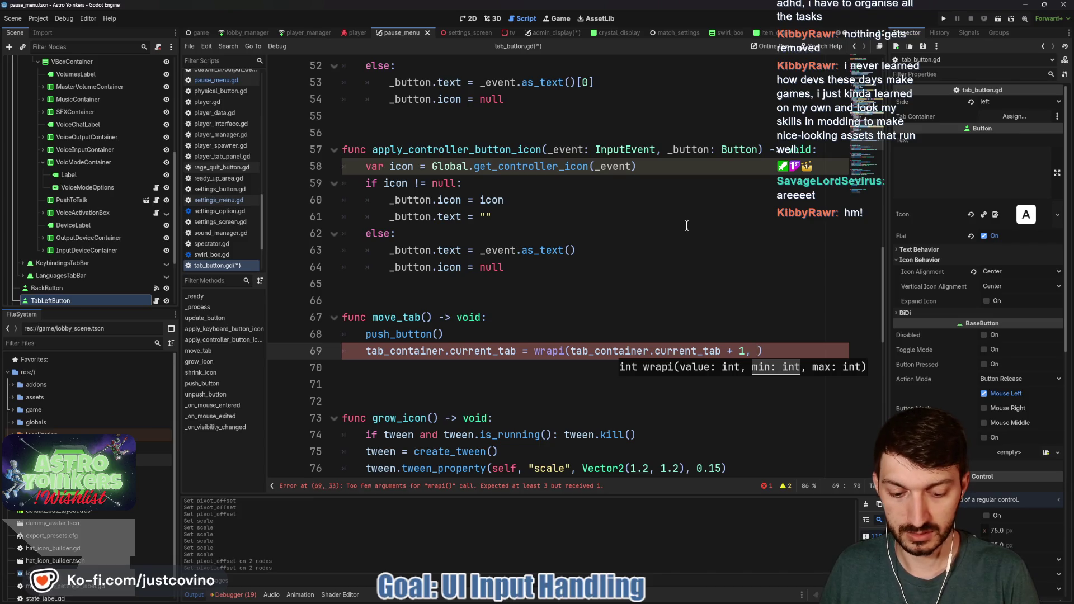
pyautogui.write(', tab_container.')
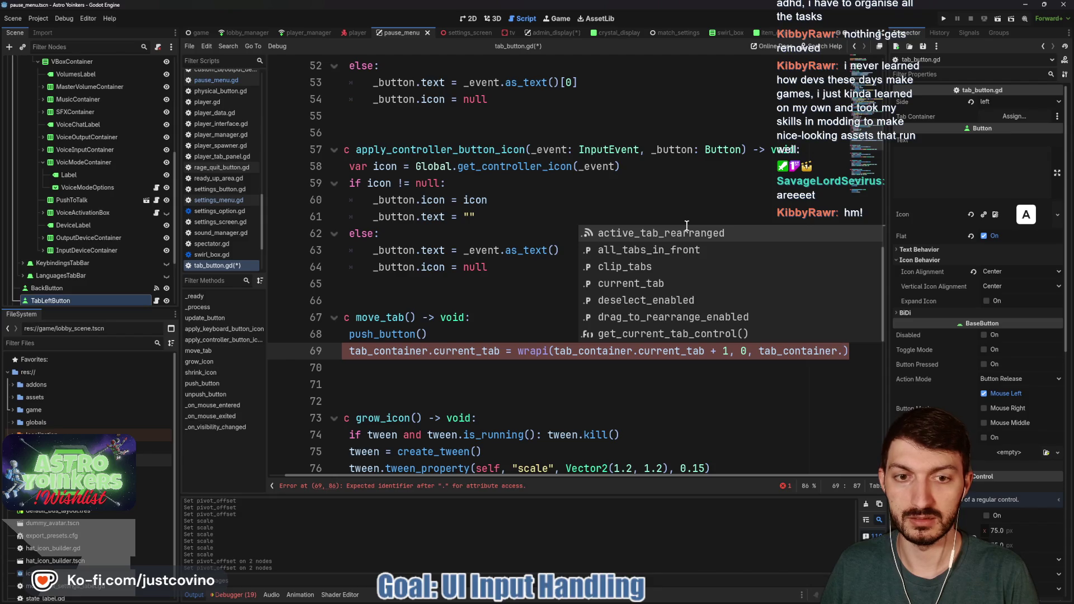
pyautogui.write('tab')
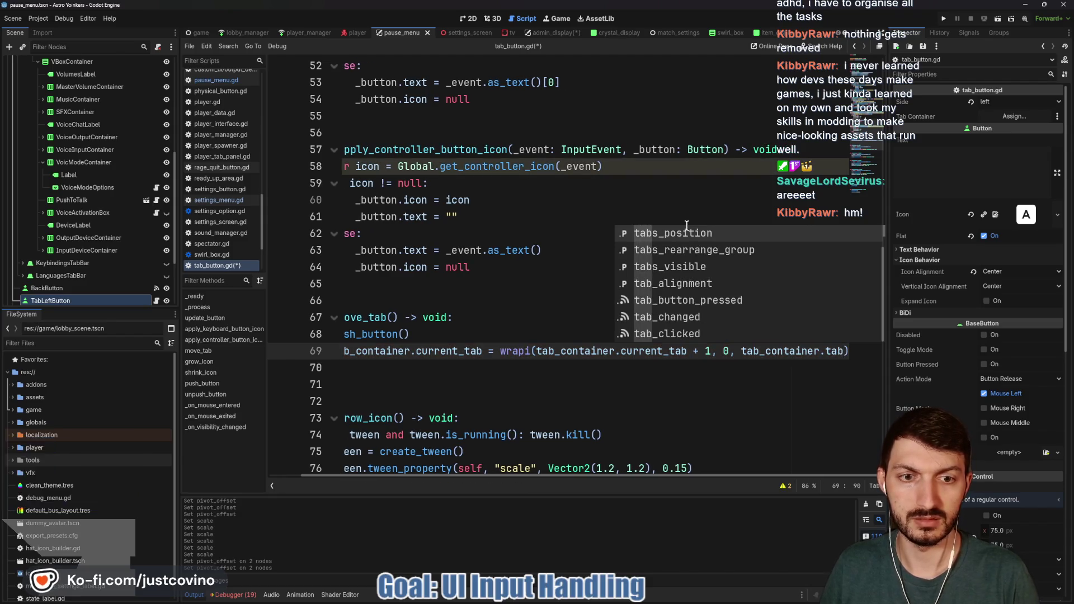
pyautogui.press('Down')
pyautogui.press('Down')
pyautogui.press('Down')
pyautogui.press('Down')
pyautogui.press('Down')
pyautogui.press('Down')
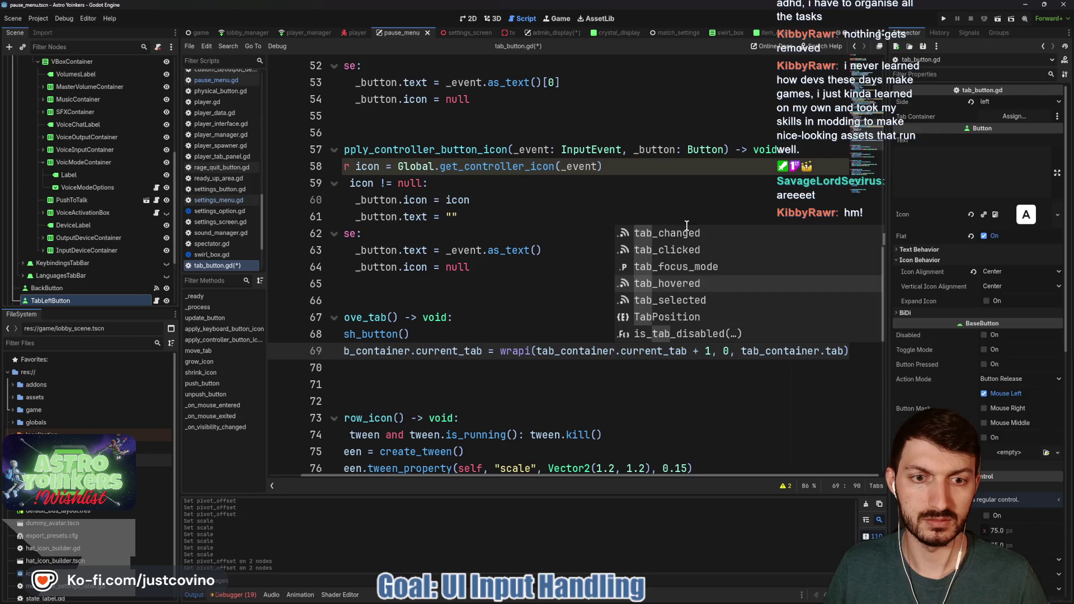
pyautogui.press('Down')
pyautogui.press('Down')
pyautogui.press('Down')
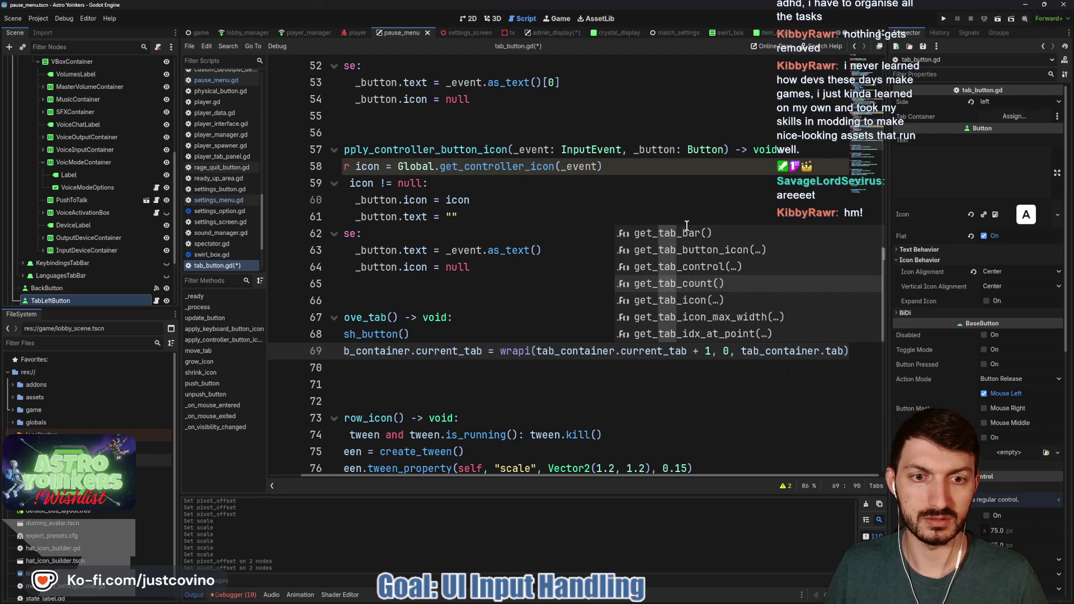
pyautogui.press('Return')
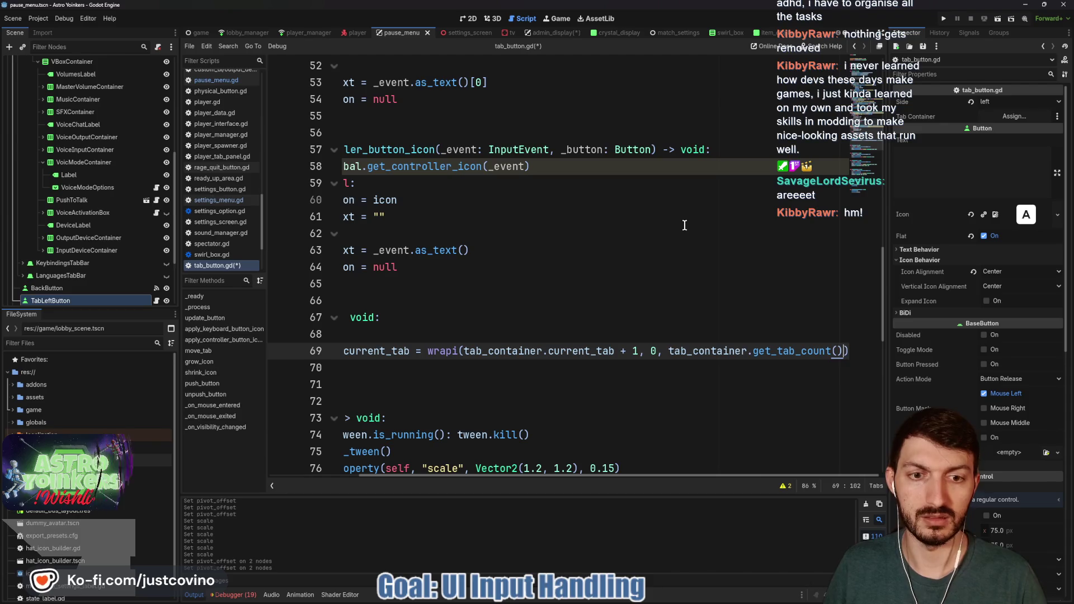
pyautogui.hscroll(-2, 517, 327)
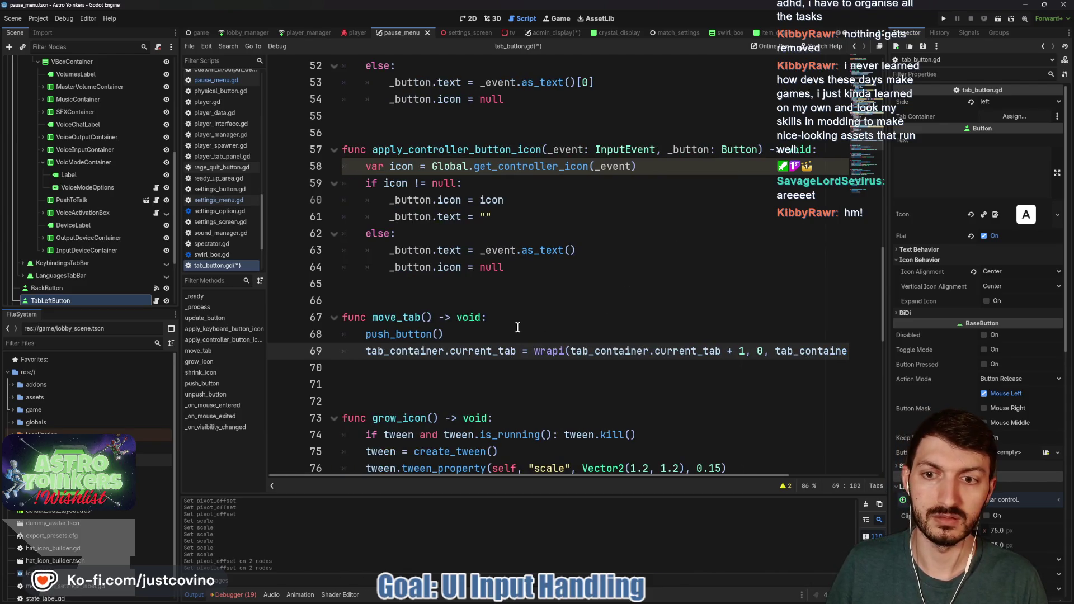
# Replace wrapi's first argument with current_tab + 1 if side is "right", else current_tab - 1.
pyautogui.click(464, 340)
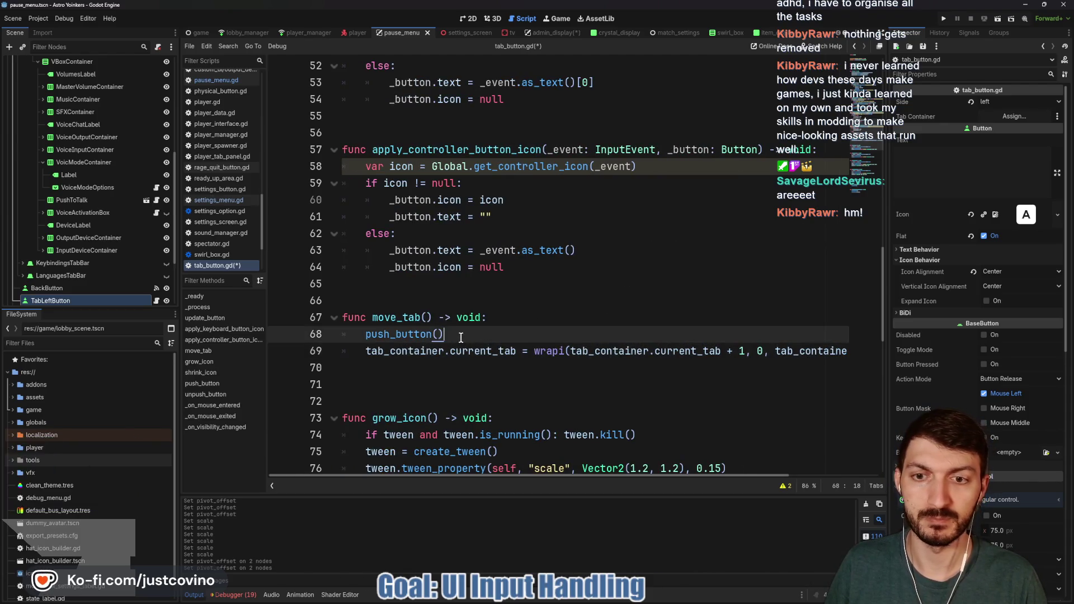
pyautogui.press('Return')
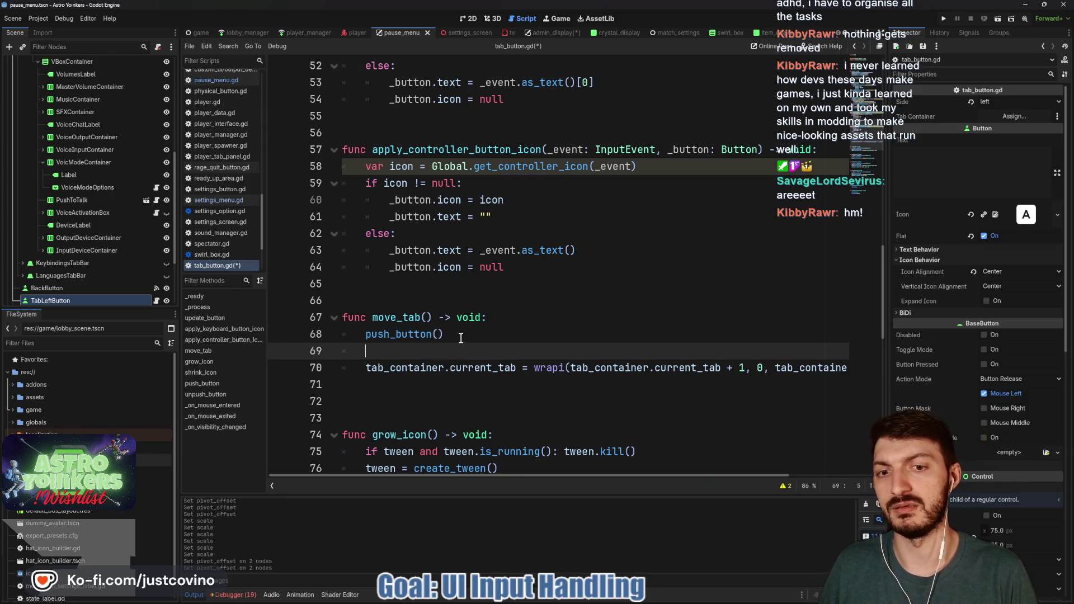
pyautogui.click(744, 369)
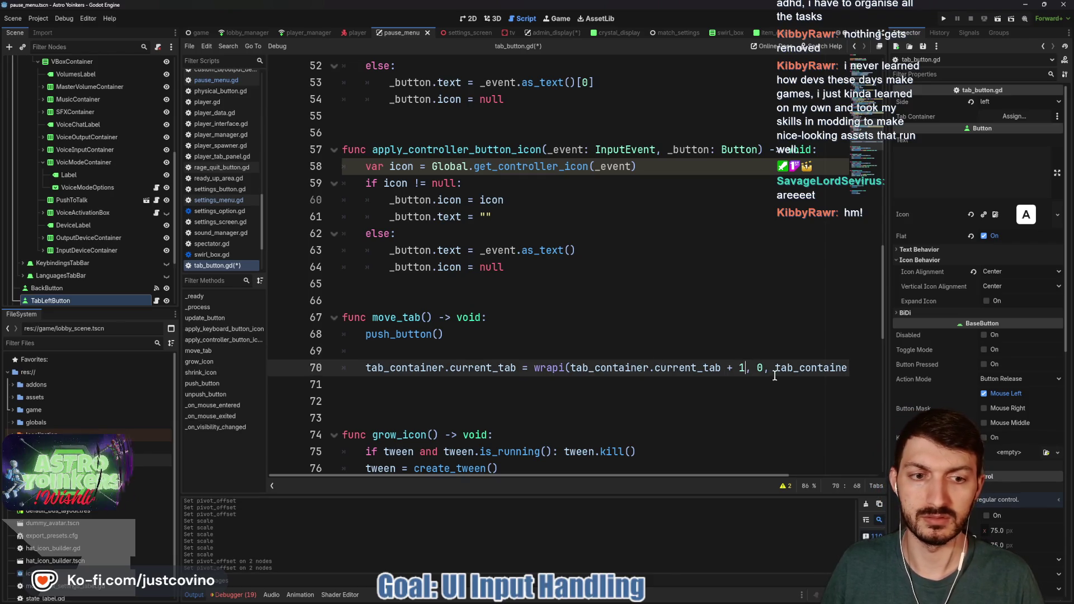
pyautogui.moveTo(744, 369); pyautogui.dragTo(567, 369)
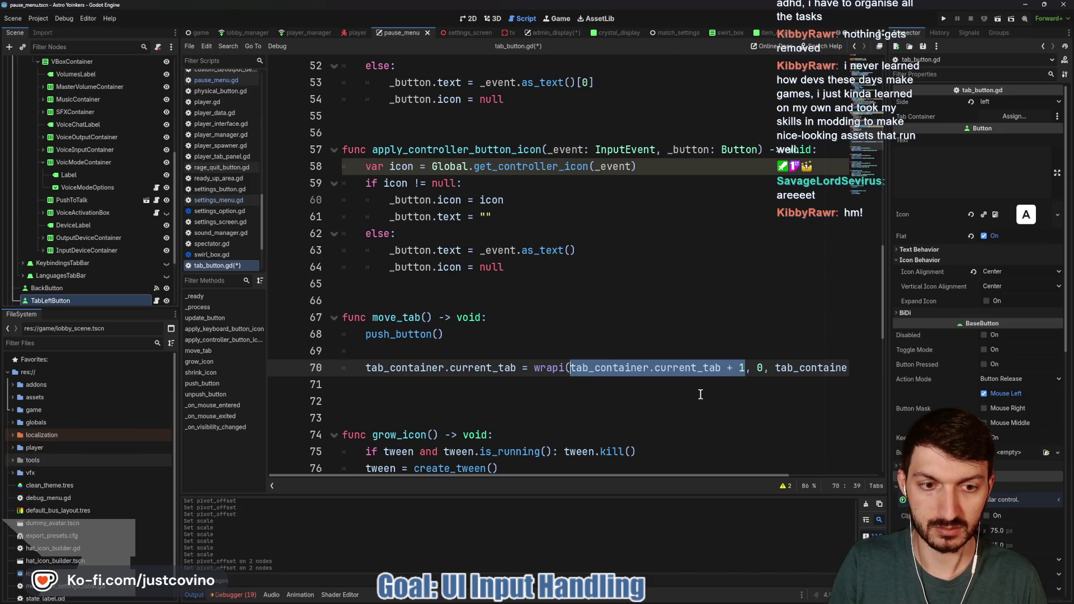
pyautogui.write('(')
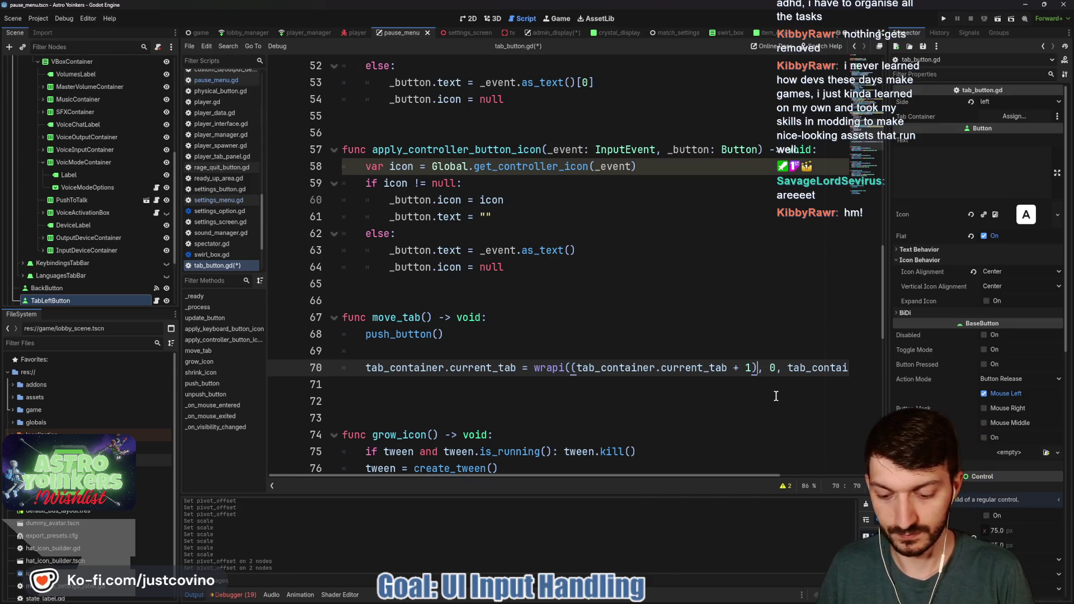
pyautogui.write(' if side')
pyautogui.write(' =')
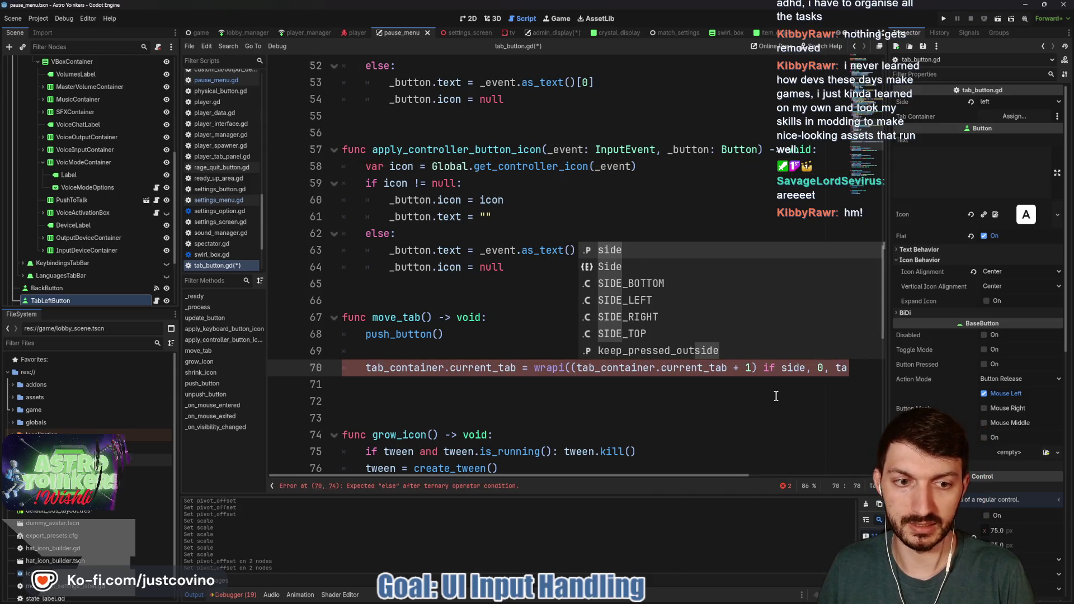
pyautogui.write('"')
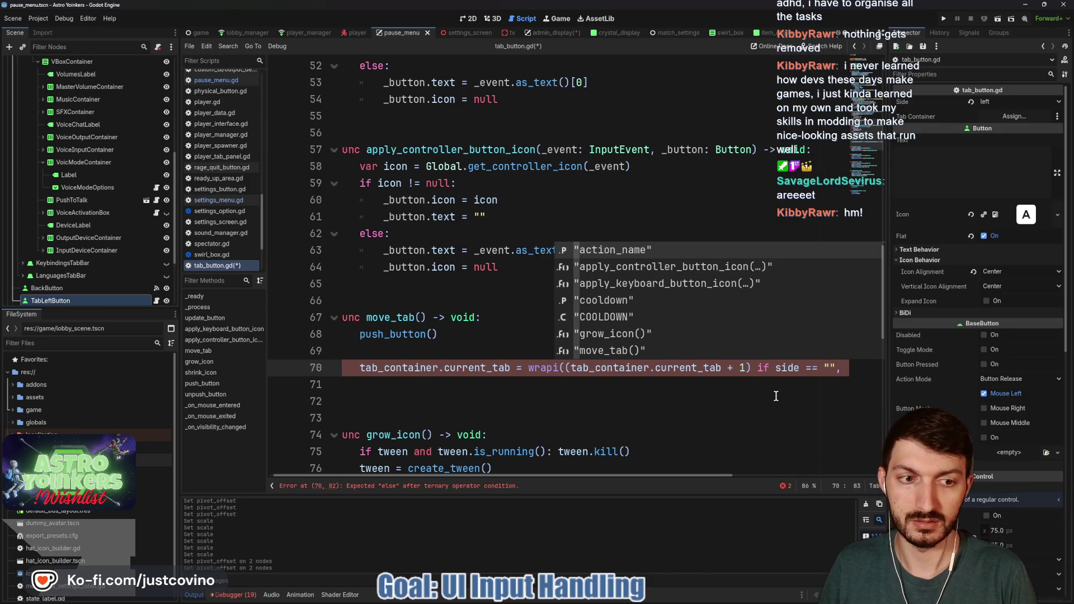
pyautogui.write('right')
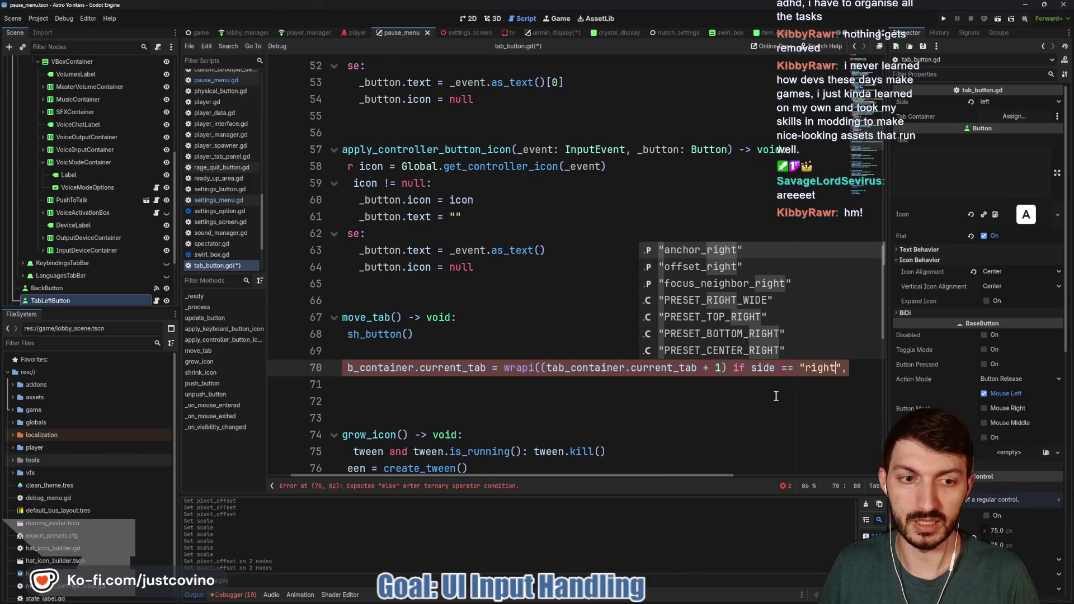
pyautogui.write('" else ')
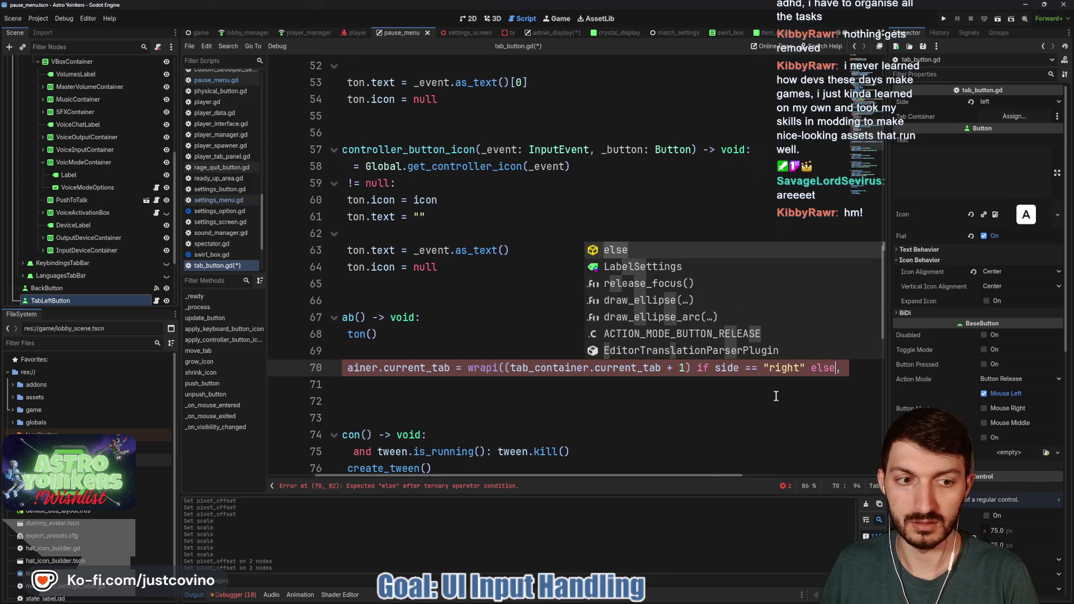
pyautogui.write('(tab_container.')
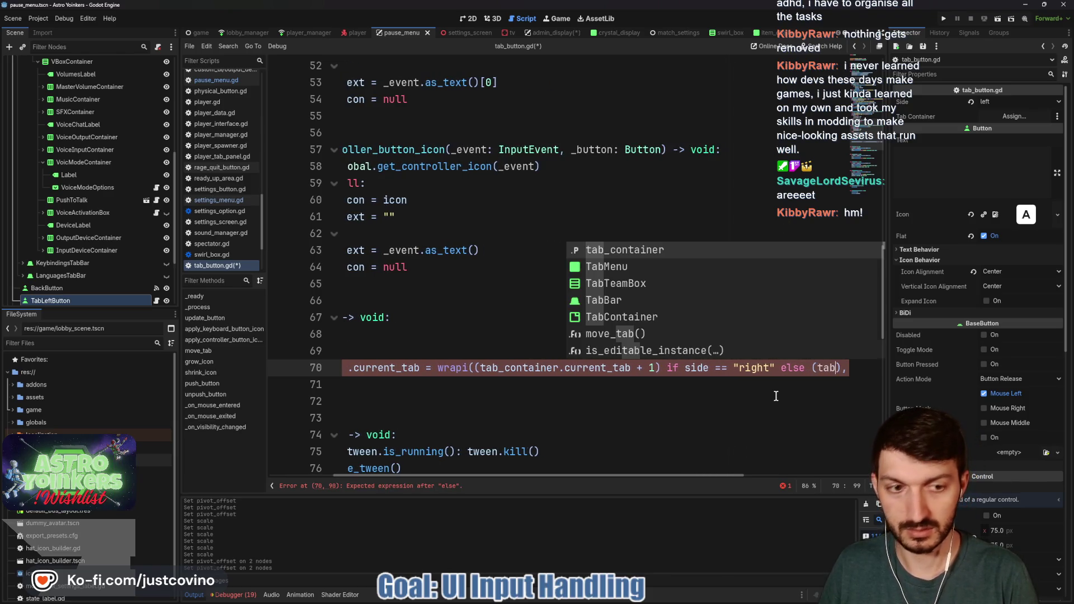
pyautogui.write('current_tab ')
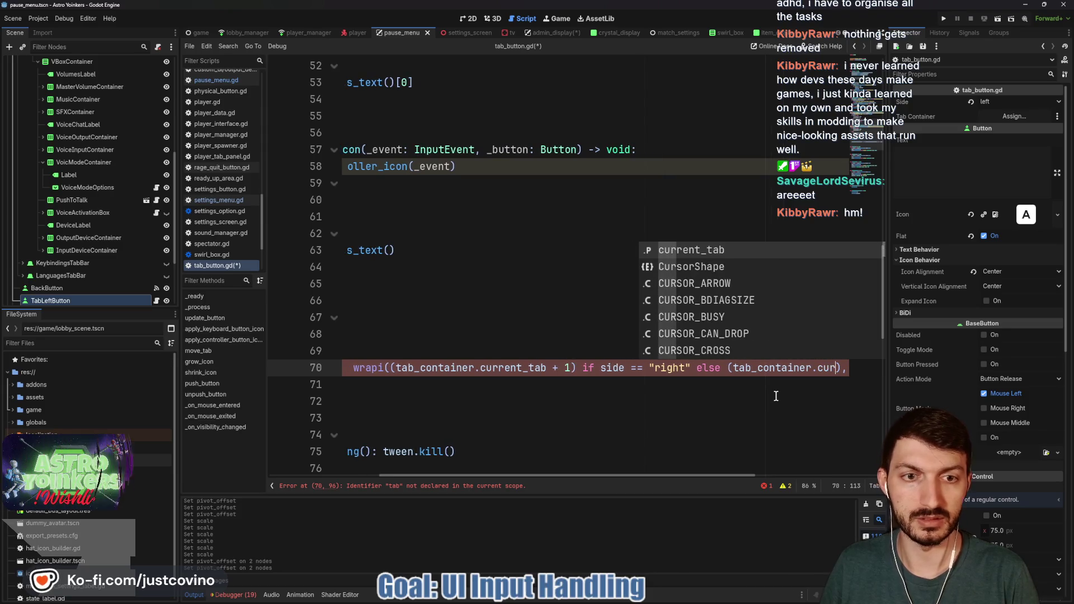
pyautogui.write('-1')
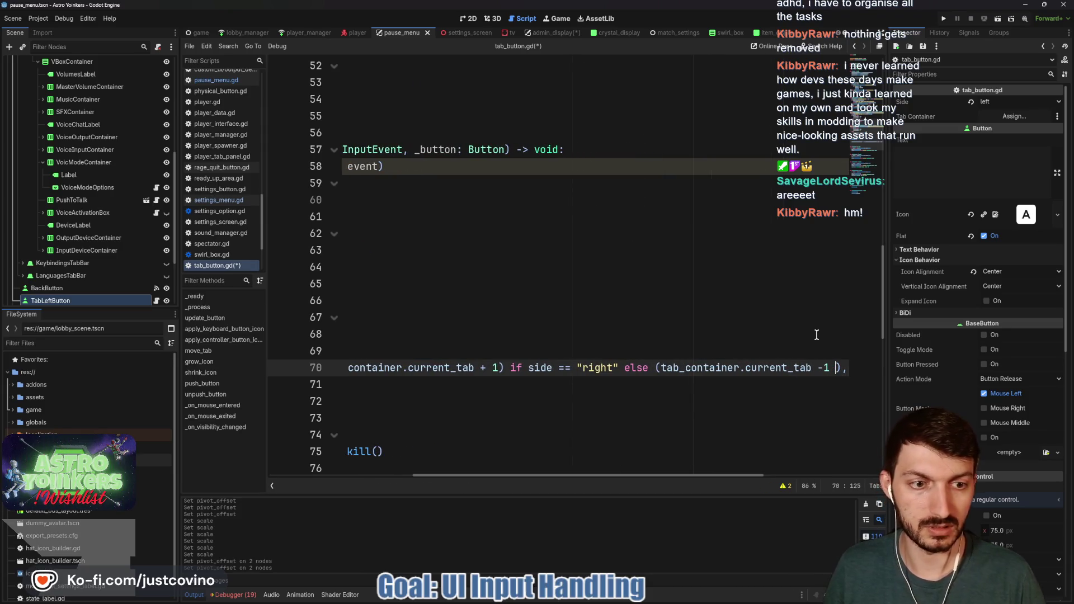
pyautogui.click(785, 385)
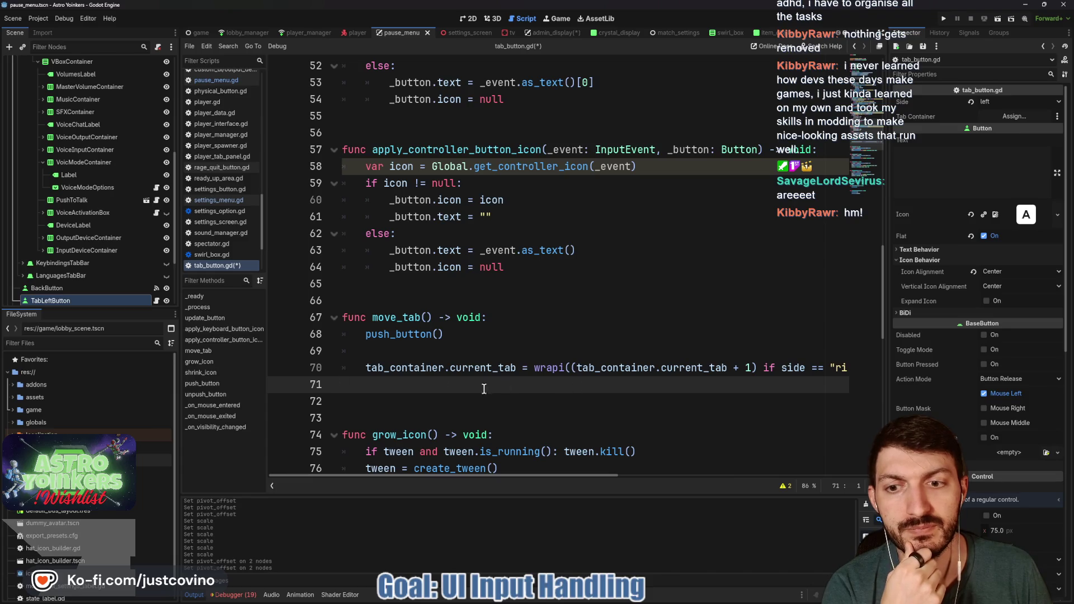
# Delete blank line 69 so the wrapi assignment follows push_button() directly, then review update_button().
pyautogui.click(394, 351)
pyautogui.press('BackSpace')
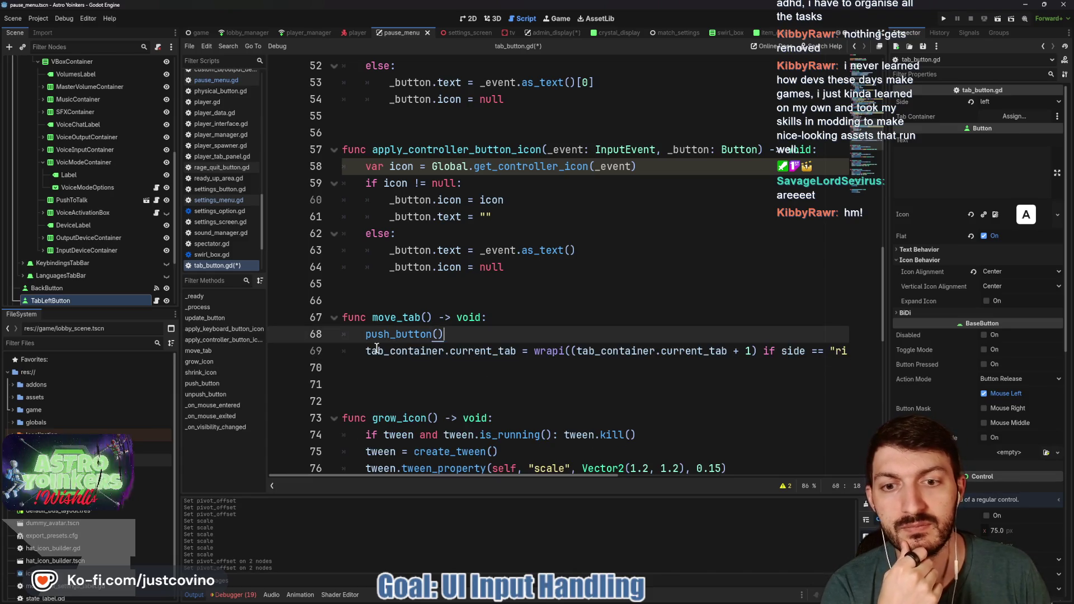
pyautogui.hscroll(10, 492, 375)
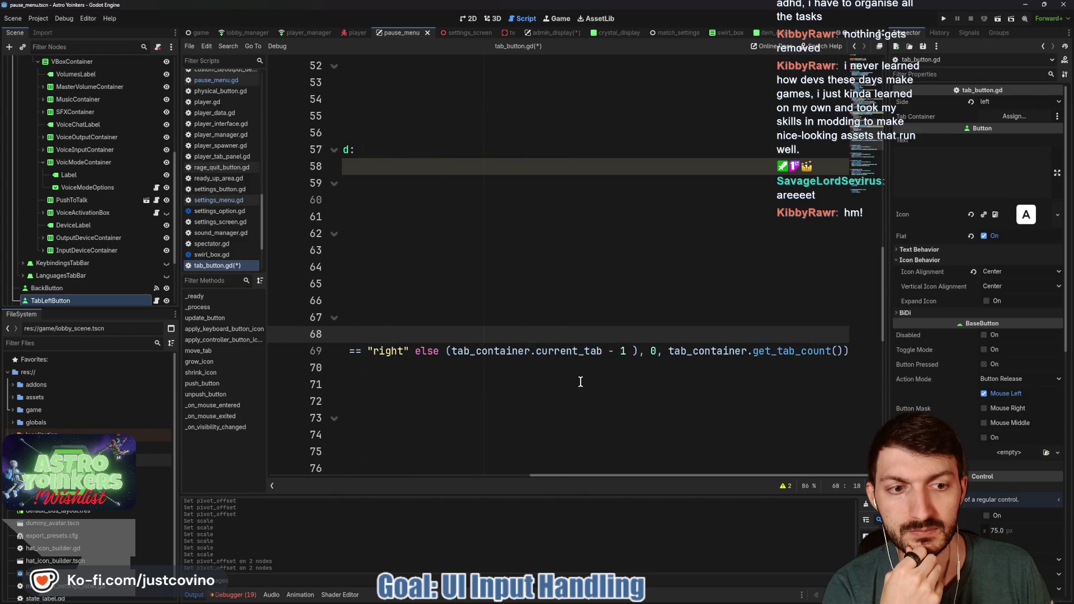
pyautogui.hscroll(-10, 578, 373)
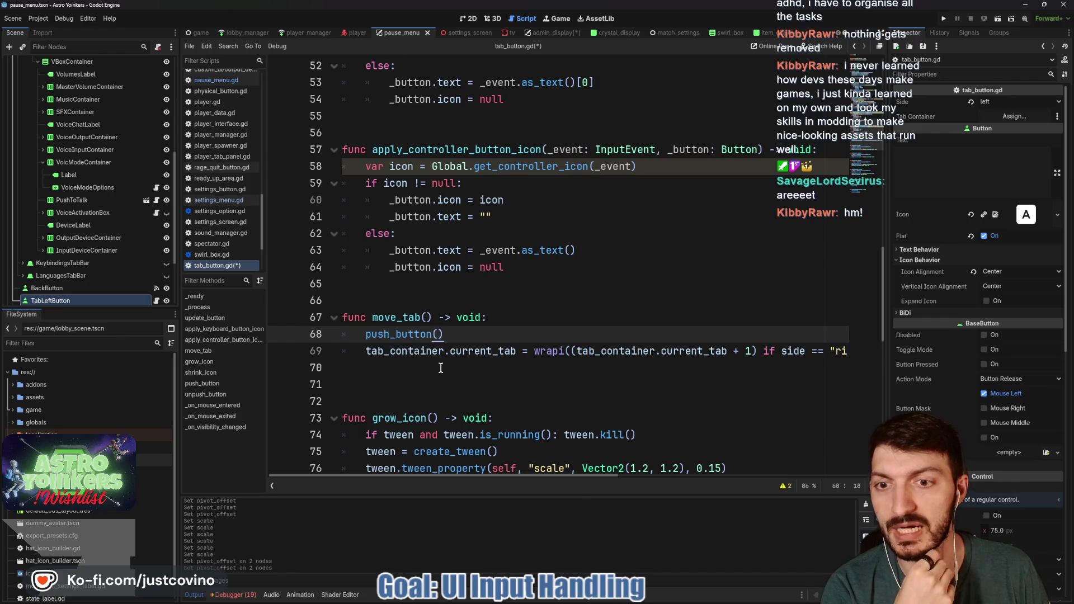
pyautogui.scroll(-1, 441, 367)
pyautogui.scroll(6, 421, 335)
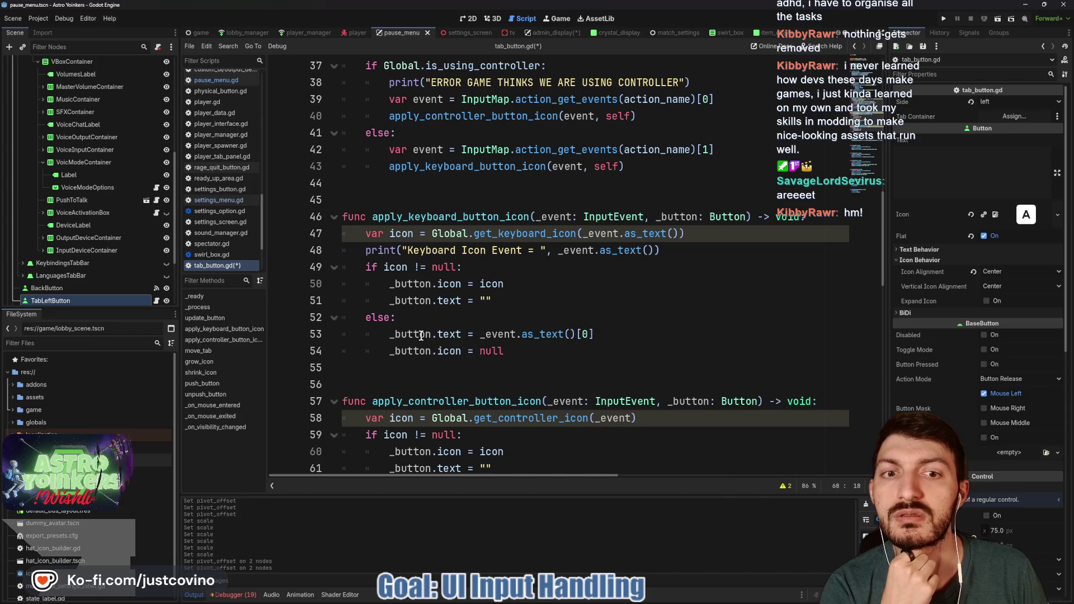
pyautogui.scroll(3, 421, 336)
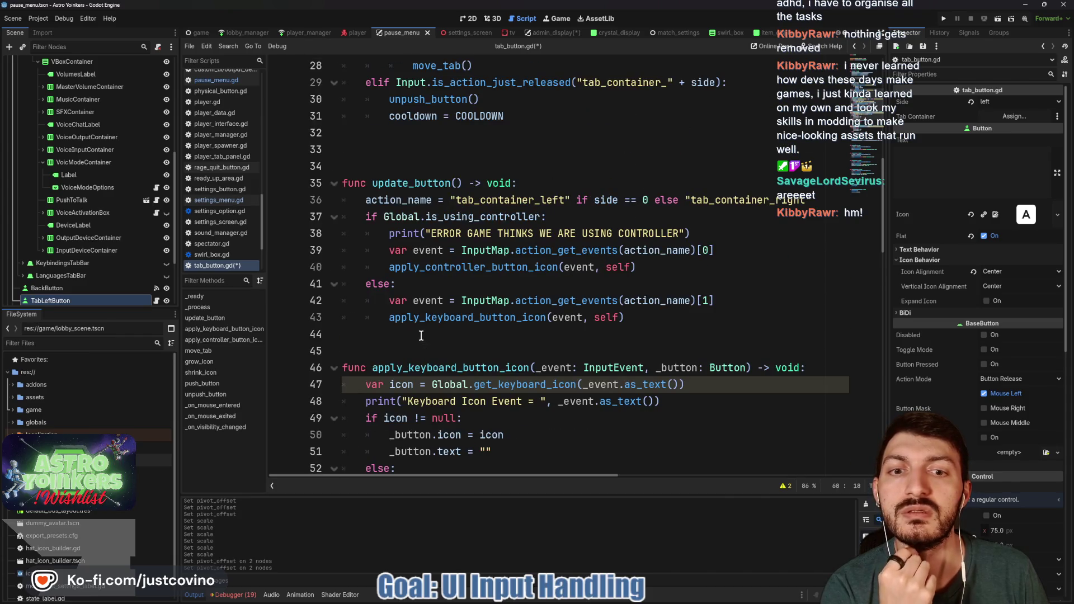
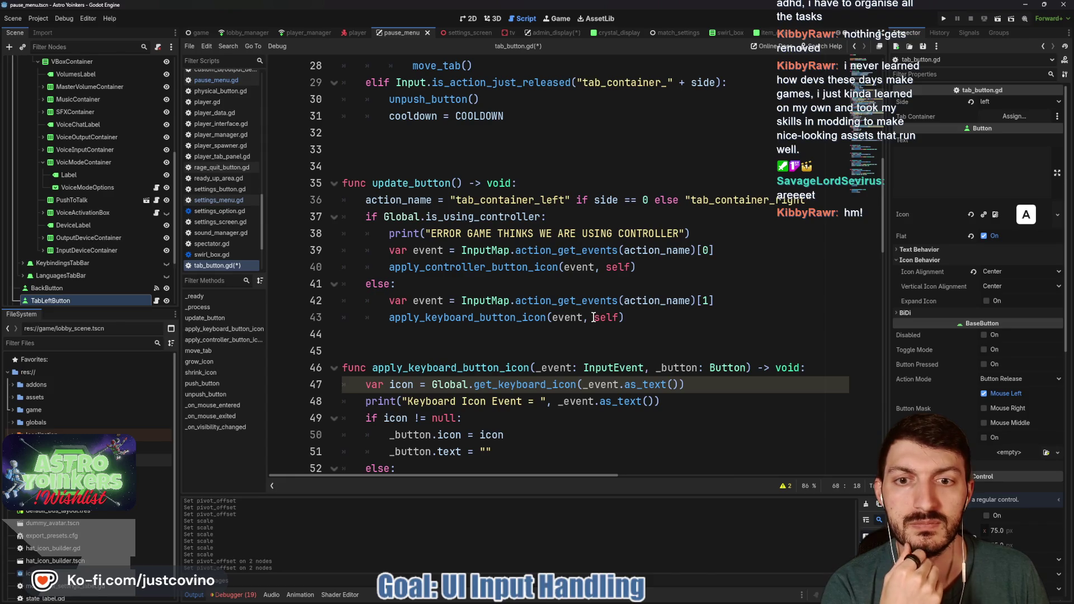
# Set TabRightButton's Tab Container property to TabContainer.
pyautogui.scroll(4, 593, 317)
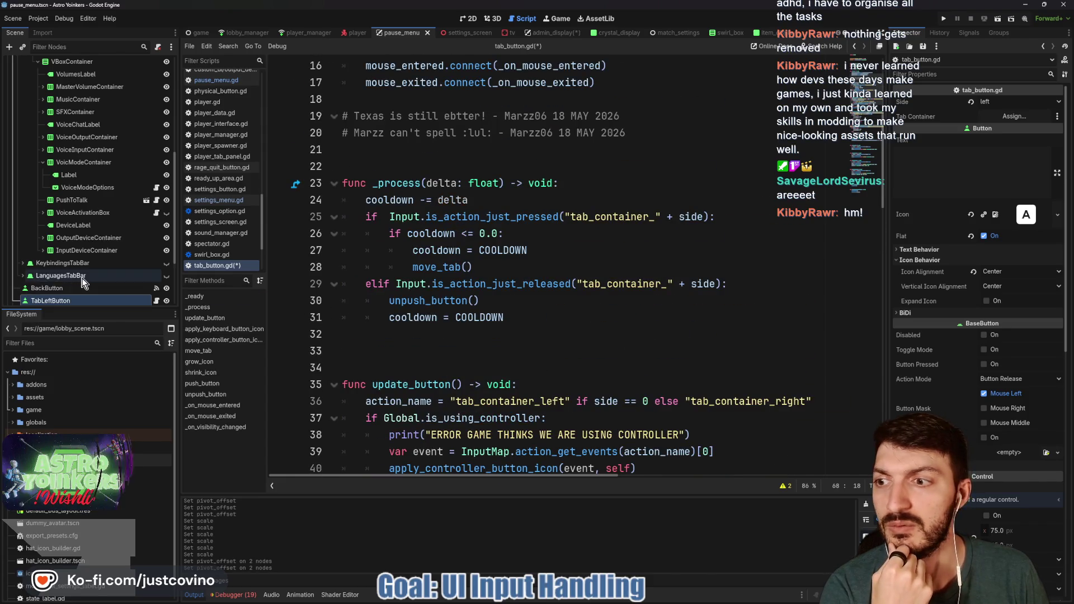
pyautogui.scroll(5, 89, 278)
pyautogui.scroll(-5, 102, 264)
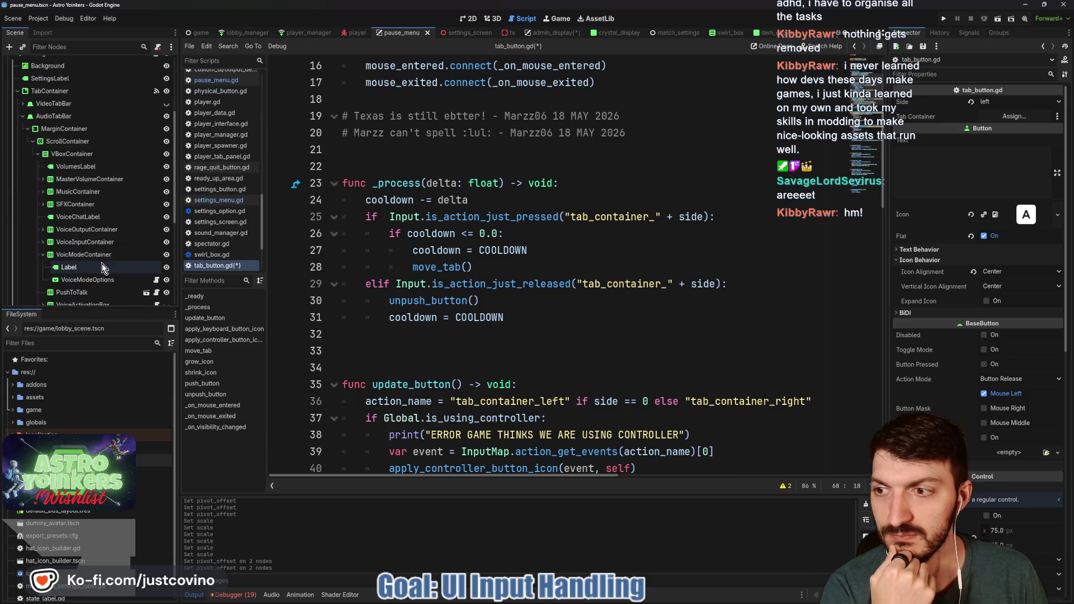
pyautogui.click(78, 249)
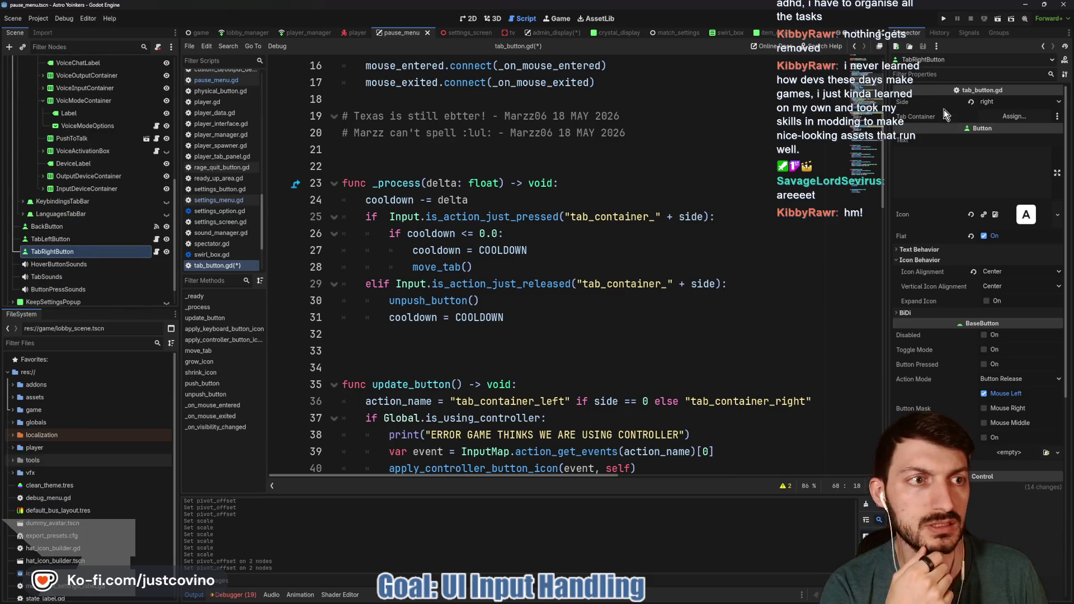
pyautogui.click(1003, 119)
pyautogui.click(532, 224)
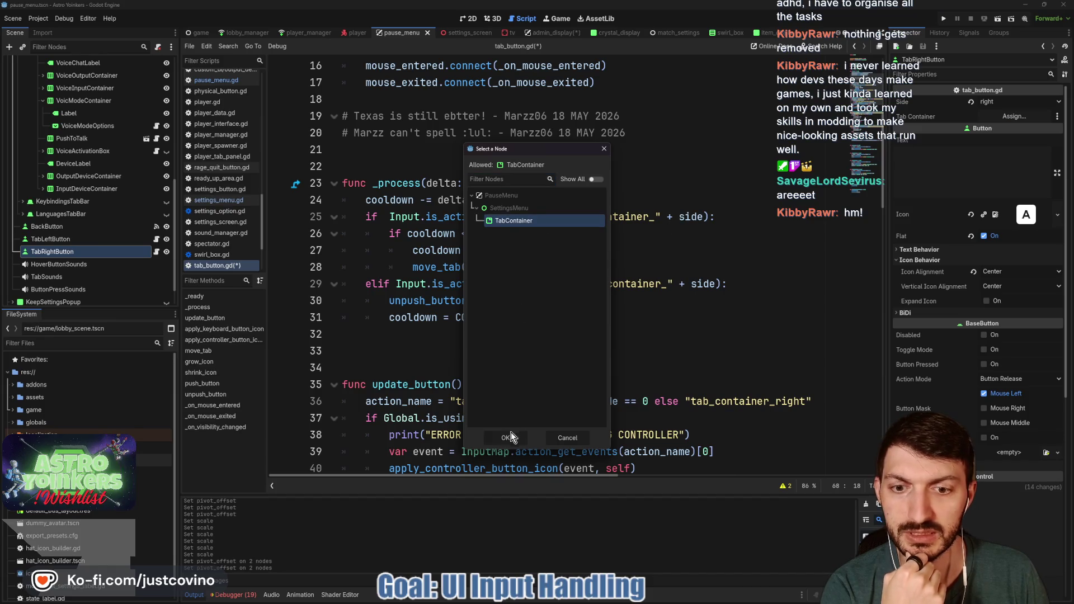
pyautogui.click(511, 432)
# Set TabLeftButton's Tab Container to TabContainer too, then save the scene and script.
pyautogui.click(50, 239)
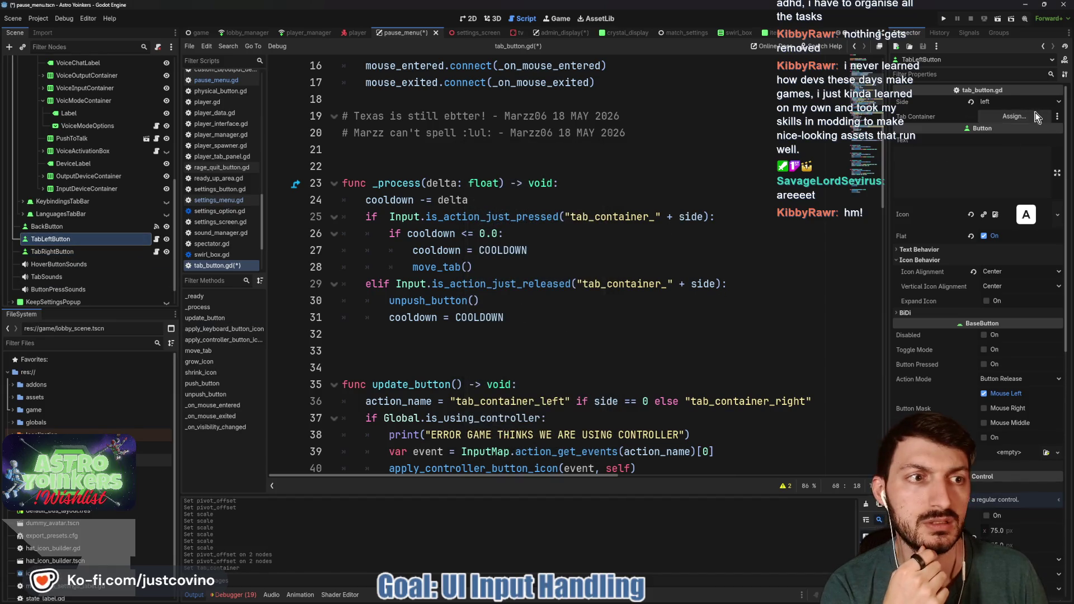
pyautogui.click(1013, 116)
pyautogui.click(526, 221)
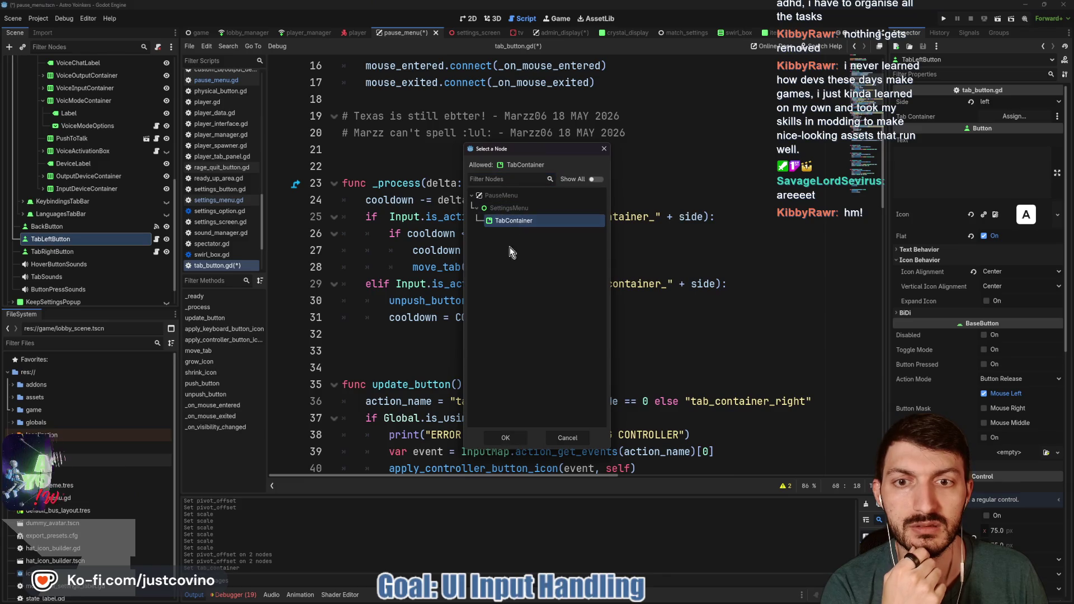
pyautogui.click(503, 434)
pyautogui.click(430, 347)
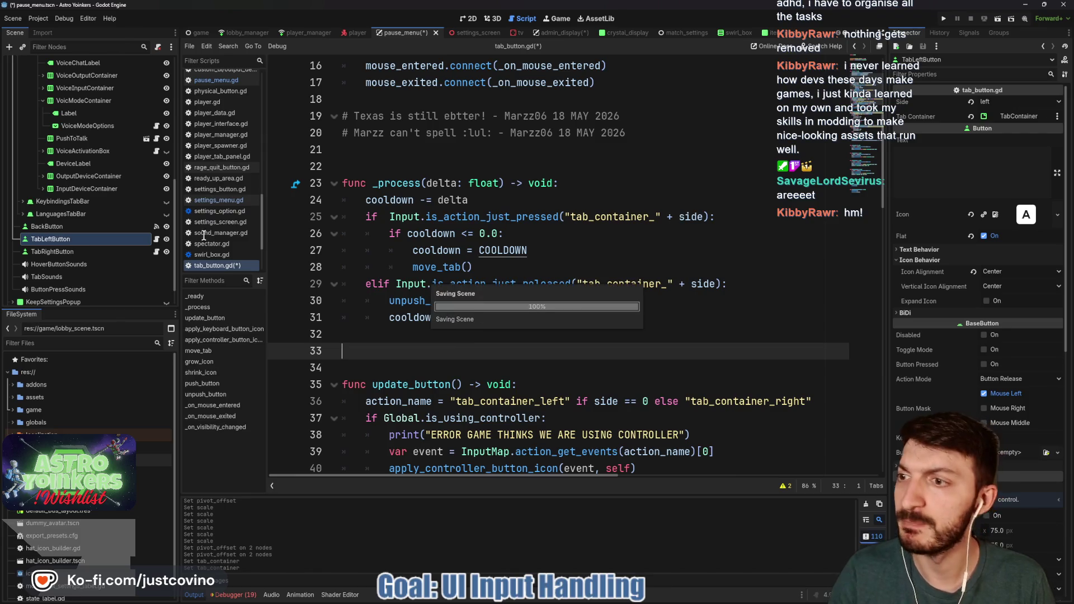
pyautogui.hotkey('ctrl', 's')
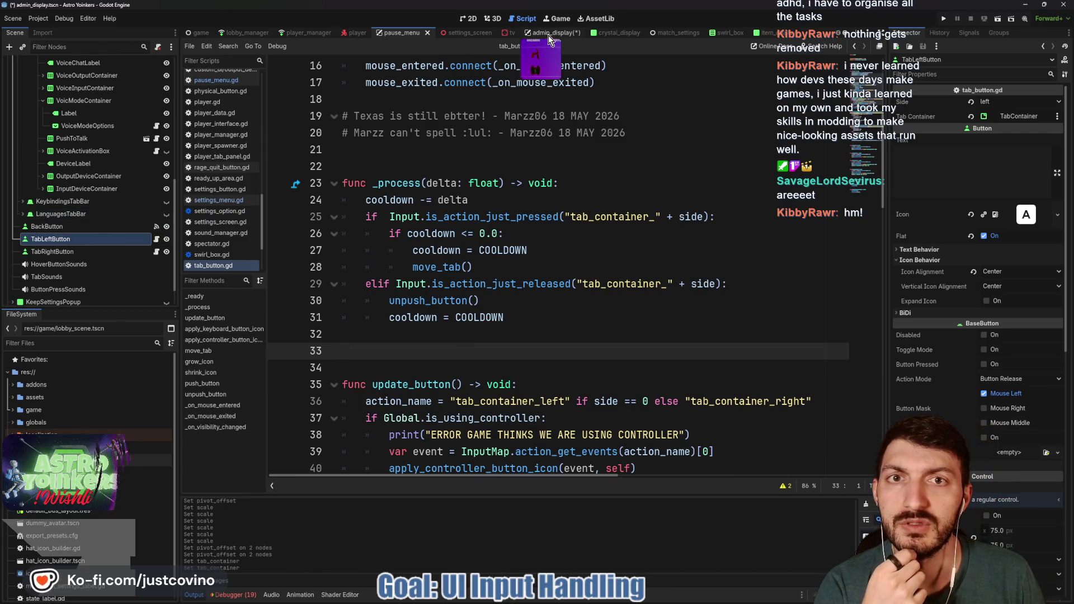
# In the admin_display scene, set TabLeftButton's Tab Container to CustomizationsTabContainer.
pyautogui.click(548, 33)
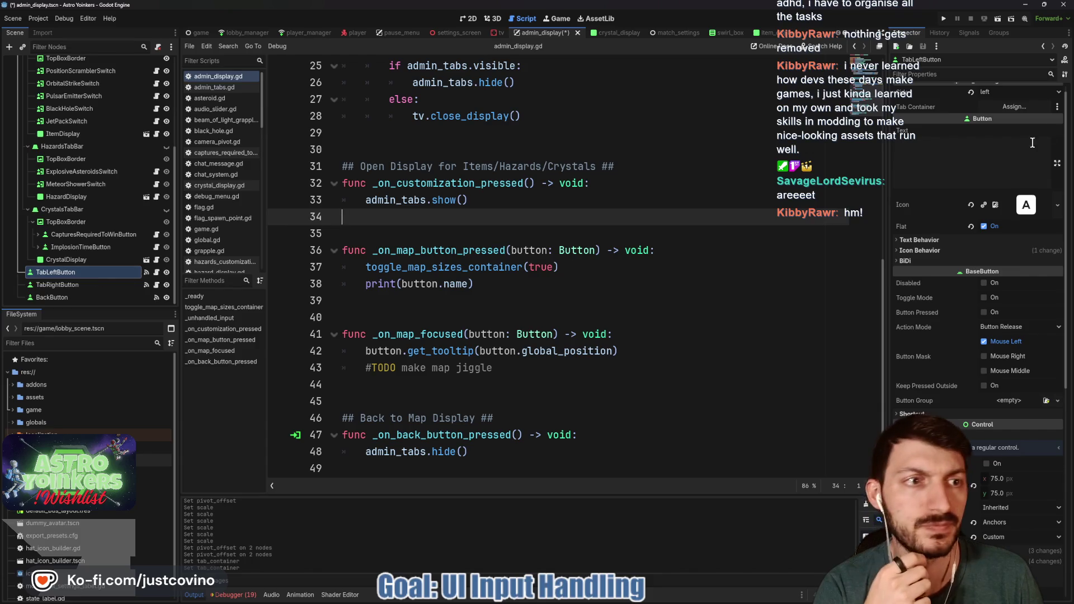
pyautogui.click(1014, 106)
pyautogui.click(536, 233)
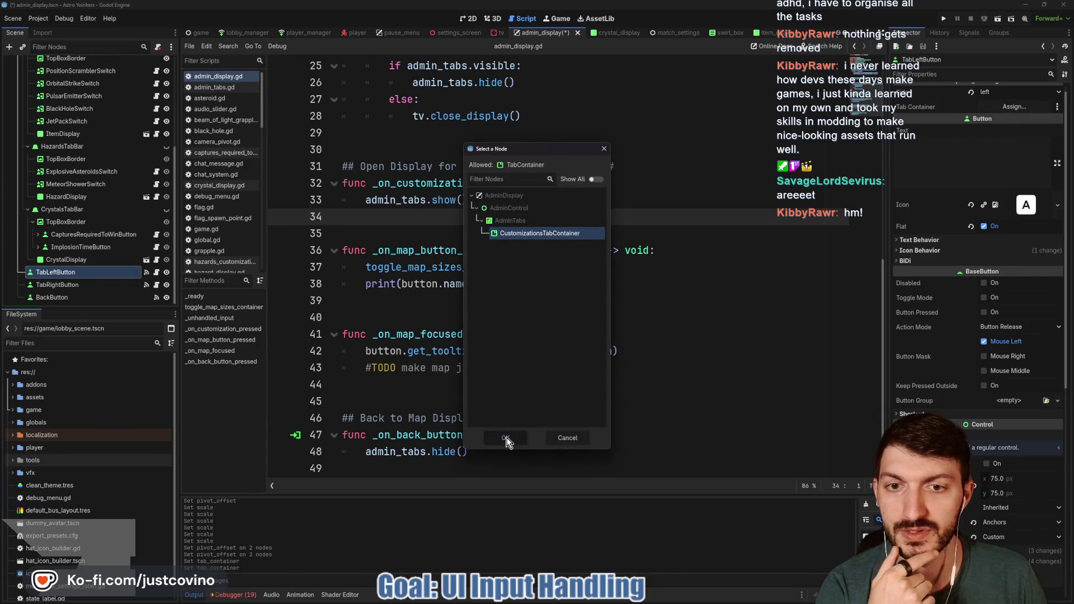
pyautogui.click(506, 440)
# Set TabRightButton's Tab Container to CustomizationsTabContainer as well.
pyautogui.click(103, 284)
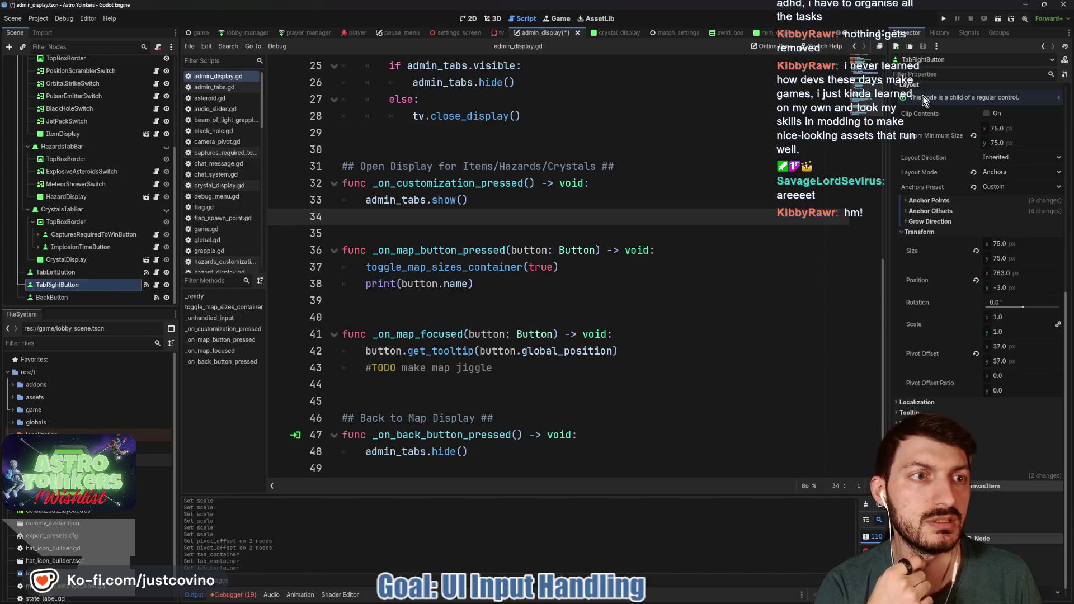
pyautogui.scroll(5, 907, 153)
pyautogui.click(1014, 116)
pyautogui.click(529, 233)
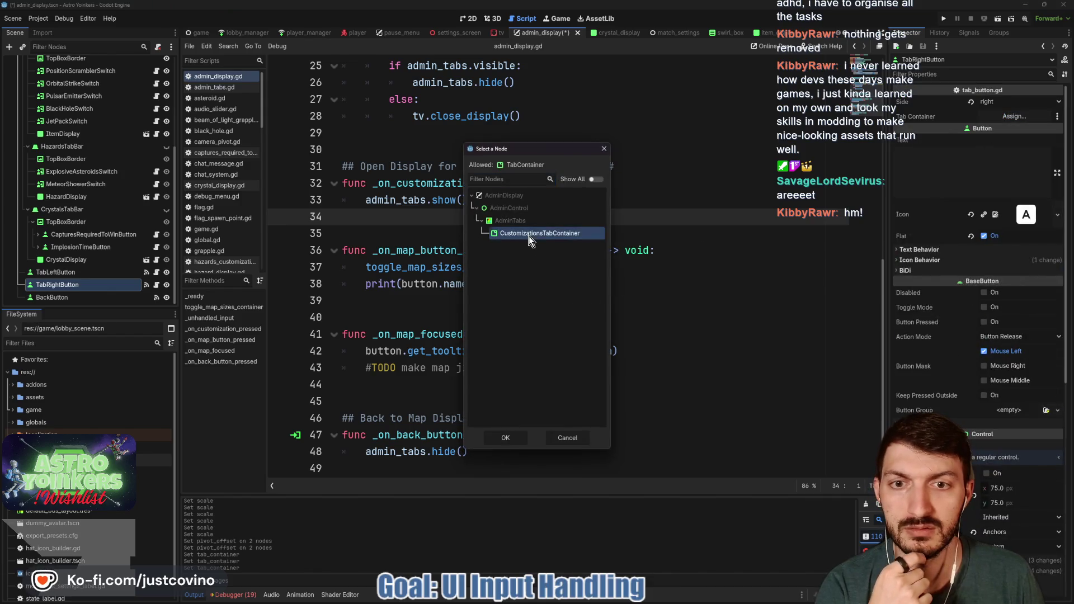
pyautogui.click(506, 438)
# Save the admin_display scene and show its layout in the 2D view.
pyautogui.click(413, 303)
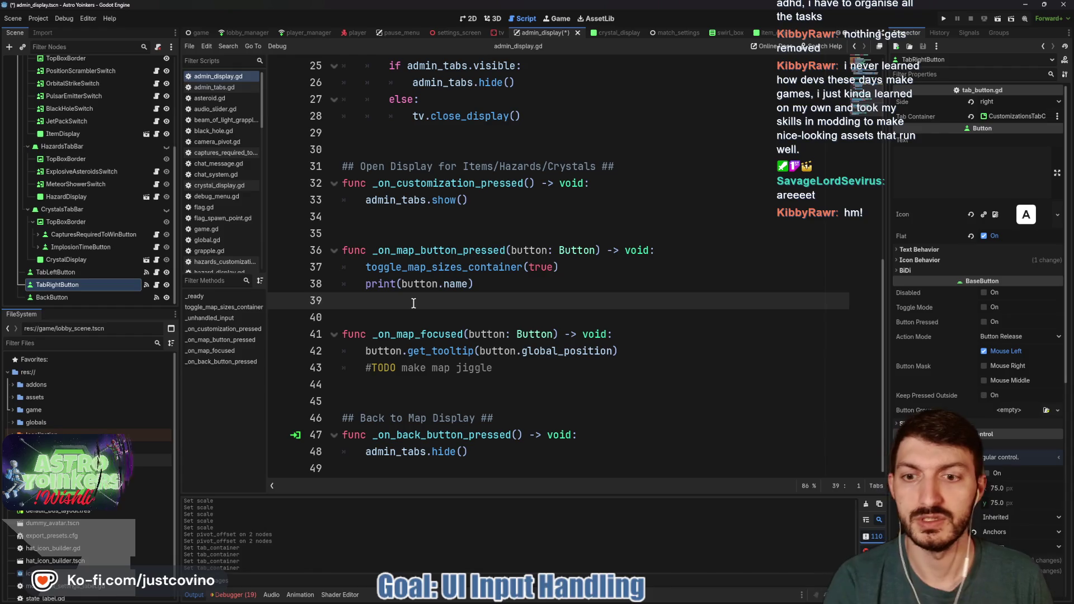
pyautogui.hotkey('ctrl', 's')
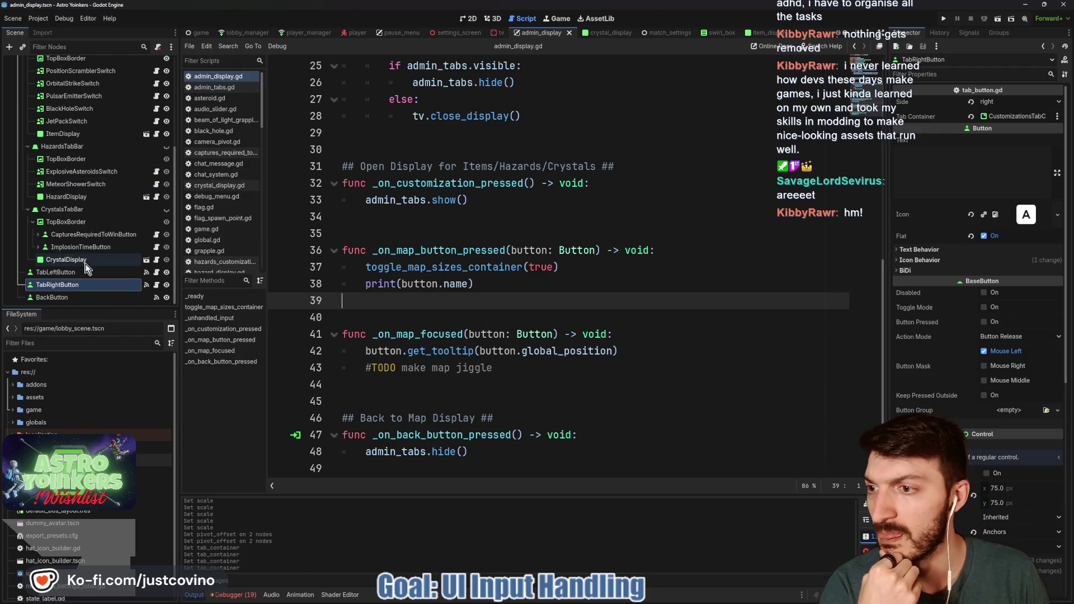
pyautogui.scroll(-2, 83, 269)
pyautogui.scroll(2, 83, 267)
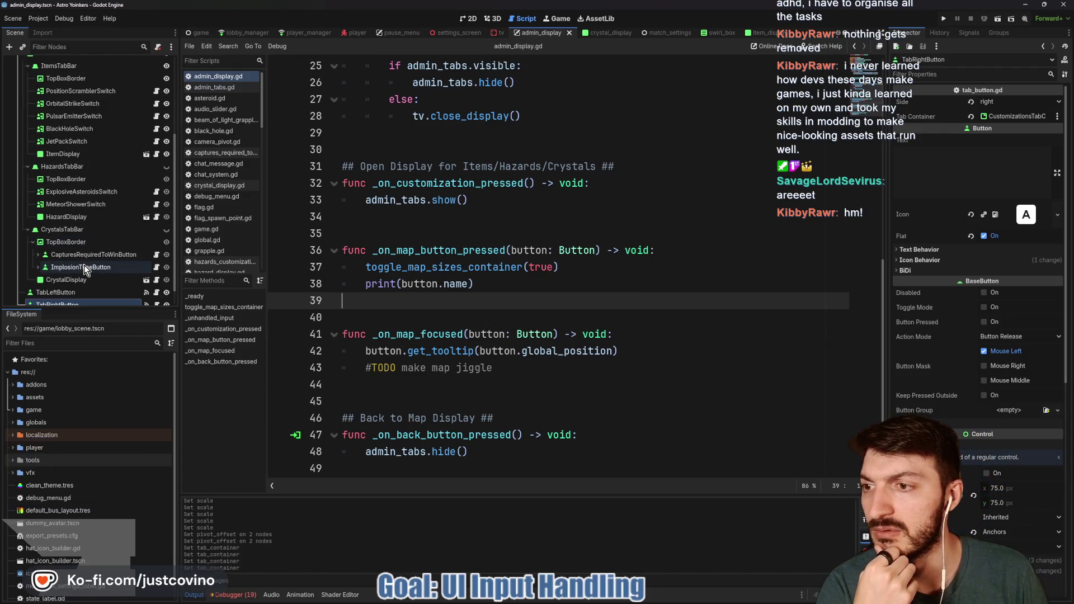
pyautogui.click(536, 32)
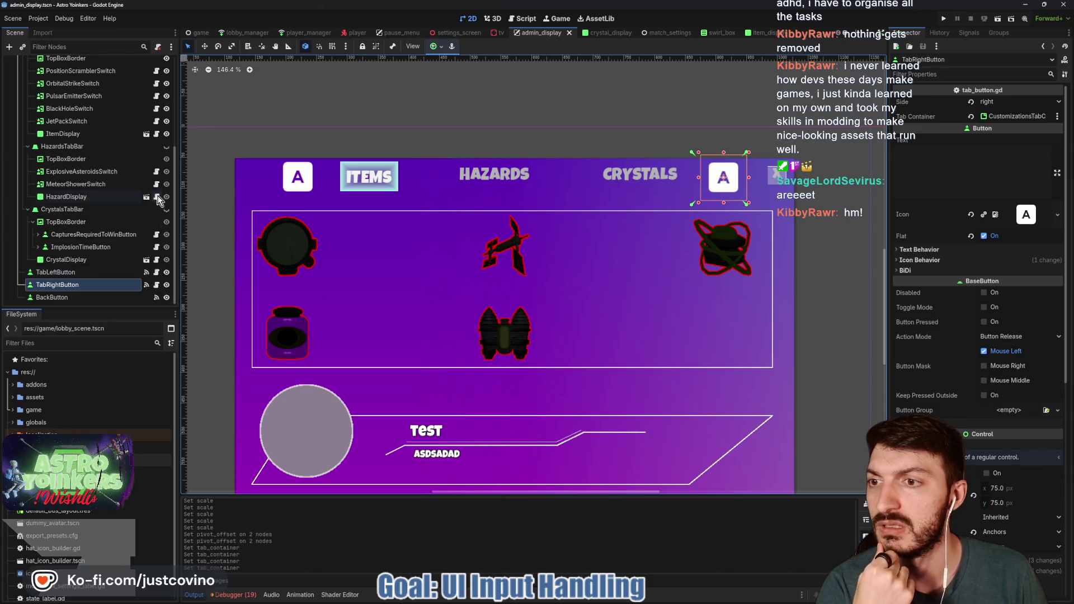
# Delete both _on_tab_*_button_pressed handler functions from admin_tabs.gd.
pyautogui.scroll(3, 138, 215)
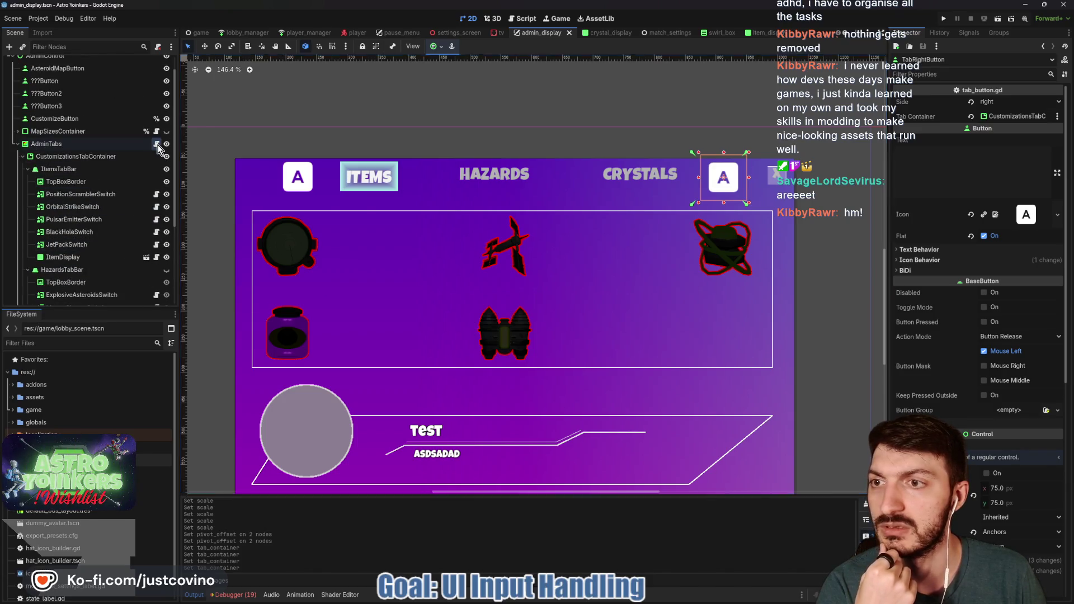
pyautogui.click(157, 145)
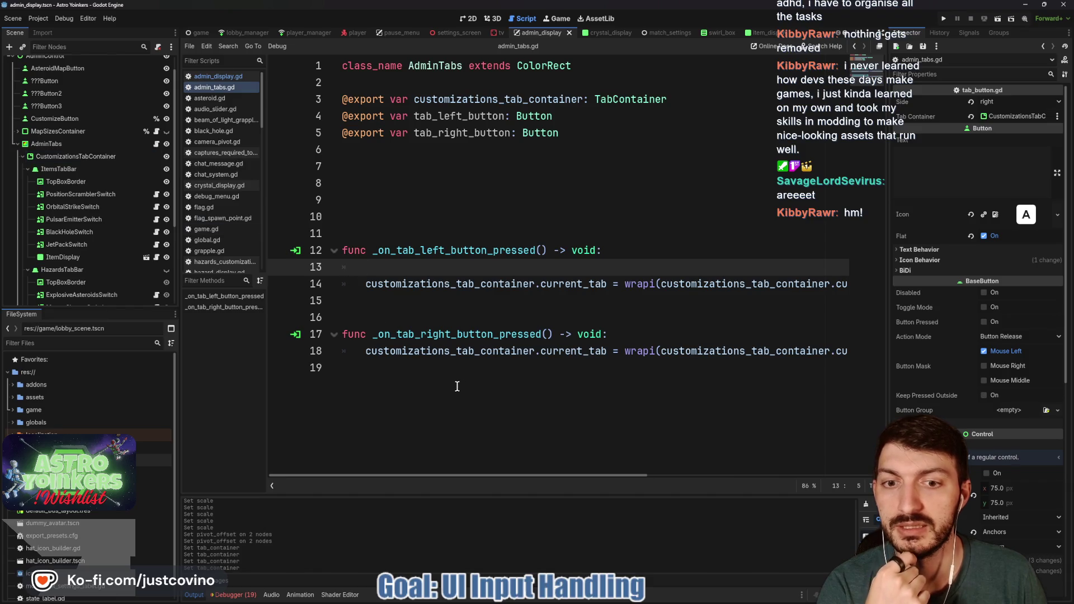
pyautogui.moveTo(416, 371); pyautogui.dragTo(289, 252)
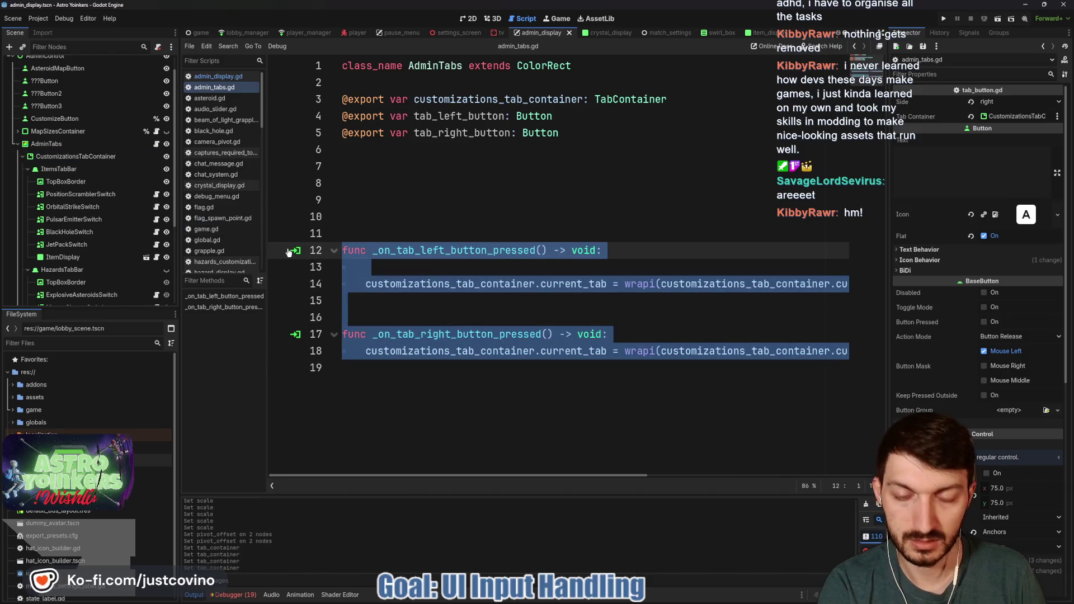
pyautogui.press('BackSpace')
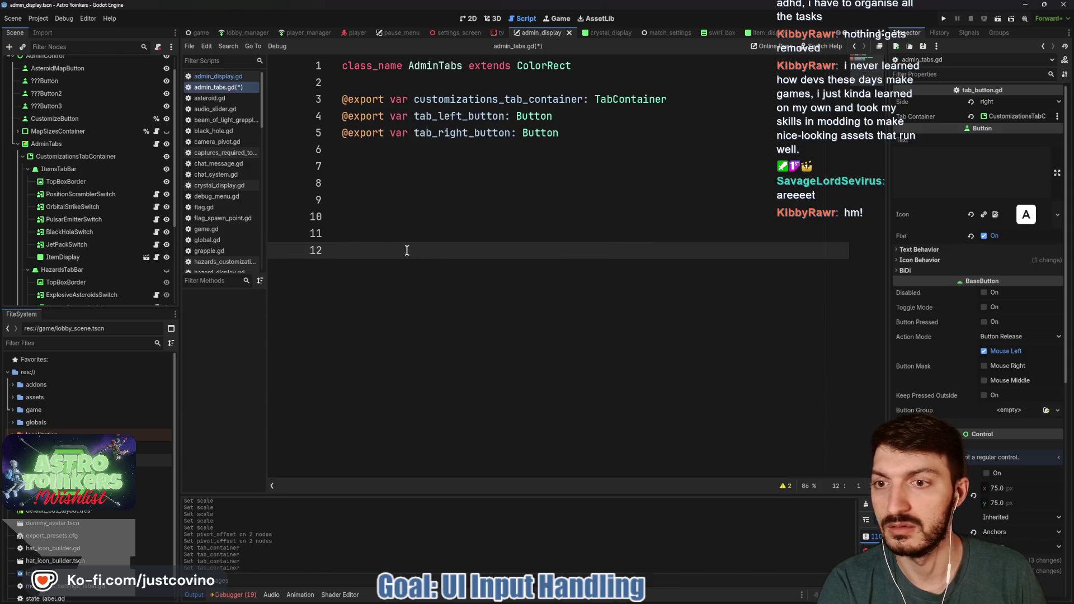
pyautogui.scroll(-5, 116, 270)
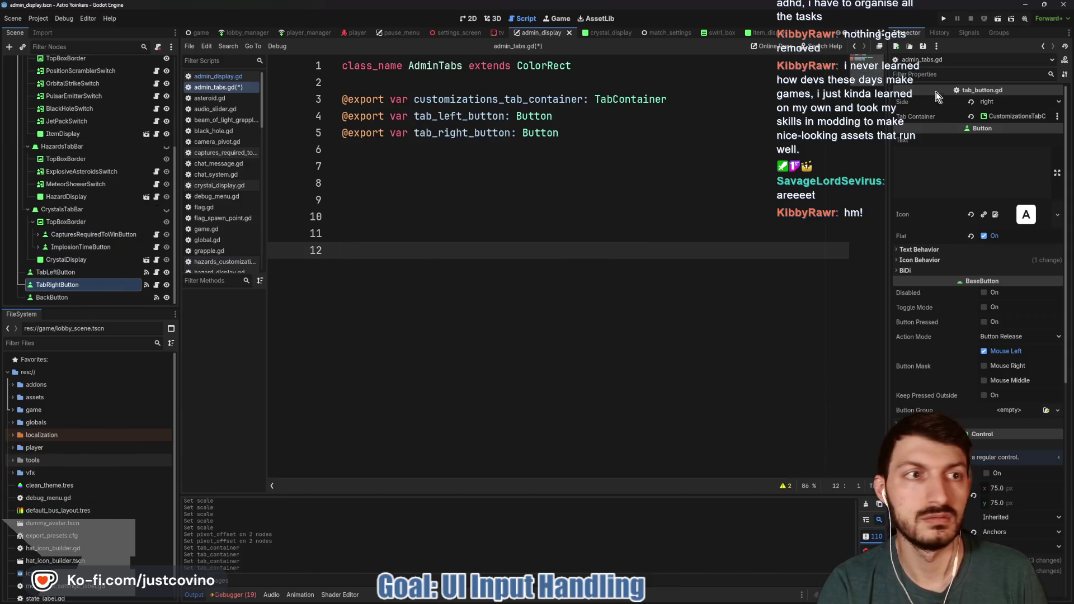
# Disconnect the pressed signals of the right and left tab buttons.
pyautogui.click(967, 33)
pyautogui.rightClick(962, 113)
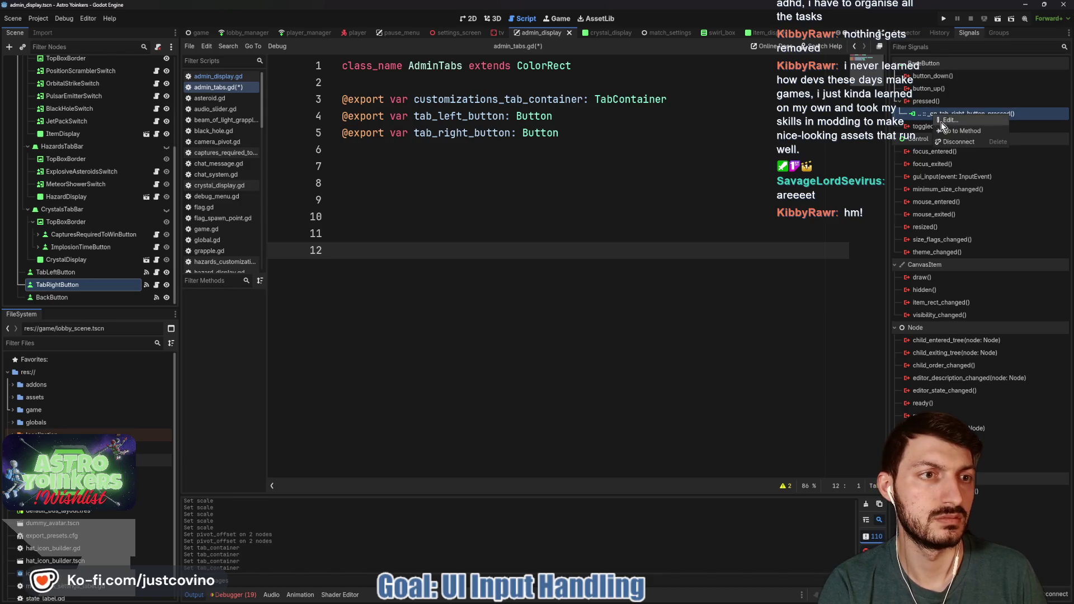
pyautogui.click(952, 139)
pyautogui.click(55, 272)
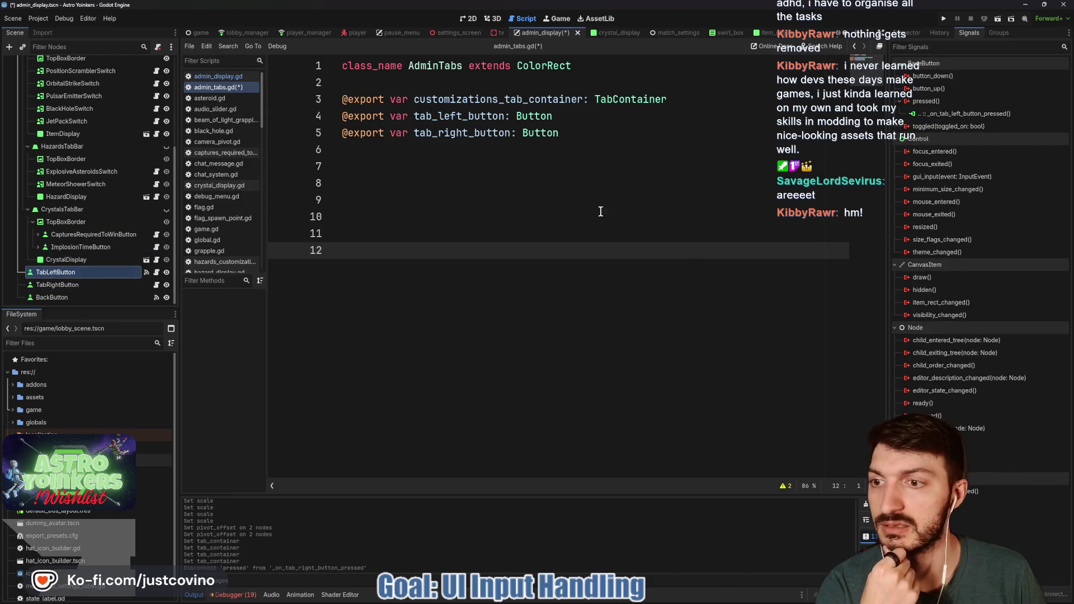
pyautogui.rightClick(942, 114)
pyautogui.click(955, 137)
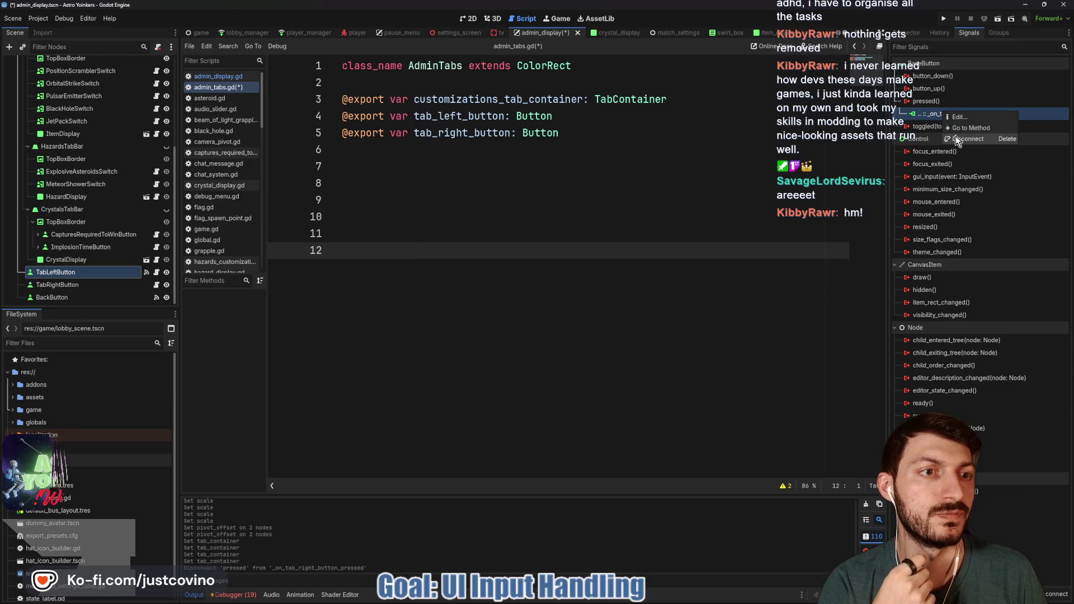
# Save the scene and run the game with F5.
pyautogui.click(489, 226)
pyautogui.hotkey('ctrl', 's')
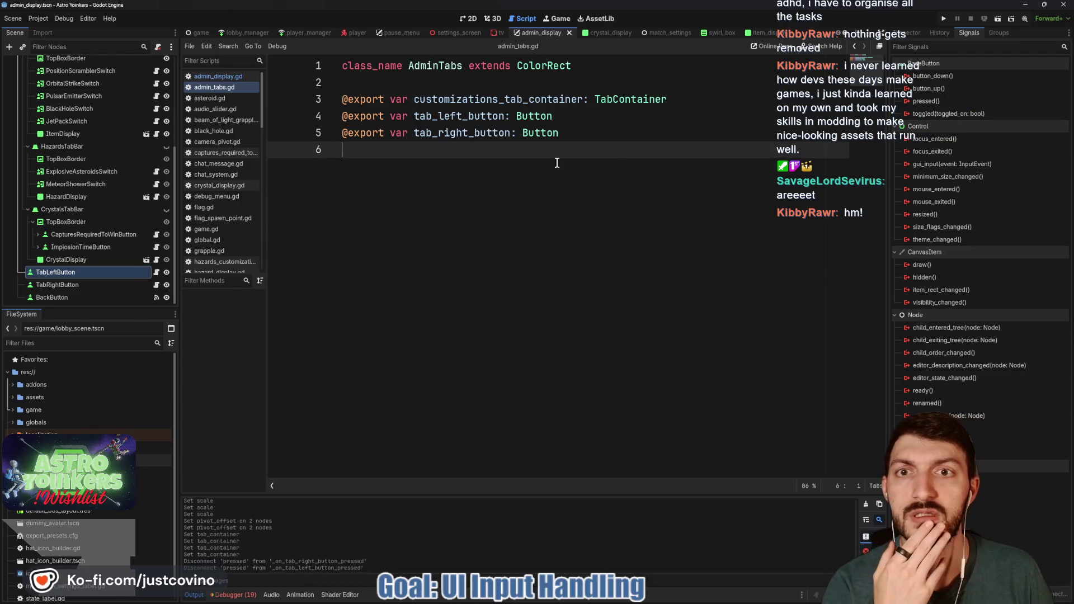
pyautogui.press('F5')
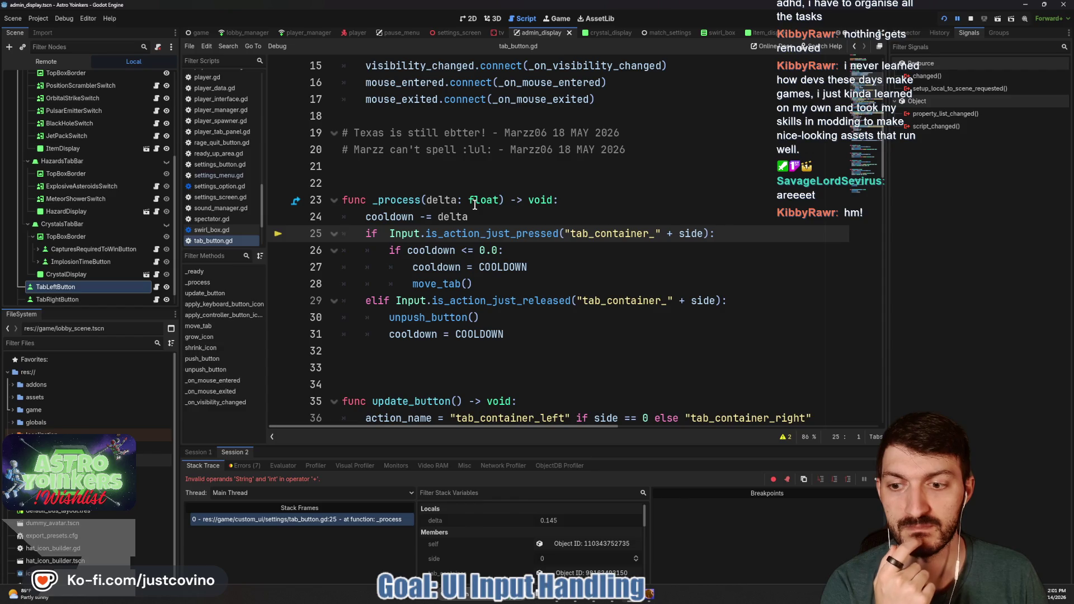
# On line 25, replace side with ["left", "right"][side] and save tab_button.gd.
pyautogui.click(686, 233)
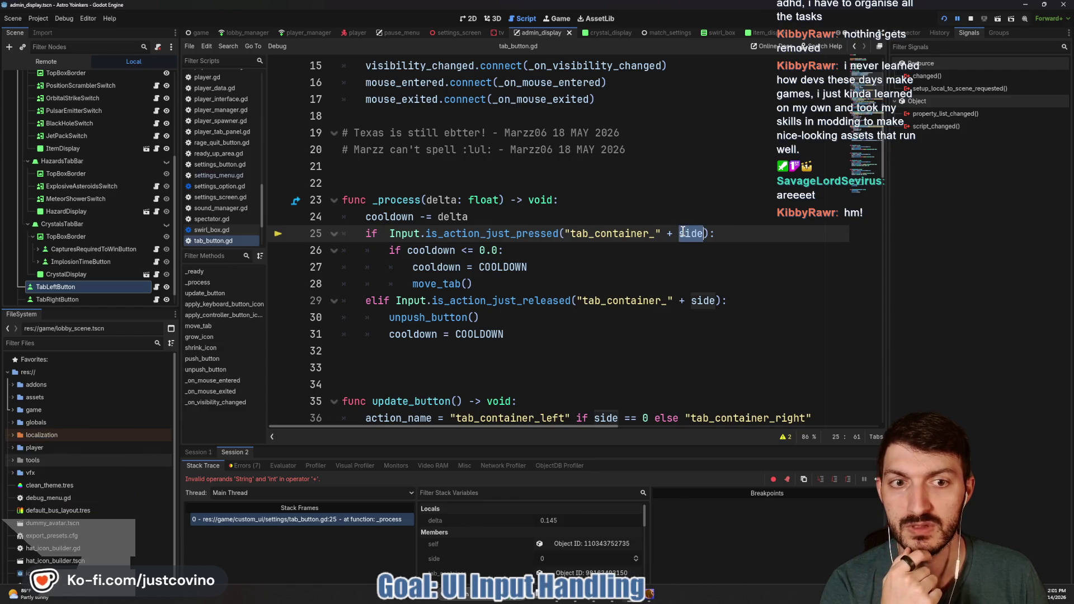
pyautogui.scroll(5, 580, 238)
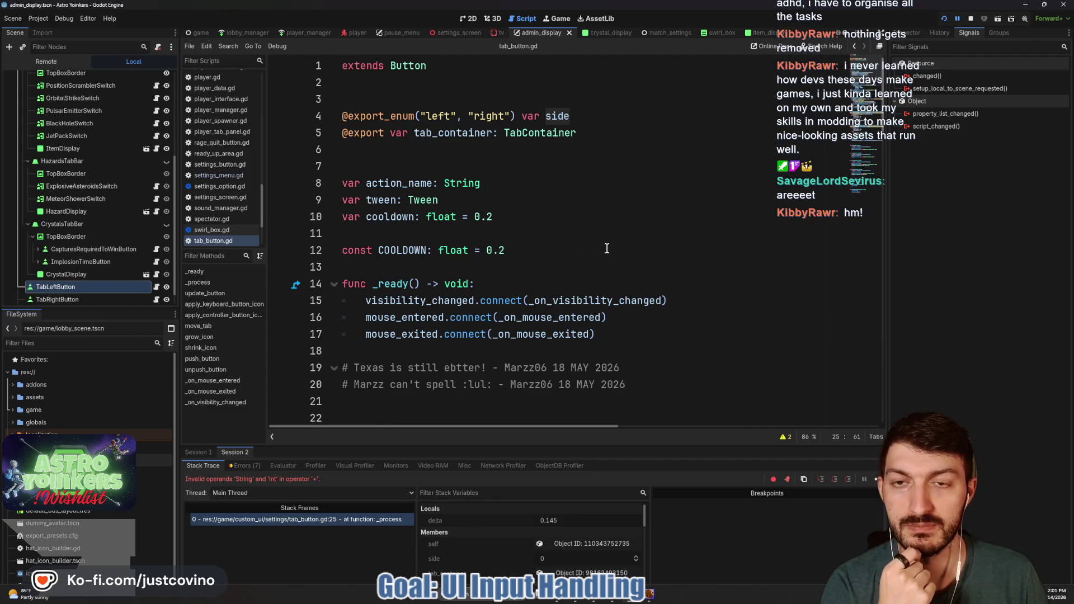
pyautogui.scroll(-4, 606, 248)
pyautogui.scroll(4, 692, 264)
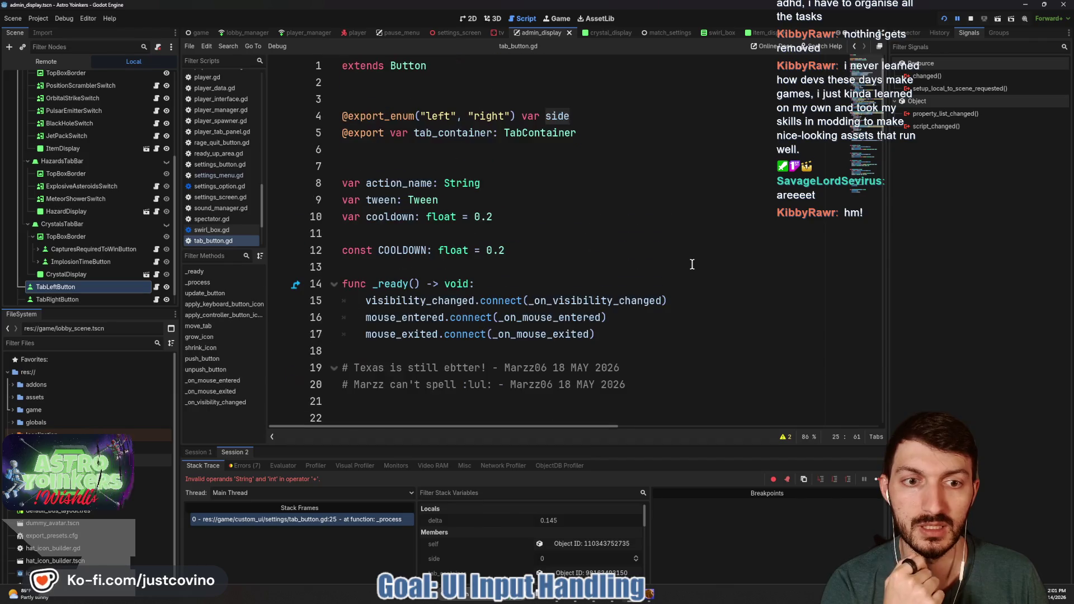
pyautogui.moveTo(691, 264)
pyautogui.scroll(-4, 687, 259)
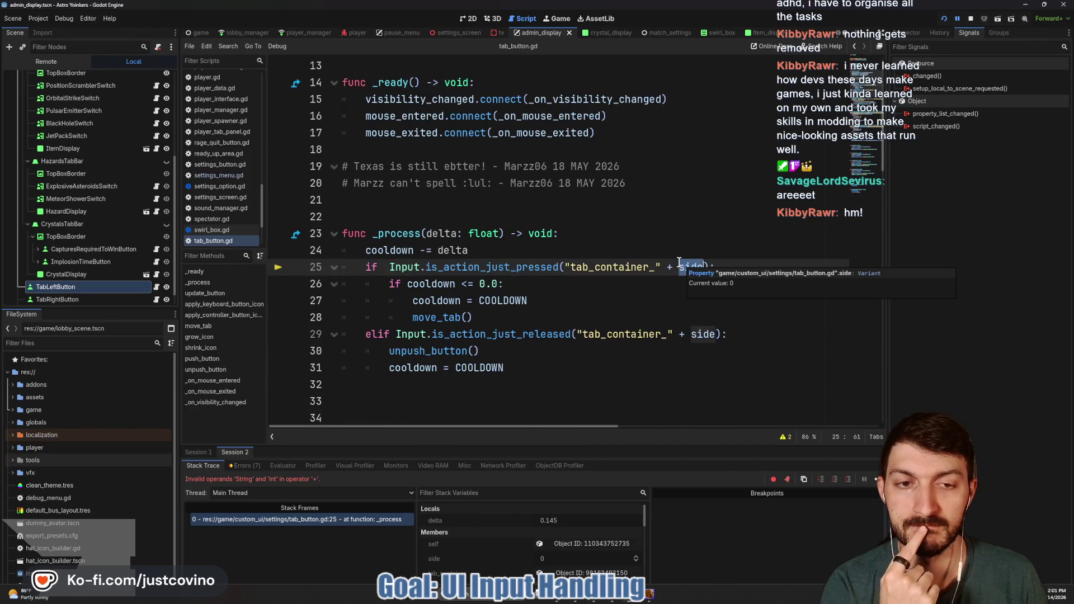
pyautogui.scroll(4, 680, 262)
pyautogui.scroll(-4, 679, 261)
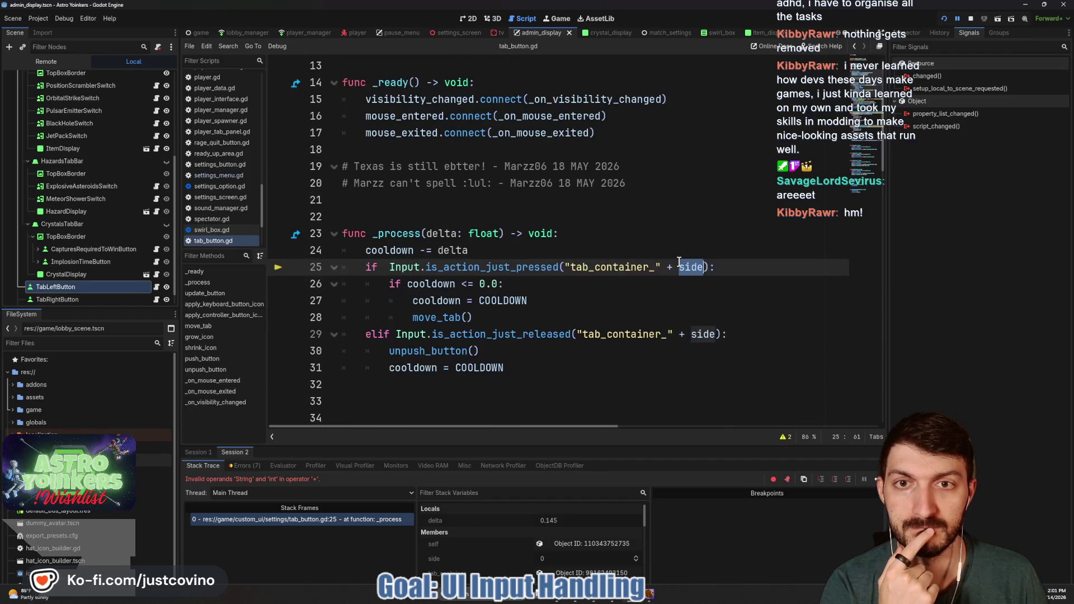
pyautogui.click(679, 267)
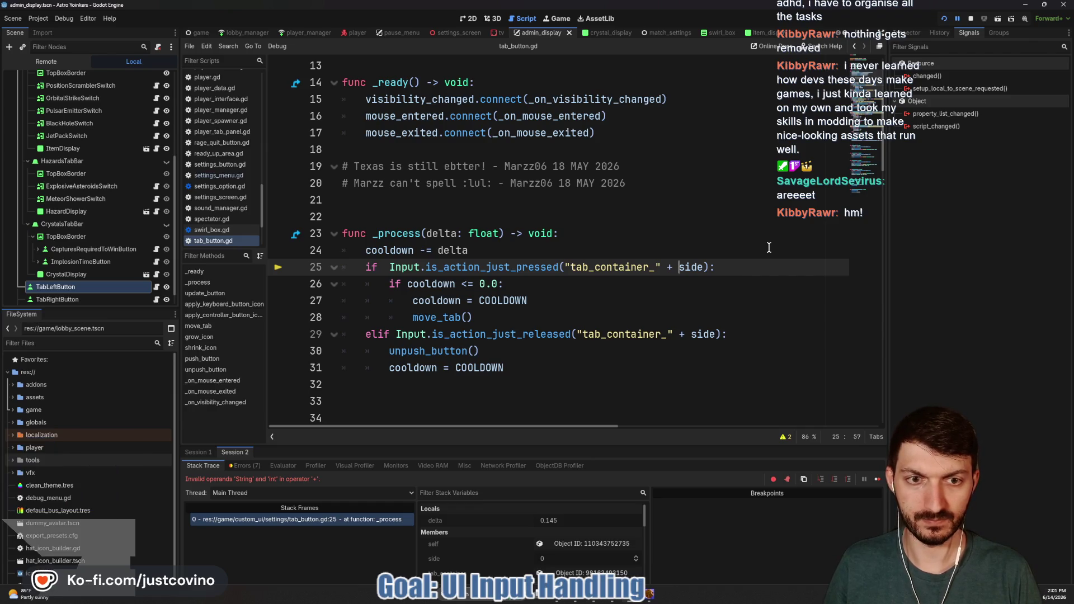
pyautogui.write('[')
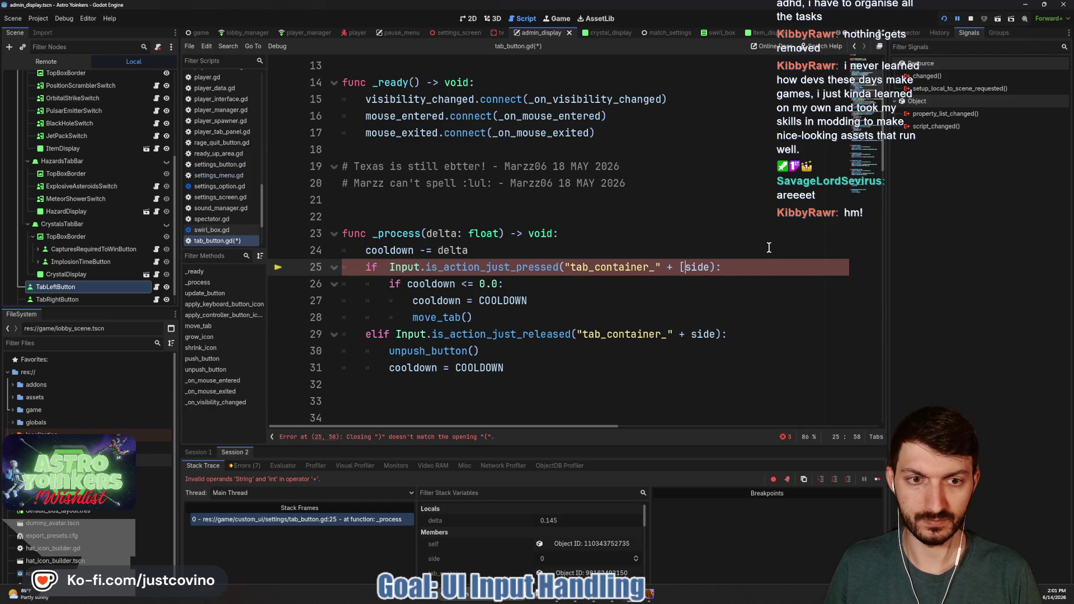
pyautogui.write('[')
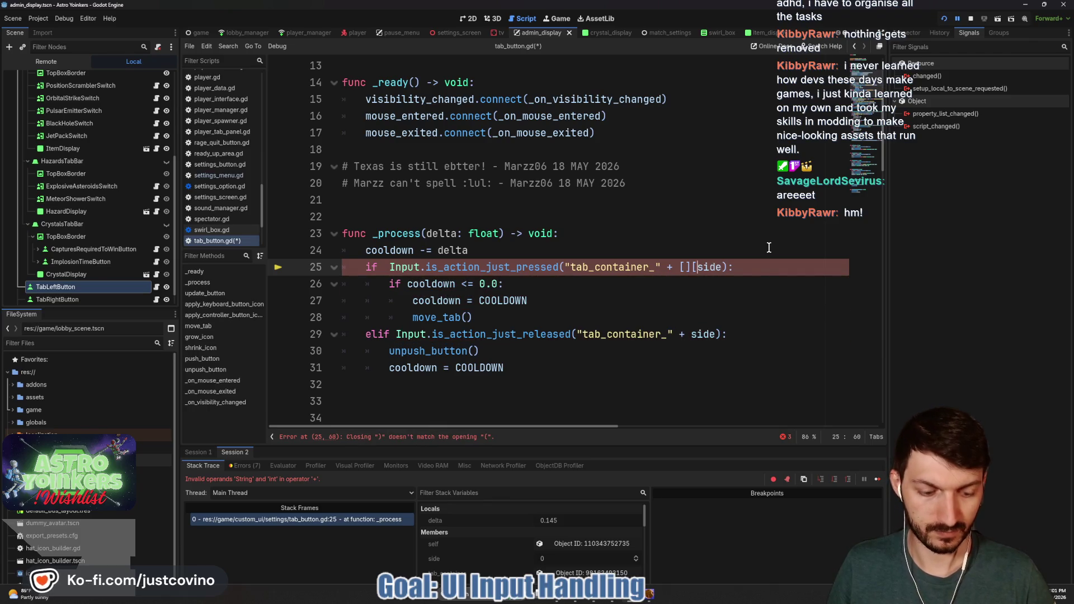
pyautogui.write(']')
pyautogui.press('Left')
pyautogui.press('Left')
pyautogui.press('Left')
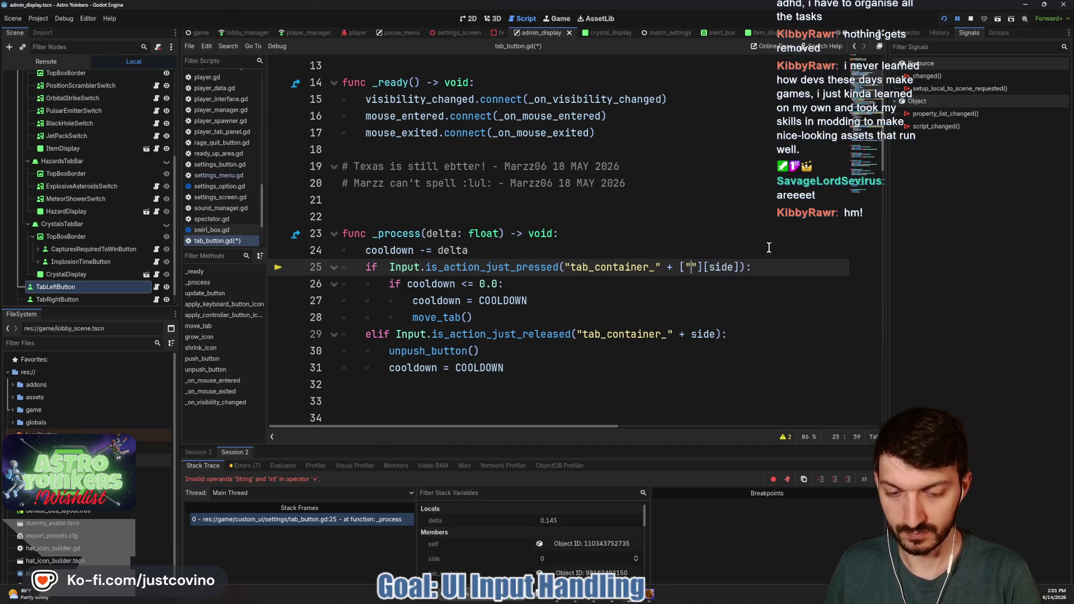
pyautogui.write('left", "right')
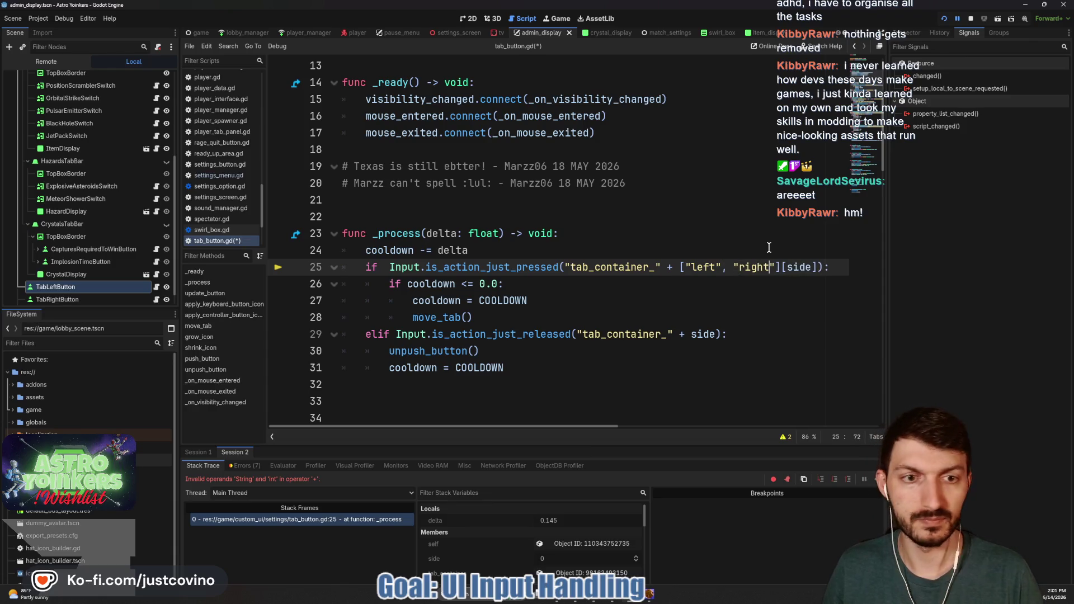
pyautogui.click(769, 247)
pyautogui.hotkey('ctrl', 's')
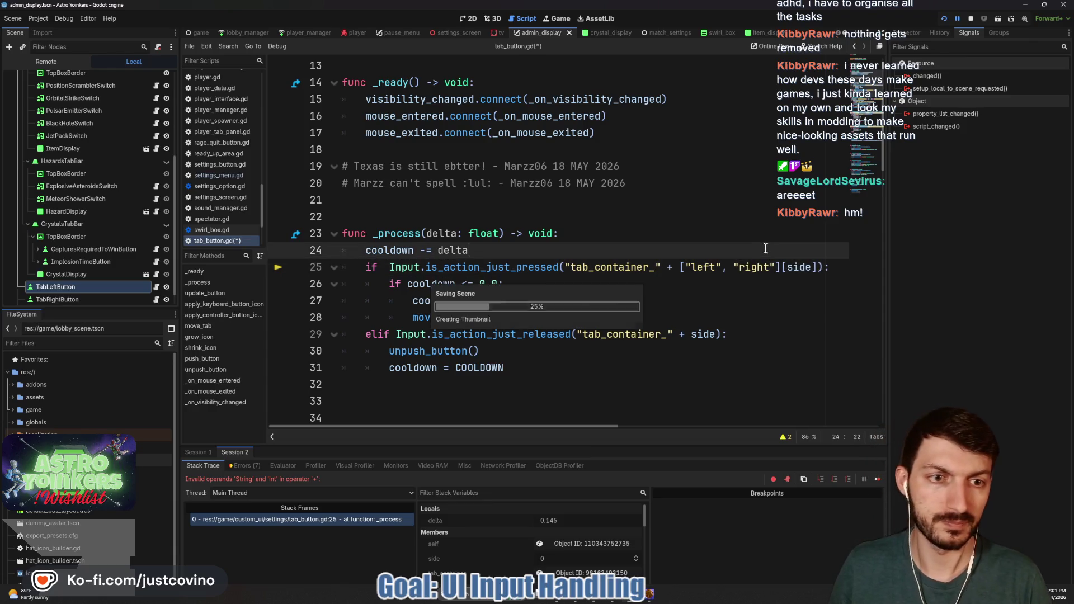
# Run the game to test the line 25 fix.
pyautogui.scroll(4, 644, 280)
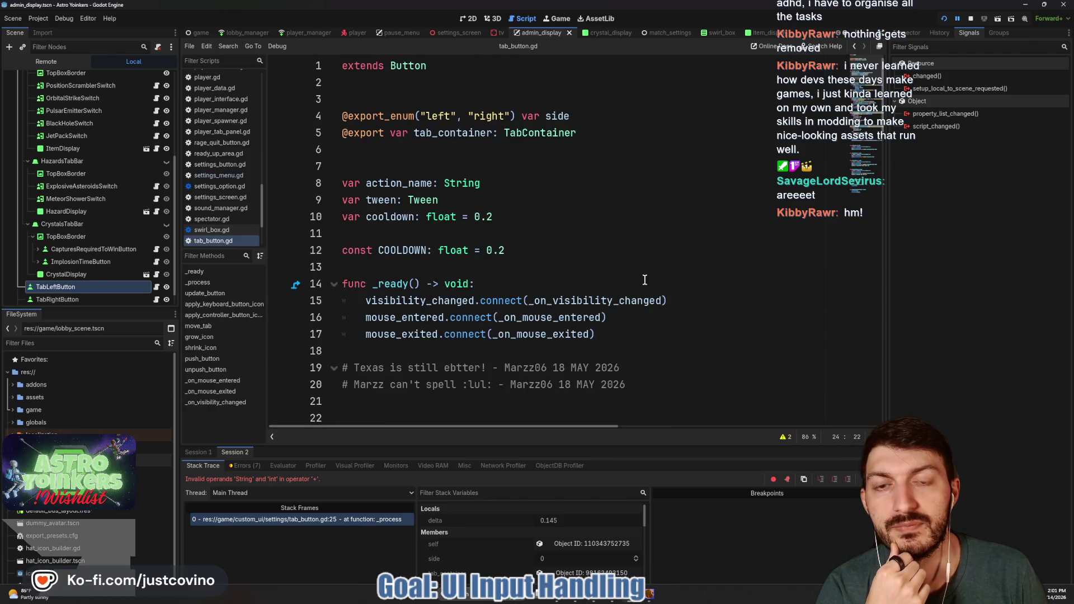
pyautogui.scroll(-4, 644, 280)
pyautogui.scroll(1, 644, 279)
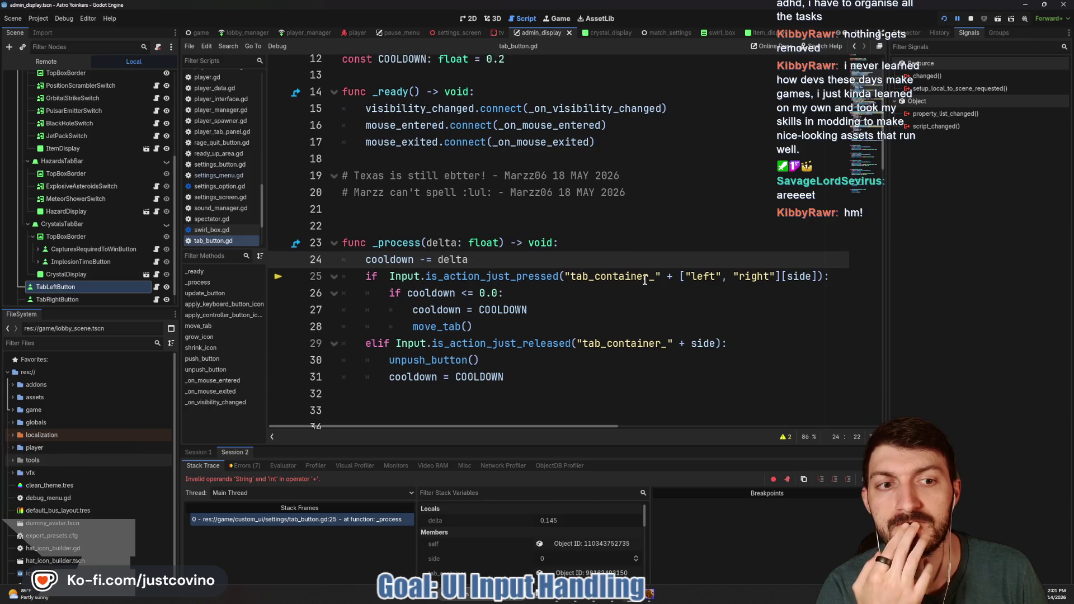
pyautogui.click(944, 20)
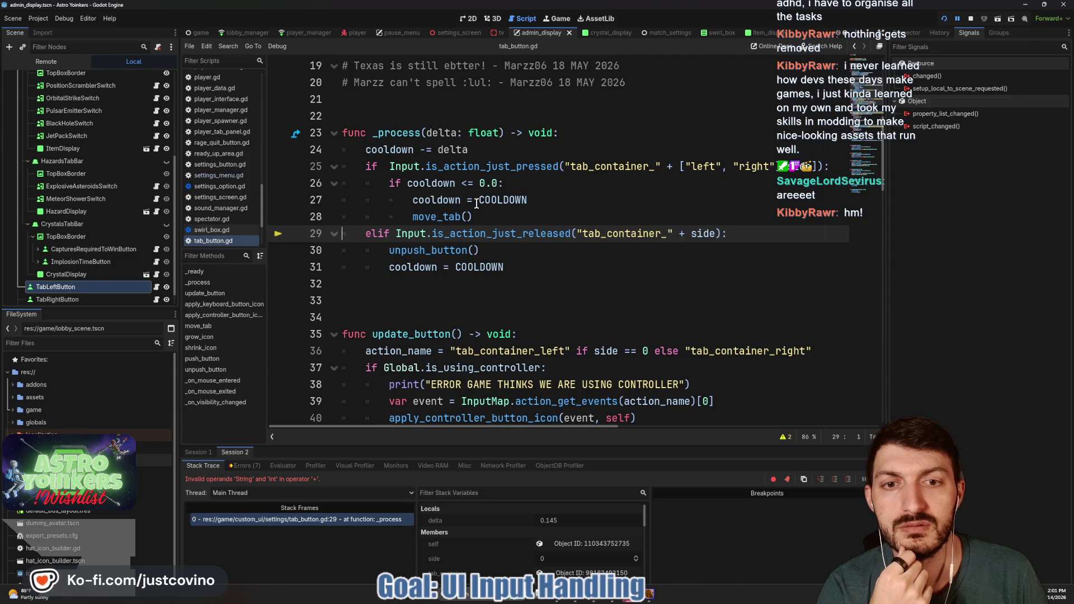
# Paste the same ["left", "right"][side] lookup into line 29's release check and save.
pyautogui.moveTo(678, 167); pyautogui.dragTo(817, 167)
pyautogui.hotkey('ctrl', 'c')
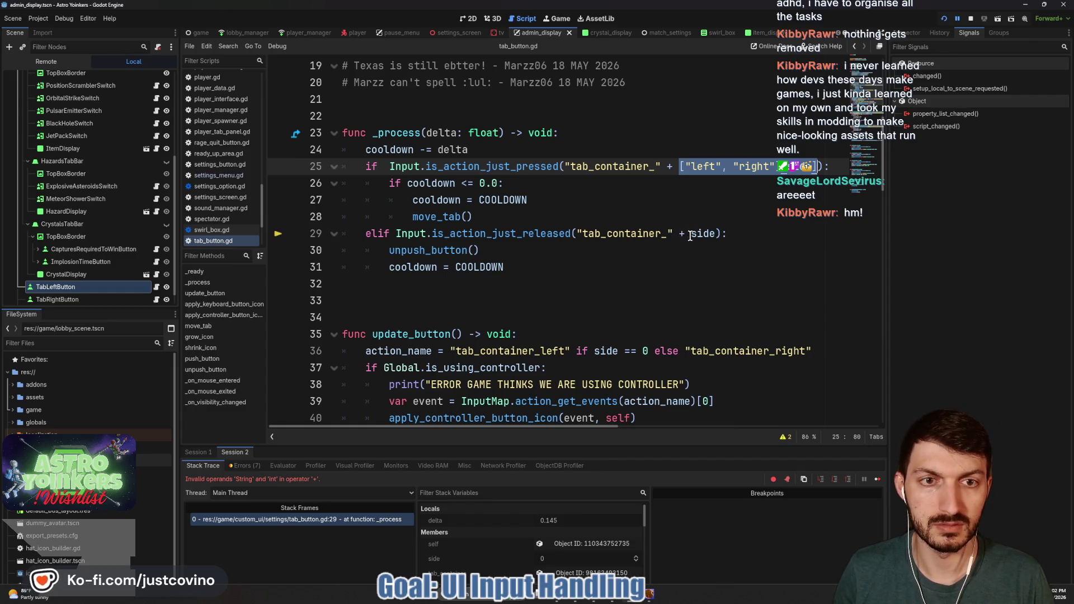
pyautogui.moveTo(692, 235); pyautogui.dragTo(716, 234)
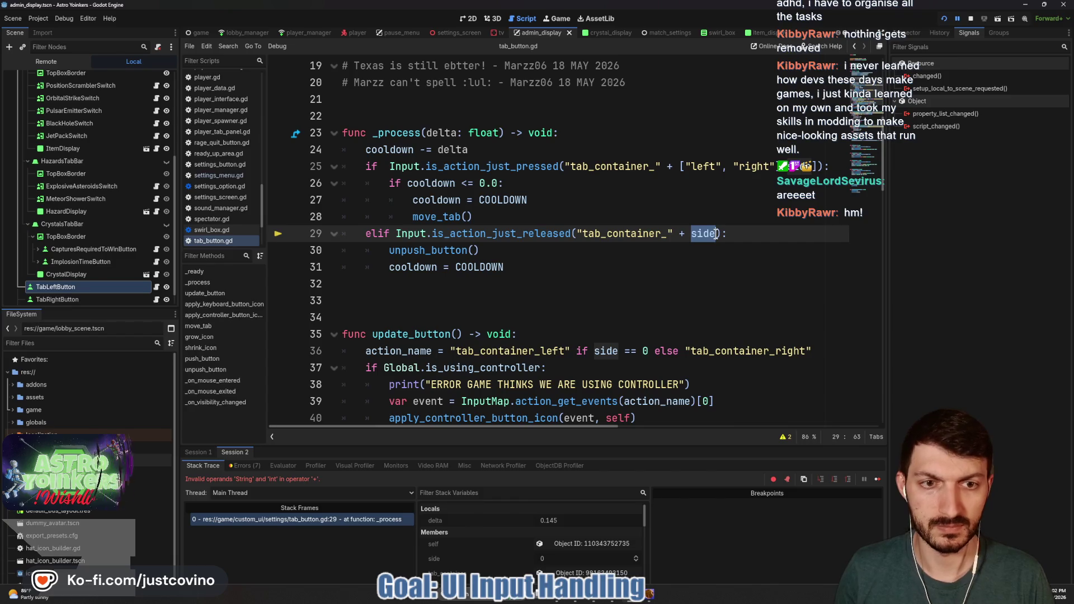
pyautogui.hotkey('ctrl', 'v')
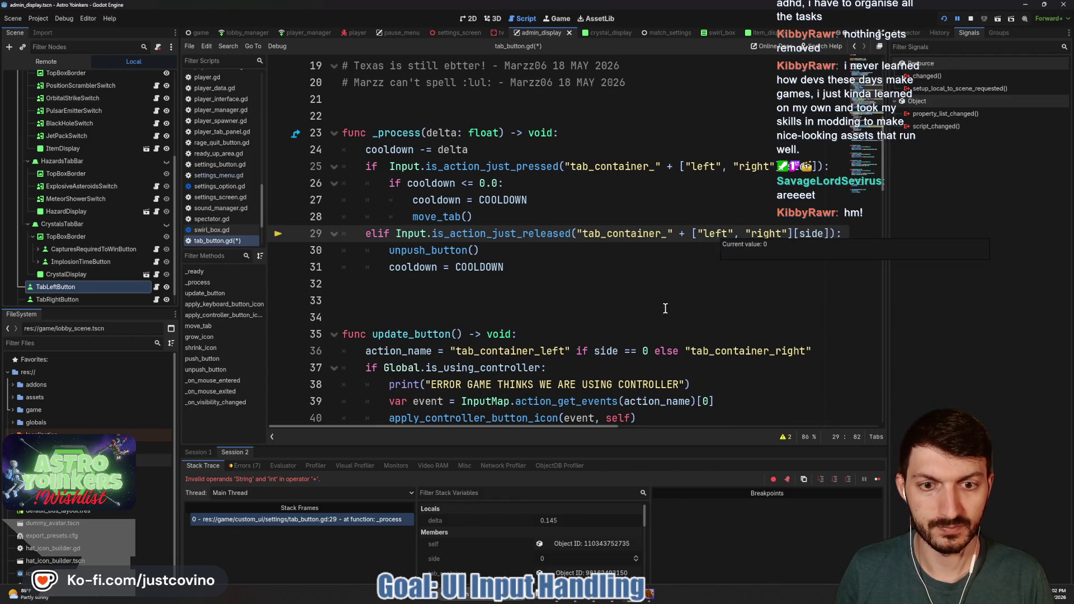
pyautogui.click(662, 312)
pyautogui.hotkey('ctrl', 's')
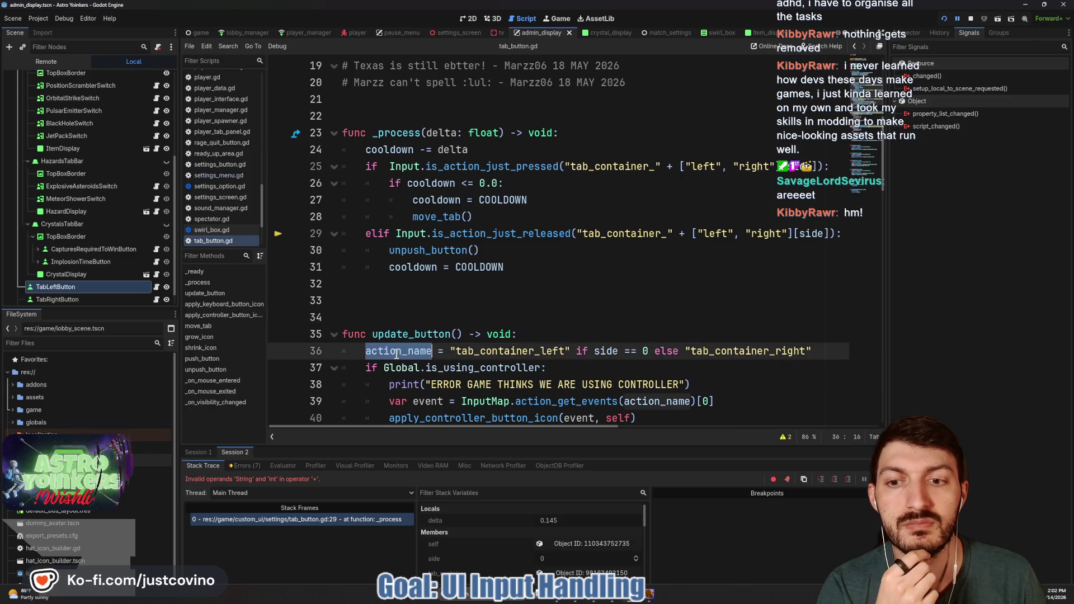
pyautogui.press('Down')
pyautogui.press('Down')
pyautogui.press('Home')
pyautogui.hotkey('ctrl', 'shift', 'Right')
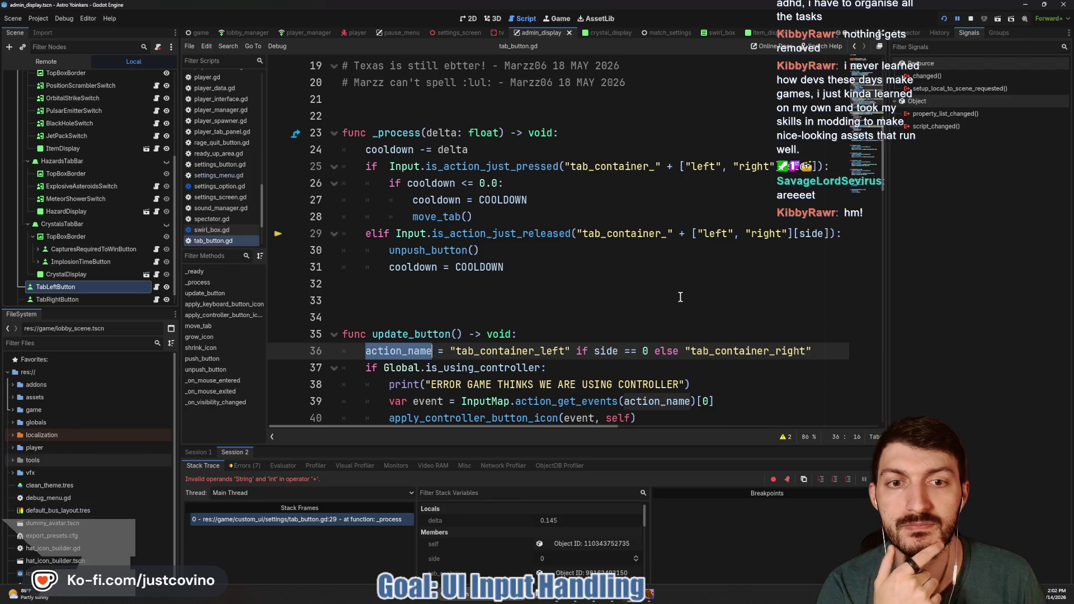
pyautogui.scroll(5, 680, 296)
pyautogui.scroll(-4, 680, 297)
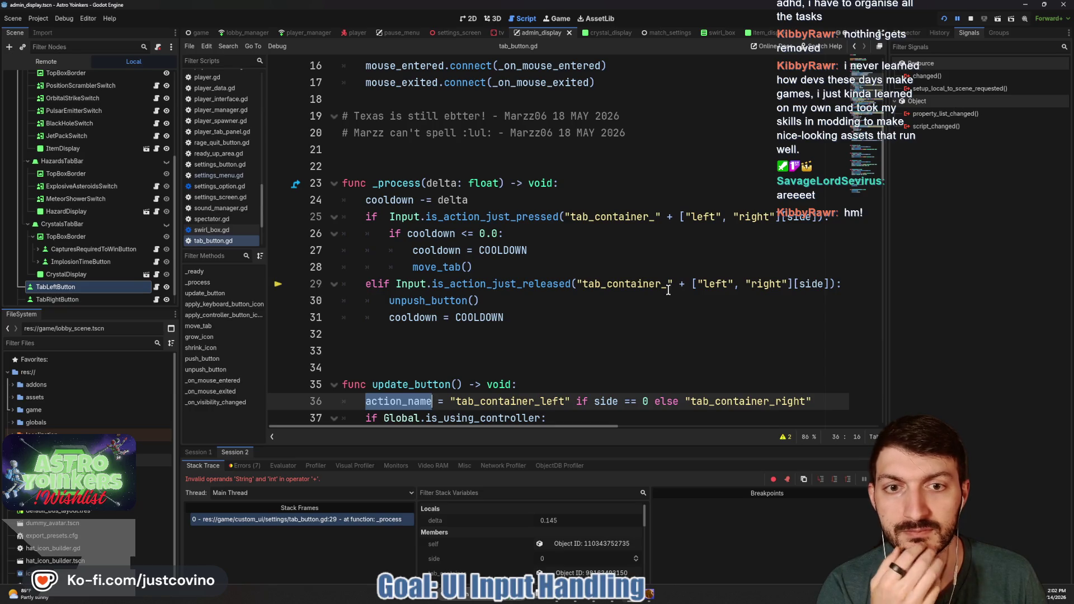
pyautogui.scroll(3, 667, 290)
pyautogui.scroll(-2, 667, 289)
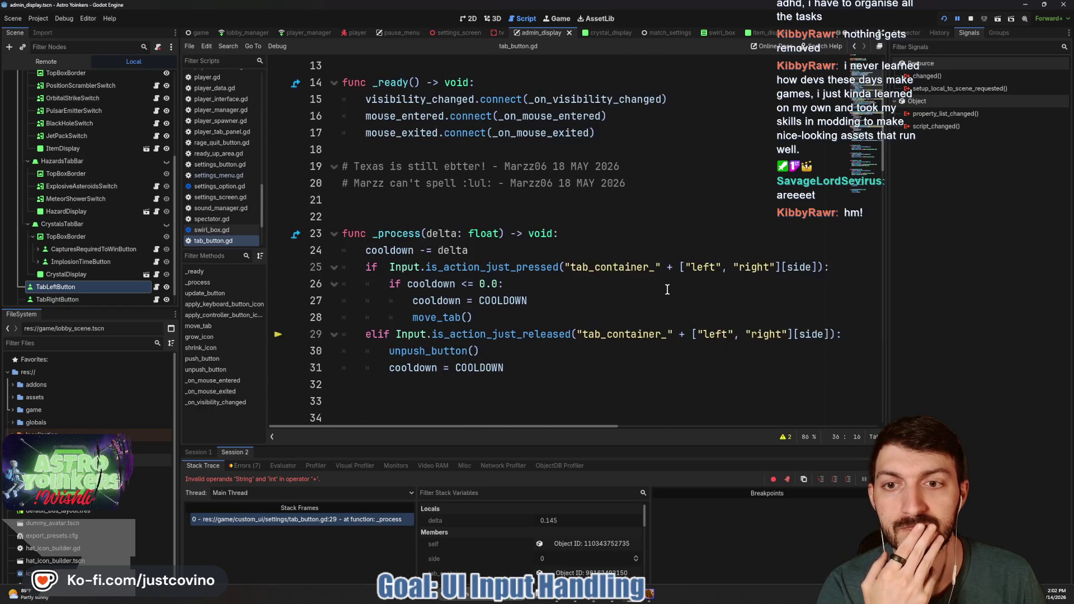
pyautogui.scroll(-2, 667, 290)
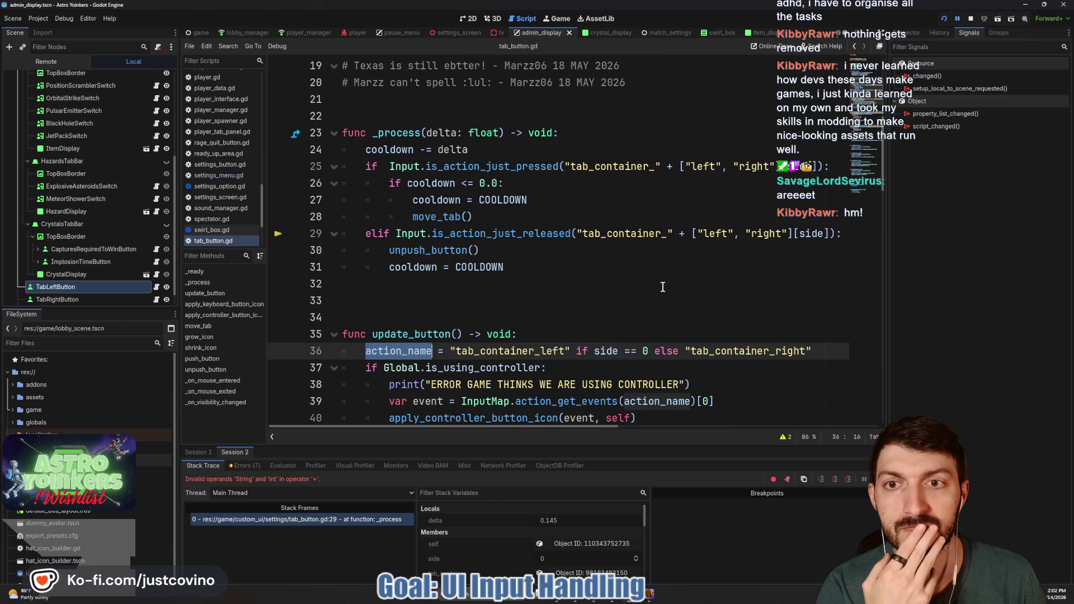
pyautogui.scroll(-2, 663, 287)
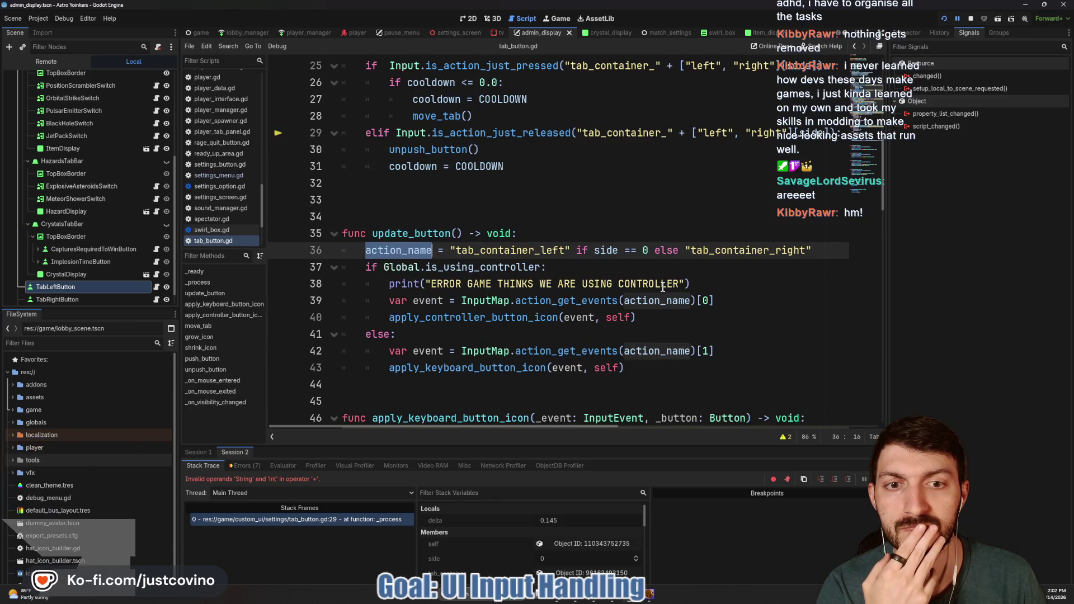
pyautogui.scroll(5, 662, 287)
pyautogui.scroll(2, 662, 287)
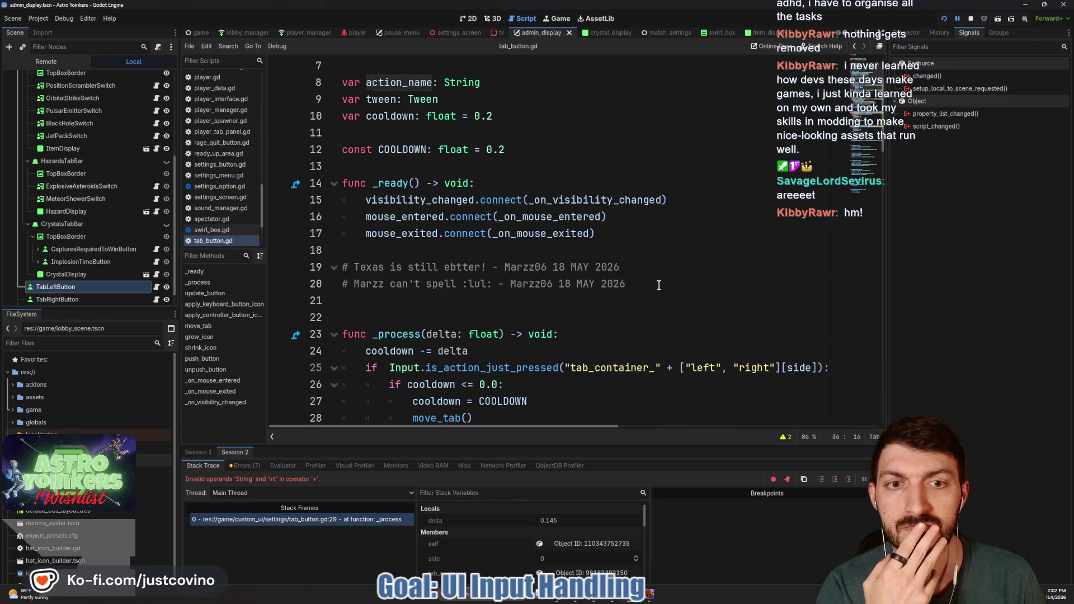
pyautogui.scroll(-11, 659, 286)
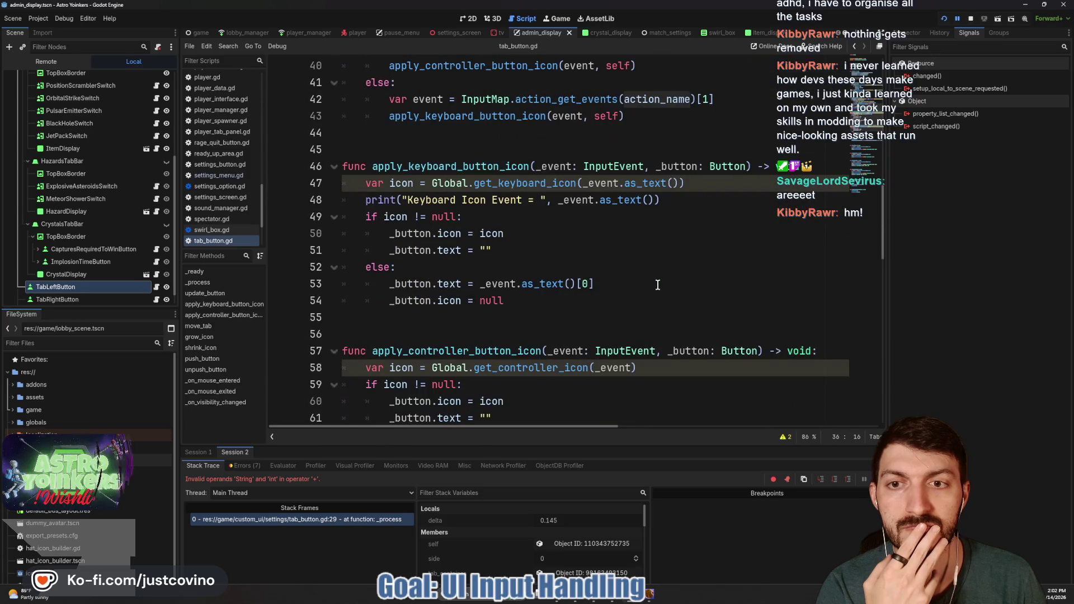
pyautogui.scroll(-5, 657, 286)
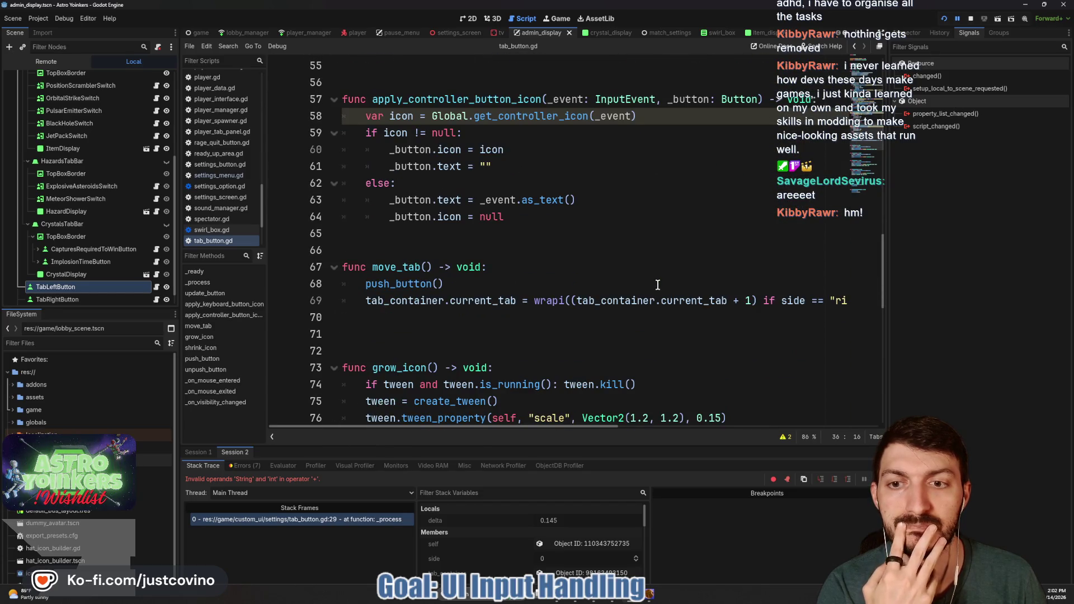
pyautogui.scroll(8, 658, 285)
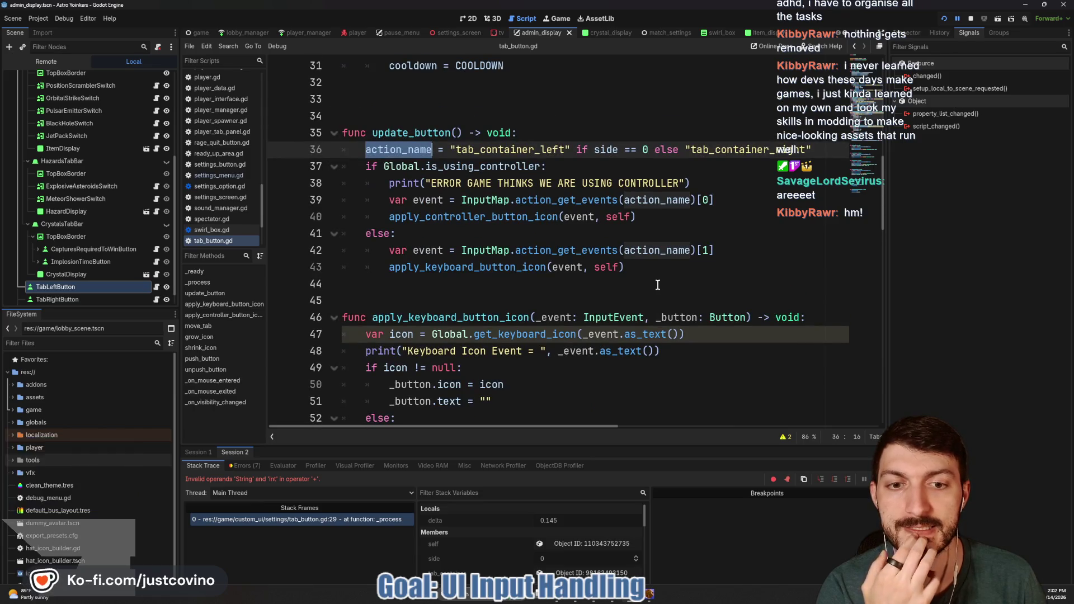
pyautogui.scroll(10, 658, 285)
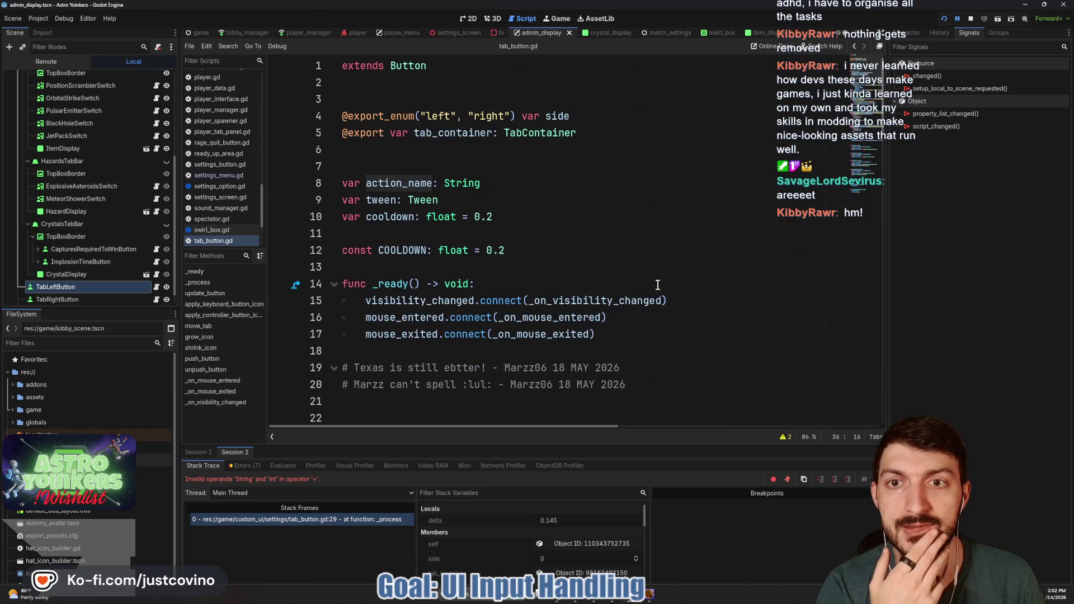
pyautogui.scroll(-5, 658, 285)
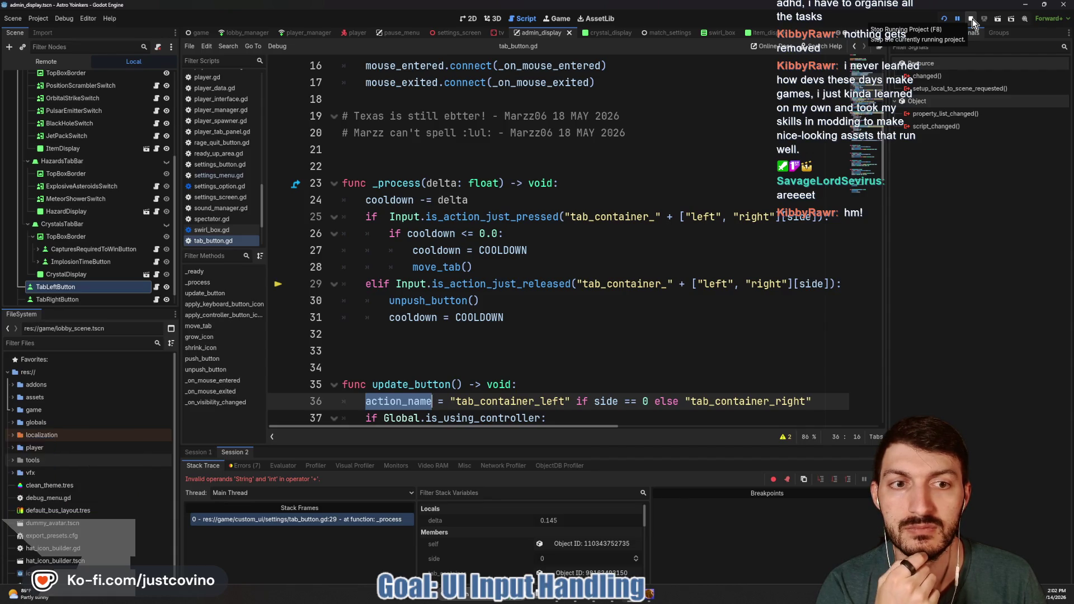
pyautogui.scroll(-4, 688, 242)
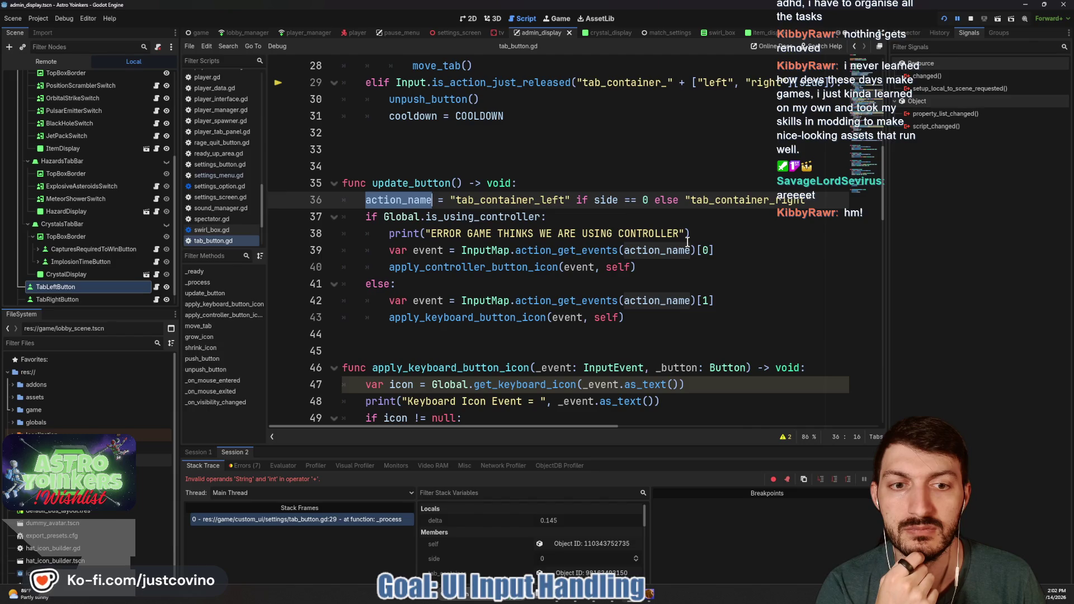
pyautogui.scroll(-2, 687, 242)
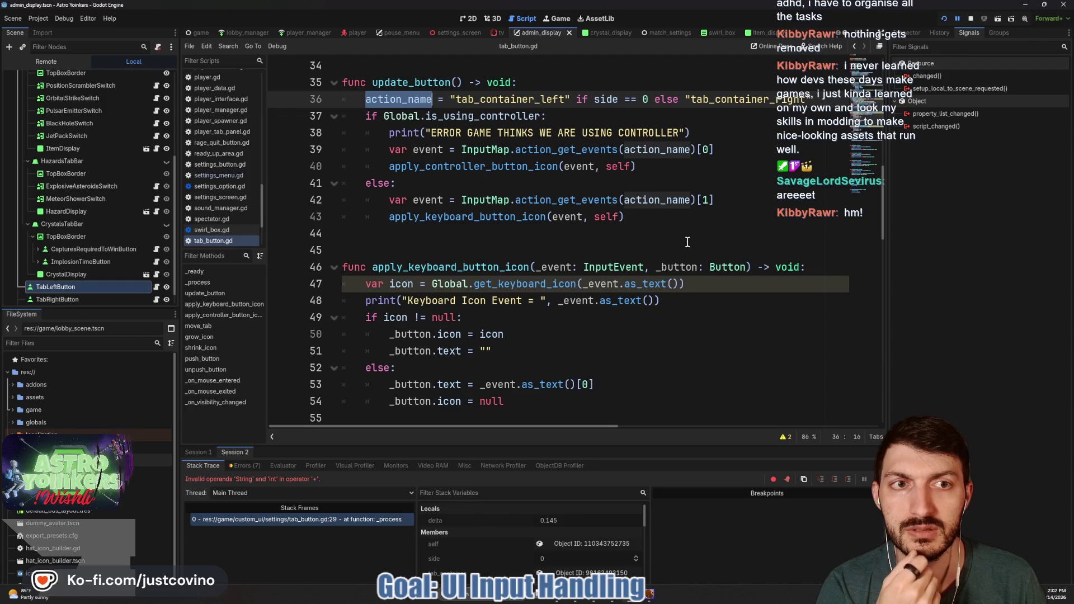
pyautogui.scroll(3, 687, 241)
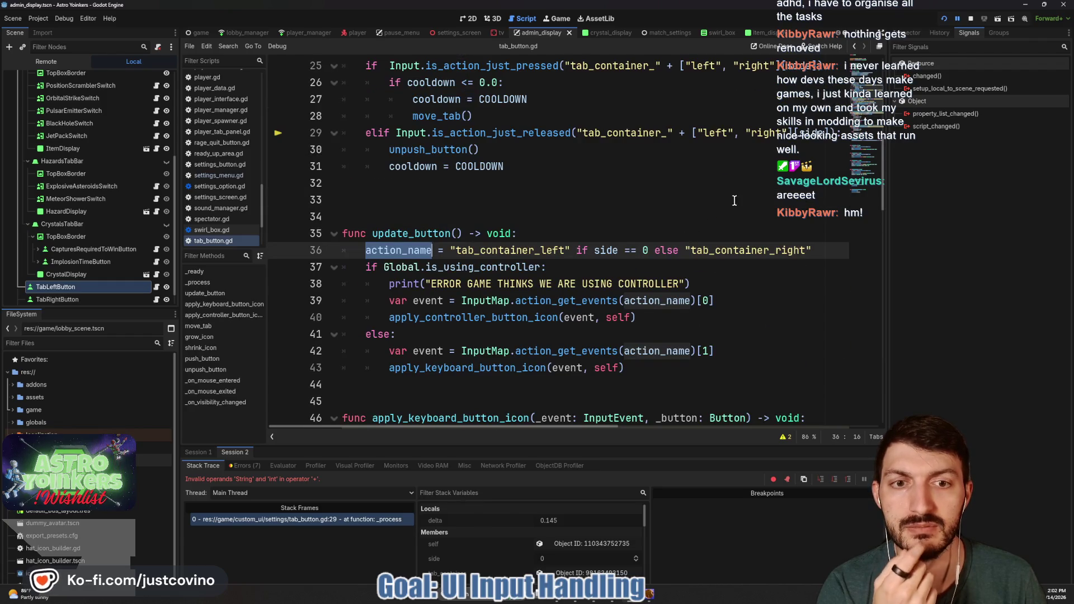
# Stop the game, replace line 25's built action name with action_name, and save.
pyautogui.click(970, 19)
pyautogui.scroll(4, 702, 232)
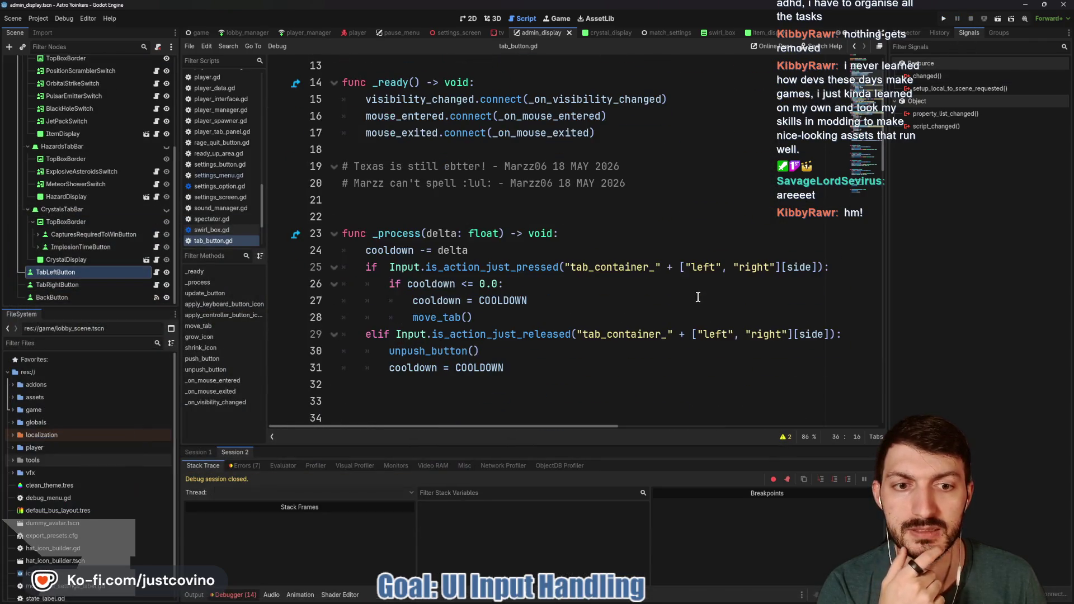
pyautogui.moveTo(679, 267); pyautogui.dragTo(813, 260)
pyautogui.moveTo(565, 267); pyautogui.dragTo(820, 267)
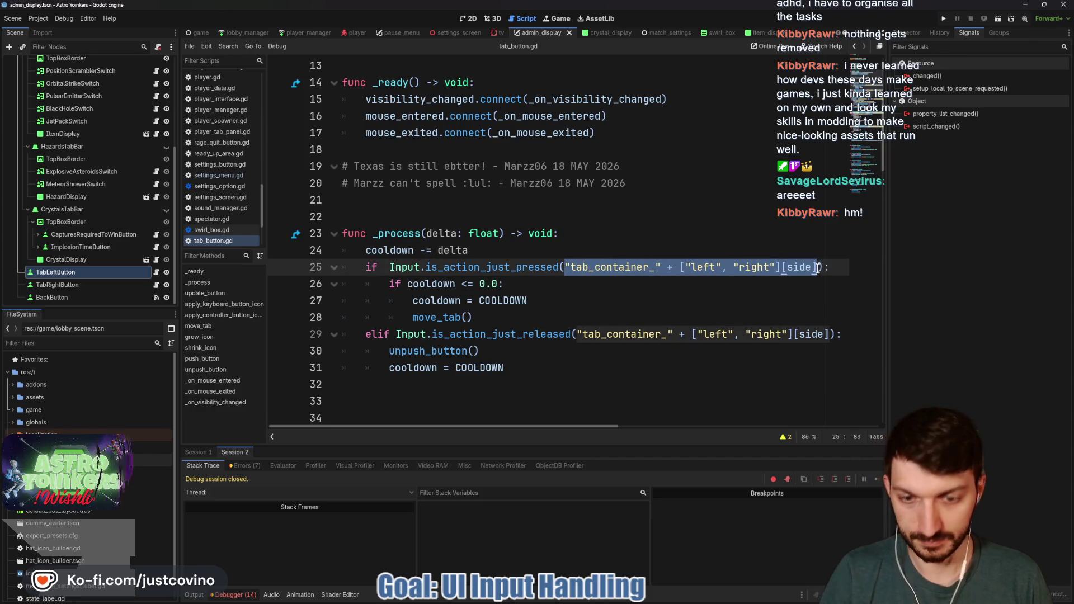
pyautogui.write('action_name')
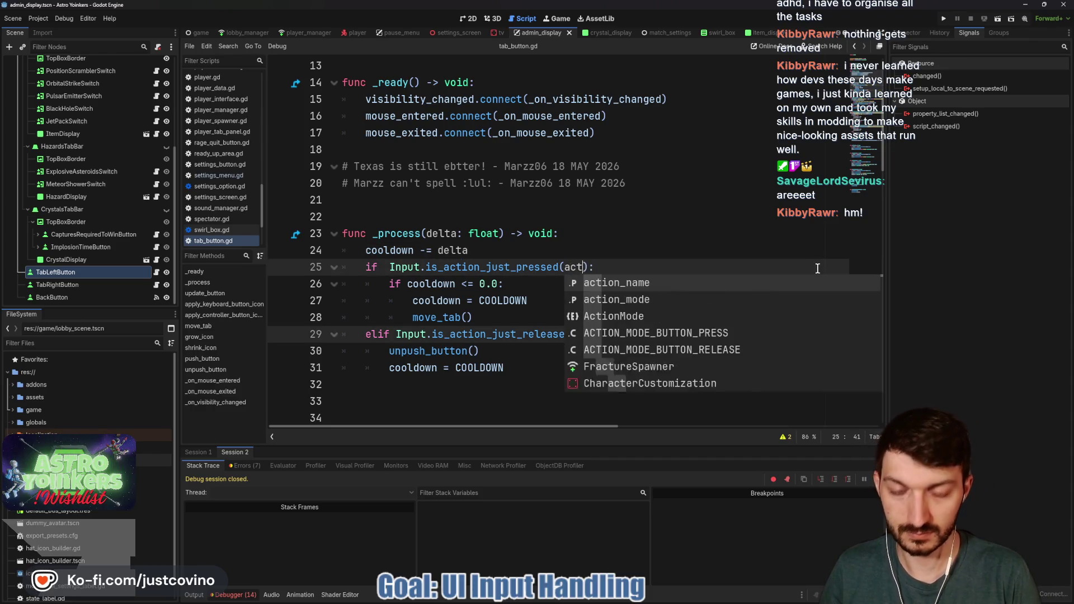
pyautogui.click(718, 287)
pyautogui.hotkey('ctrl', 's')
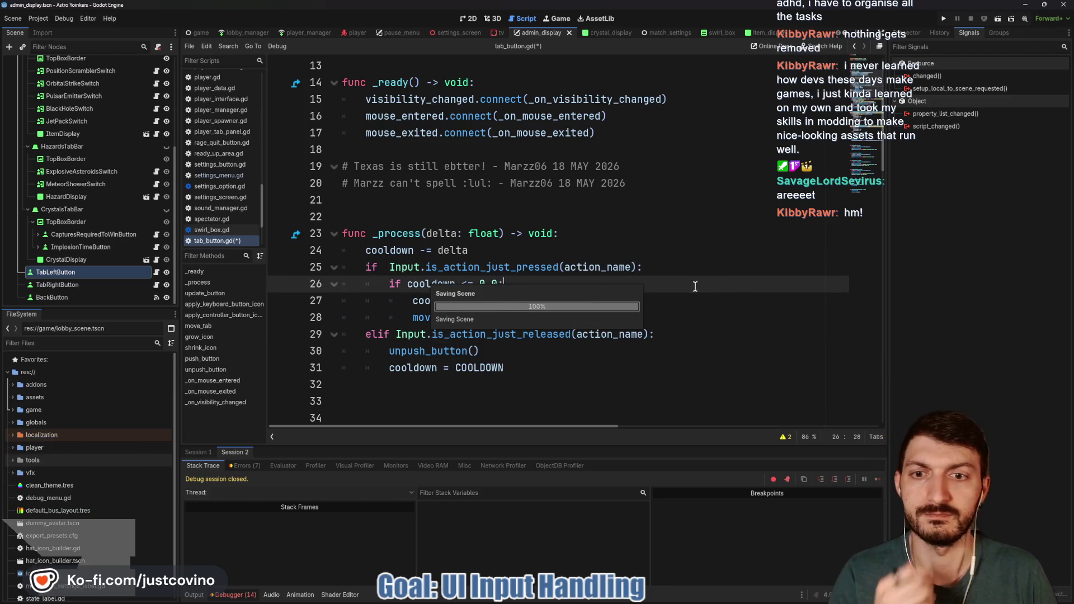
# Change move_tab's side comparison on line 69 from "right" to 1.
pyautogui.scroll(-12, 671, 288)
pyautogui.scroll(-4, 593, 292)
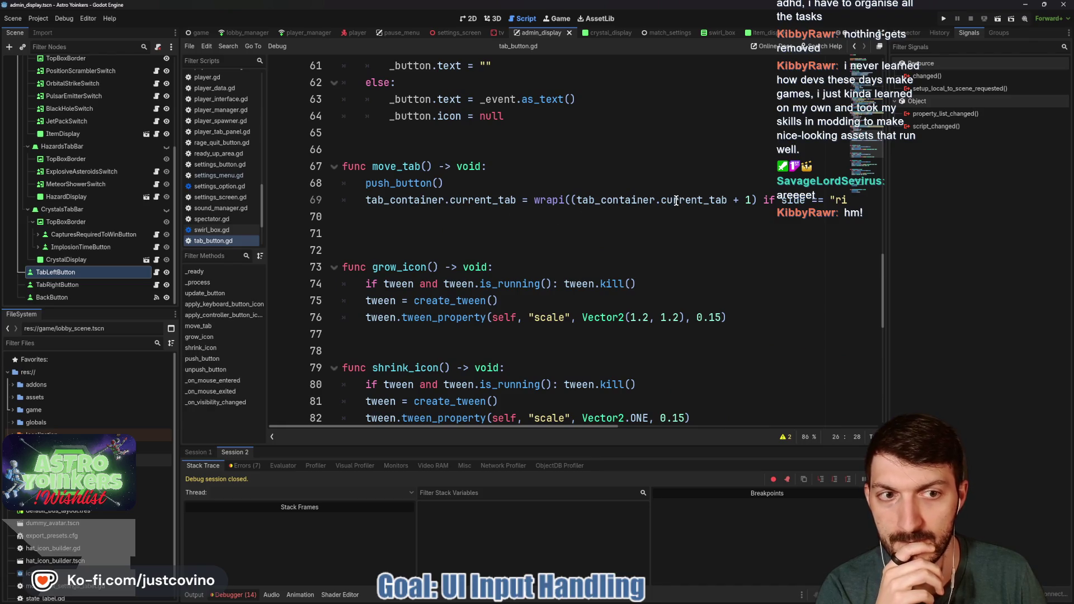
pyautogui.hscroll(3, 673, 202)
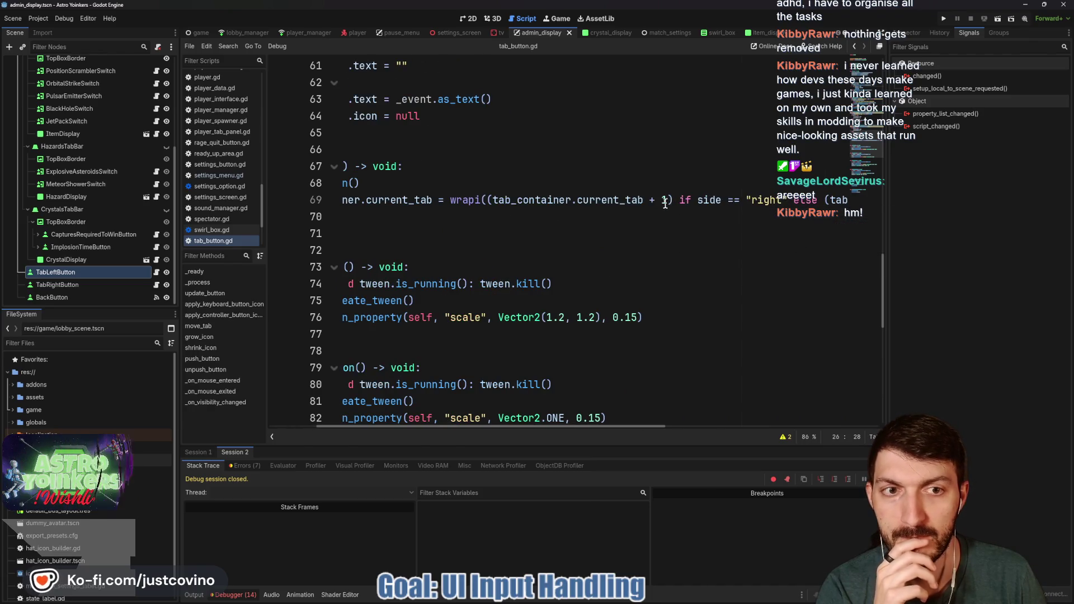
pyautogui.hscroll(-3, 641, 205)
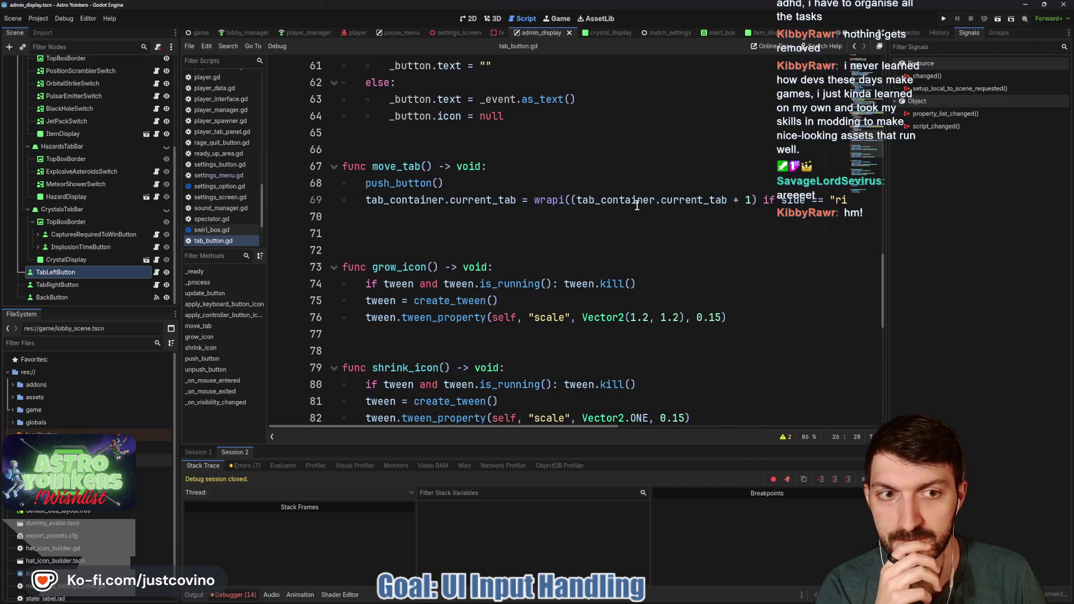
pyautogui.hscroll(6, 705, 201)
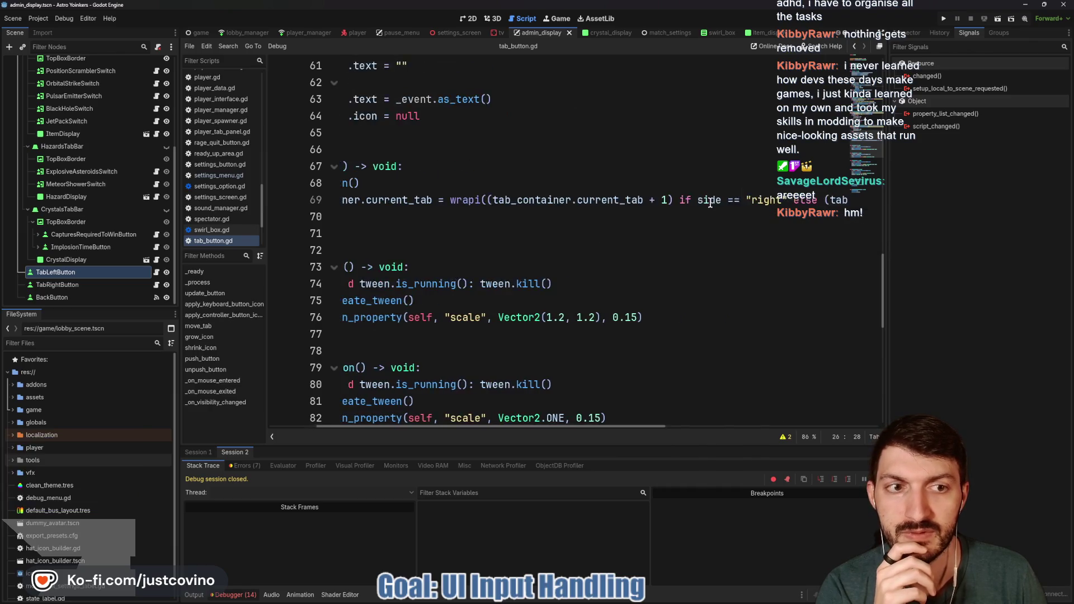
pyautogui.click(701, 199)
pyautogui.moveTo(701, 199); pyautogui.dragTo(665, 201)
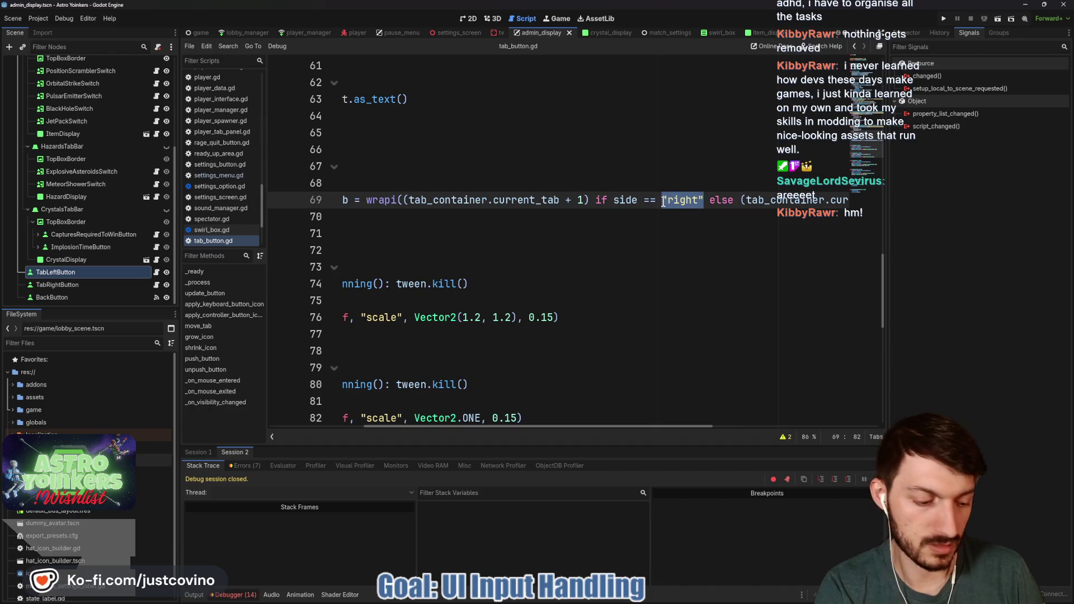
pyautogui.scroll(1, 668, 228)
pyautogui.scroll(10, 669, 228)
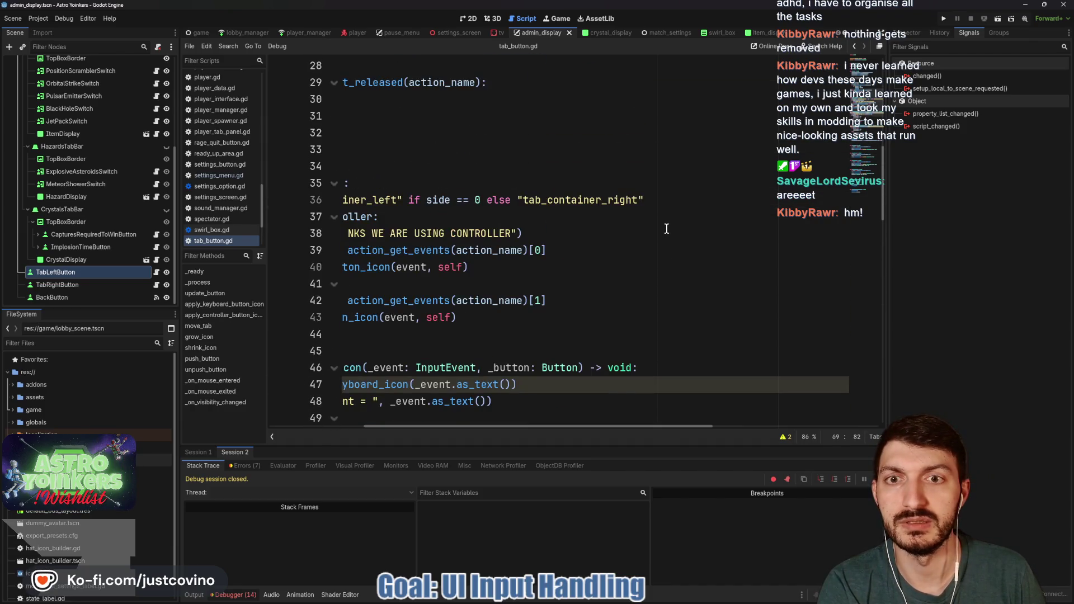
pyautogui.scroll(6, 665, 228)
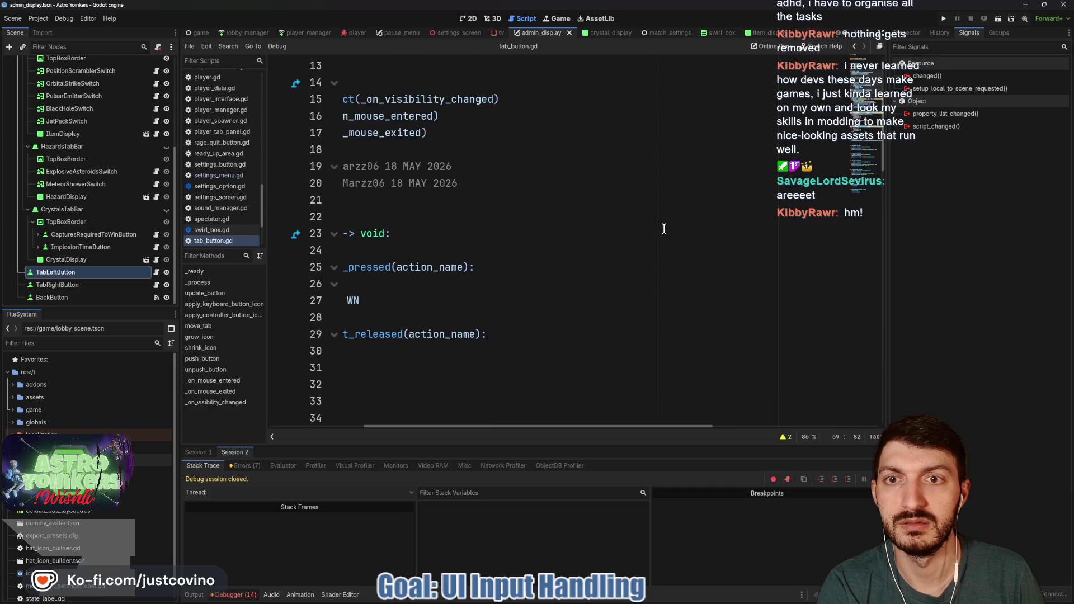
pyautogui.scroll(3, 663, 228)
pyautogui.scroll(-11, 661, 226)
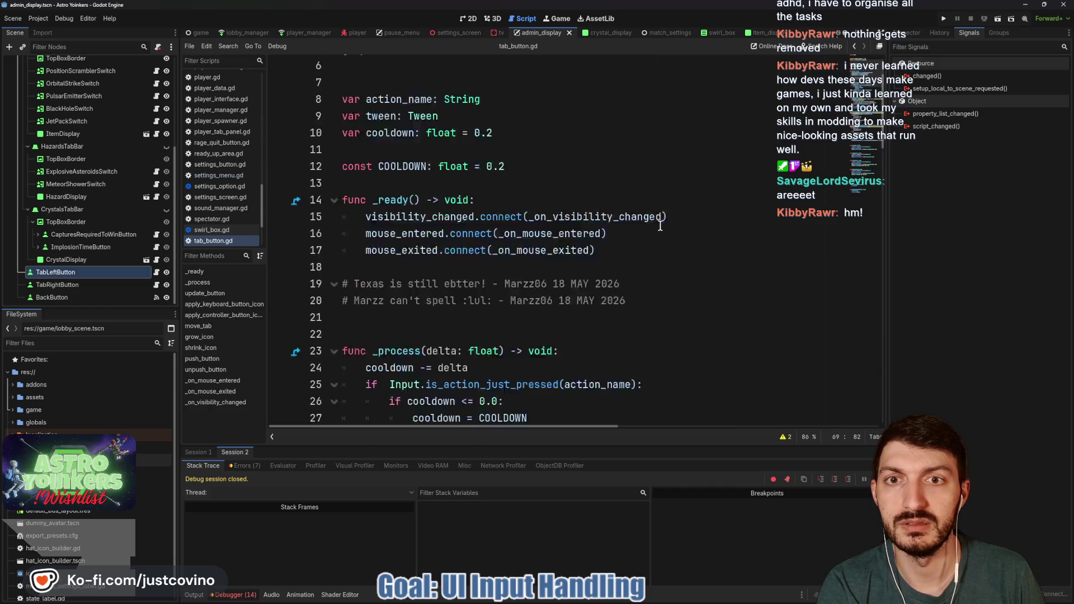
pyautogui.scroll(-8, 661, 226)
pyautogui.hscroll(3, 662, 228)
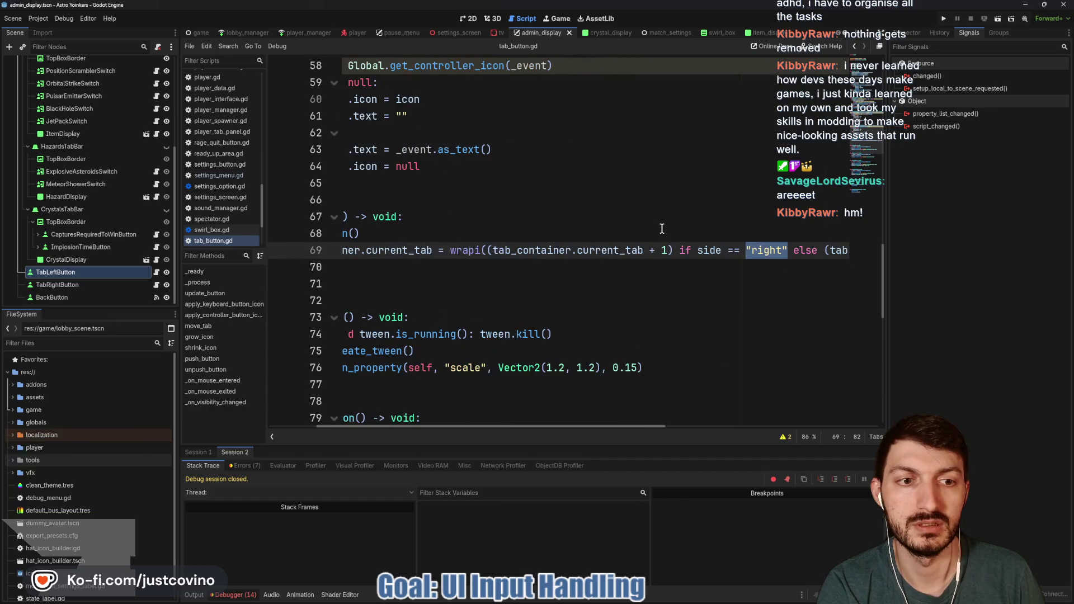
pyautogui.write('1')
# Save the script and launch the game with F5.
pyautogui.hscroll(3, 682, 238)
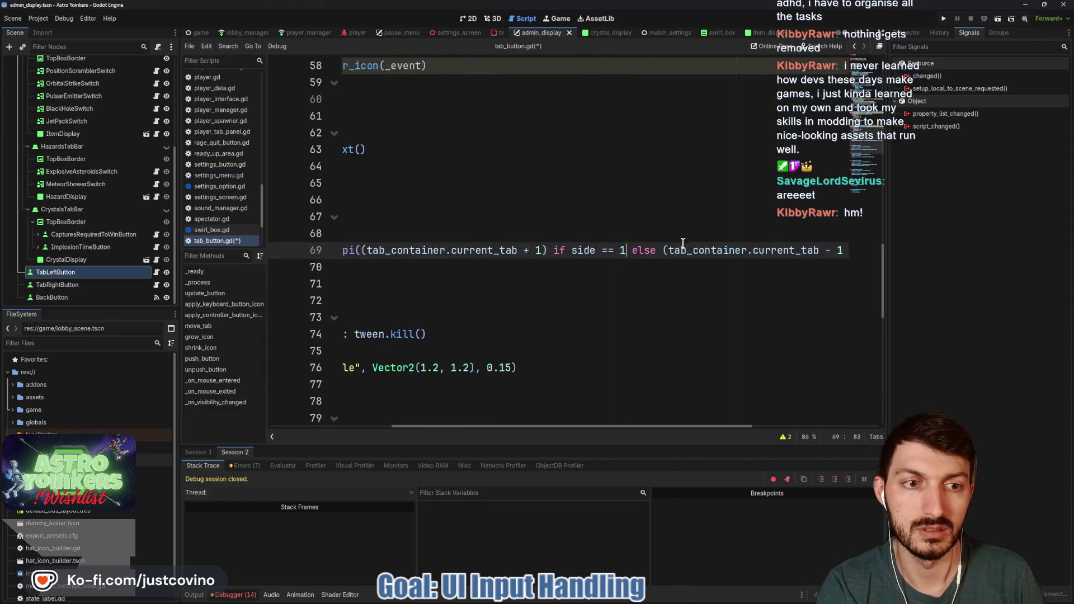
pyautogui.hscroll(-5, 688, 243)
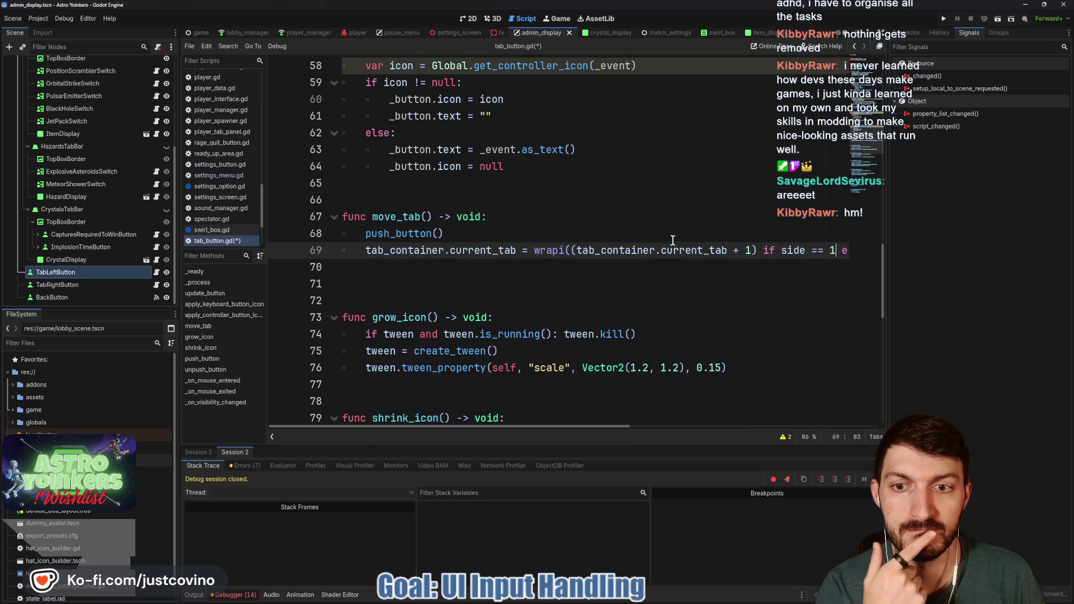
pyautogui.press('F5')
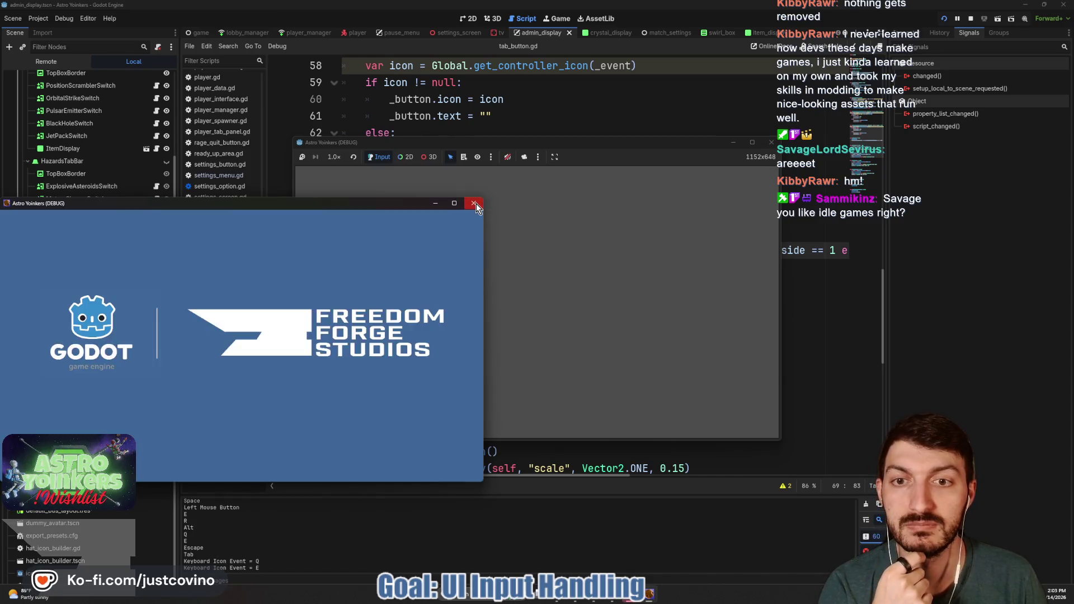
# Close the extra game window, create a lobby, and open Settings from the pause menu.
pyautogui.click(474, 204)
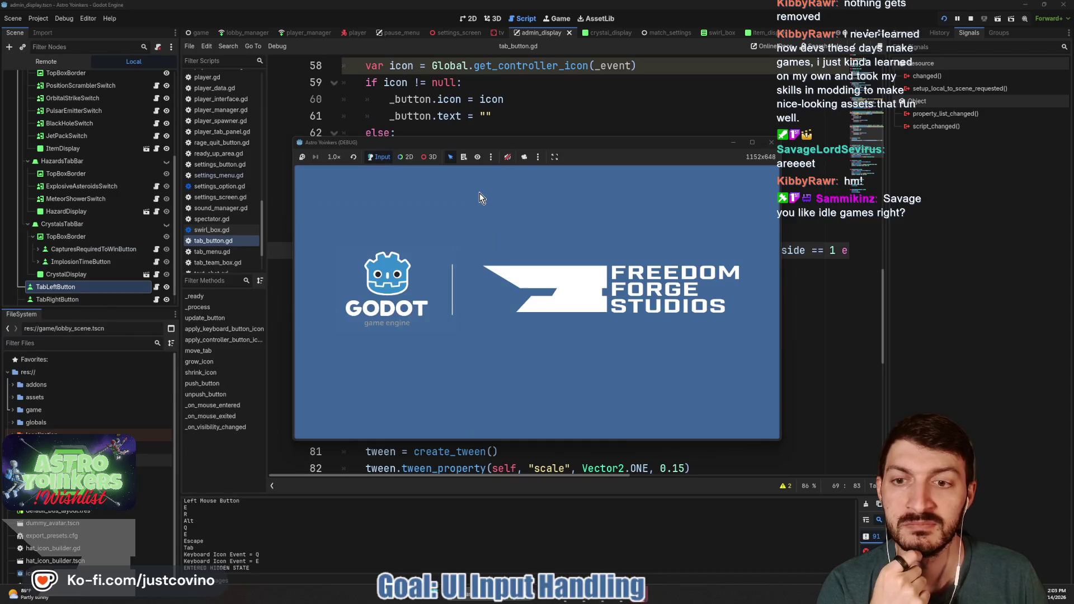
pyautogui.click(387, 242)
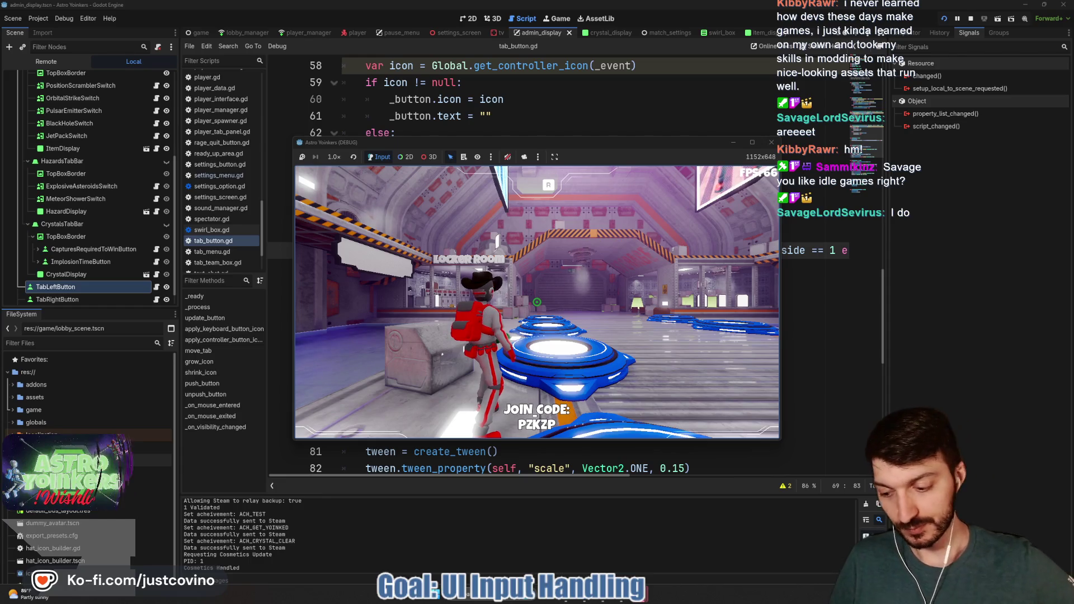
pyautogui.press('Escape')
pyautogui.click(561, 331)
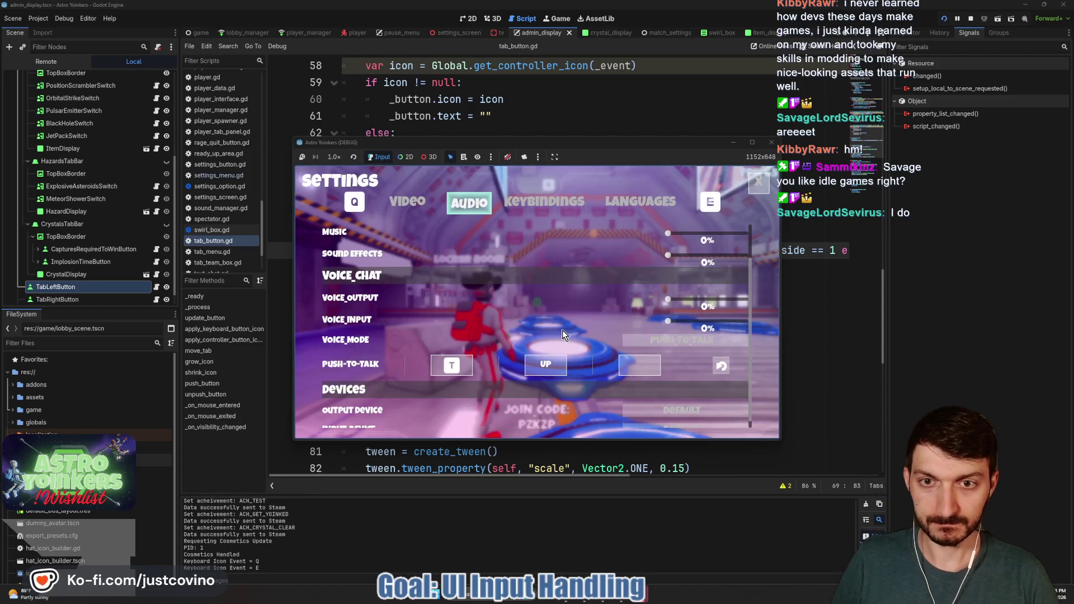
# Cycle the Settings tabs forward with E three times and back with Q twice.
pyautogui.press('e')
pyautogui.press('e')
pyautogui.press('e')
pyautogui.press('e')
pyautogui.press('e')
pyautogui.press('e')
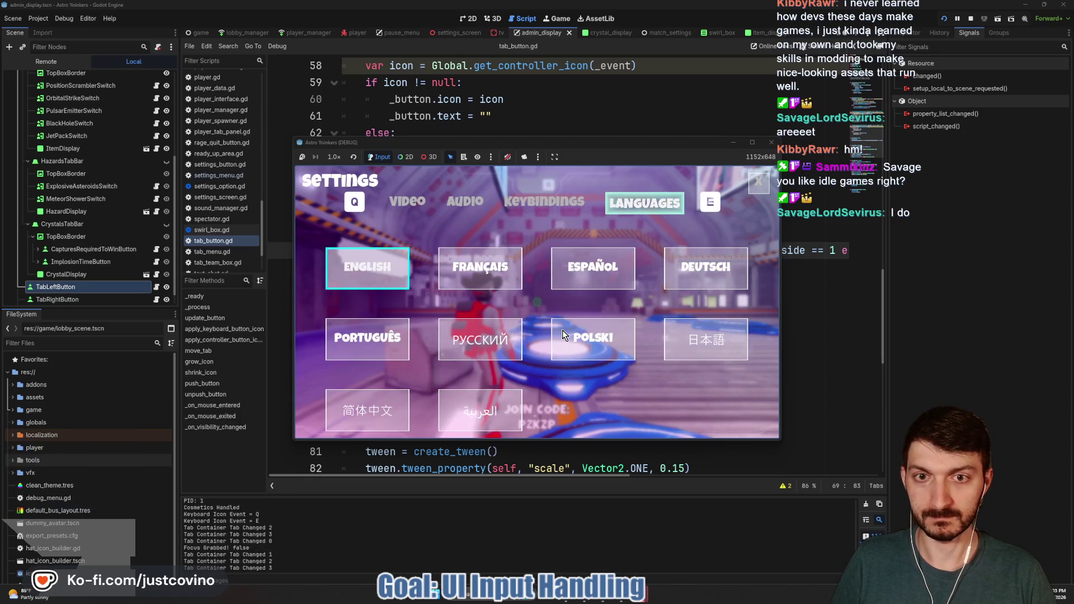
pyautogui.press('e')
pyautogui.press('e')
pyautogui.press('e')
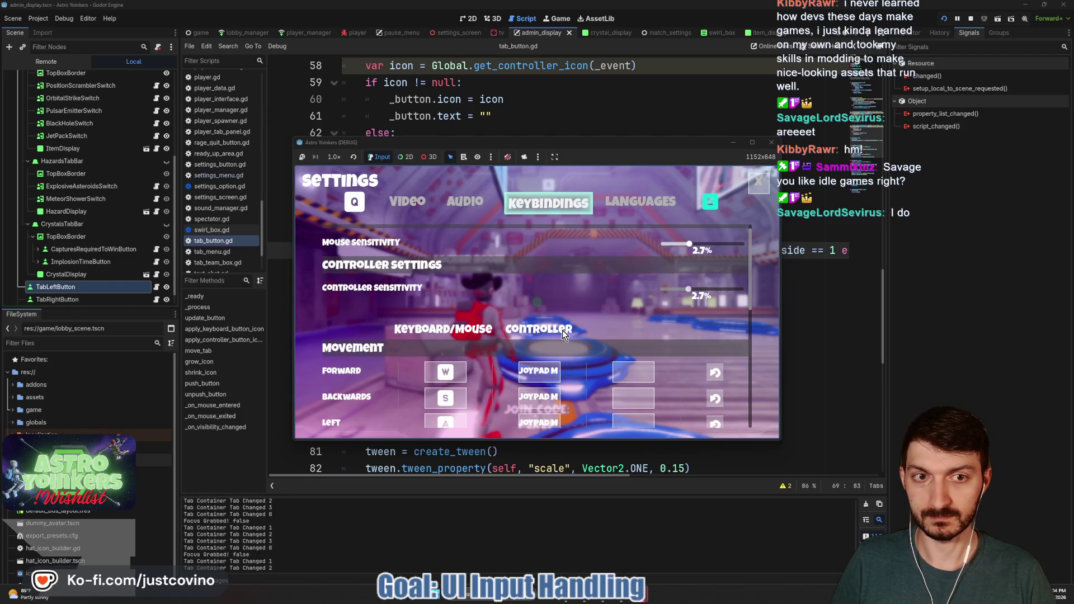
pyautogui.press('e')
pyautogui.press('e')
pyautogui.press('e')
pyautogui.press('e')
pyautogui.press('e')
pyautogui.press('q')
pyautogui.press('q')
pyautogui.press('q')
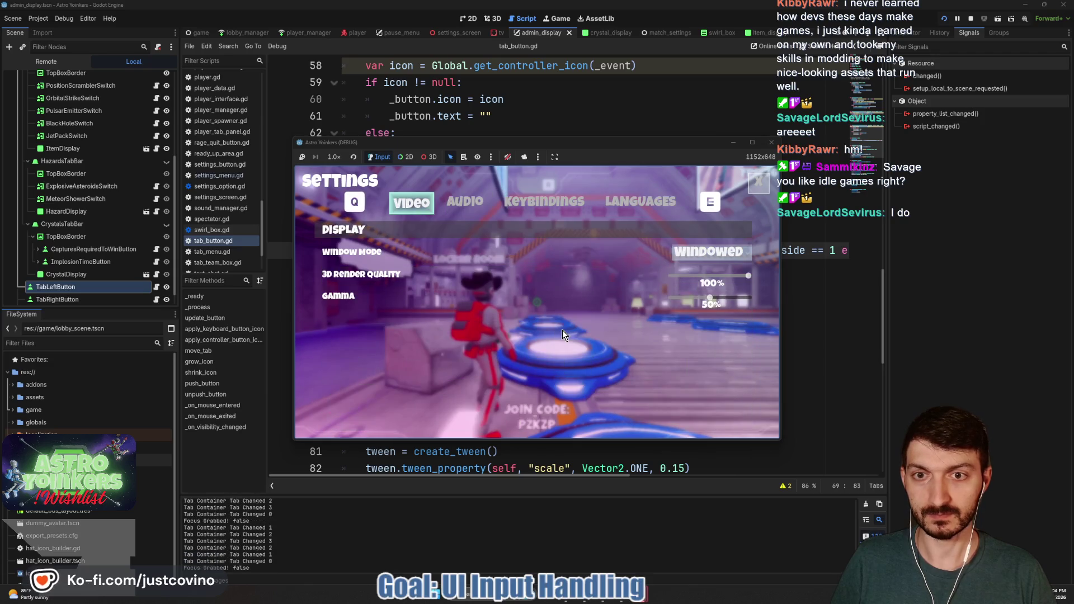
pyautogui.press('q')
pyautogui.press('q')
pyautogui.press('q')
pyautogui.press('q')
pyautogui.press('q')
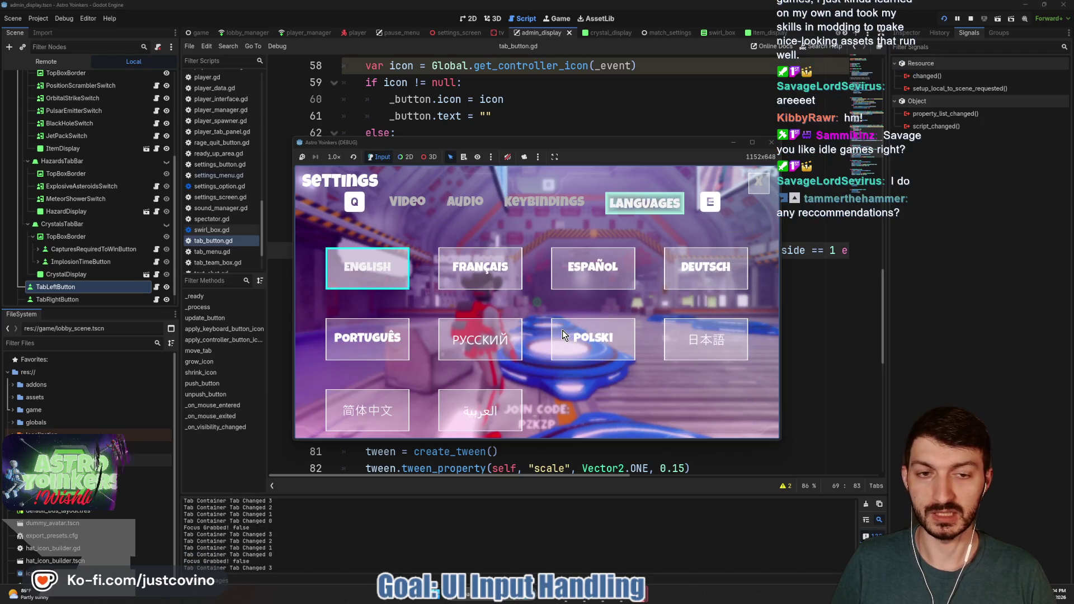
# Close the menu and walk the character around the lobby.
pyautogui.press('Escape')
pyautogui.press('w')
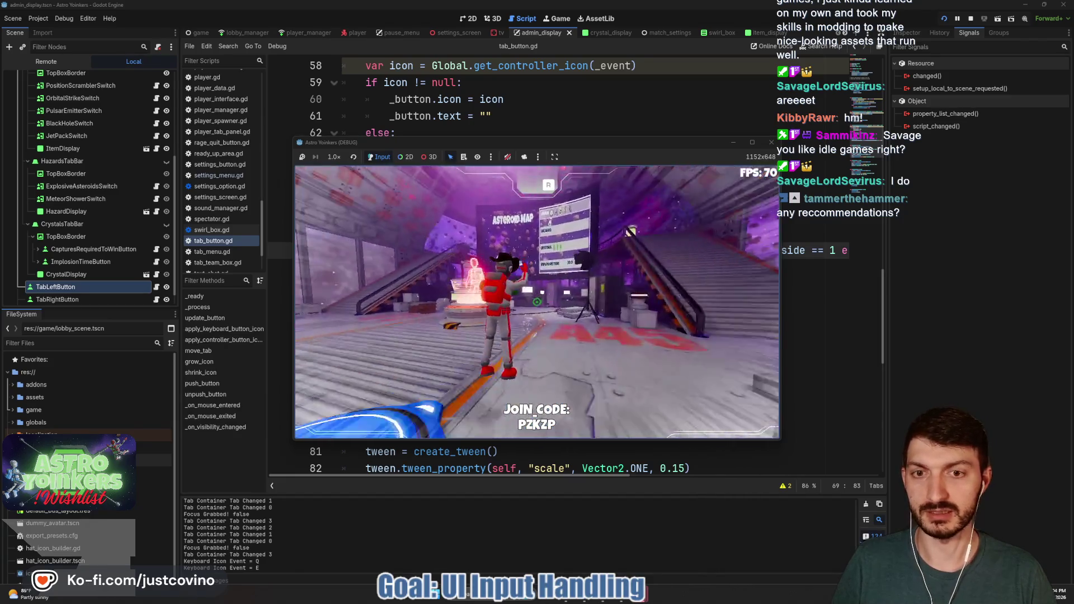
pyautogui.press('w')
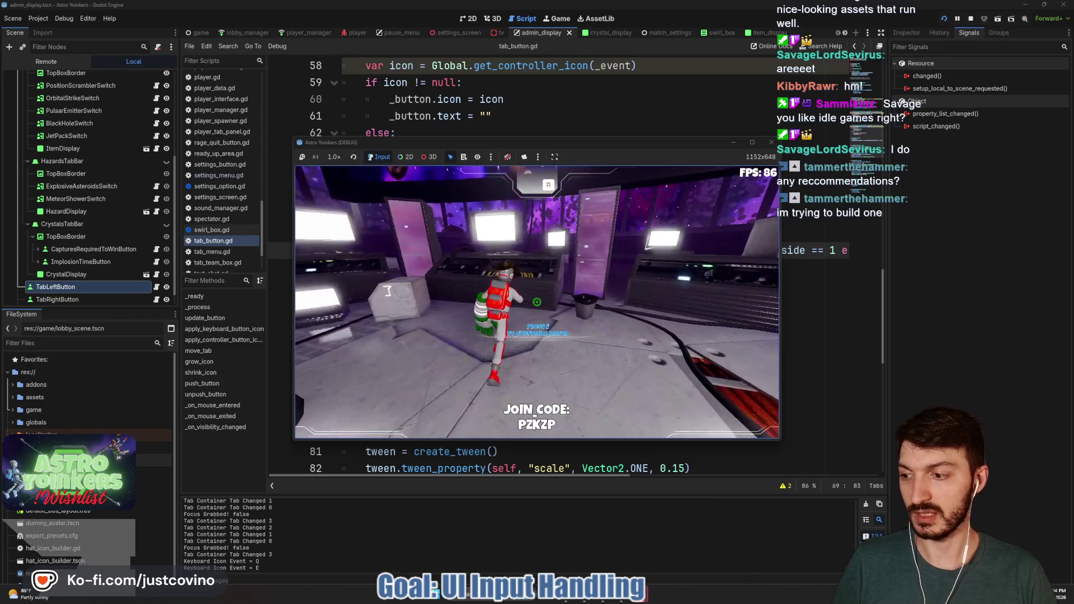
# Cycle the Items, Hazards and Crystals tabs with E and Q, checking wraparound both ways.
pyautogui.press('e')
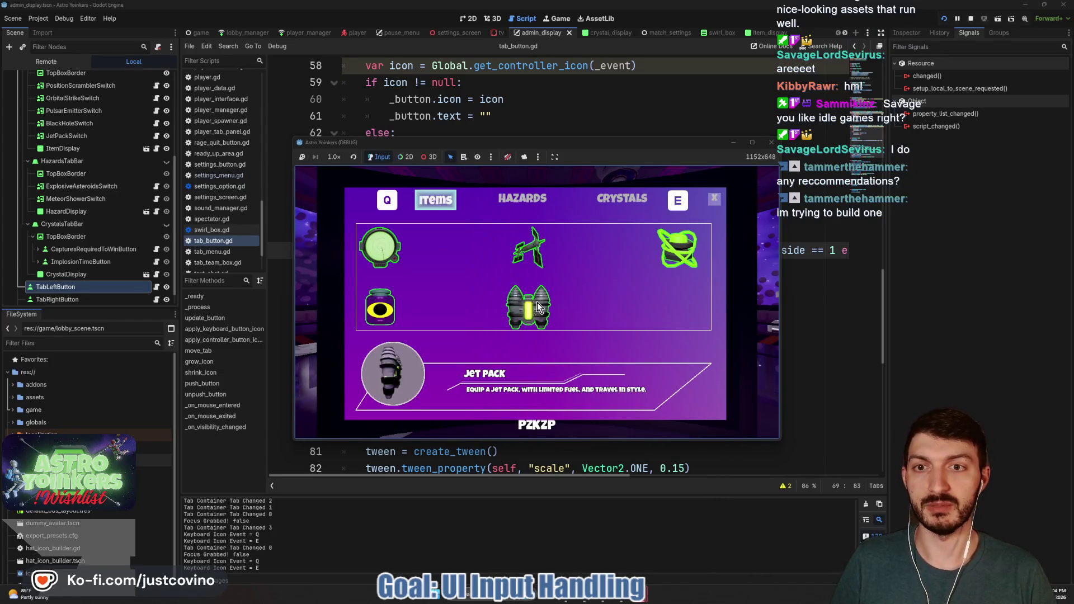
pyautogui.press('e')
pyautogui.press('e')
pyautogui.press('q')
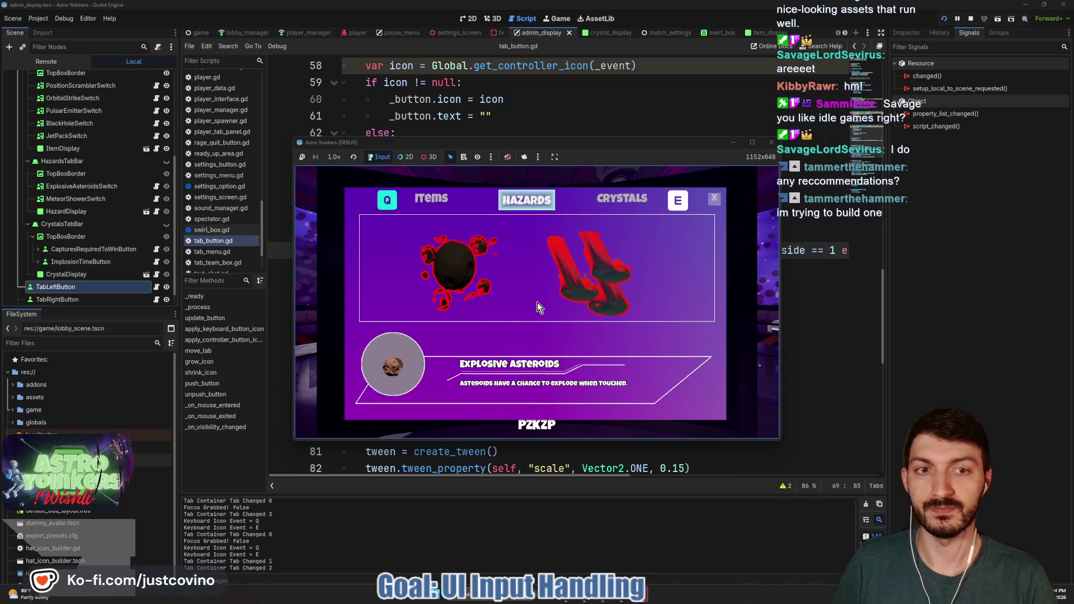
pyautogui.press('q')
pyautogui.press('q')
pyautogui.press('q')
pyautogui.press('q')
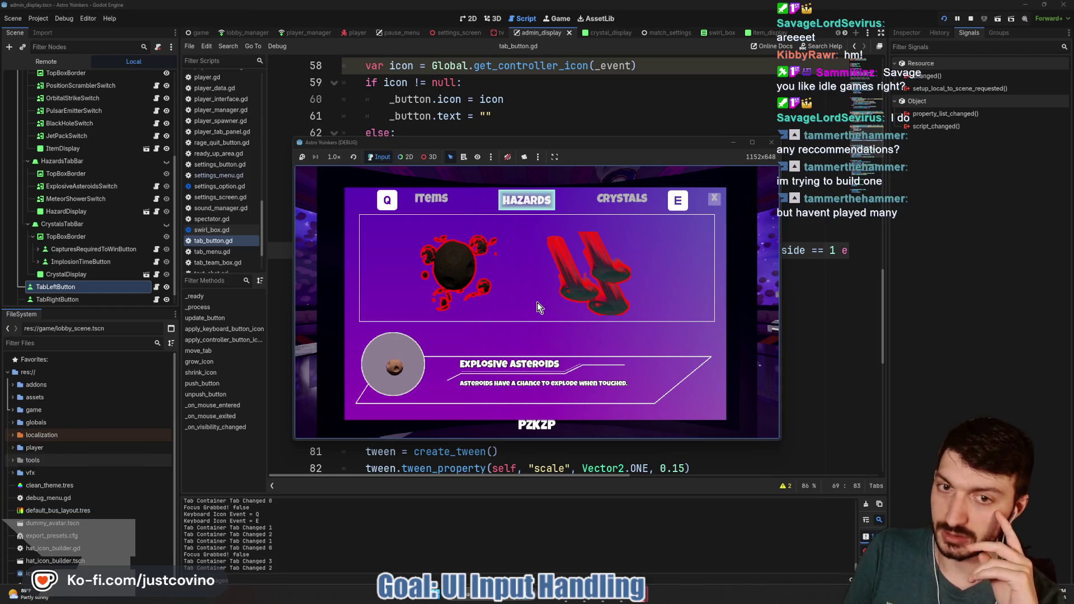
pyautogui.press('q')
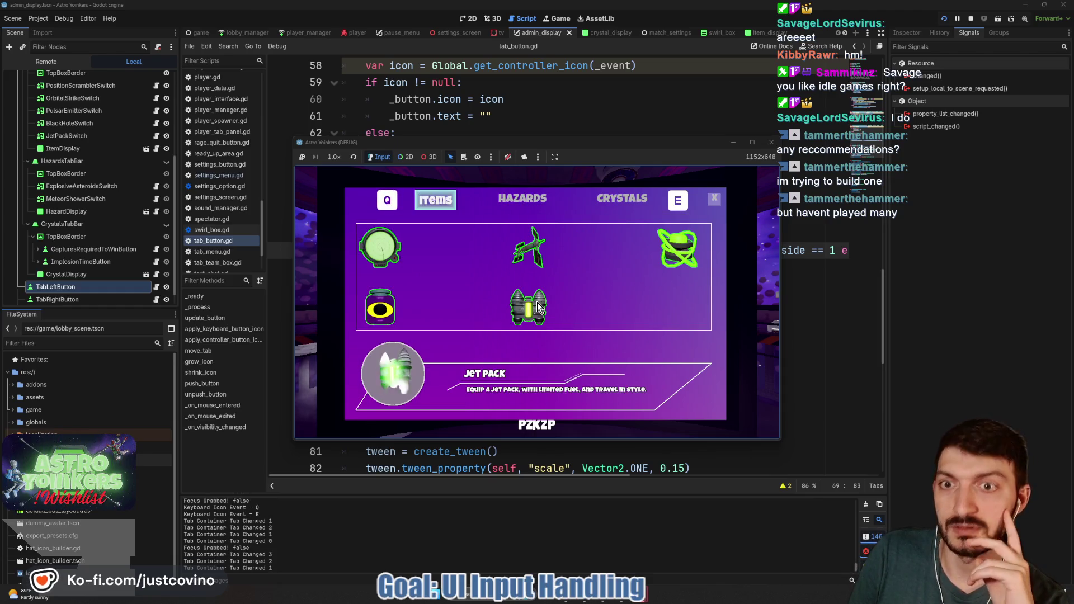
pyautogui.press('q')
pyautogui.press('q')
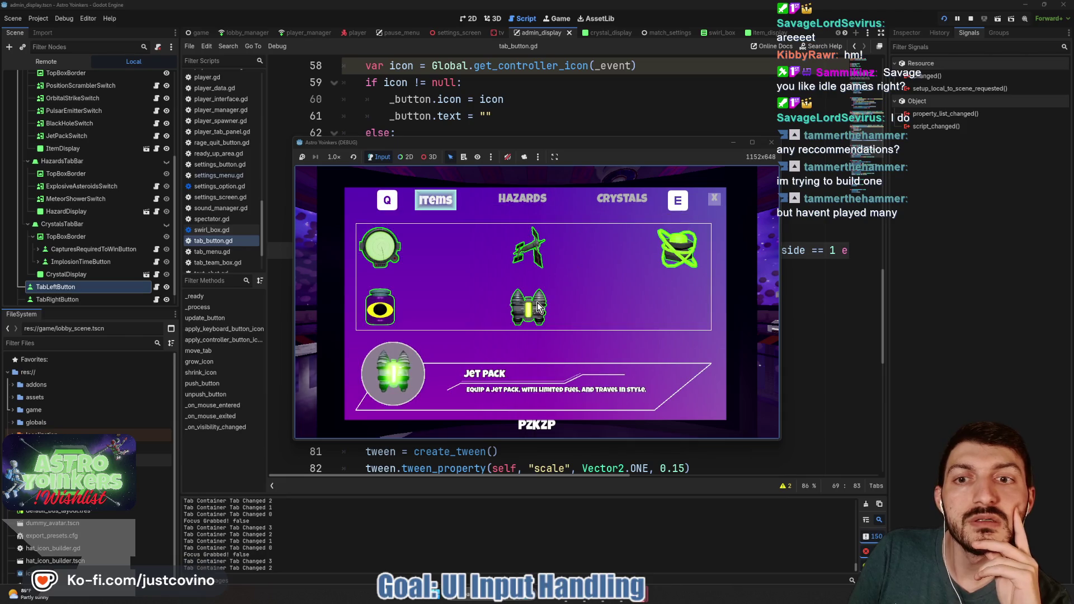
pyautogui.press('q')
pyautogui.press('q')
pyautogui.press('e')
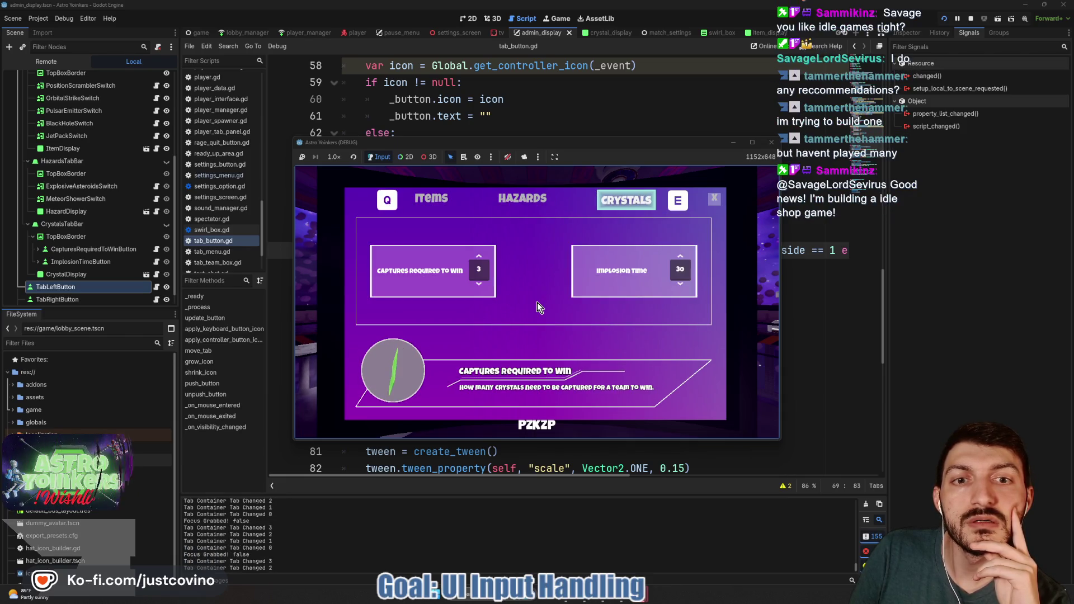
pyautogui.press('q')
# Rapidly alternate E and Q to test the tab-switch cooldown, then stop the game with F8.
pyautogui.press('q')
pyautogui.press('e')
pyautogui.press('e')
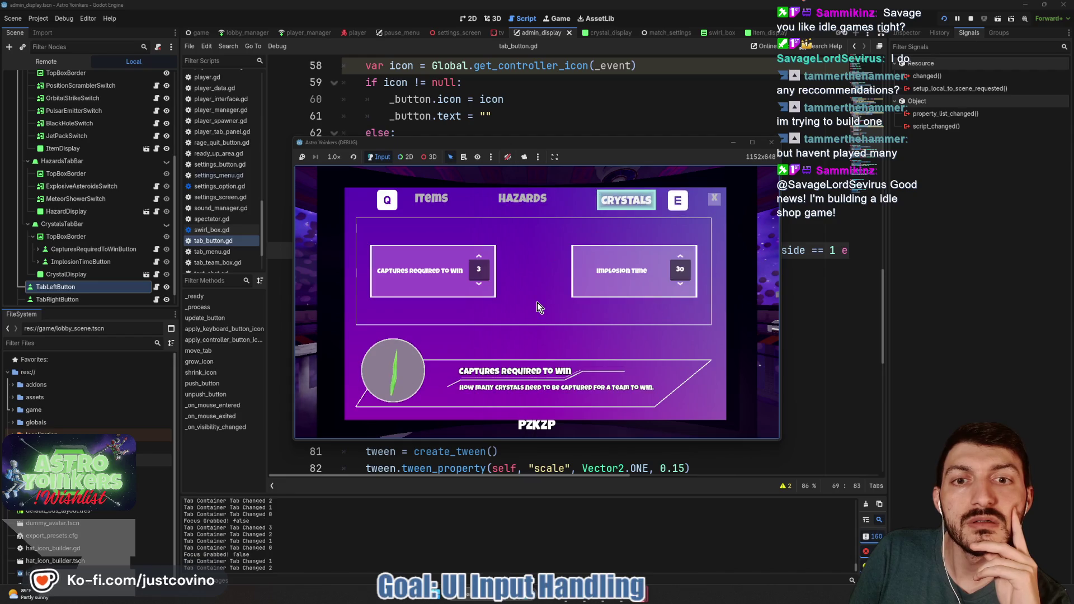
pyautogui.press('e')
pyautogui.press('q')
pyautogui.press('e')
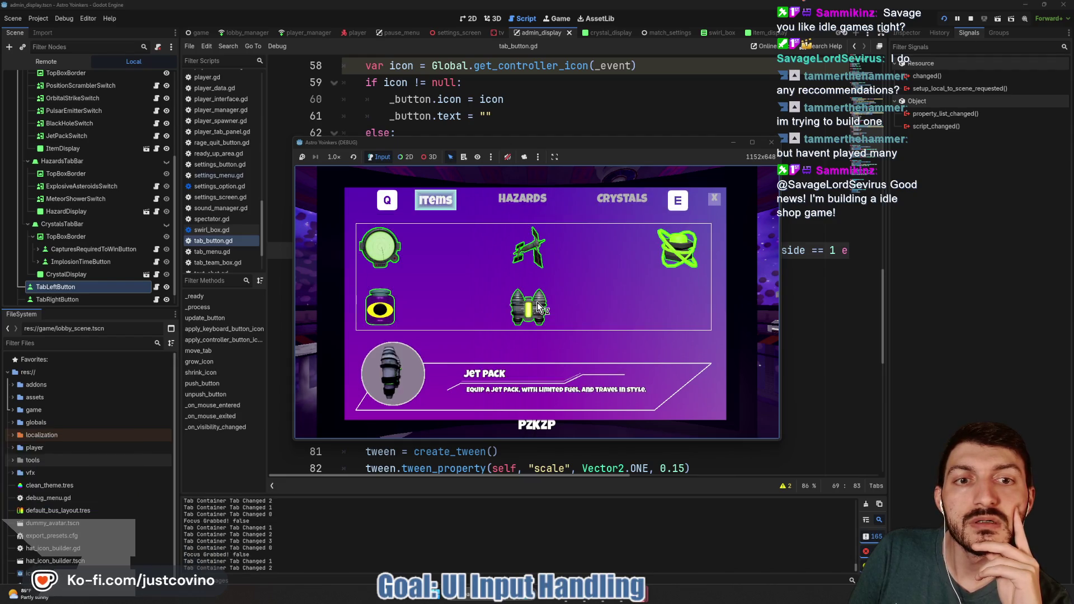
pyautogui.press('e')
pyautogui.press('e')
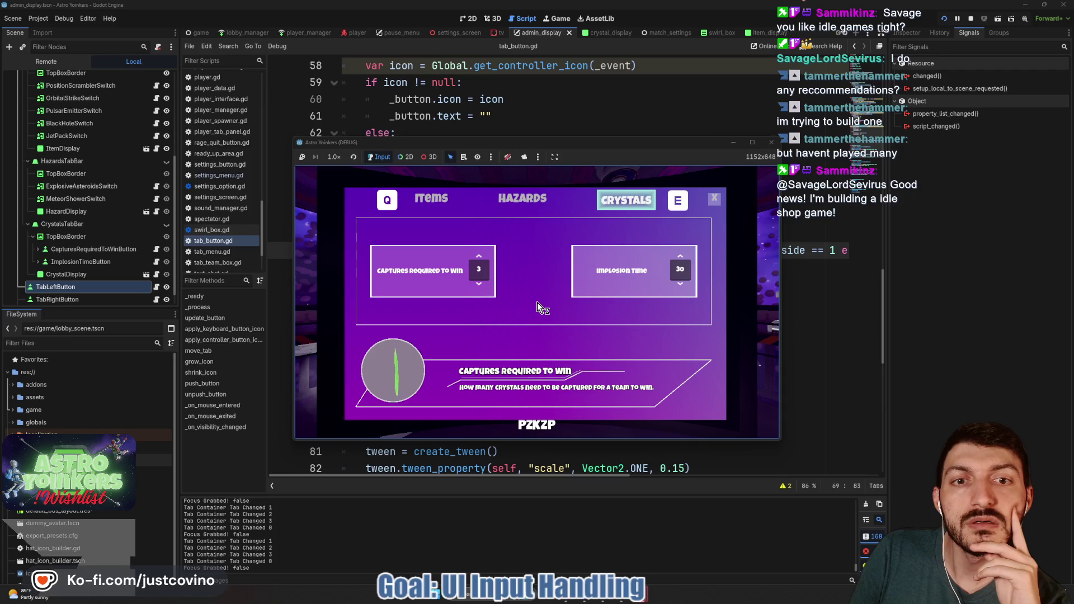
pyautogui.press('q')
pyautogui.press('q')
pyautogui.press('e')
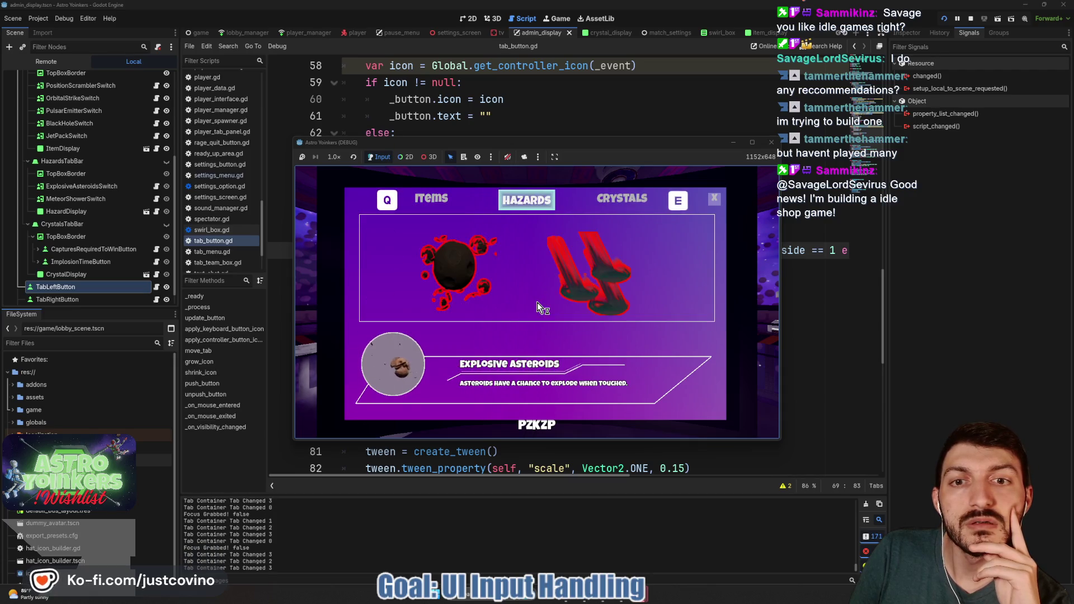
pyautogui.press('e')
pyautogui.press('q')
pyautogui.press('q')
pyautogui.press('e')
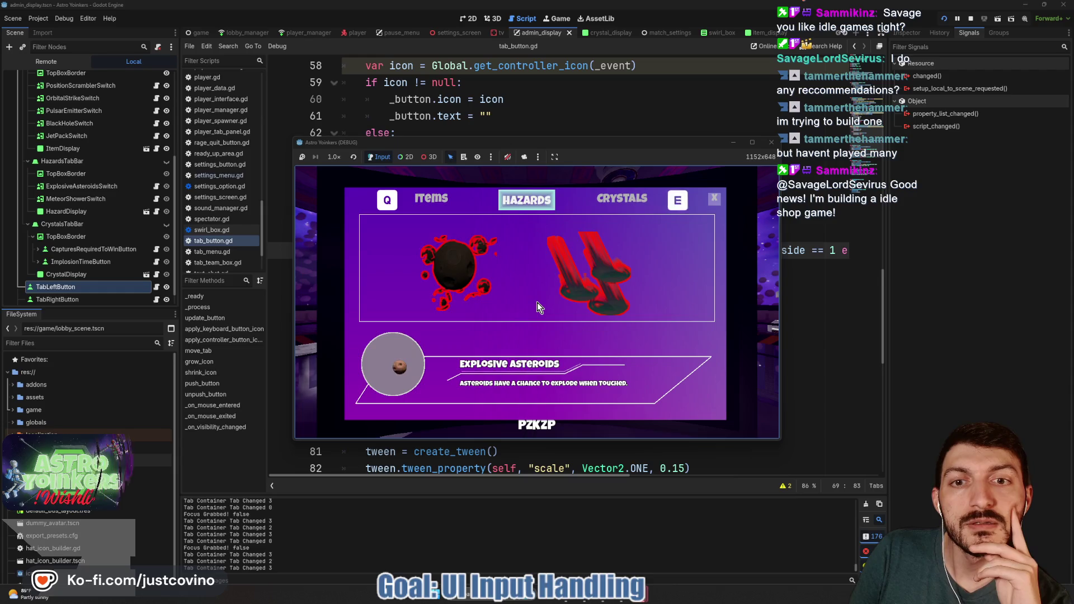
pyautogui.press('e')
pyautogui.press('e')
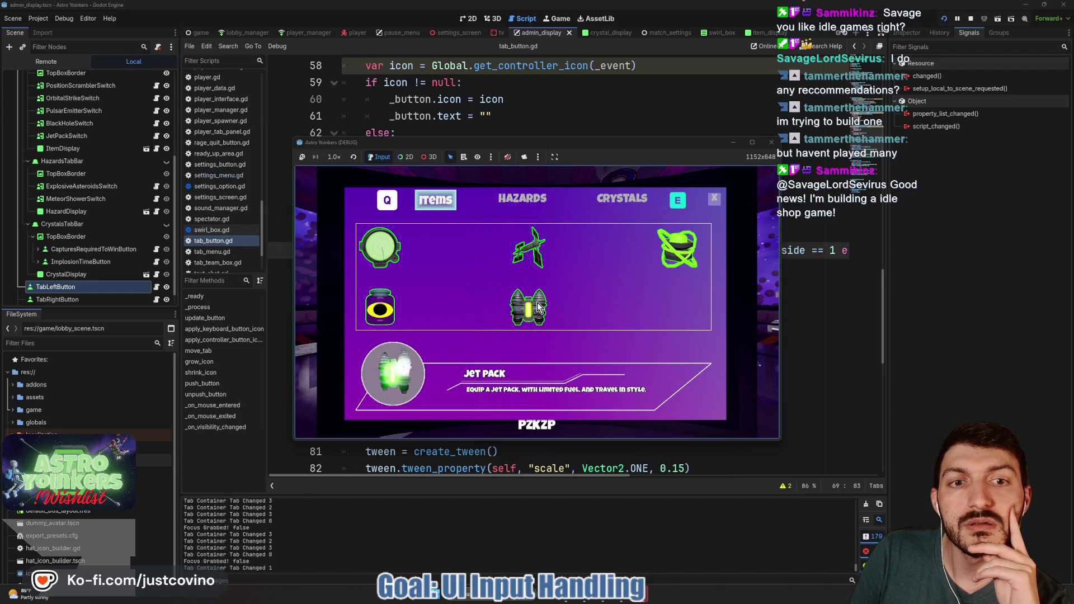
pyautogui.press('e')
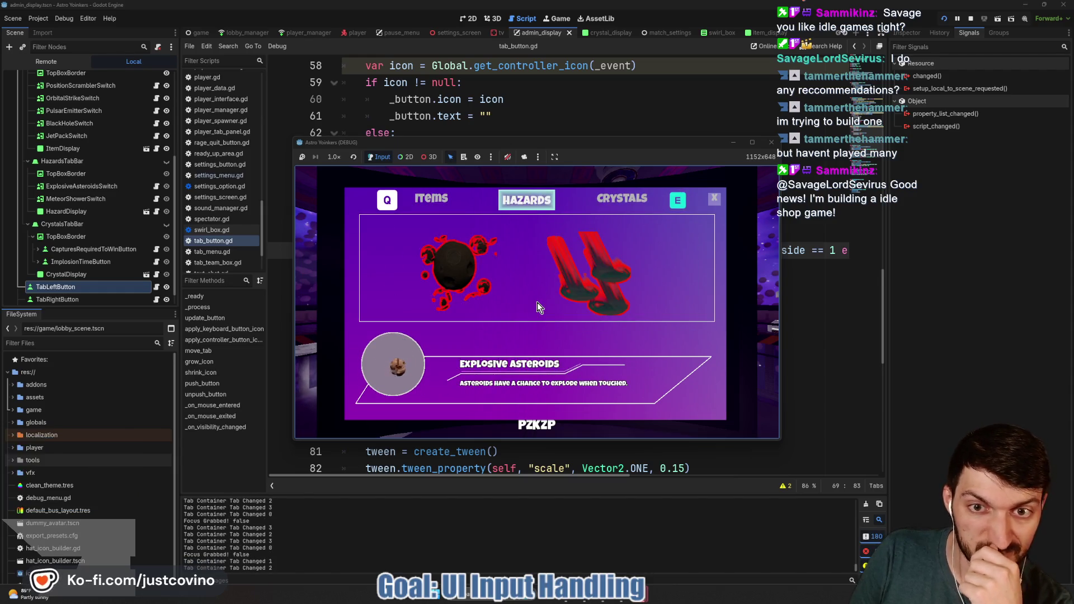
pyautogui.press('e')
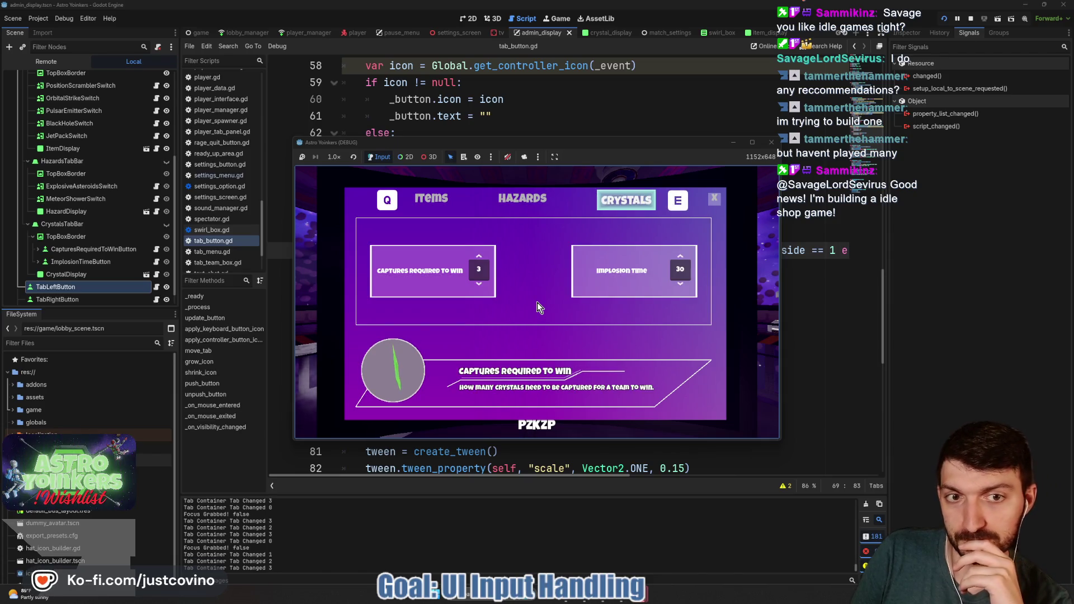
pyautogui.press('e')
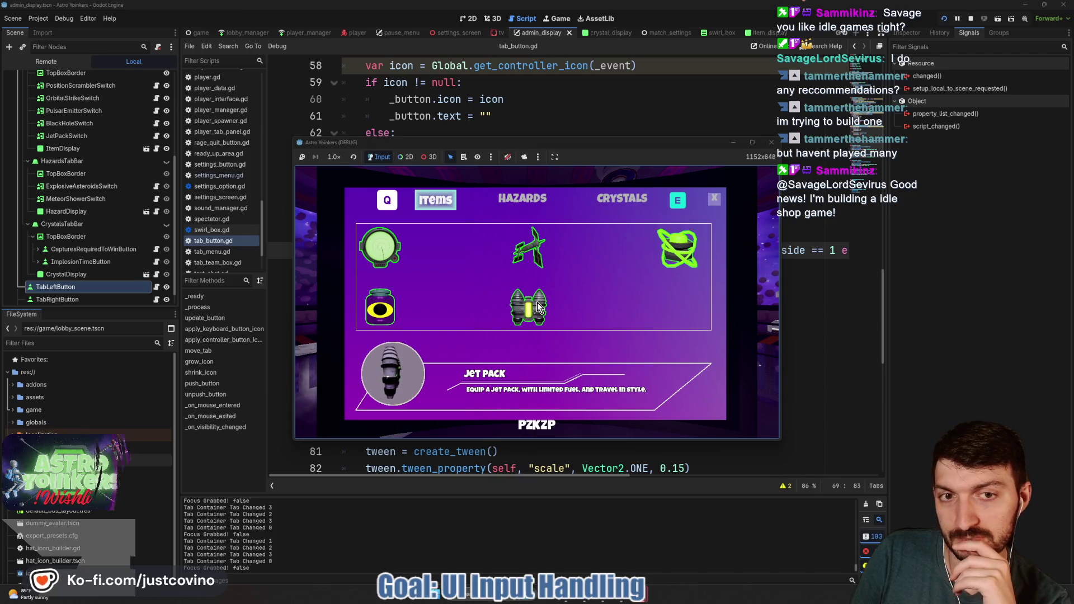
pyautogui.press('e')
pyautogui.press('e')
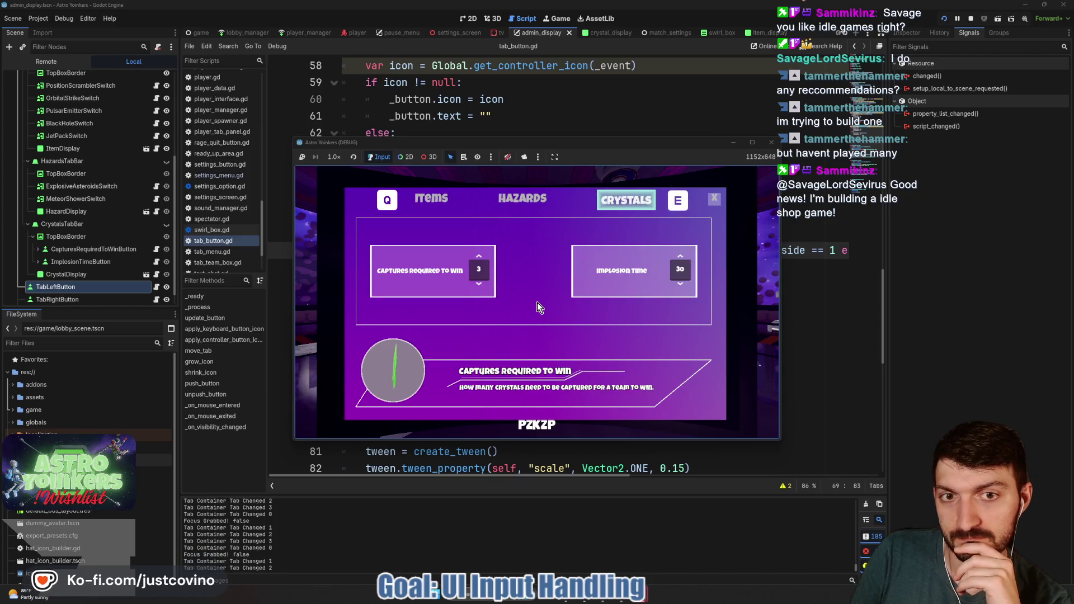
pyautogui.press('q')
pyautogui.press('q')
pyautogui.press('e')
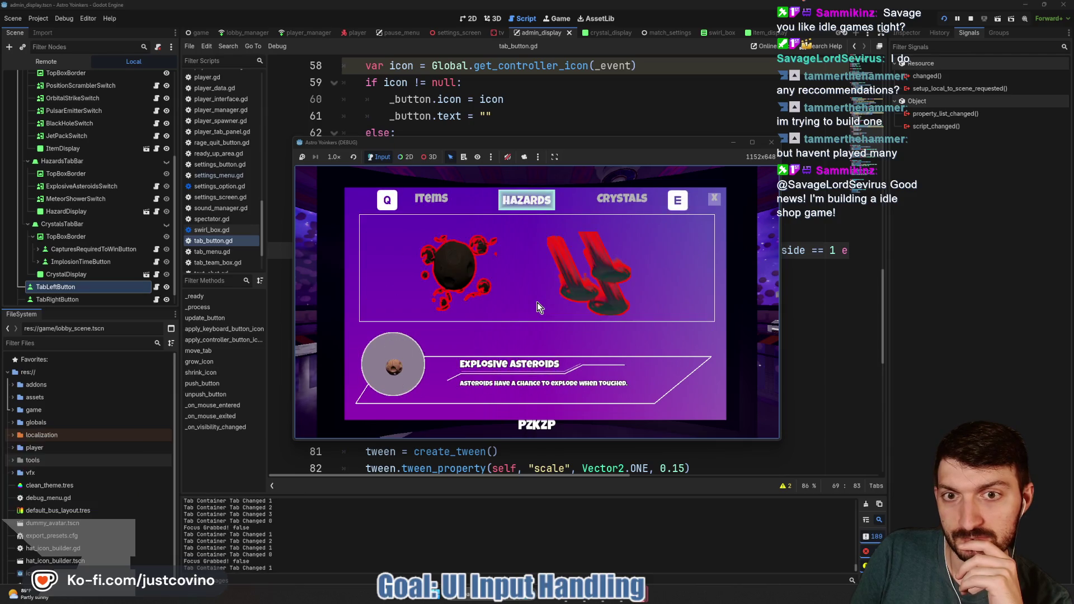
pyautogui.press('e')
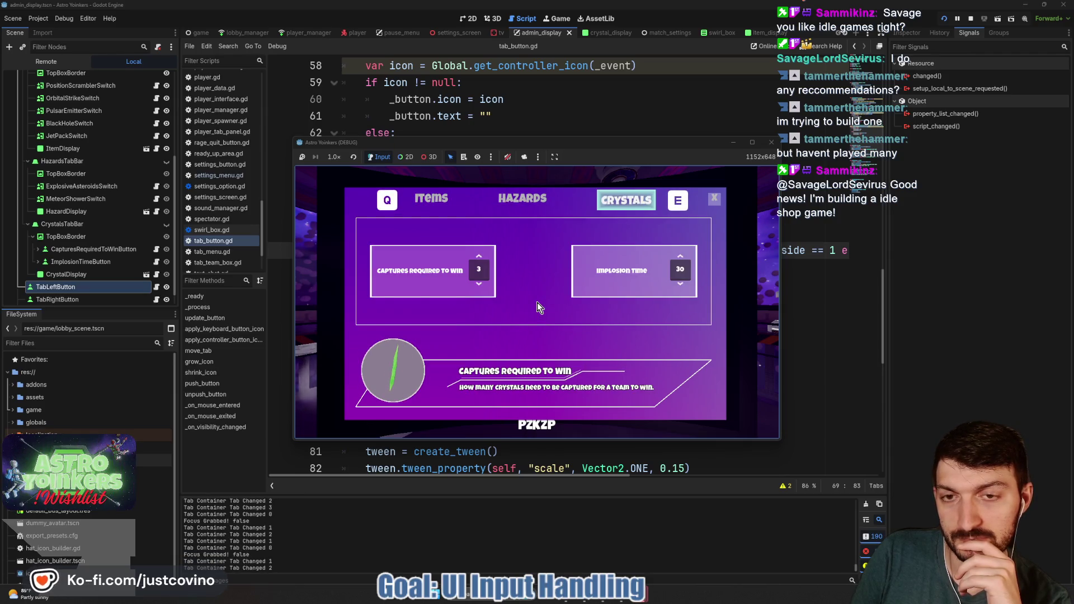
pyautogui.press('q')
pyautogui.press('q')
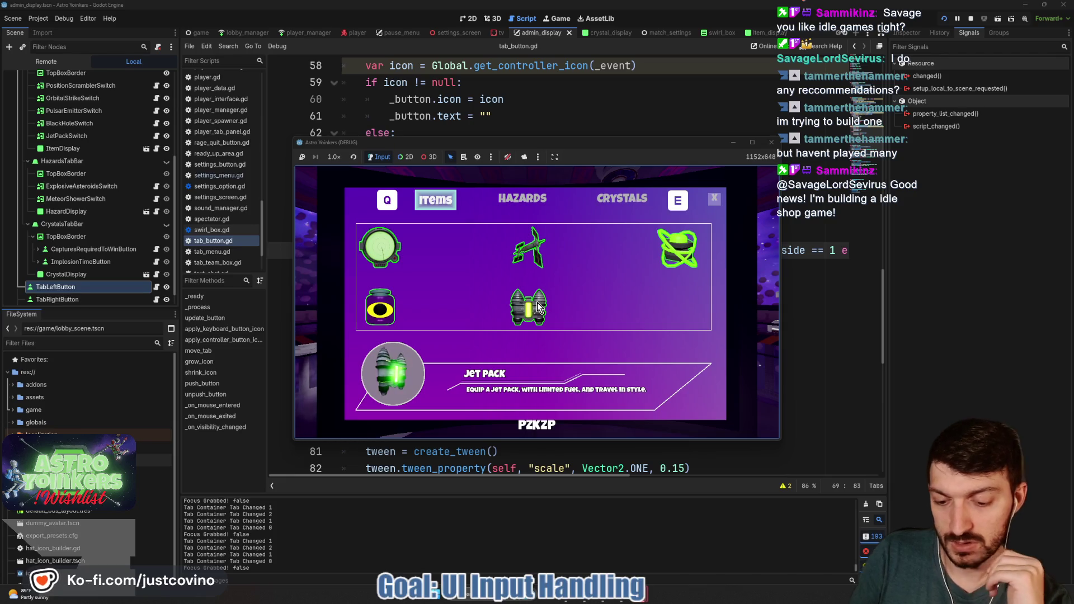
pyautogui.press('F8')
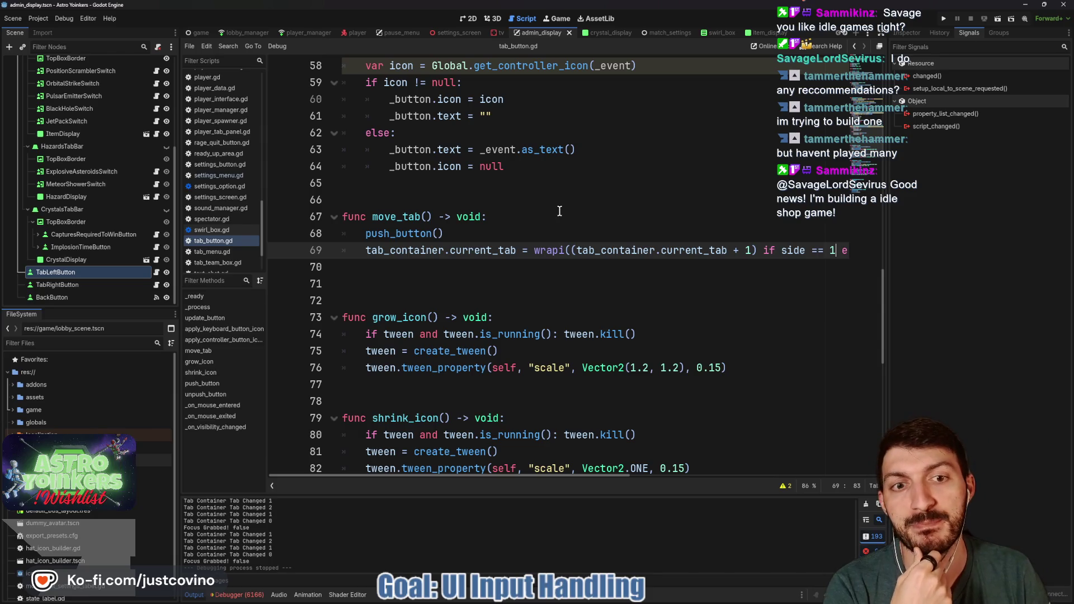
# Open the pause_menu scene and scroll through pause_menu.gd's commented-out move_forward/move_back cooldown checks.
pyautogui.scroll(3, 537, 204)
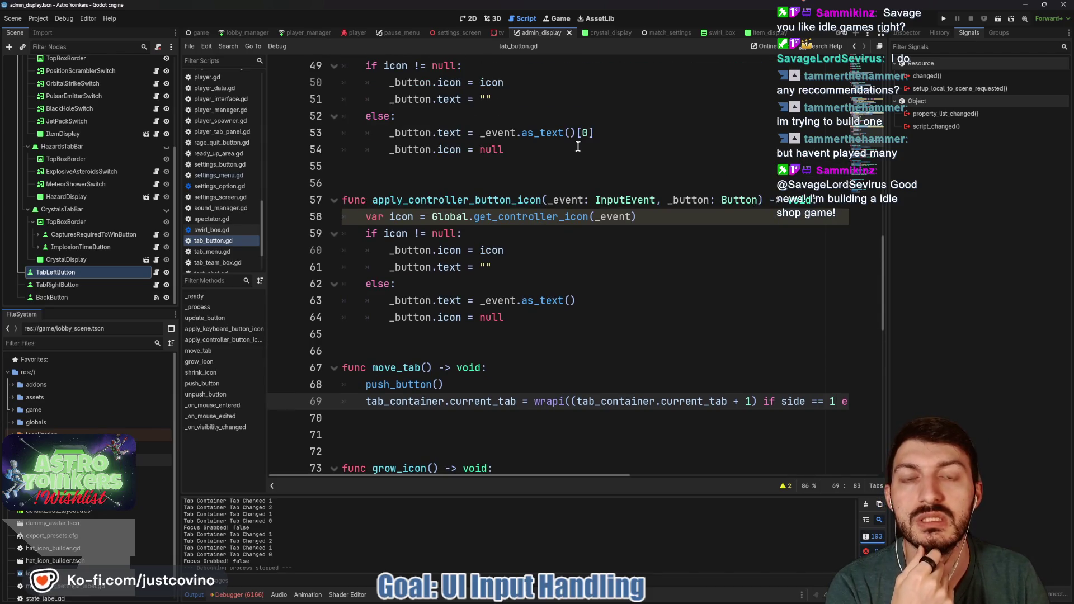
pyautogui.click(398, 32)
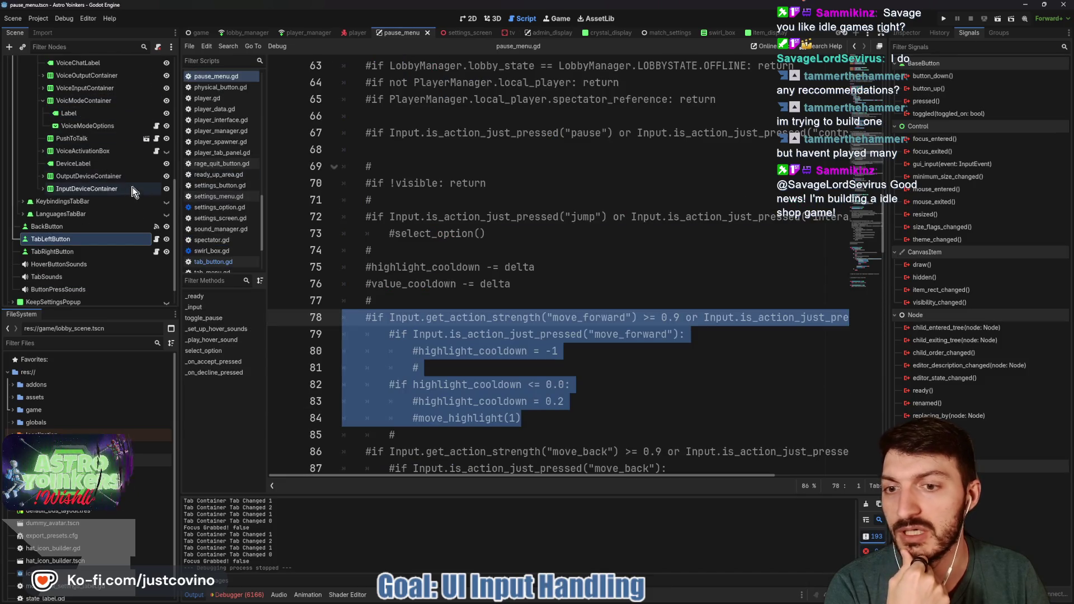
pyautogui.click(463, 298)
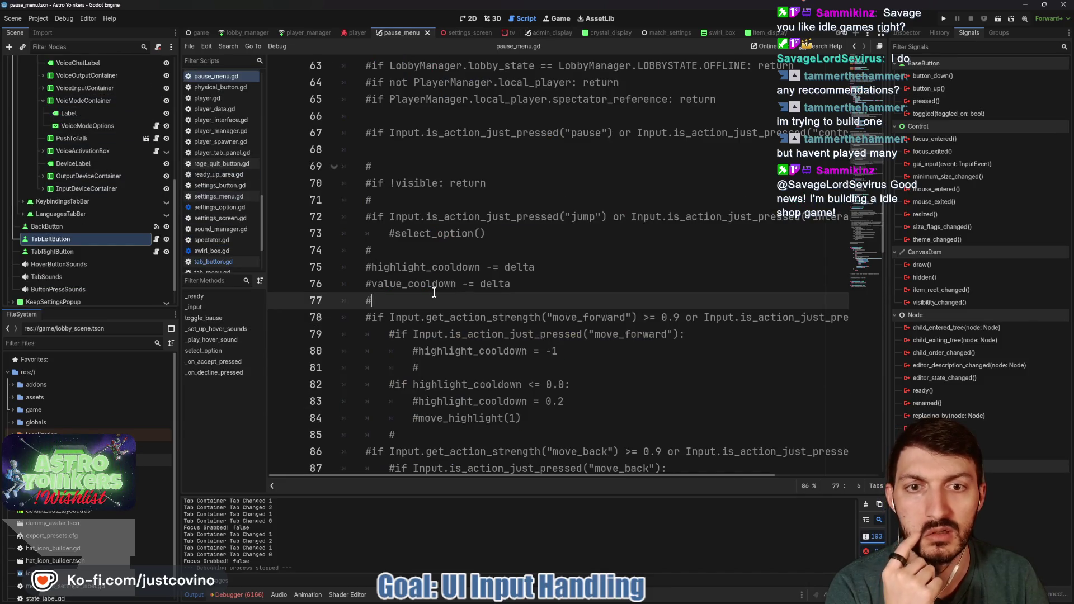
pyautogui.scroll(1, 434, 292)
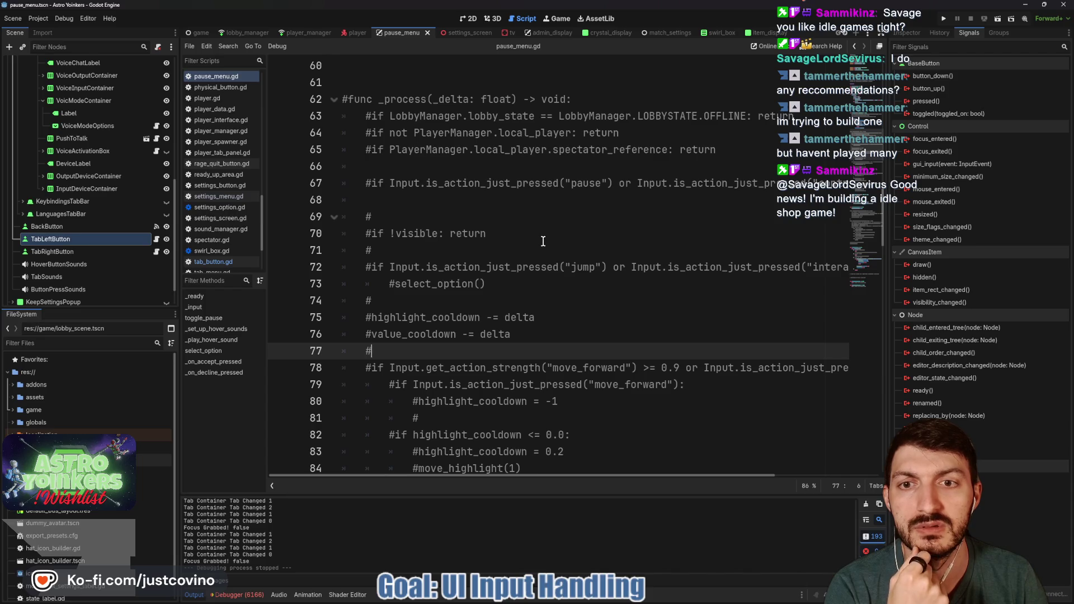
pyautogui.scroll(-1, 542, 241)
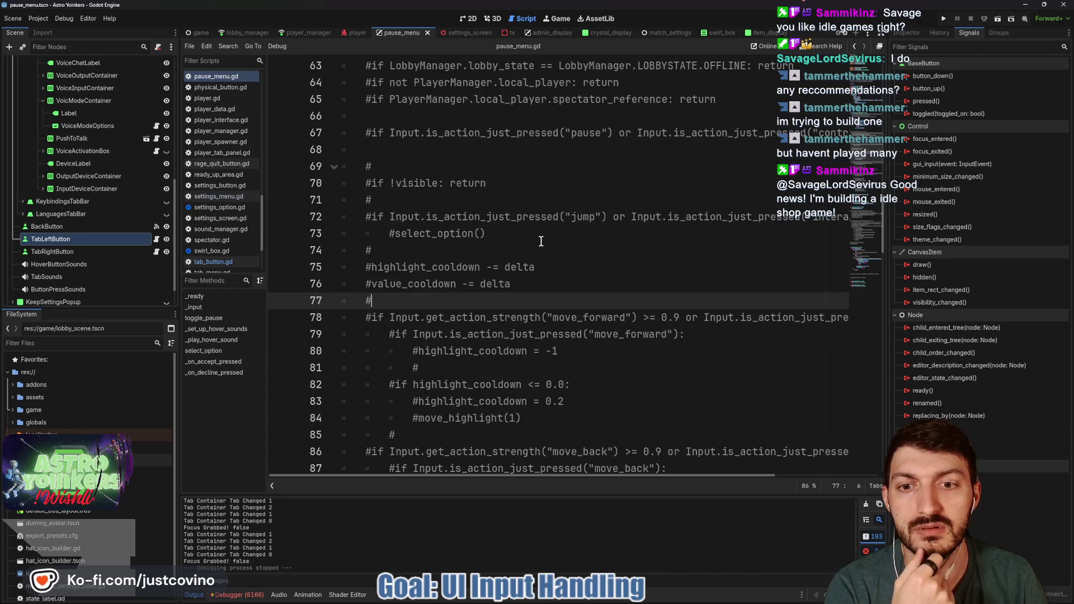
pyautogui.scroll(-1, 541, 241)
pyautogui.scroll(-1, 541, 241)
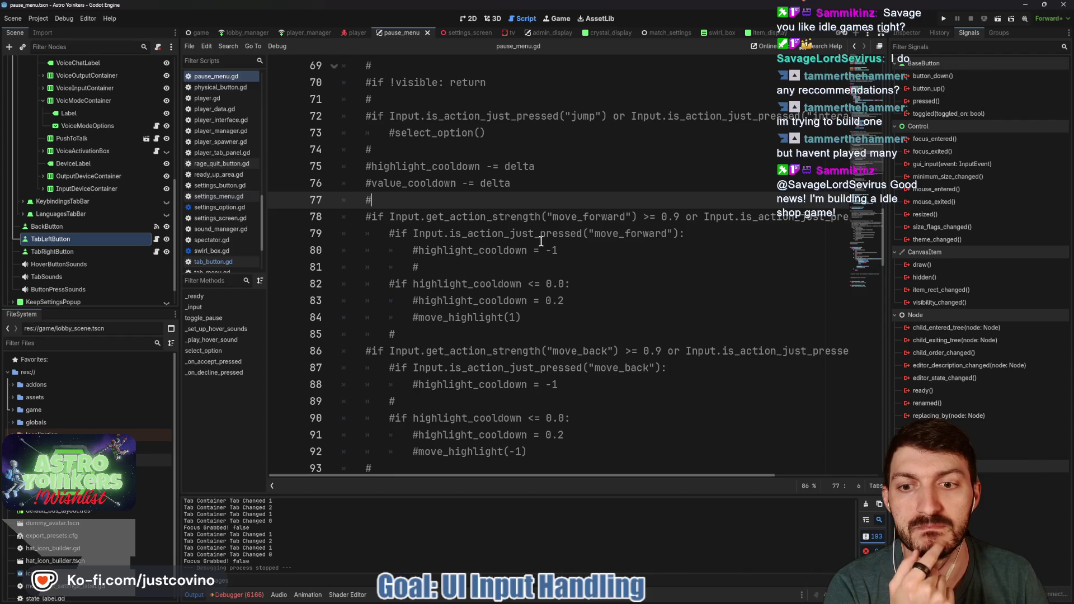
pyautogui.scroll(-3, 541, 241)
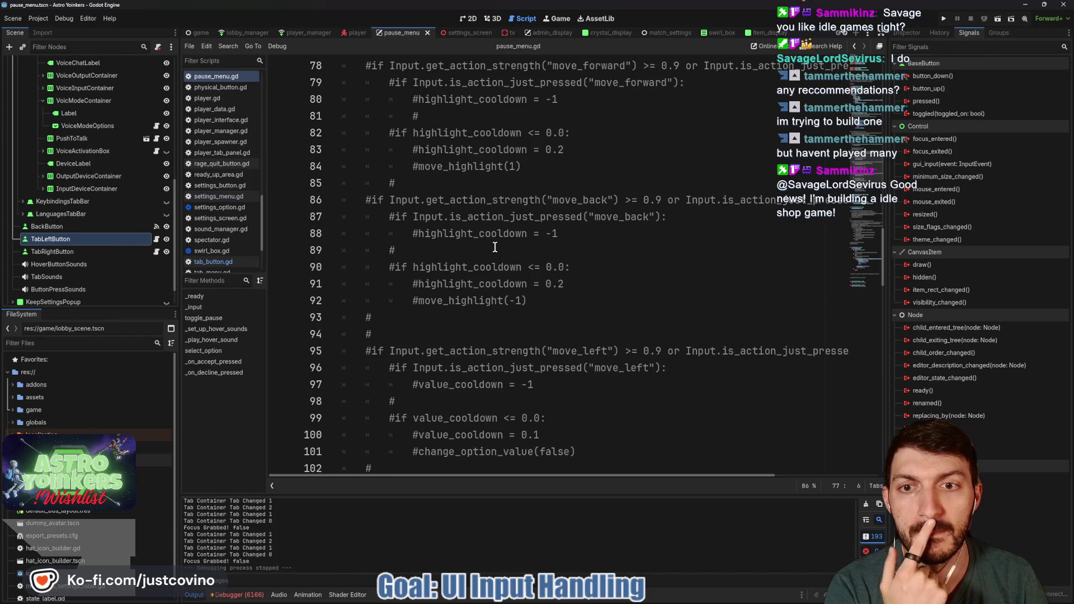
pyautogui.hscroll(5, 494, 247)
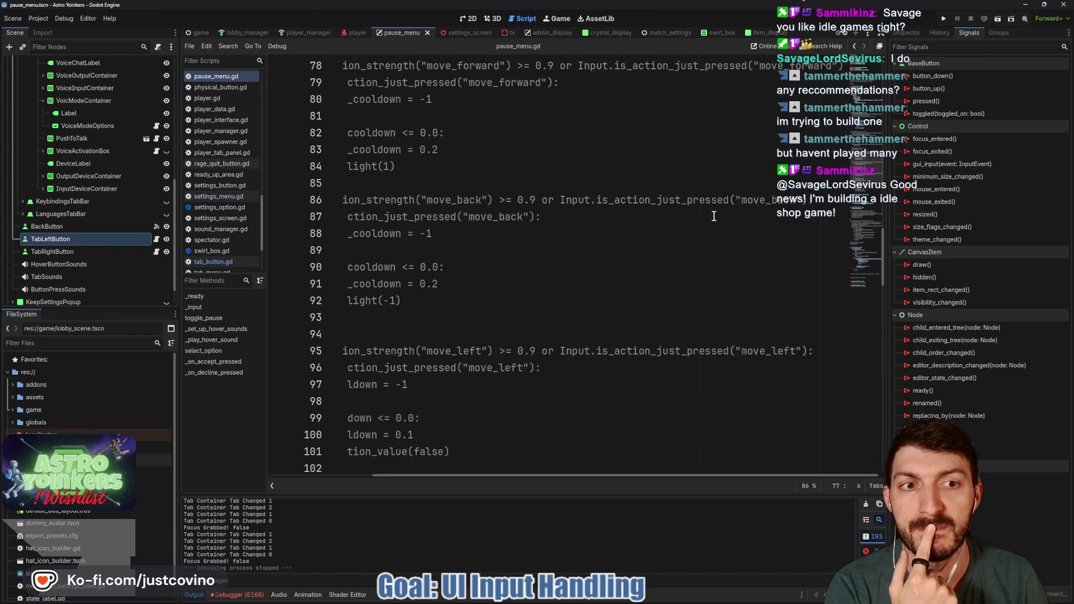
pyautogui.hscroll(-5, 713, 216)
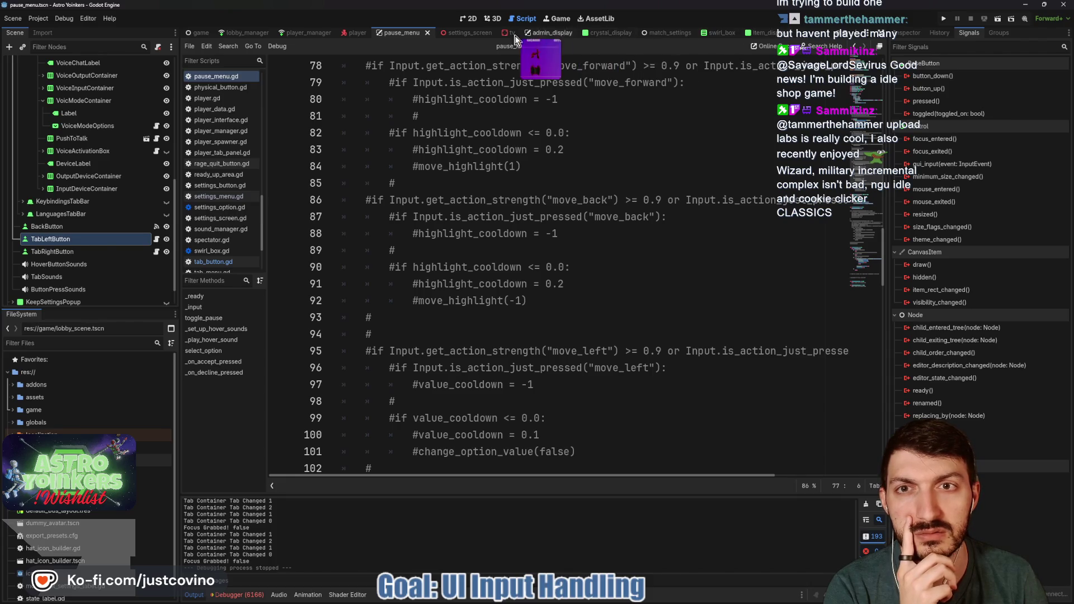
# In tab_button.gd's _process, add 'cooldown = -1' under the is_action_just_pressed check, then save.
pyautogui.click(157, 239)
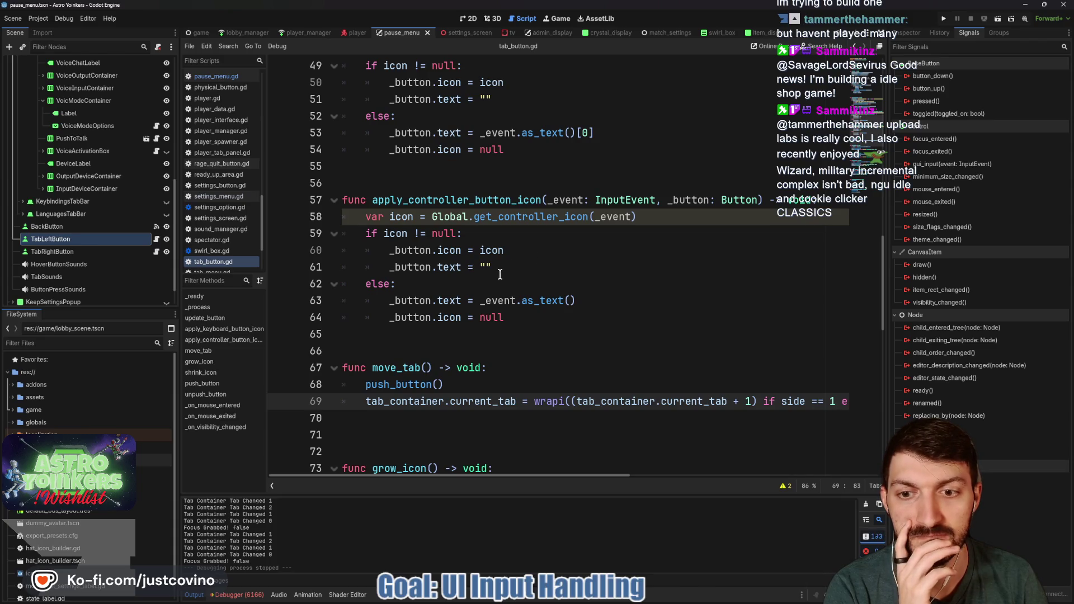
pyautogui.scroll(10, 534, 250)
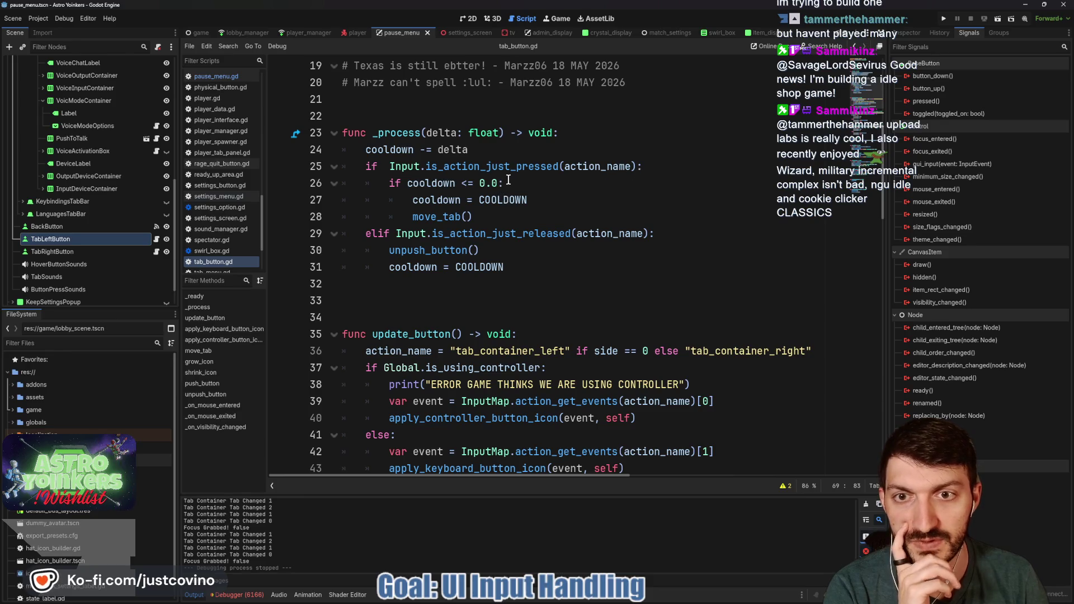
pyautogui.click(659, 167)
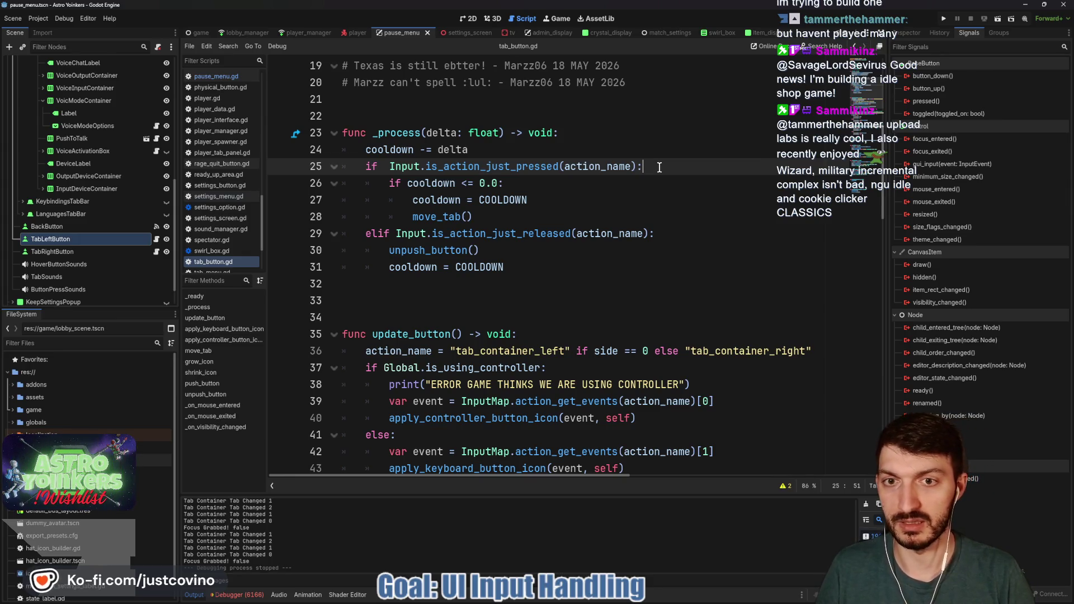
pyautogui.press('Return')
pyautogui.write('cooldown =')
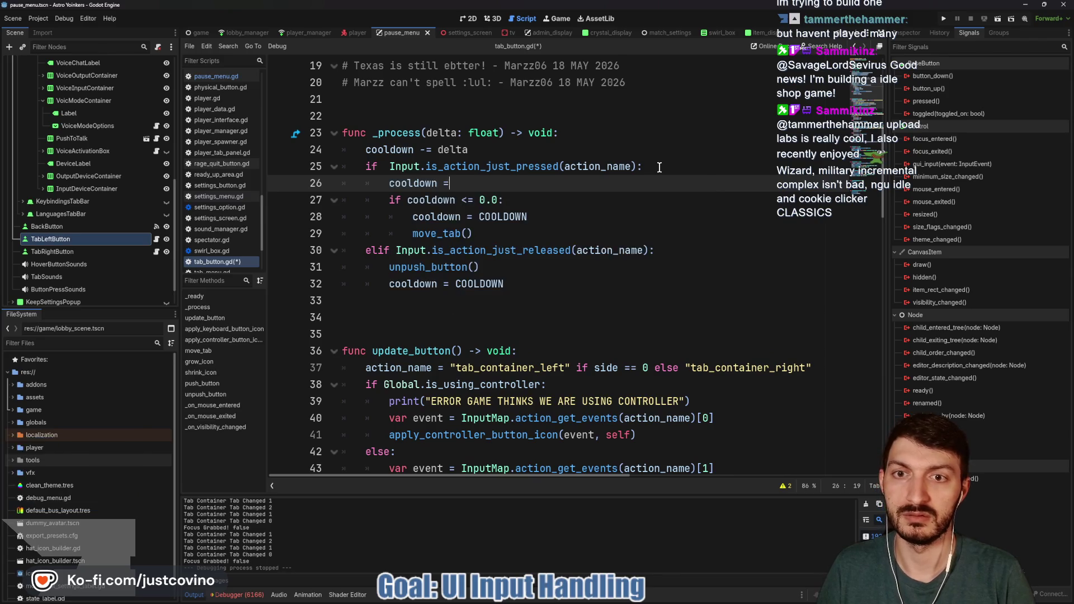
pyautogui.write(' -1')
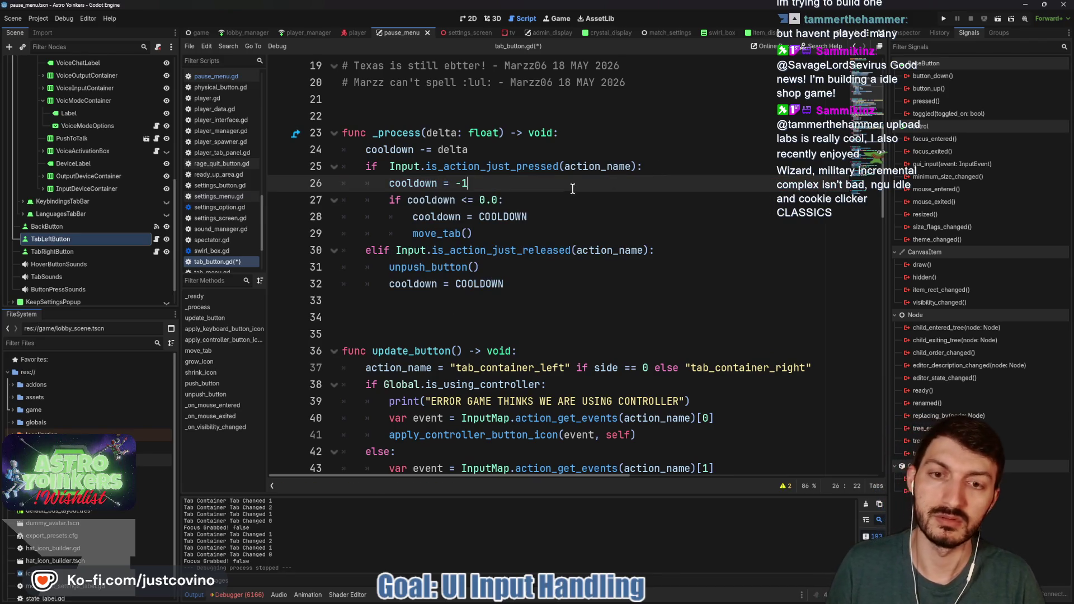
pyautogui.hotkey('ctrl', 's')
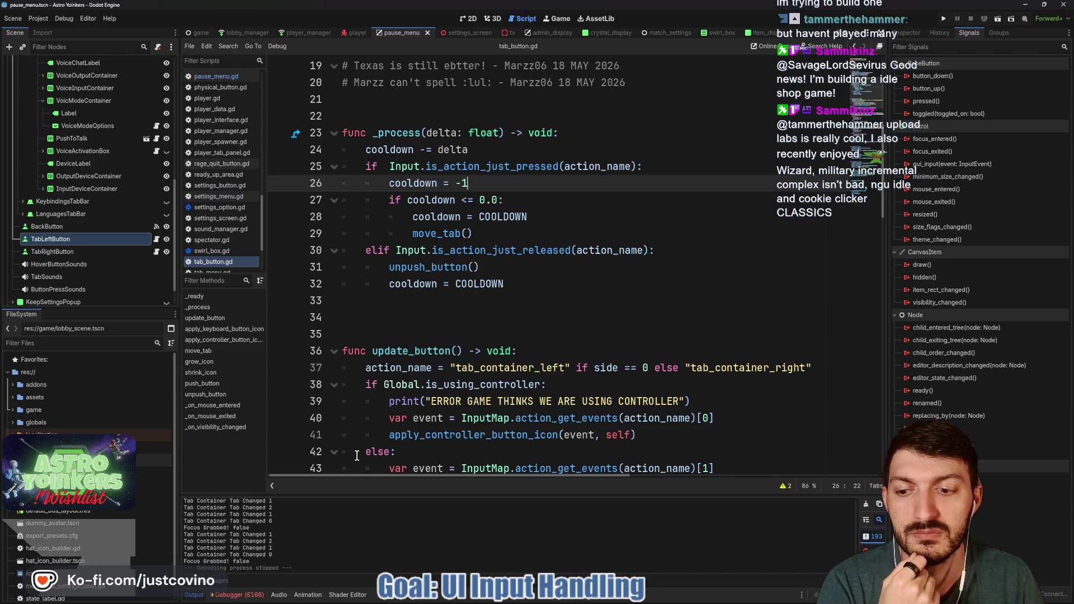
# Run the game with F5 and jump from the InputMap error to line 29 of tab_button.gd.
pyautogui.press('F5')
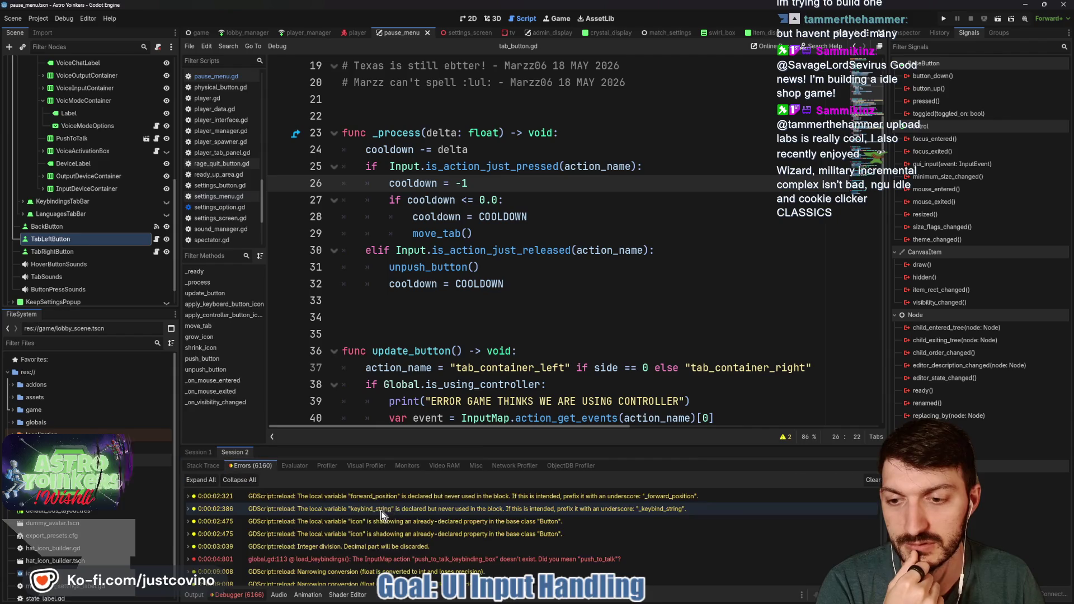
pyautogui.scroll(-5, 369, 512)
pyautogui.click(351, 528)
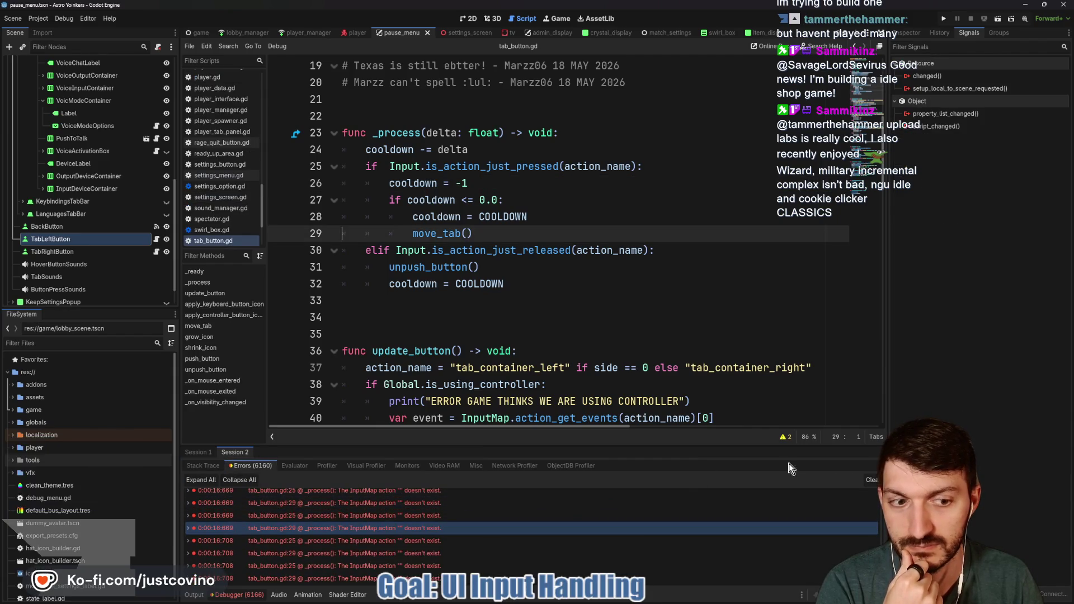
# Clear the debugger error list and place the cursor at the end of the _ready header.
pyautogui.click(871, 481)
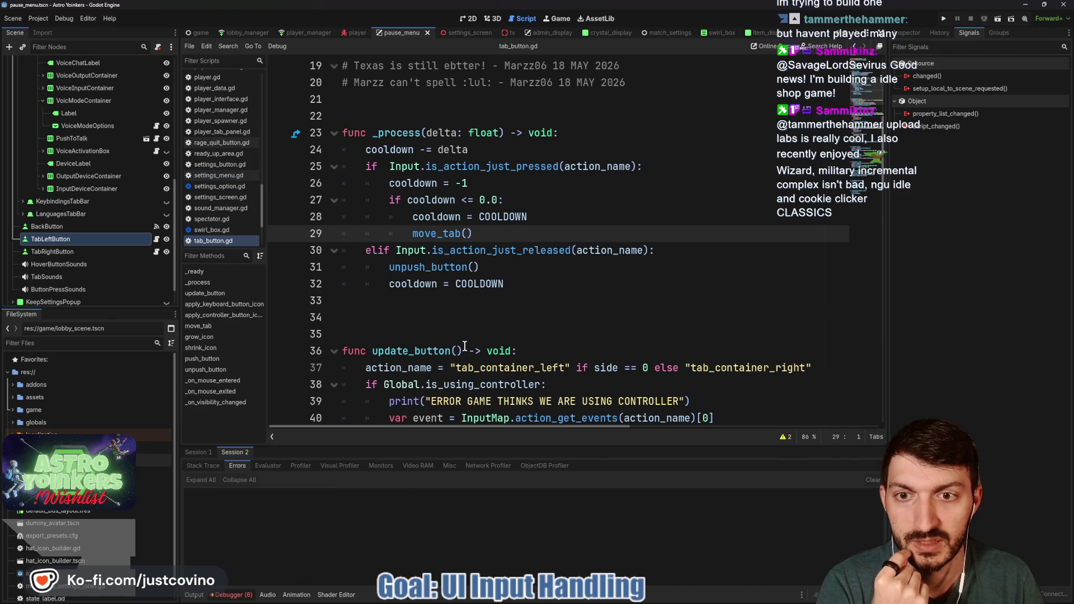
pyautogui.scroll(5, 478, 321)
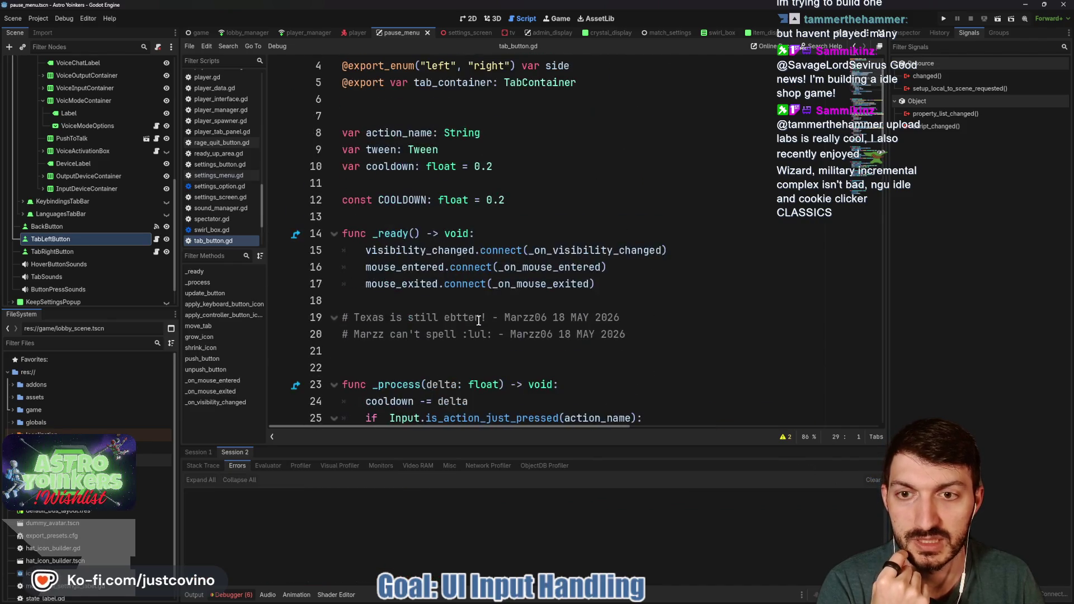
pyautogui.click(506, 232)
pyautogui.scroll(-7, 544, 278)
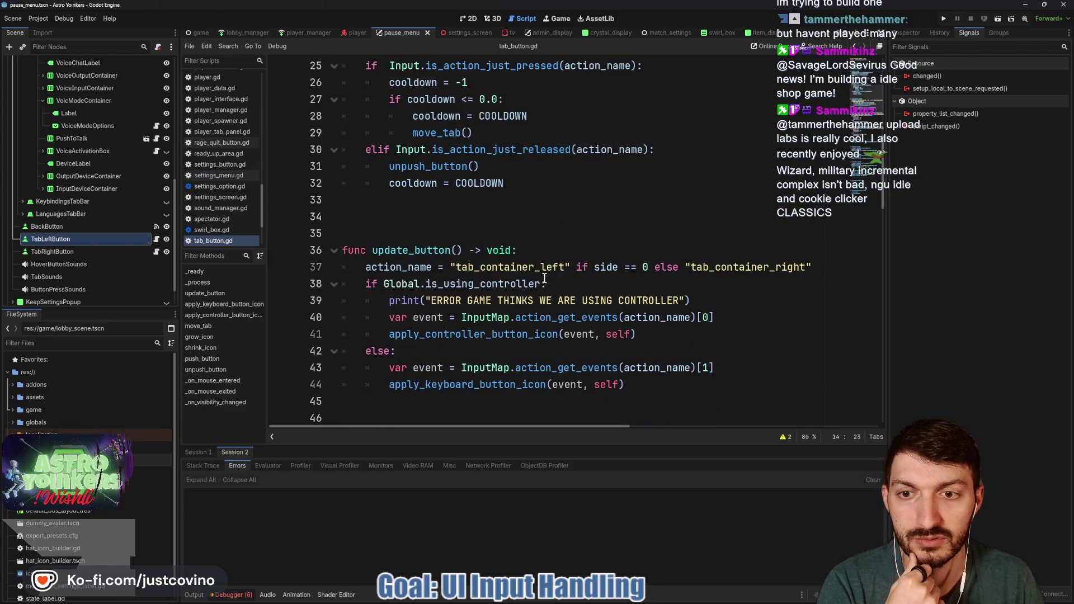
pyautogui.scroll(5, 618, 209)
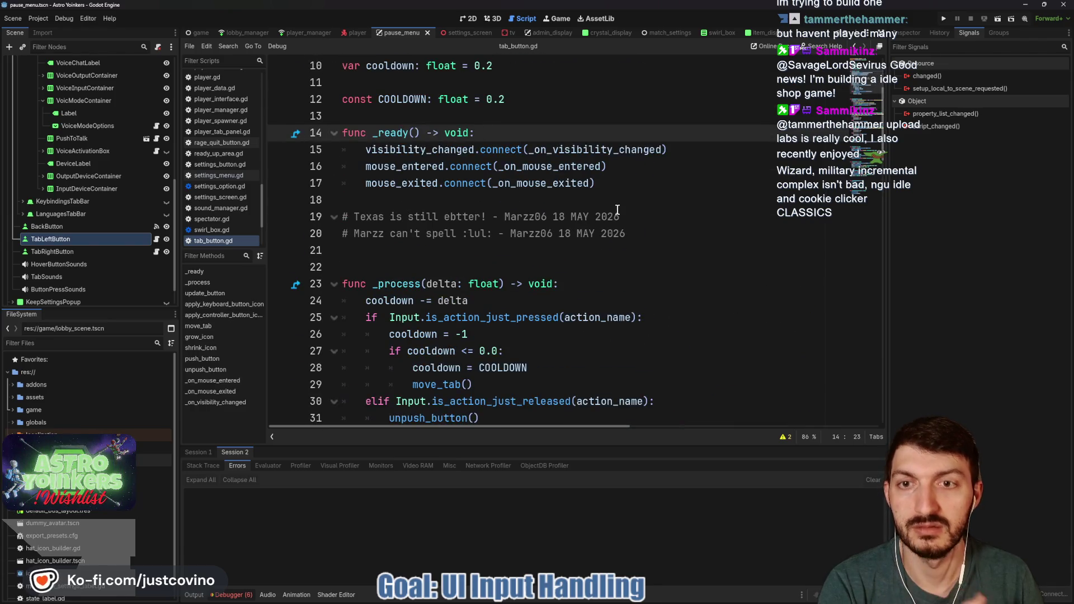
# Insert update_button() as the first line of _ready using autocomplete, then run the project.
pyautogui.press('Return')
pyautogui.write('upda')
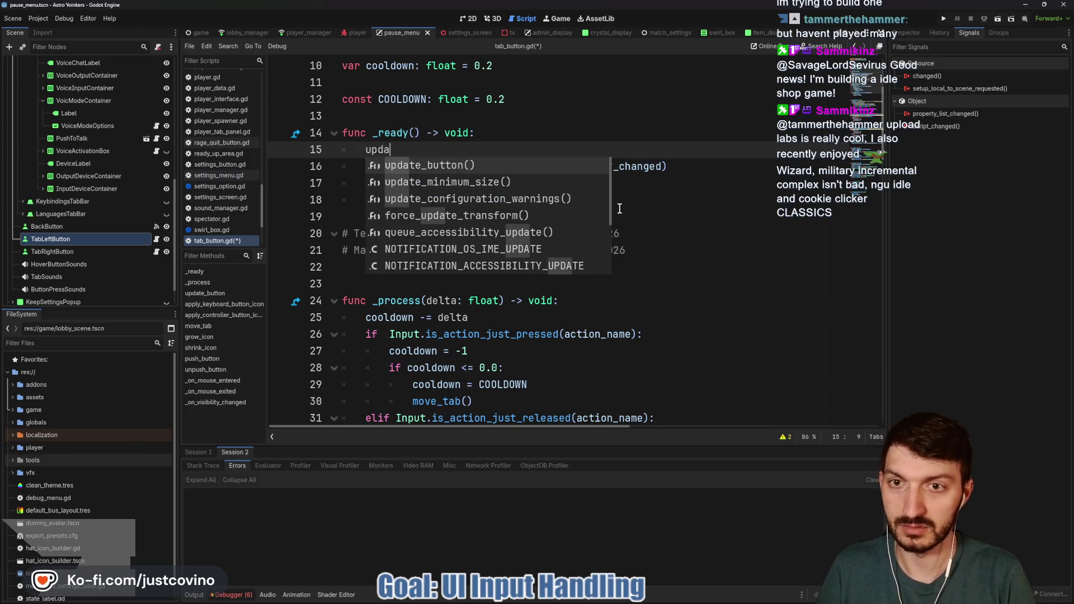
pyautogui.press('Return')
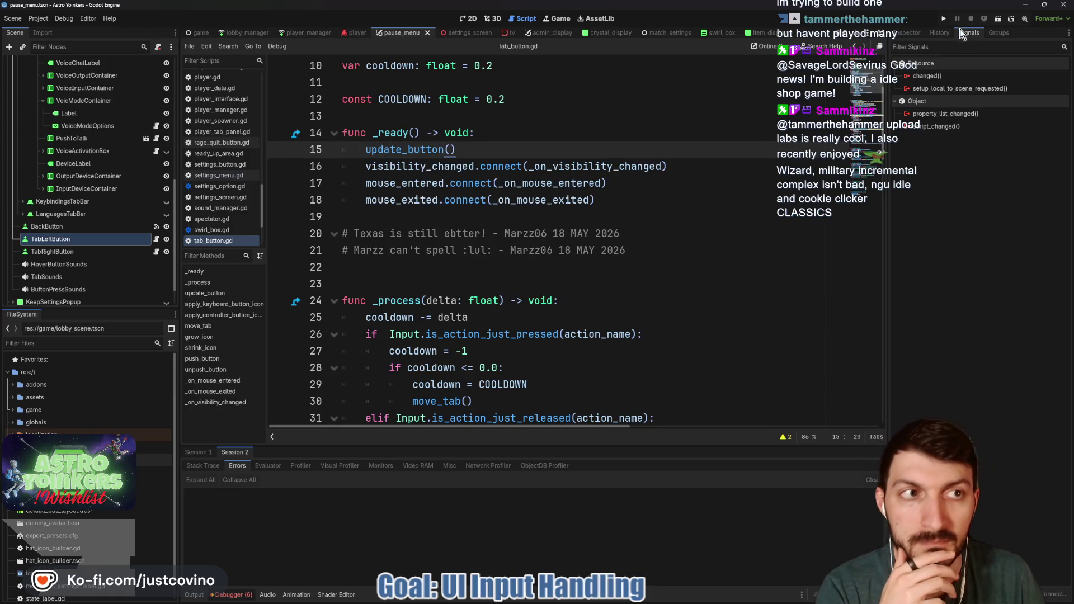
pyautogui.click(944, 18)
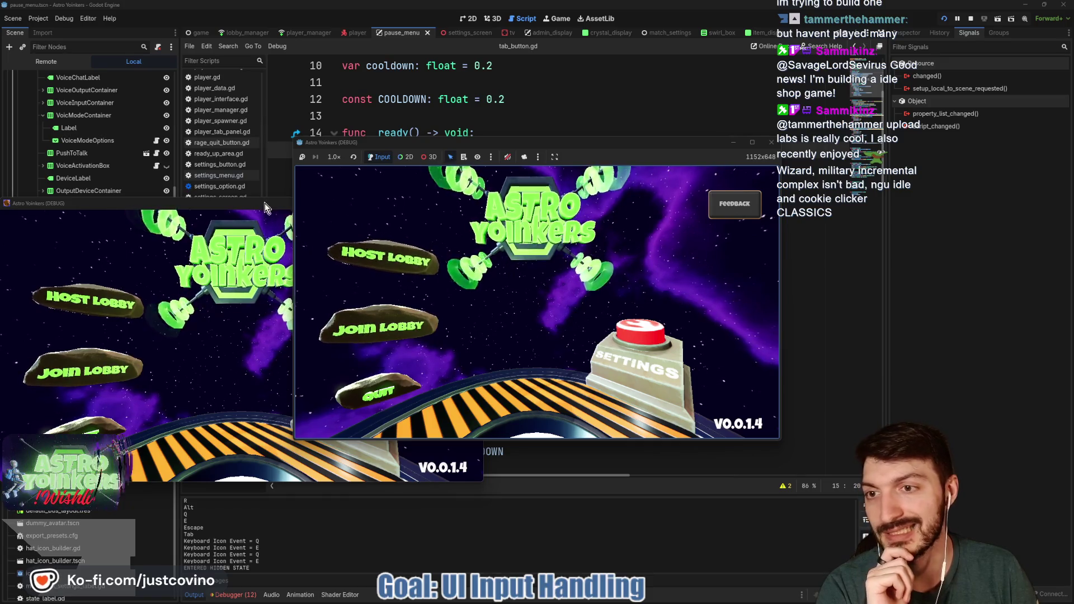
# Host a lobby, open the kiosk's Items/Hazards/Crystals menu with E, and start cycling tabs.
pyautogui.click(372, 266)
pyautogui.click(372, 266)
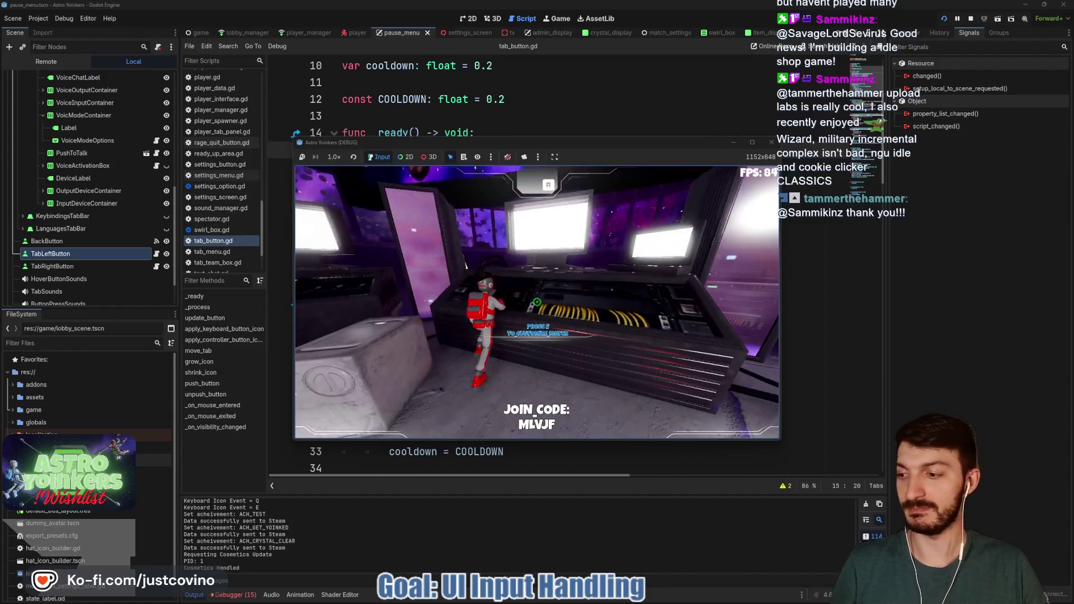
pyautogui.press('e')
pyautogui.press('e')
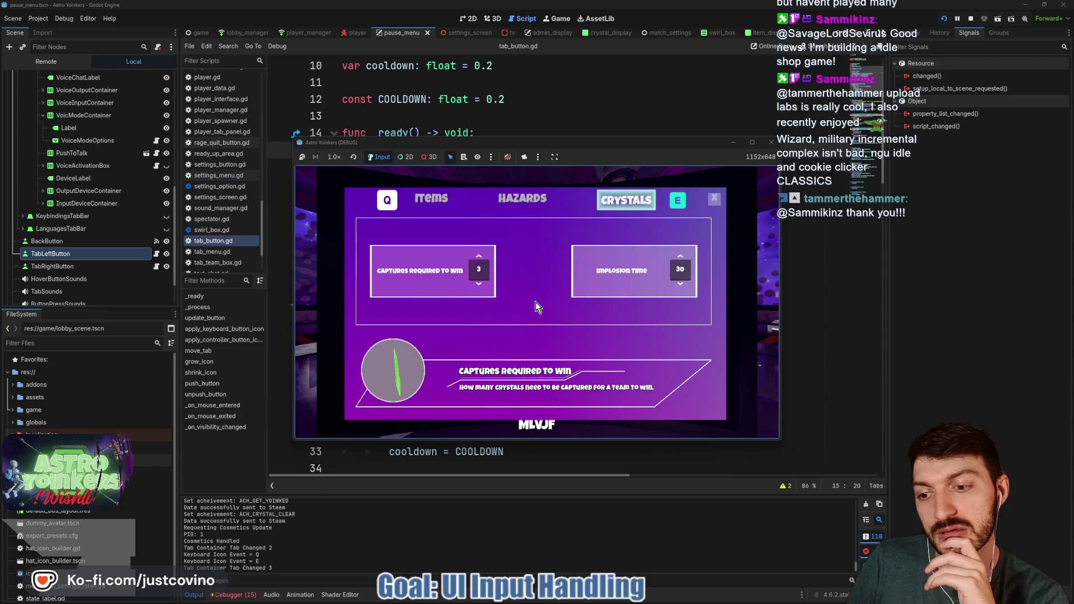
pyautogui.press('e')
pyautogui.press('e')
pyautogui.press('e')
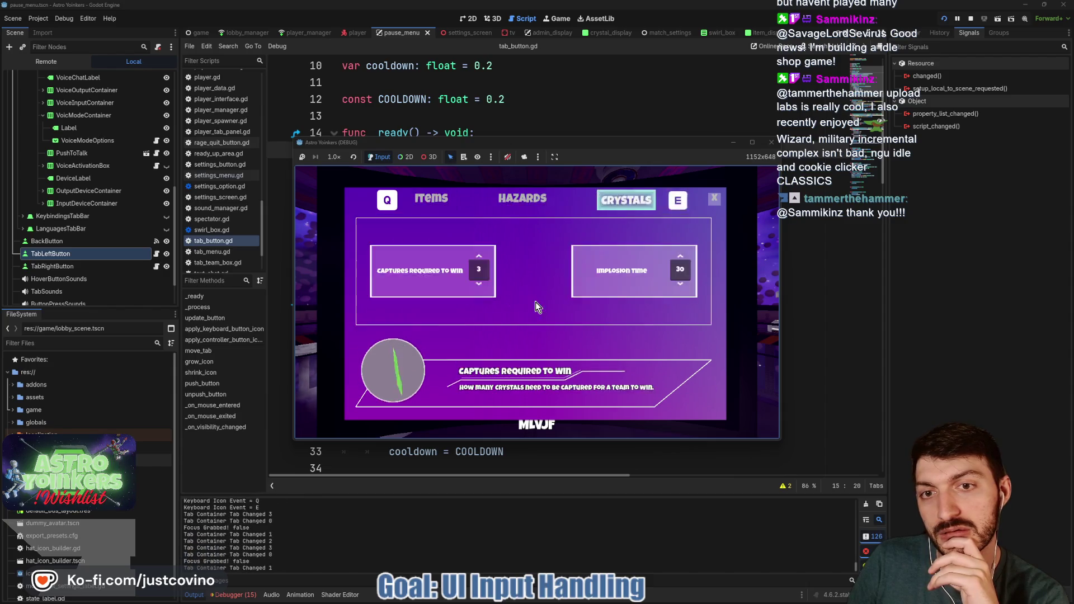
pyautogui.press('e')
pyautogui.press('q')
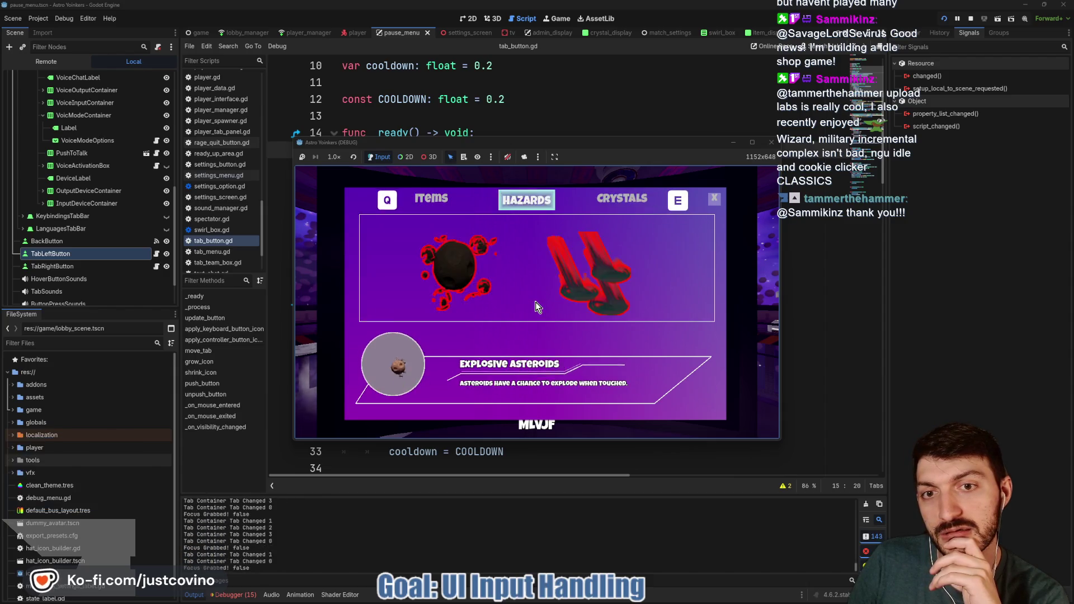
pyautogui.press('e')
# Keep cycling the menu between Items, Hazards and Crystals with Q and E.
pyautogui.press('e')
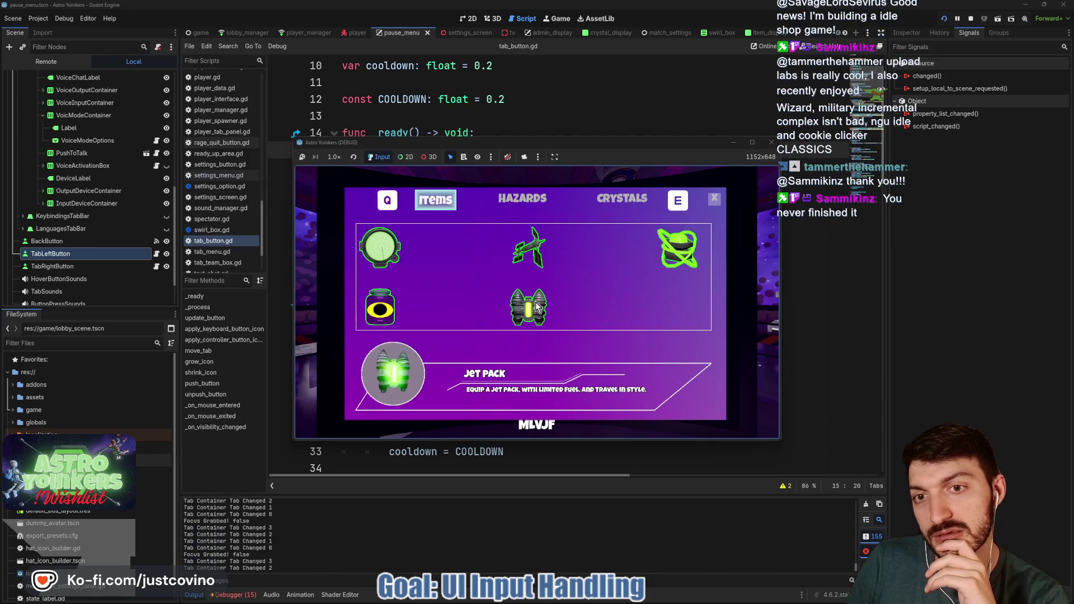
pyautogui.press('e')
pyautogui.press('q')
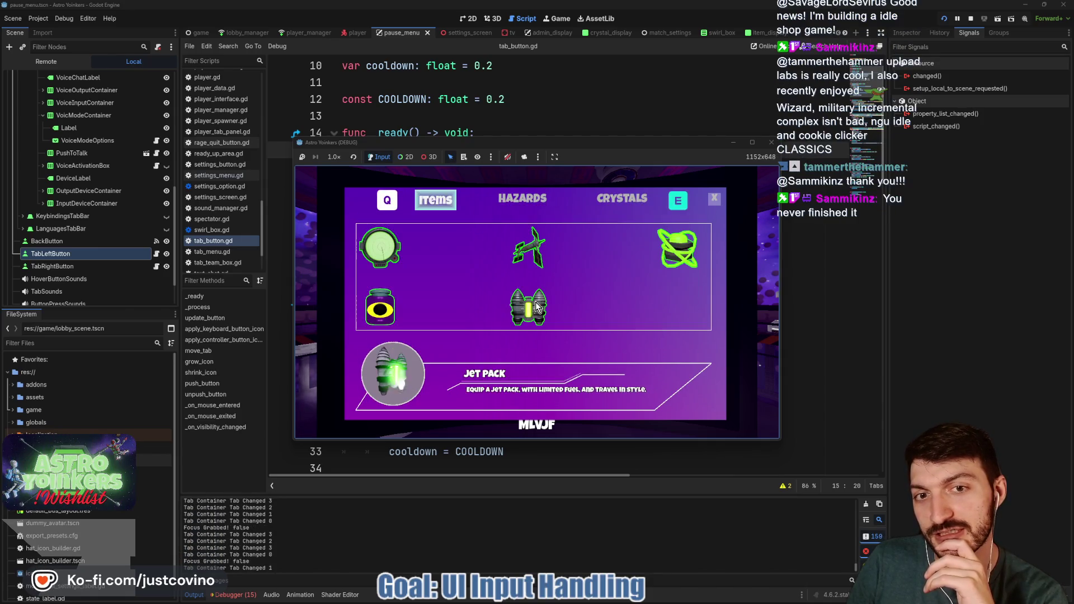
pyautogui.press('e')
pyautogui.press('e')
pyautogui.press('e')
pyautogui.press('e')
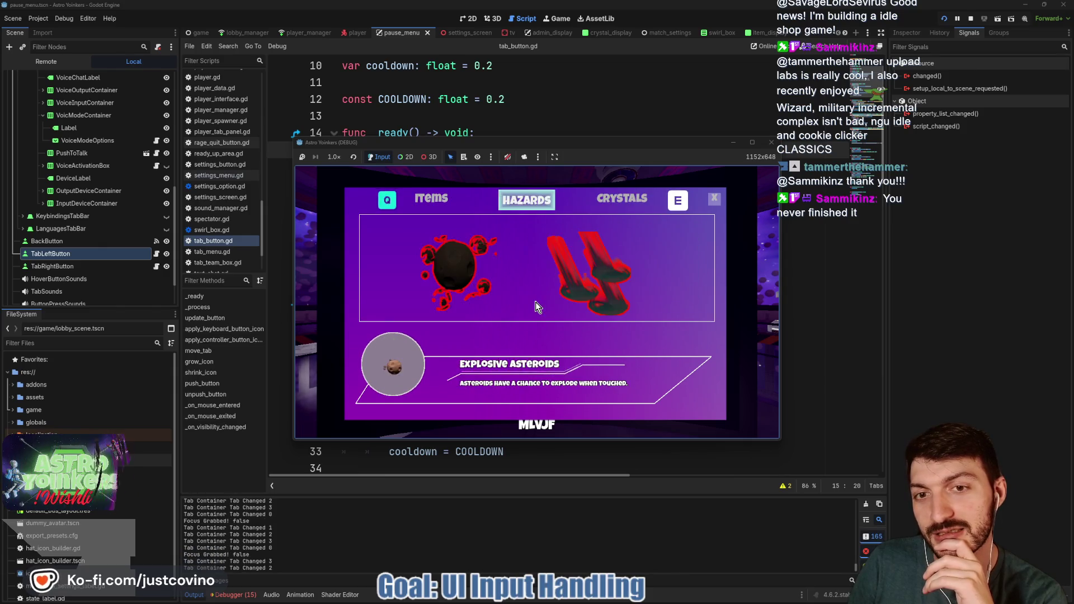
pyautogui.press('q')
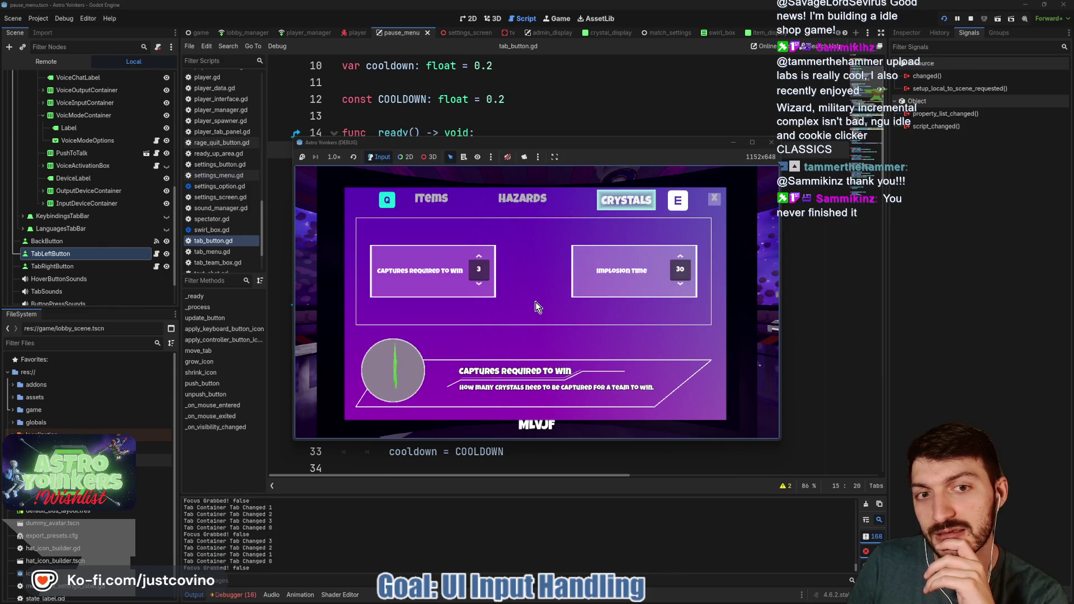
pyautogui.press('q')
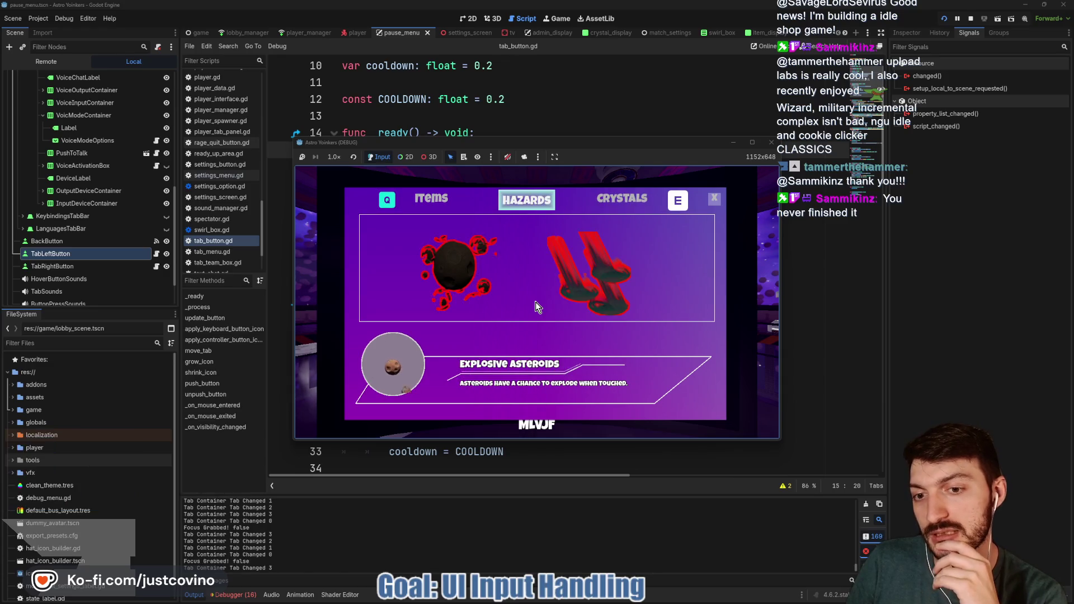
pyautogui.press('q')
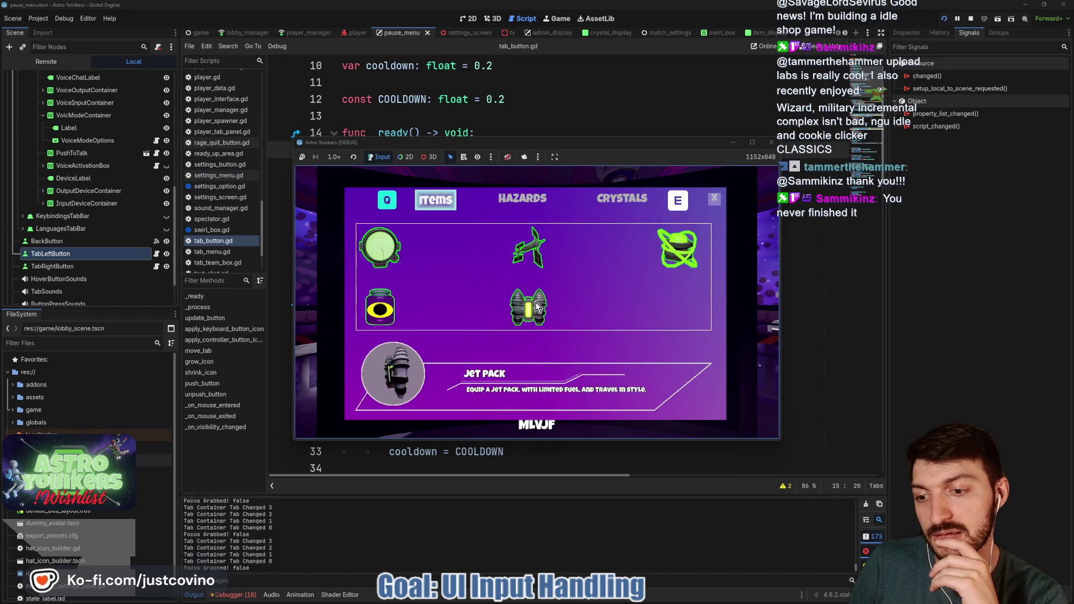
pyautogui.press('e')
pyautogui.press('e')
pyautogui.press('e')
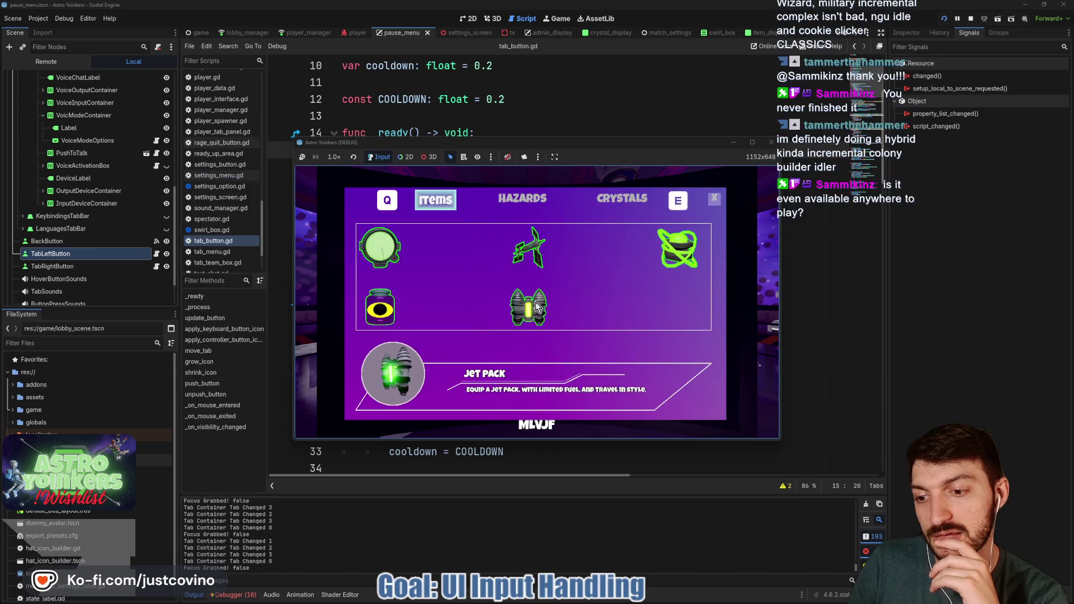
pyautogui.press('q')
pyautogui.press('e')
pyautogui.press('e')
# Close the menu with Escape and check whether Q/E still trigger tab switching.
pyautogui.press('Escape')
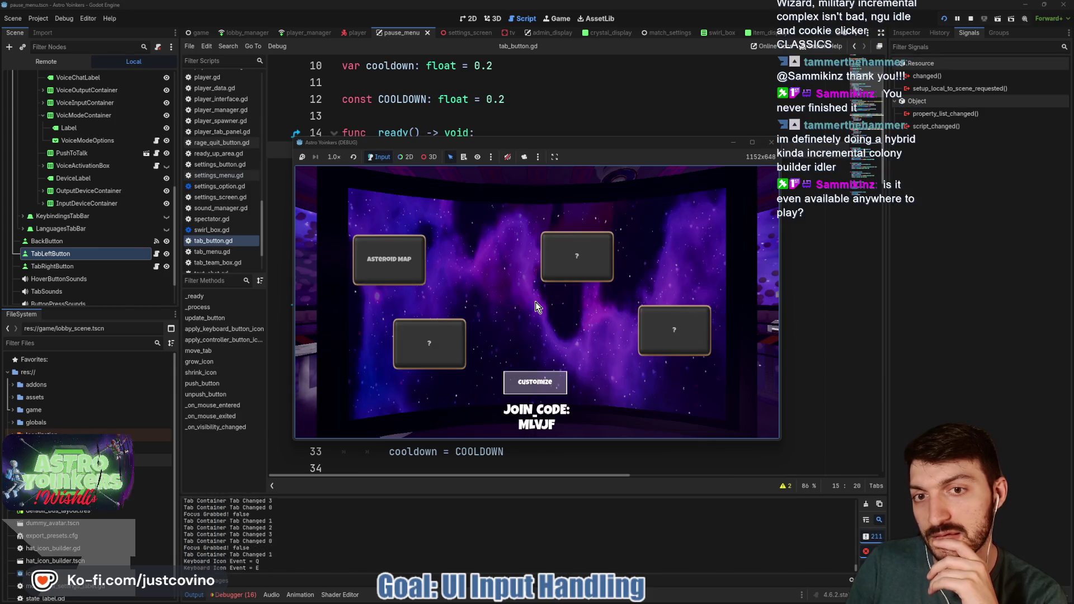
pyautogui.press('q')
pyautogui.press('q')
pyautogui.press('q')
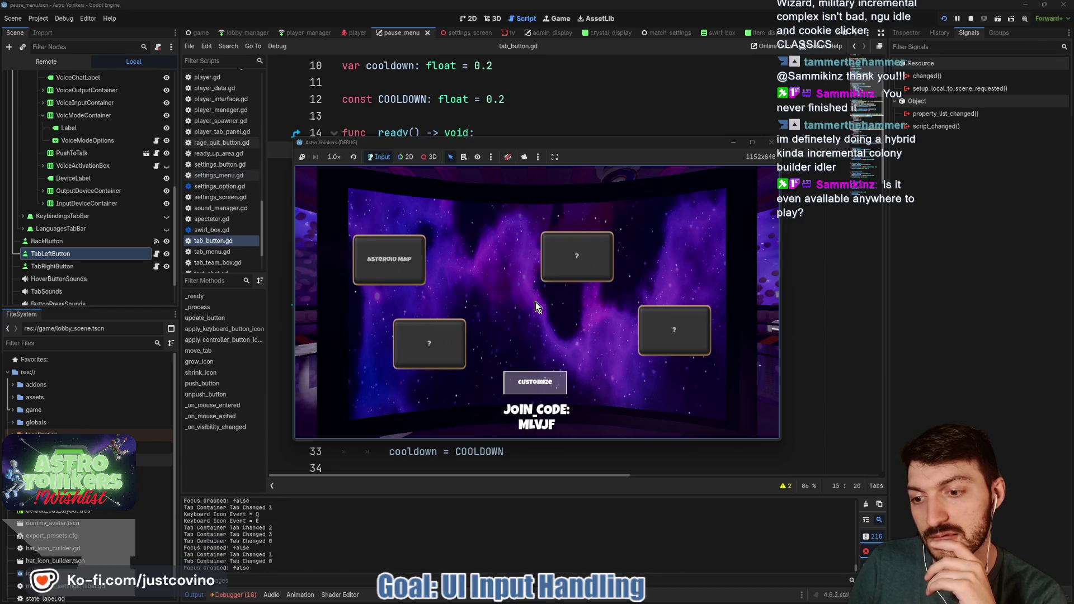
pyautogui.press('q')
pyautogui.press('q')
pyautogui.press('q')
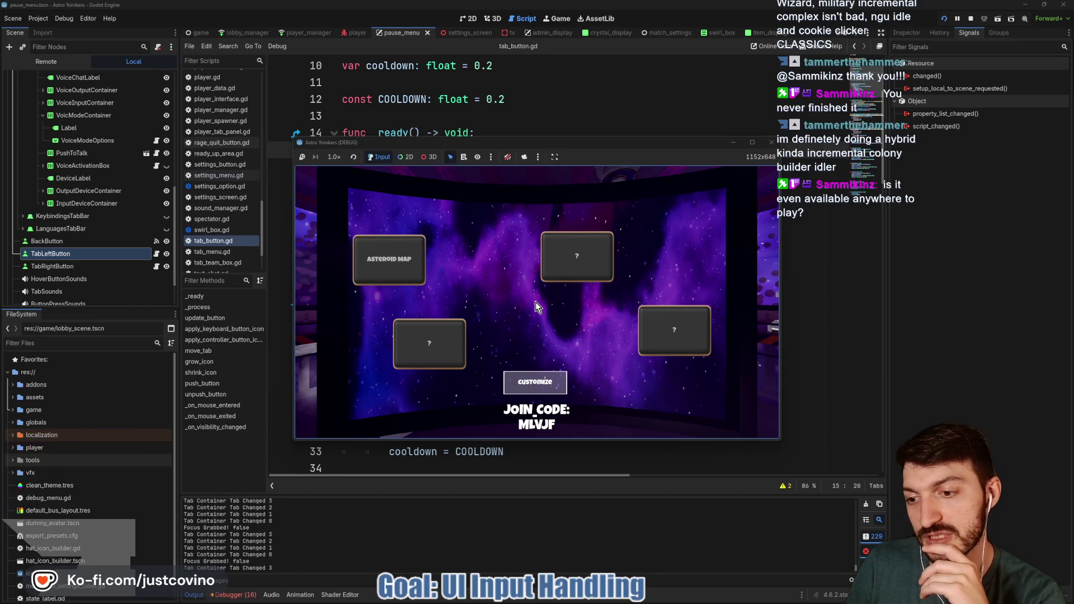
pyautogui.press('e')
pyautogui.press('e')
pyautogui.press('e')
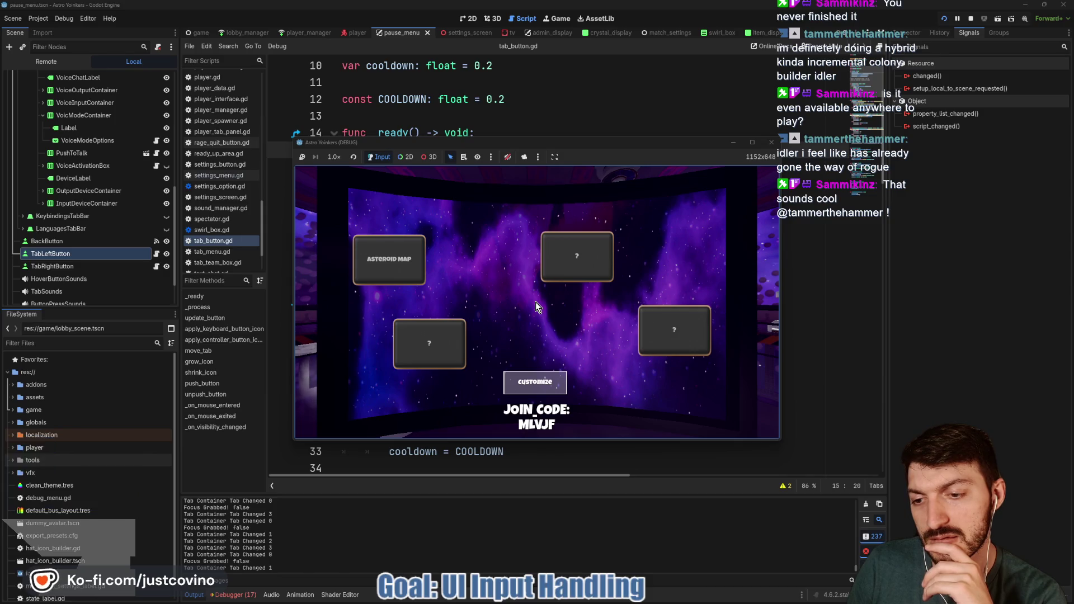
# Stop the debug run and scroll through tab_button.gd's update_button and _on_visibility_changed code.
pyautogui.press('F8')
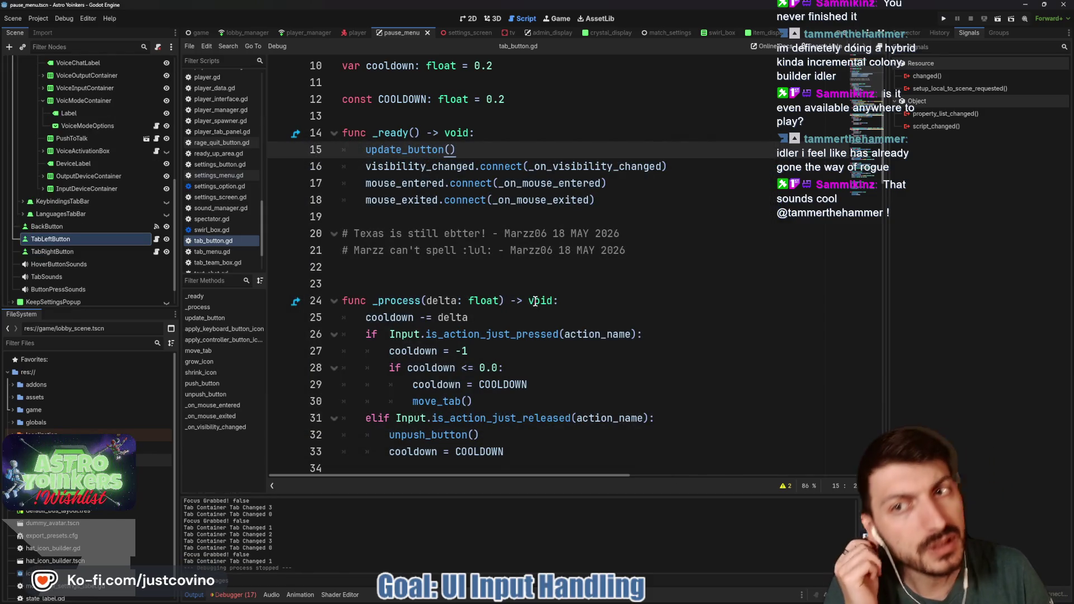
pyautogui.doubleClick(559, 167)
pyautogui.scroll(-10, 595, 226)
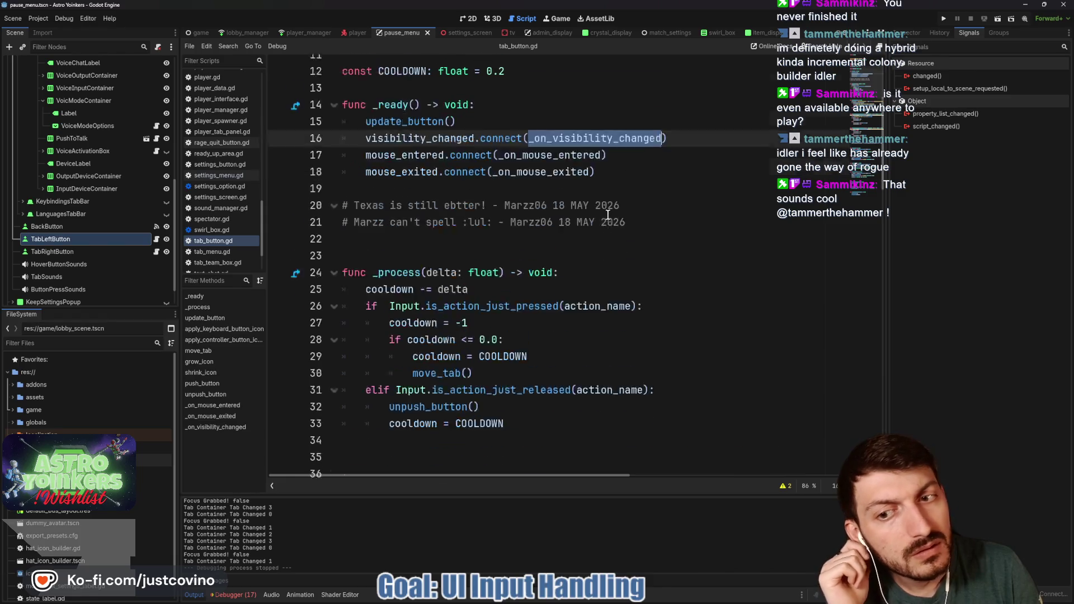
pyautogui.scroll(-3, 595, 226)
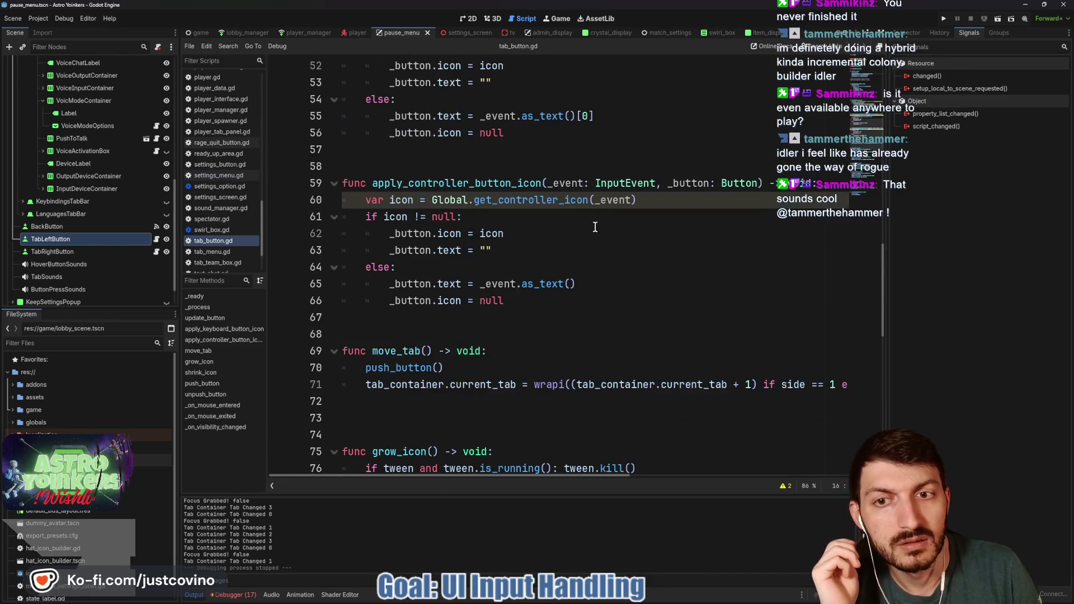
pyautogui.scroll(-3, 595, 226)
pyautogui.scroll(3, 595, 227)
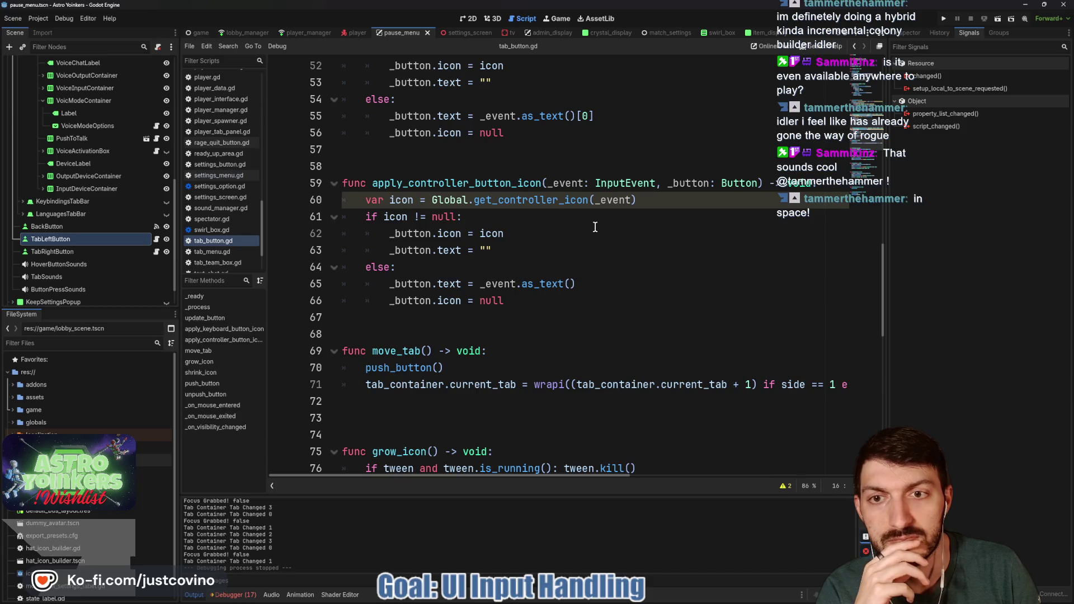
pyautogui.scroll(-12, 594, 226)
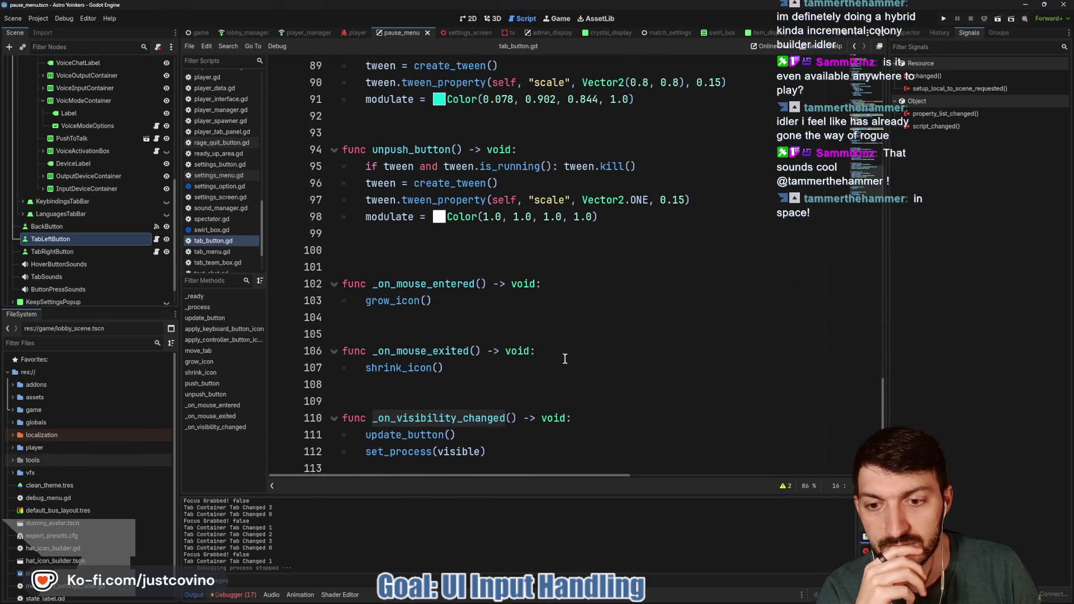
pyautogui.moveTo(406, 446)
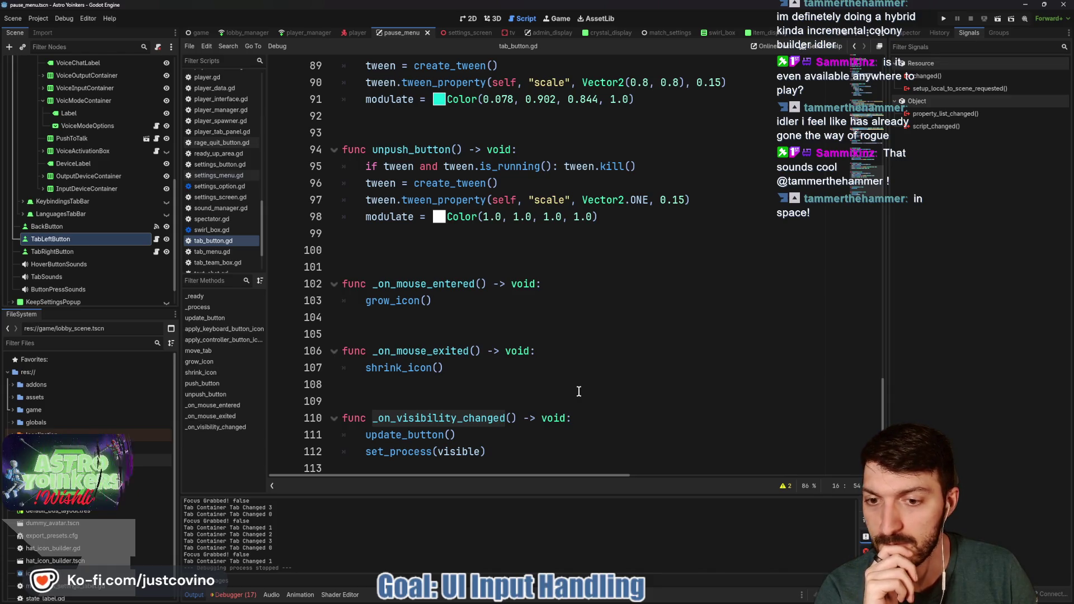
# Scroll back up to review _ready, which connects visibility_changed to _on_visibility_changed.
pyautogui.scroll(4, 579, 391)
pyautogui.scroll(15, 579, 391)
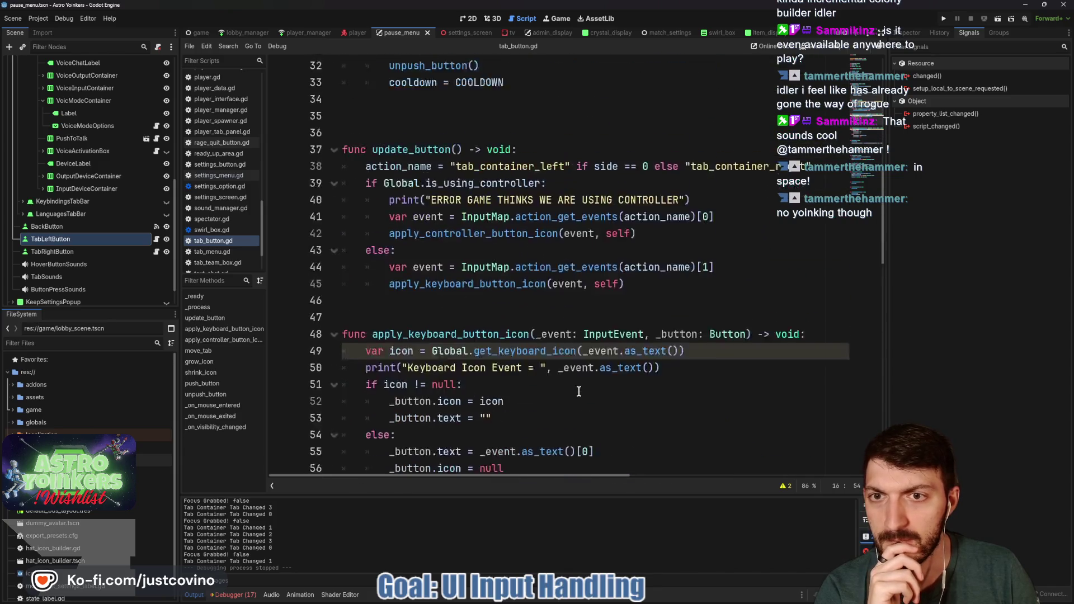
pyautogui.scroll(5, 578, 391)
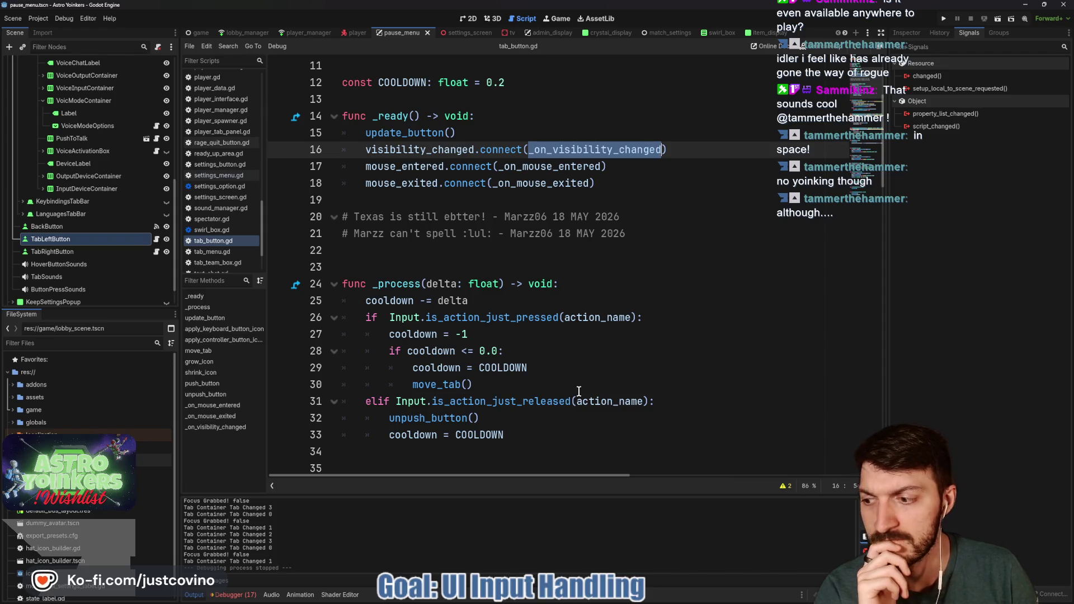
pyautogui.scroll(3, 578, 391)
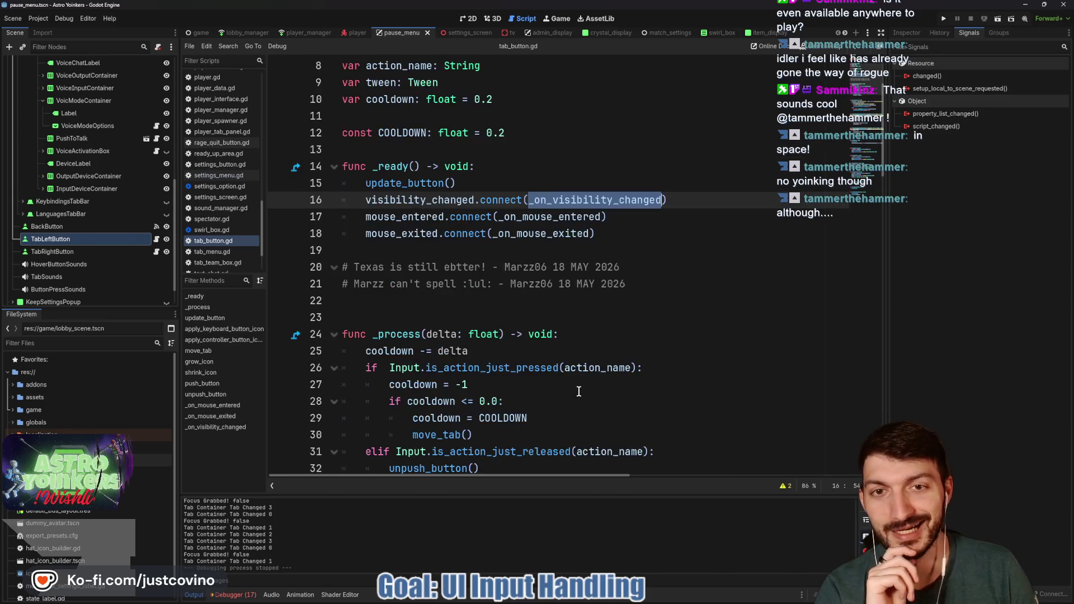
pyautogui.click(659, 320)
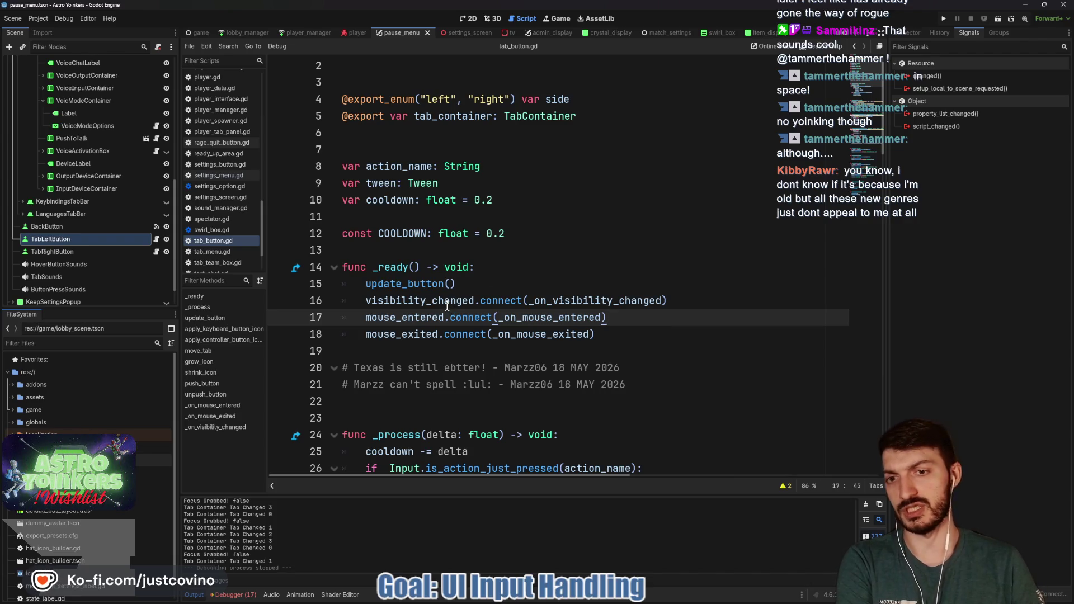
pyautogui.moveTo(446, 305)
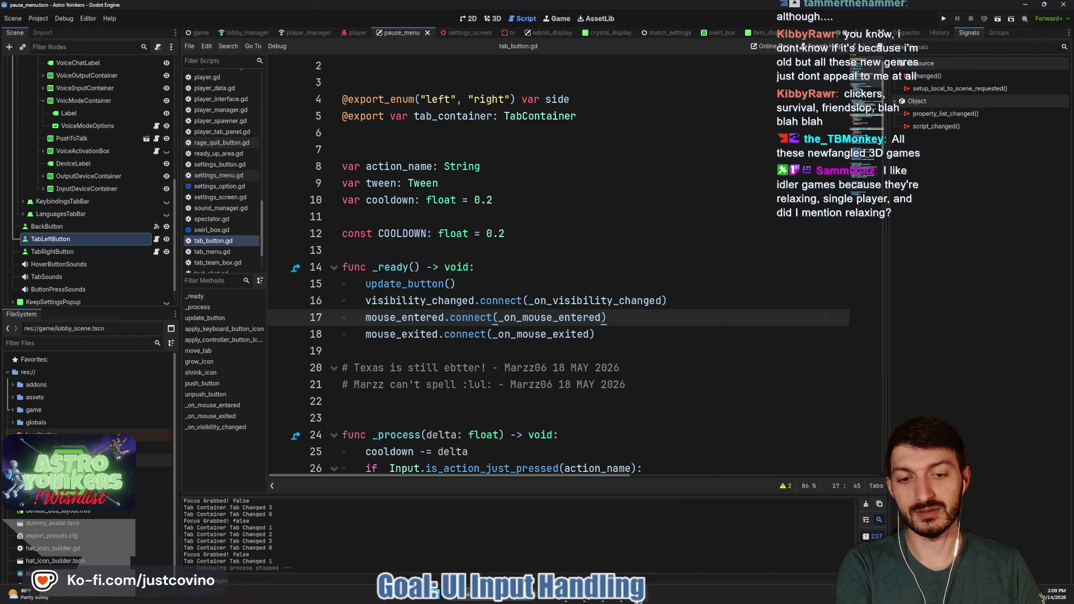
# In the Steam Library, select How Many Dudes? Demo and view its store page.
pyautogui.click(602, 600)
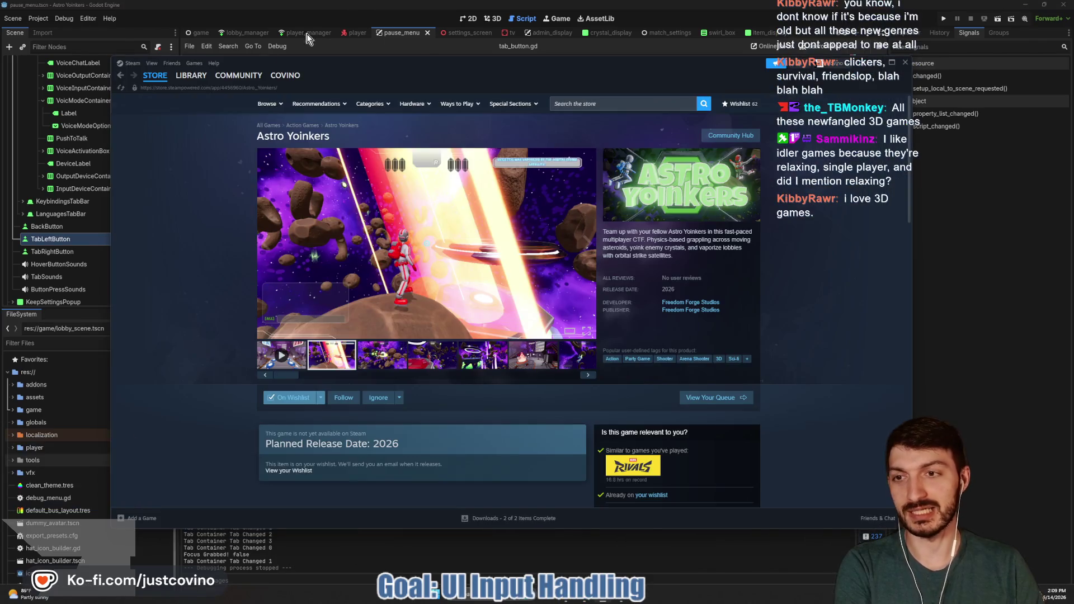
pyautogui.click(183, 78)
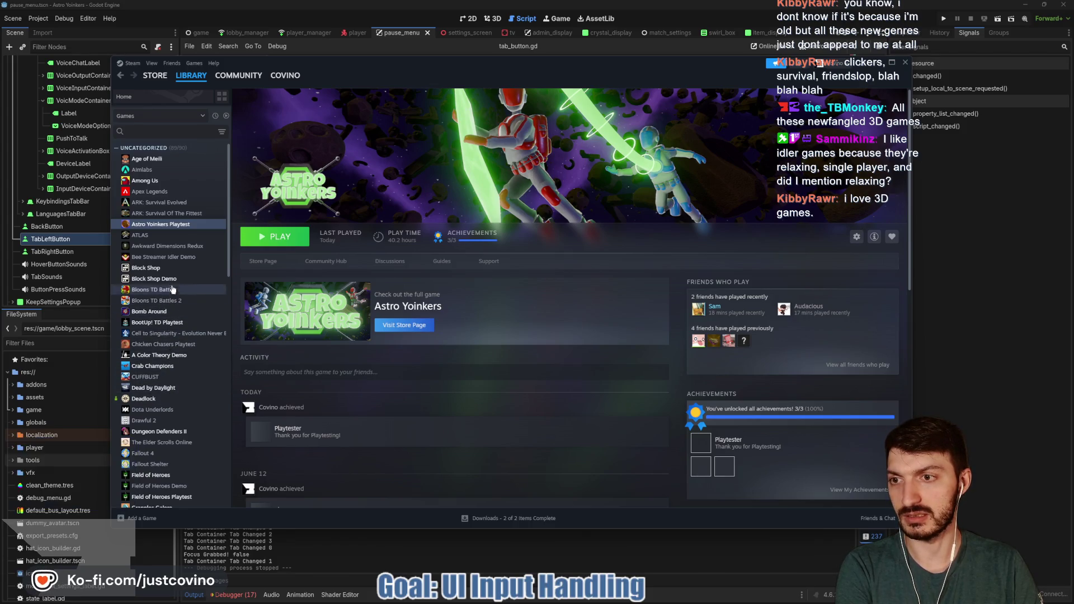
pyautogui.scroll(-1, 170, 251)
pyautogui.scroll(-4, 170, 250)
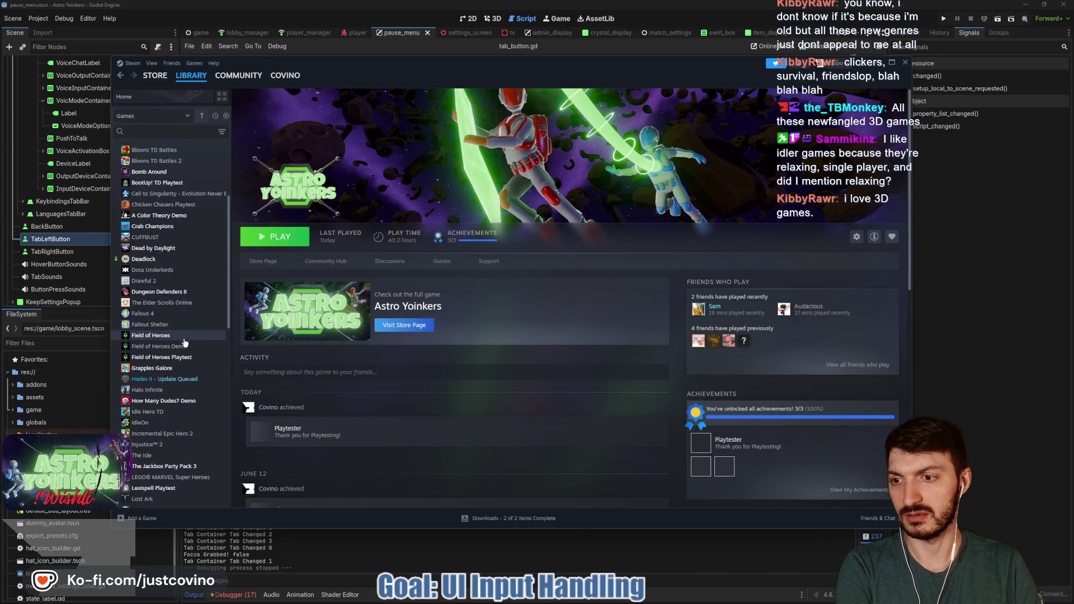
pyautogui.click(180, 401)
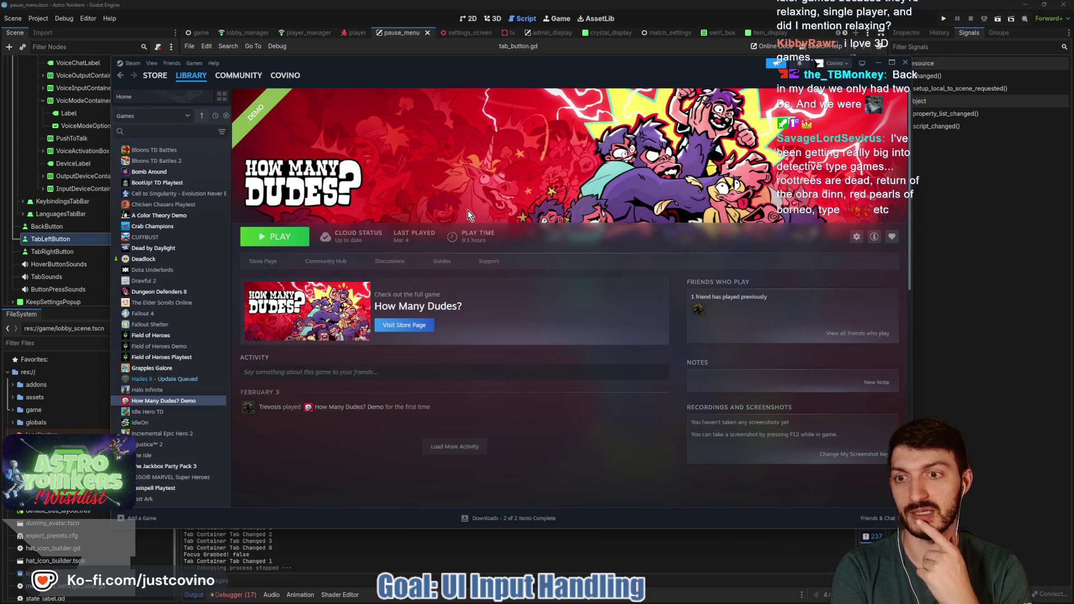
pyautogui.click(262, 262)
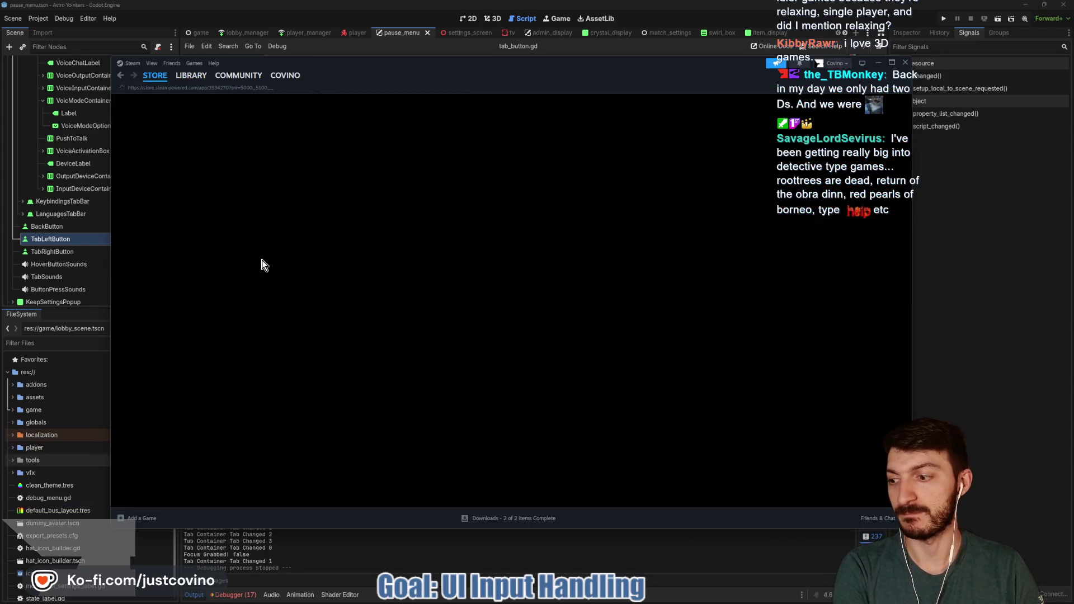
pyautogui.scroll(-3, 553, 330)
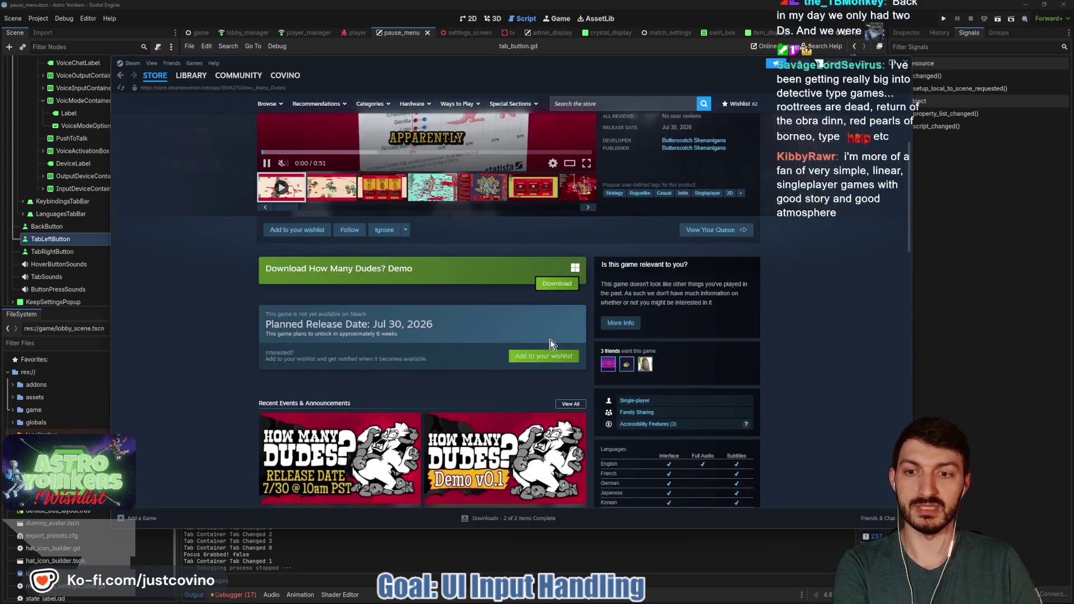